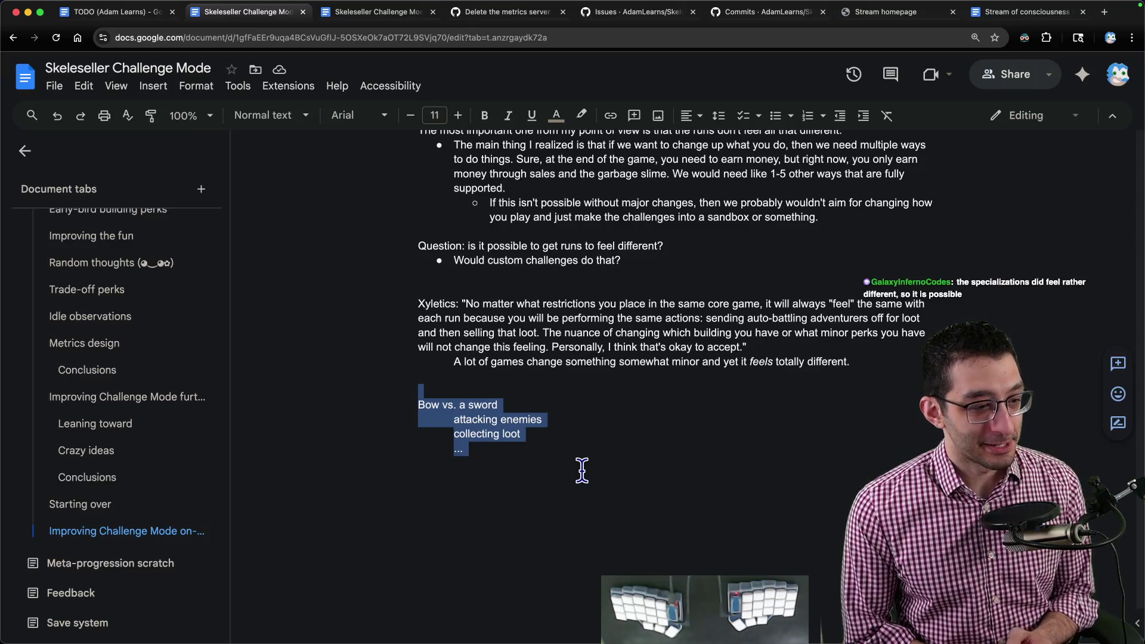
# - Below the ellipsis, add a 'Proposal:' heading with the bullet 'We remove the difficulty track'
pyautogui.click(585, 497)
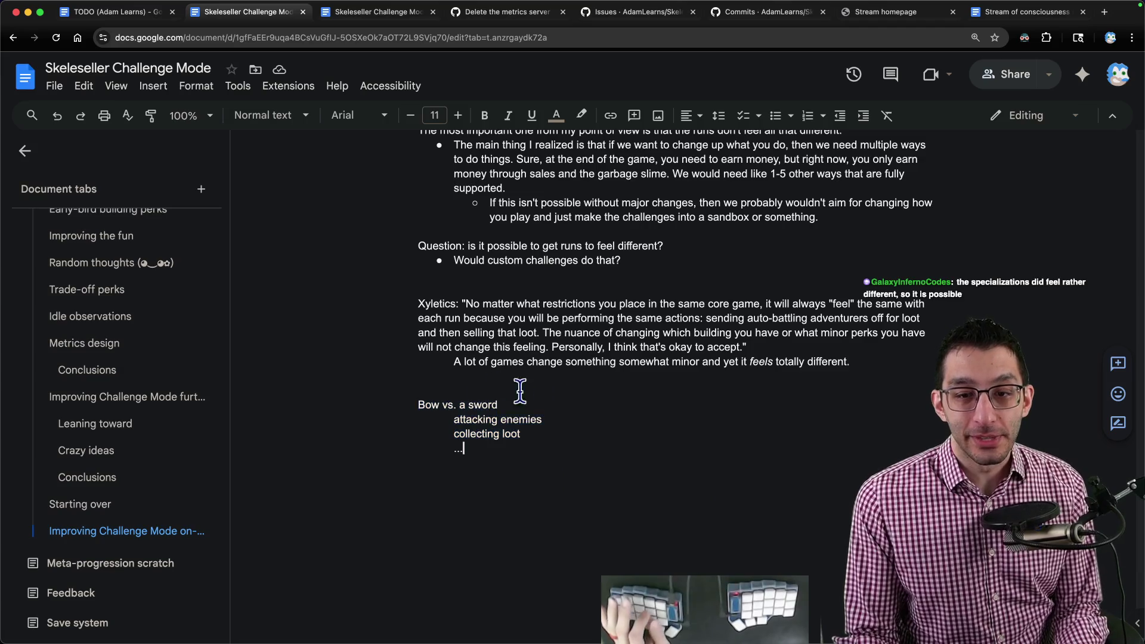
pyautogui.moveTo(473, 280); pyautogui.dragTo(614, 486)
pyautogui.click(614, 483)
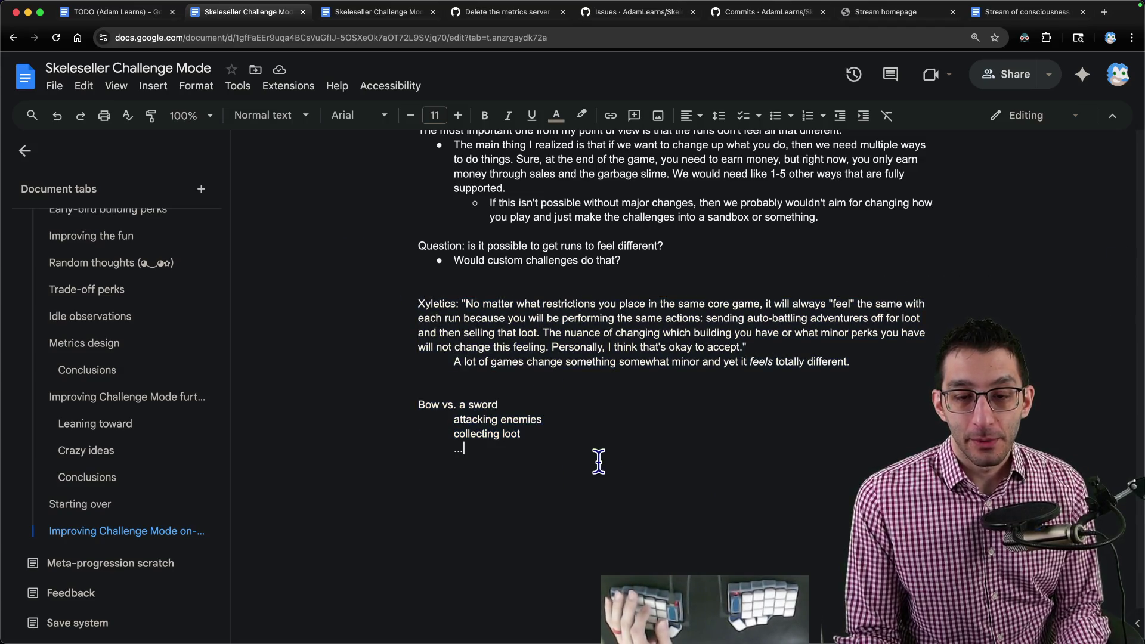
pyautogui.press('Return')
pyautogui.press('Return')
pyautogui.press('BackSpace')
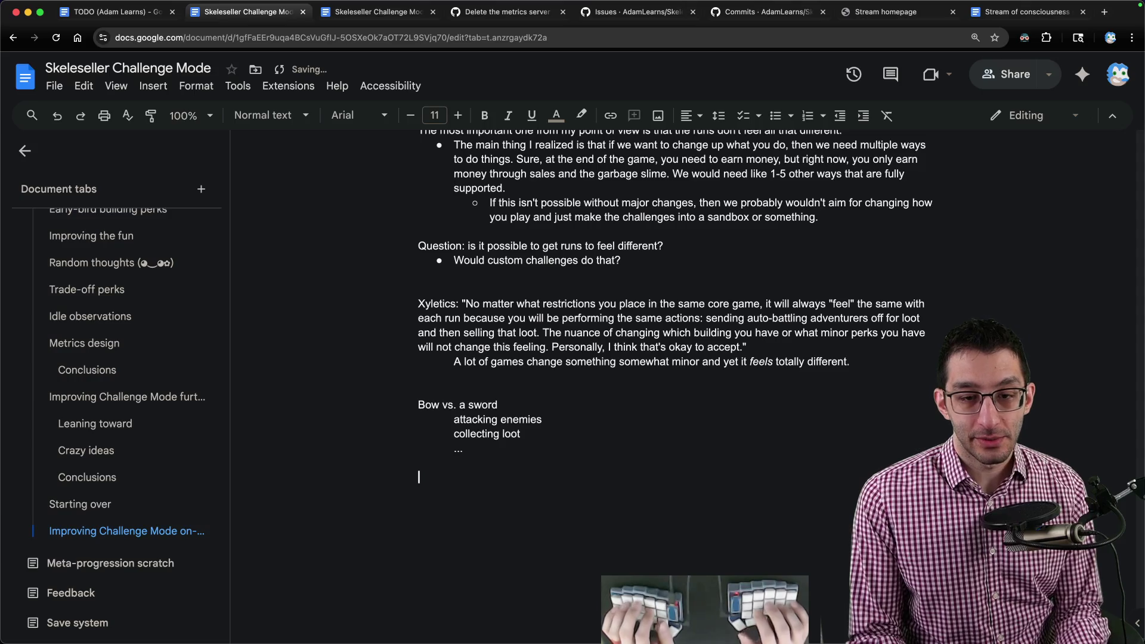
pyautogui.write('* We remove the dif')
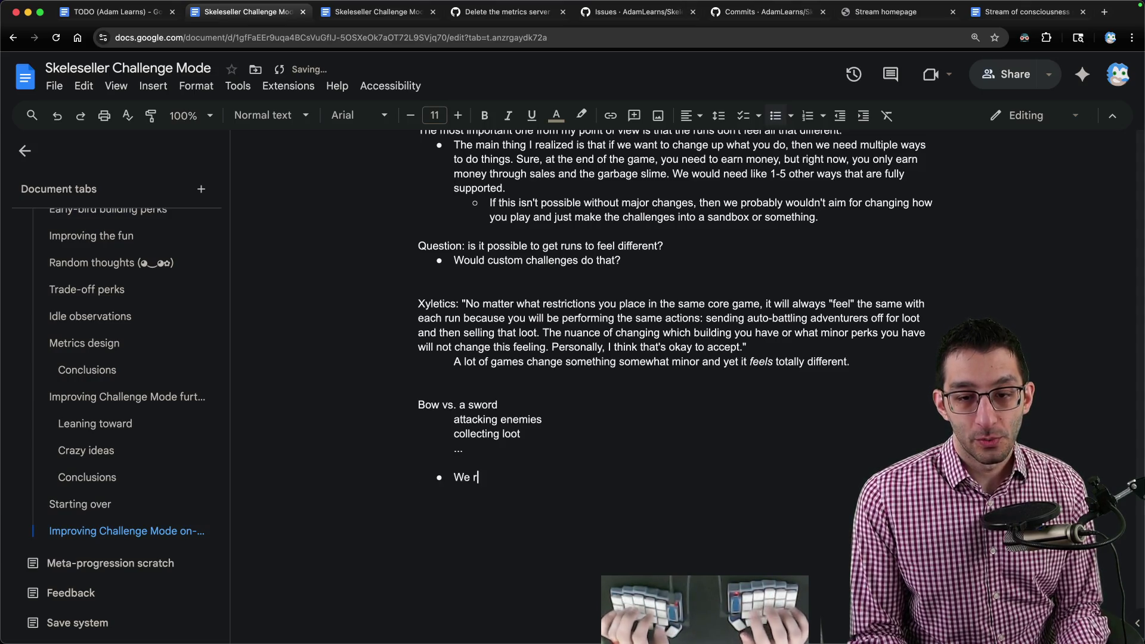
pyautogui.write('ficulty track')
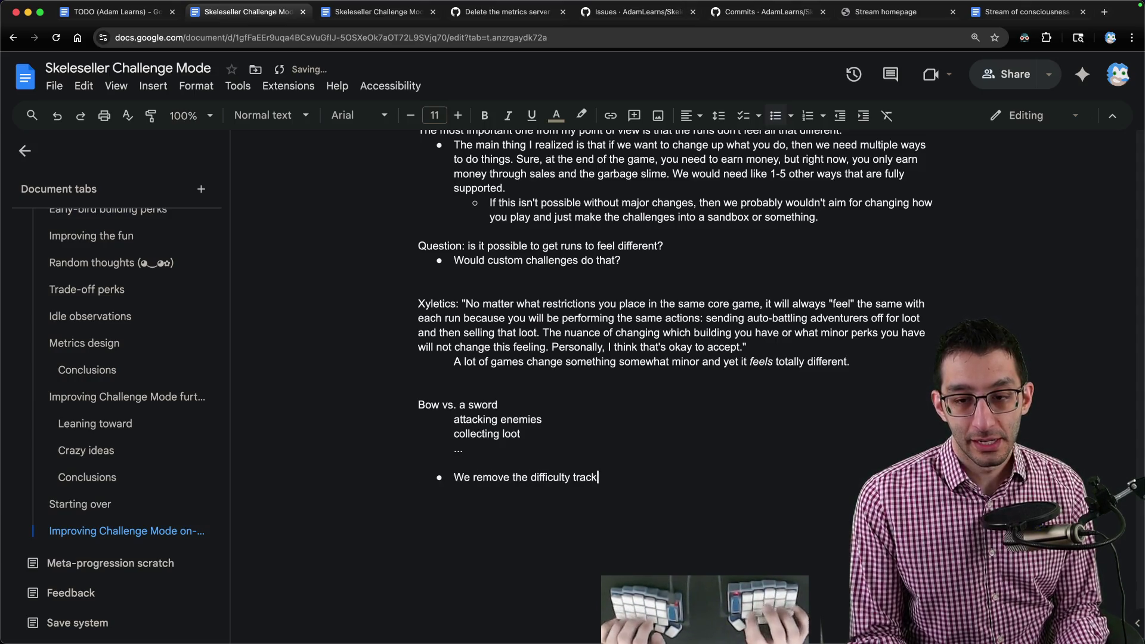
pyautogui.press('Up')
pyautogui.press('Return')
pyautogui.write('Proposal:')
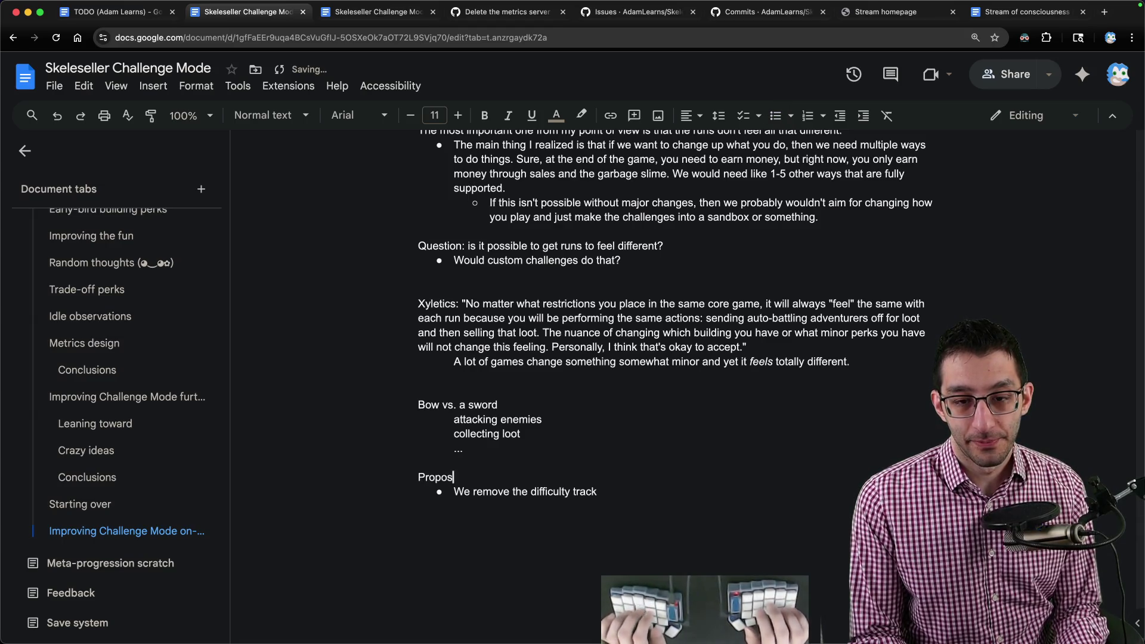
# - Make it the linear difficulty track and add a custom challenges bullet: "enemies do 1000% damage", "the warehouse eats your items"
pyautogui.click(598, 491)
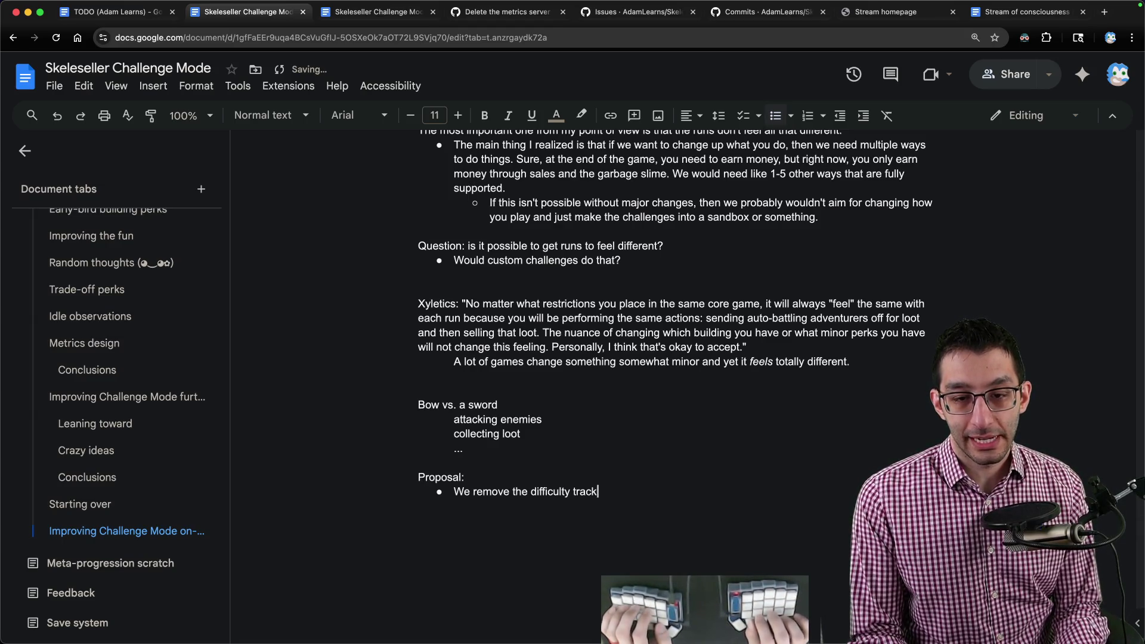
pyautogui.press('Return')
pyautogui.press('Return')
pyautogui.write('We instea')
pyautogui.press('super+shift+8')
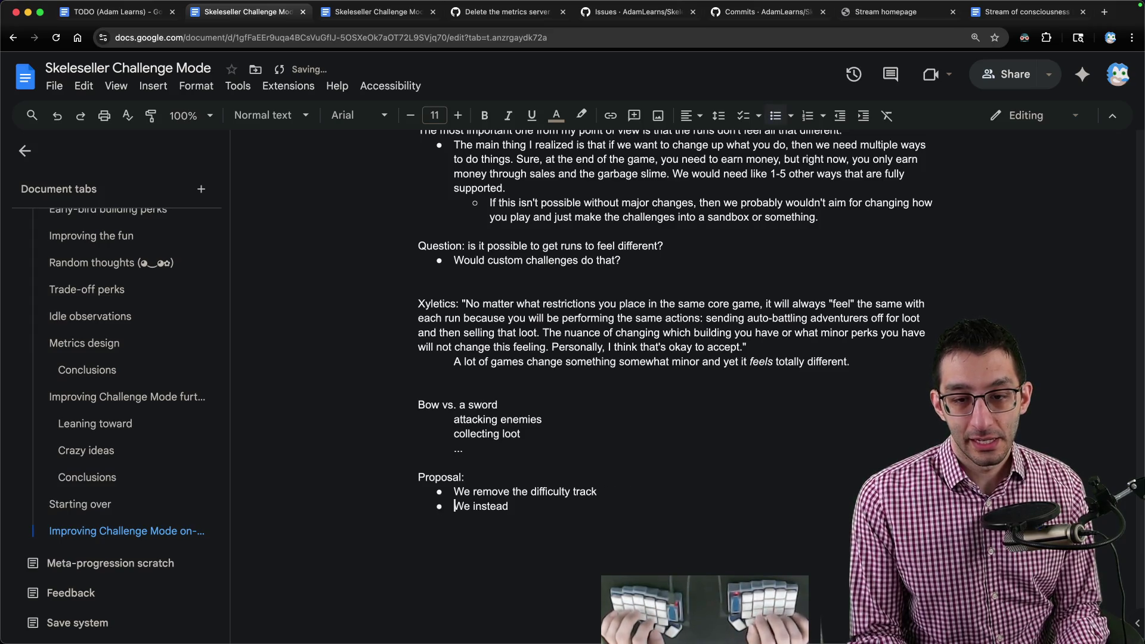
pyautogui.press('Up')
pyautogui.hotkey('alt', 'Right')
pyautogui.hotkey('alt', 'Right')
pyautogui.hotkey('alt', 'Right')
pyautogui.hotkey('alt', 'Left')
pyautogui.write('linear ')
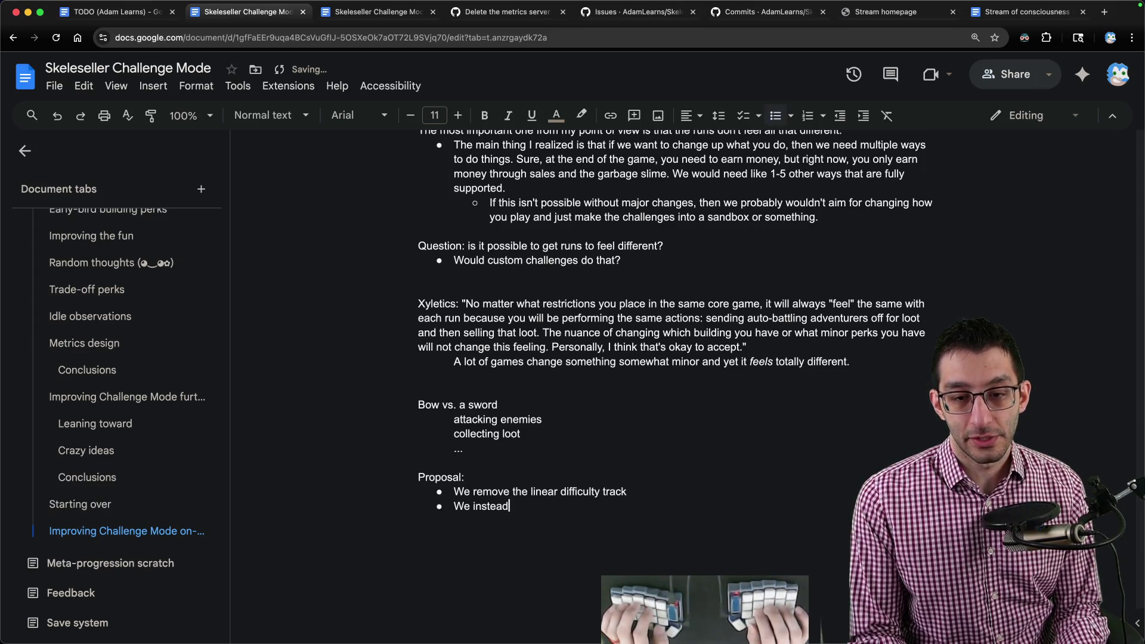
pyautogui.write('put in cust')
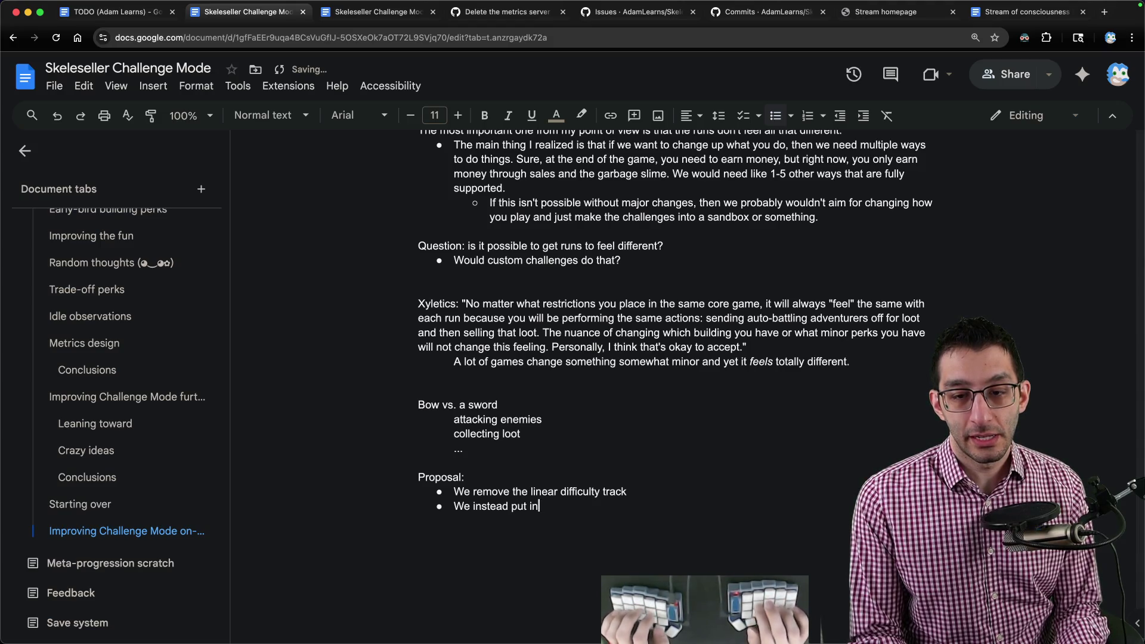
pyautogui.write('om challenges')
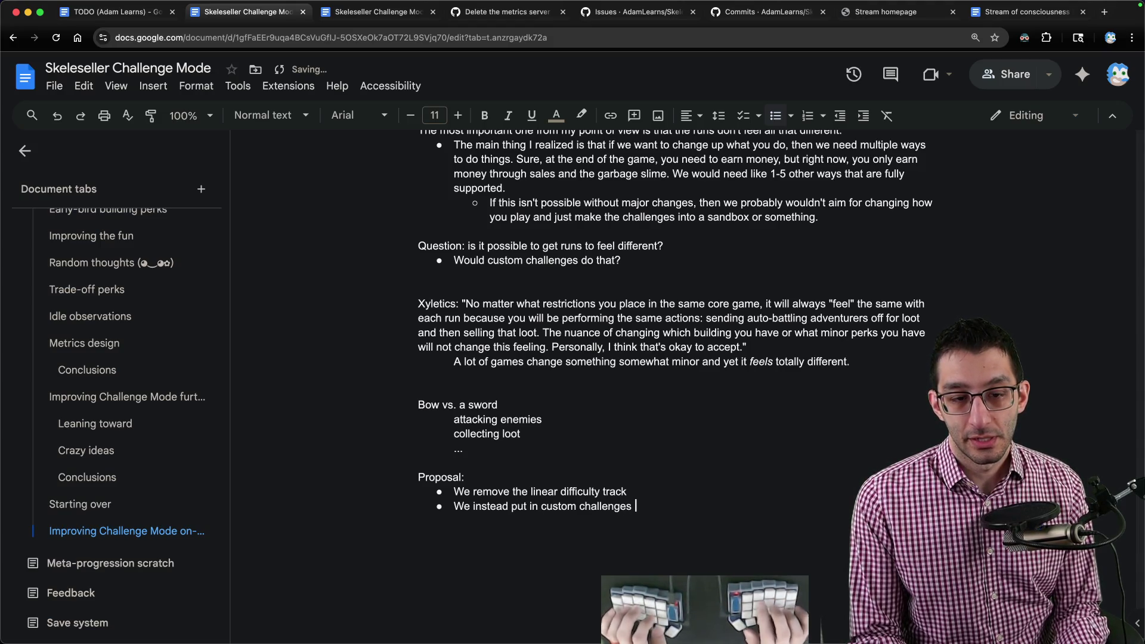
pyautogui.write('with things like "')
pyautogui.scroll(-3, 600, 466)
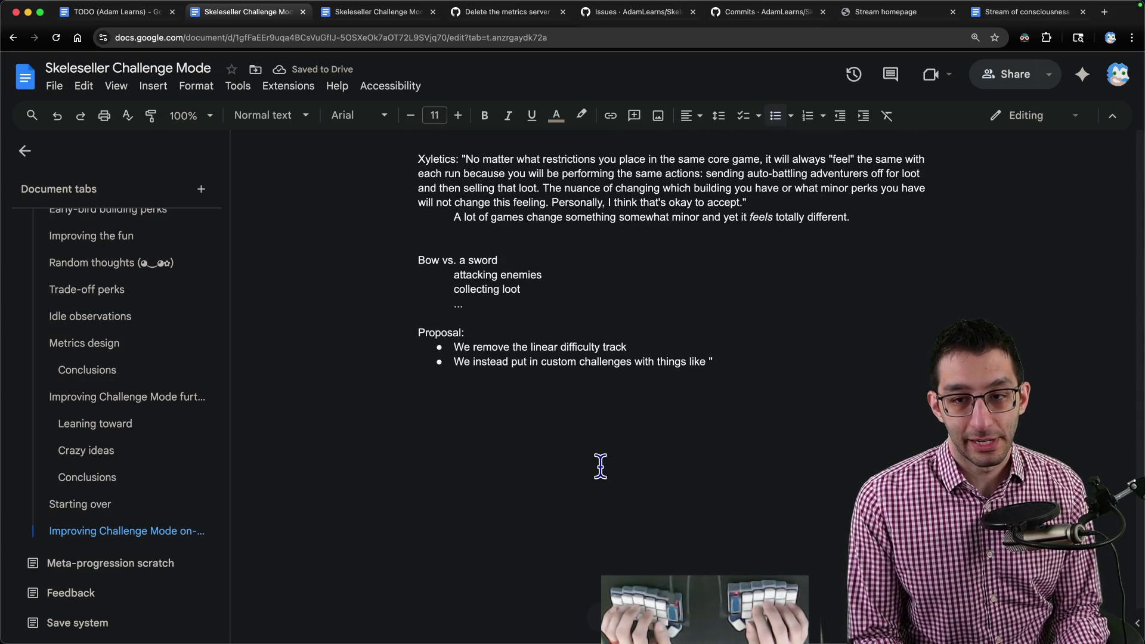
pyautogui.write('you')
pyautogui.press('BackSpace')
pyautogui.press('BackSpace')
pyautogui.press('BackSpace')
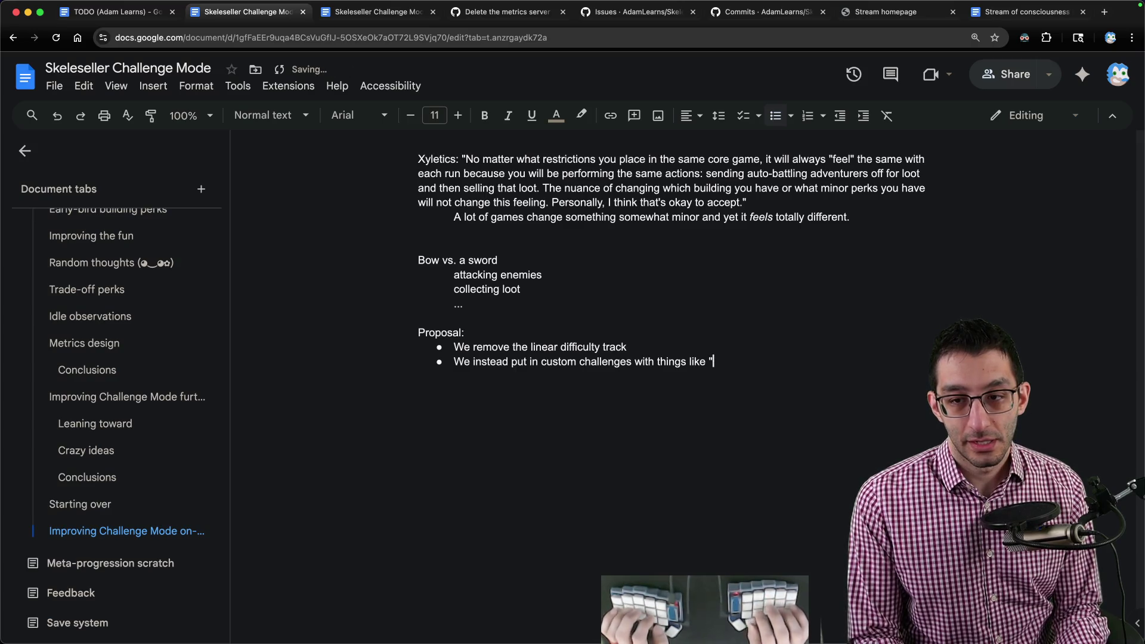
pyautogui.write('enemies do 1000% damage" ')
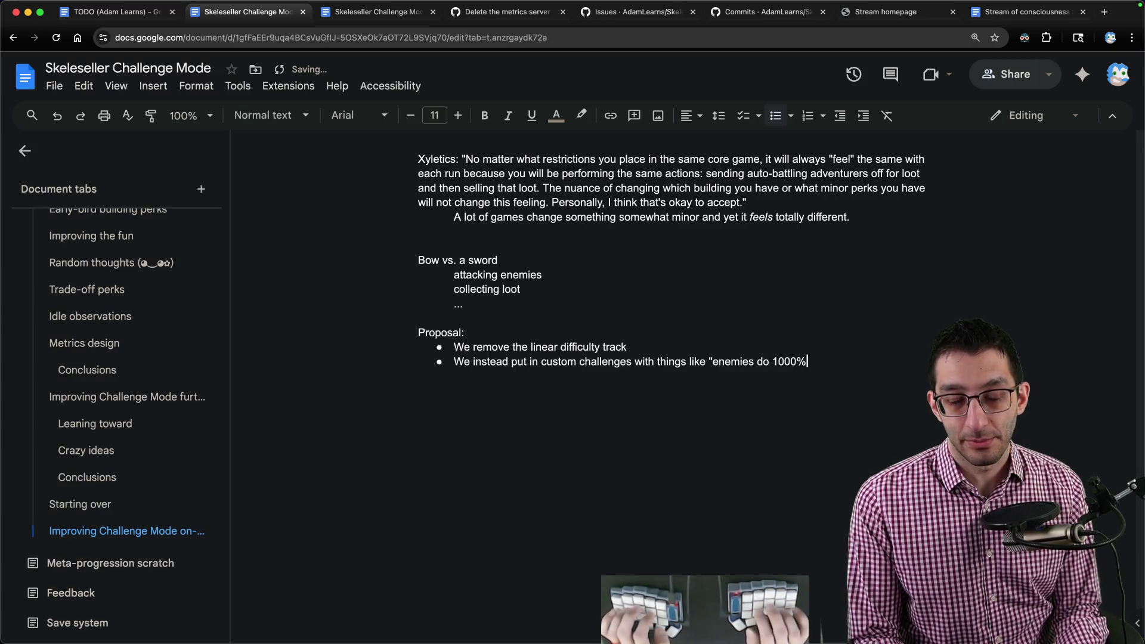
pyautogui.write('or "')
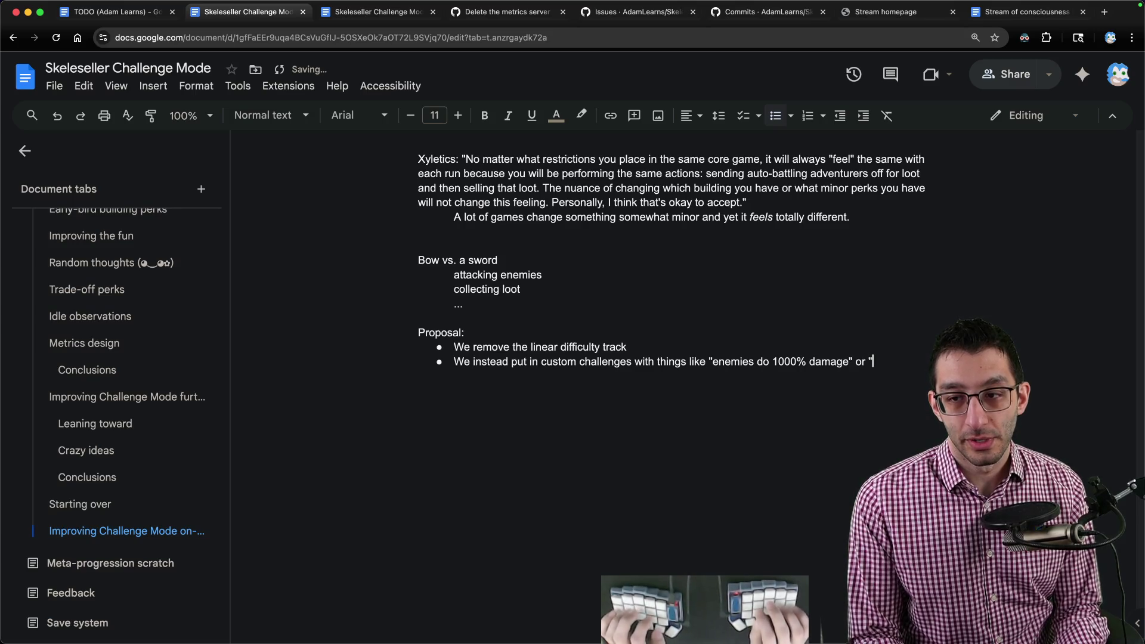
pyautogui.write('the warehouse eats y')
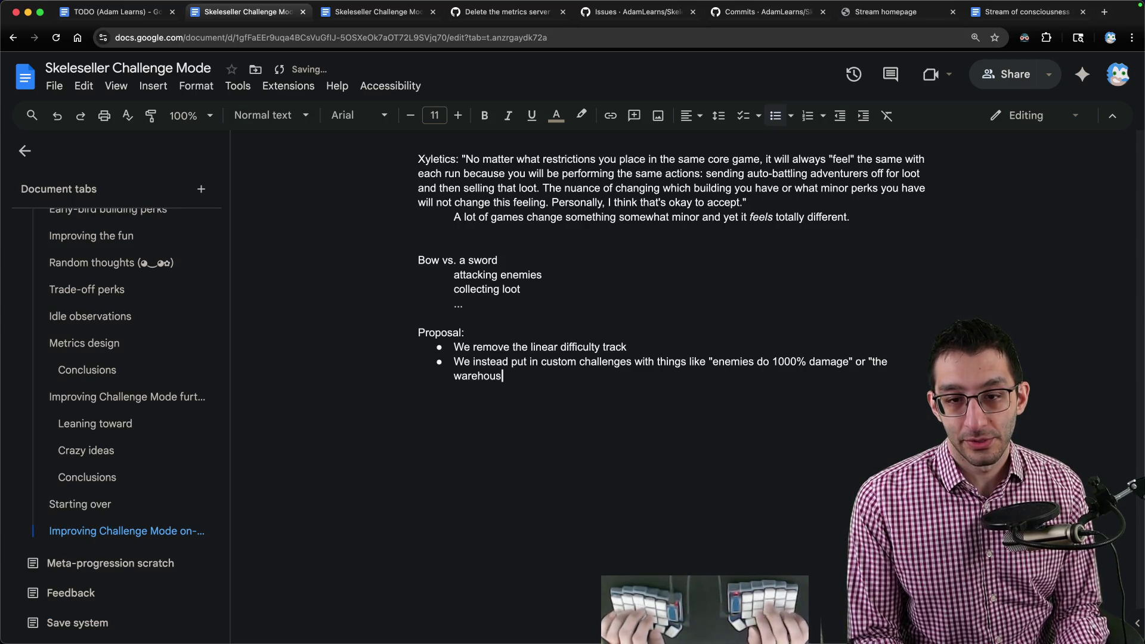
pyautogui.write('our items"')
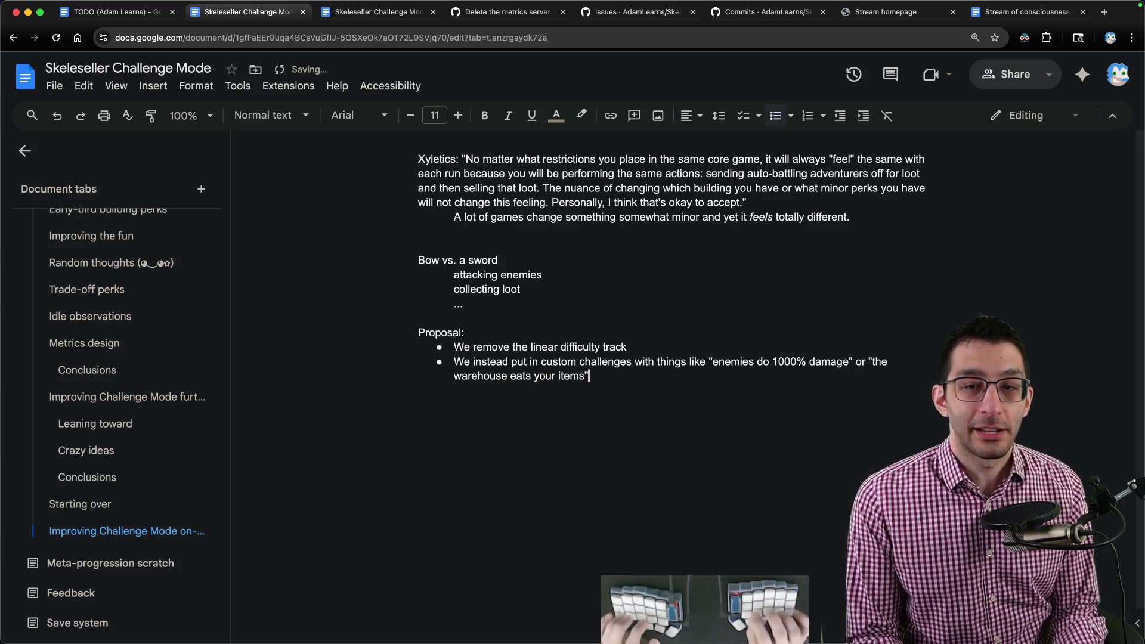
# - Add a closing bullet 'We still allow for meta-perks'
pyautogui.moveTo(455, 361); pyautogui.dragTo(662, 409)
pyautogui.click(665, 409)
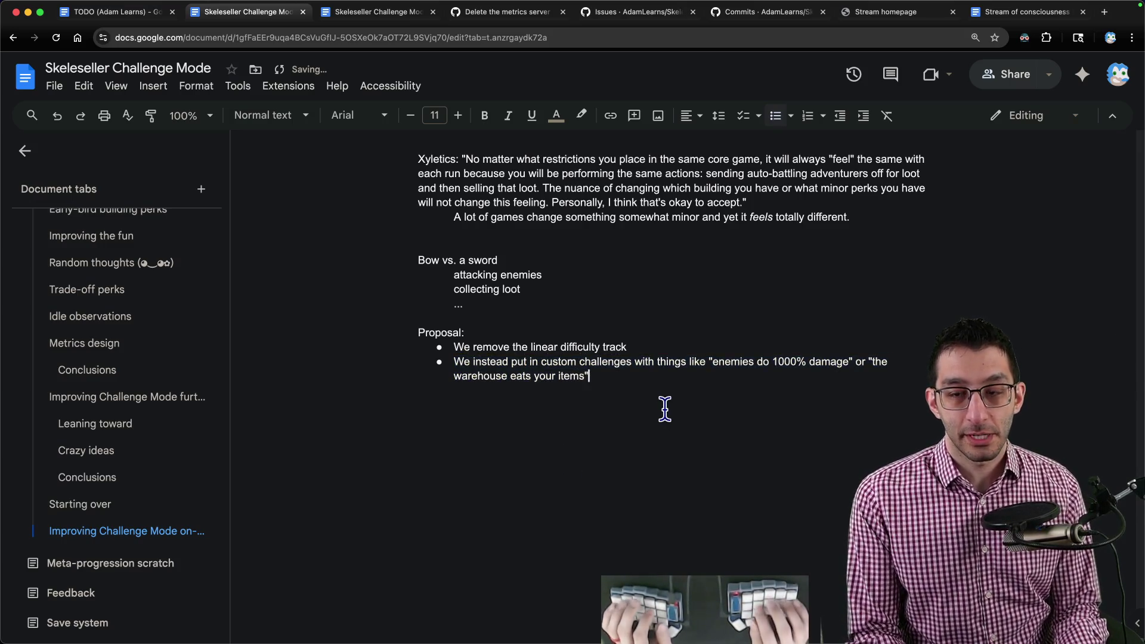
pyautogui.press('Return')
pyautogui.write('We still allow for met')
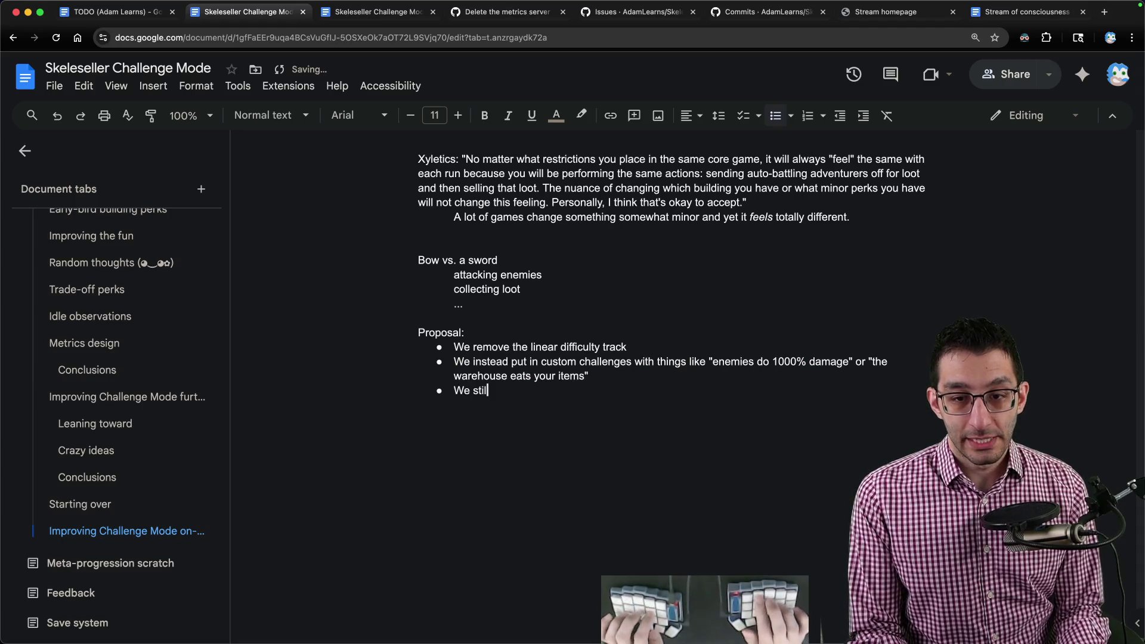
pyautogui.write('a-perks')
pyautogui.press('Return')
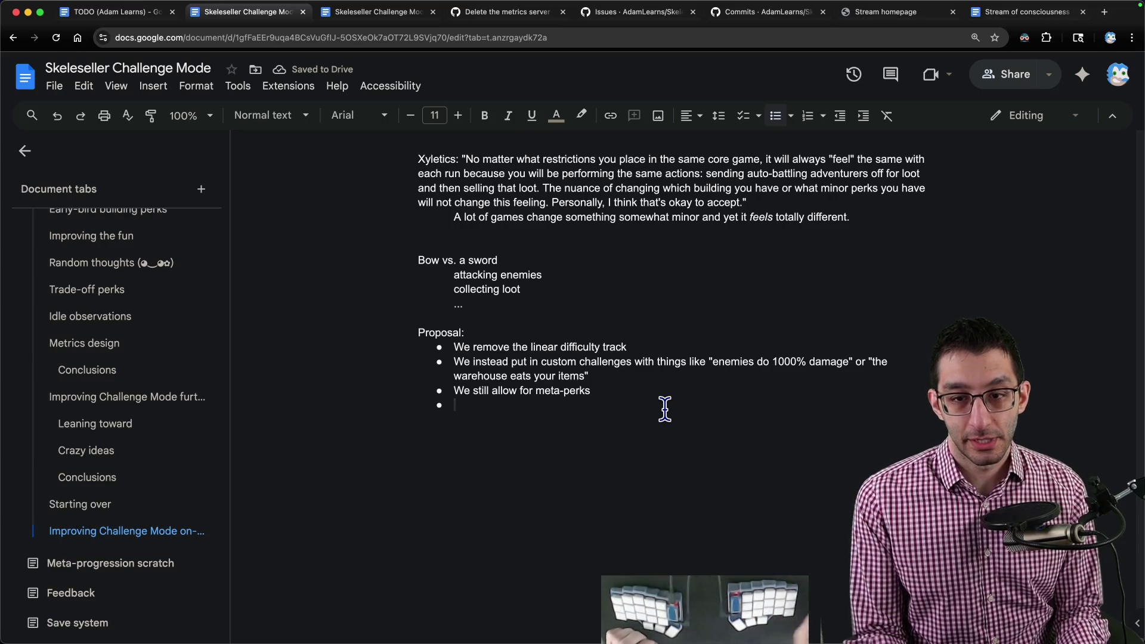
pyautogui.scroll(20, 662, 405)
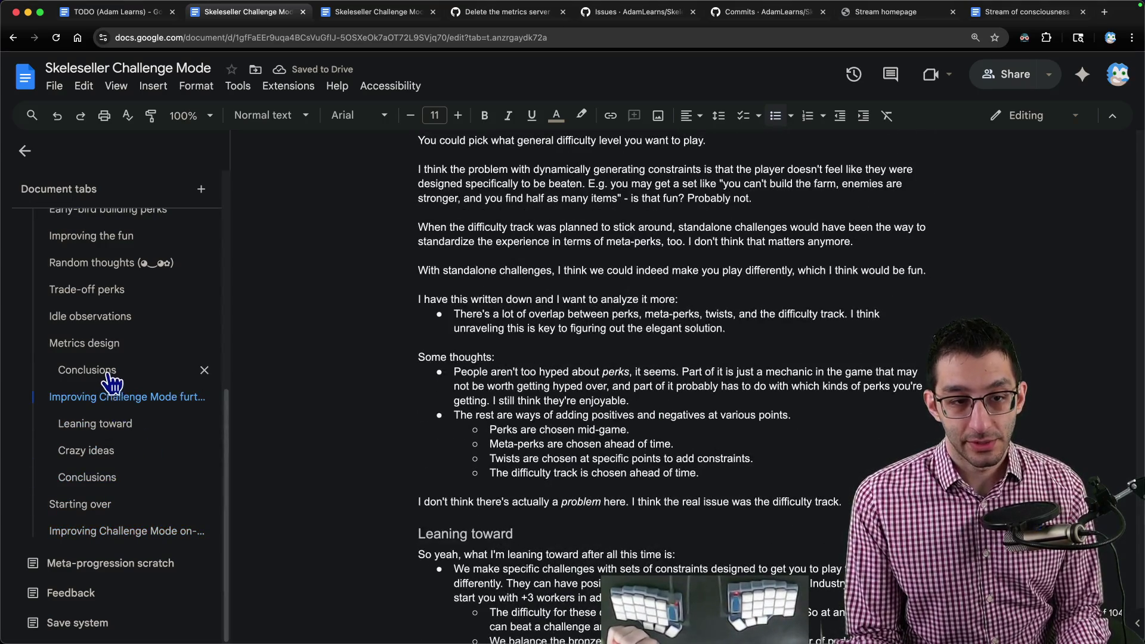
pyautogui.click(108, 424)
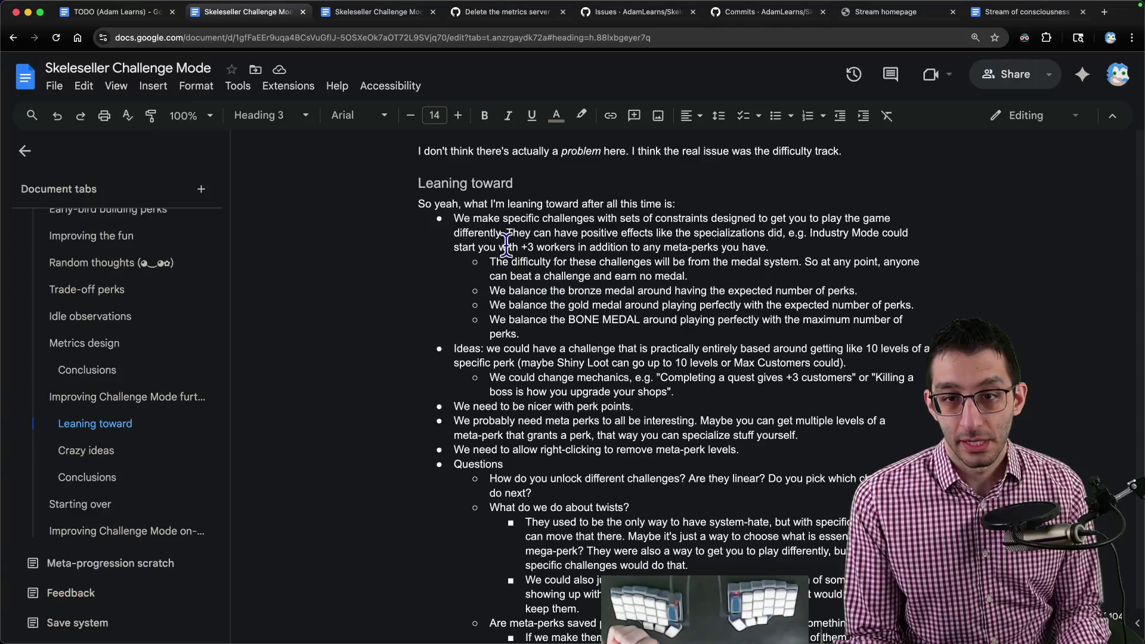
pyautogui.tripleClick(462, 218)
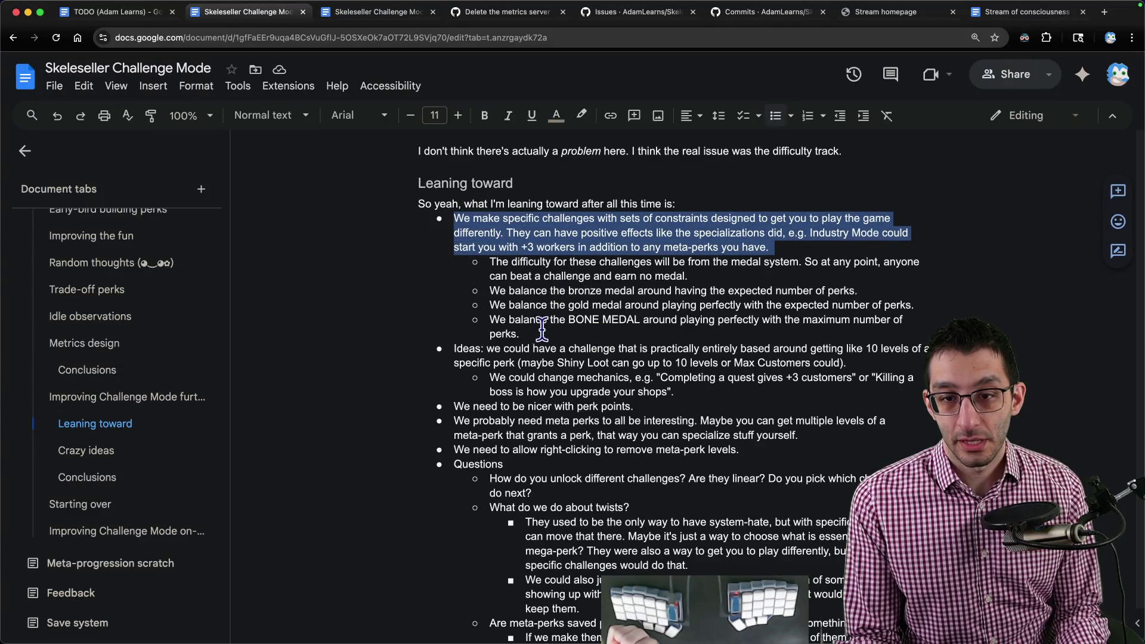
pyautogui.moveTo(455, 351)
pyautogui.mouseDown()
pyautogui.moveTo(488, 407)
pyautogui.moveTo(646, 405)
pyautogui.mouseUp()
pyautogui.scroll(-5, 646, 406)
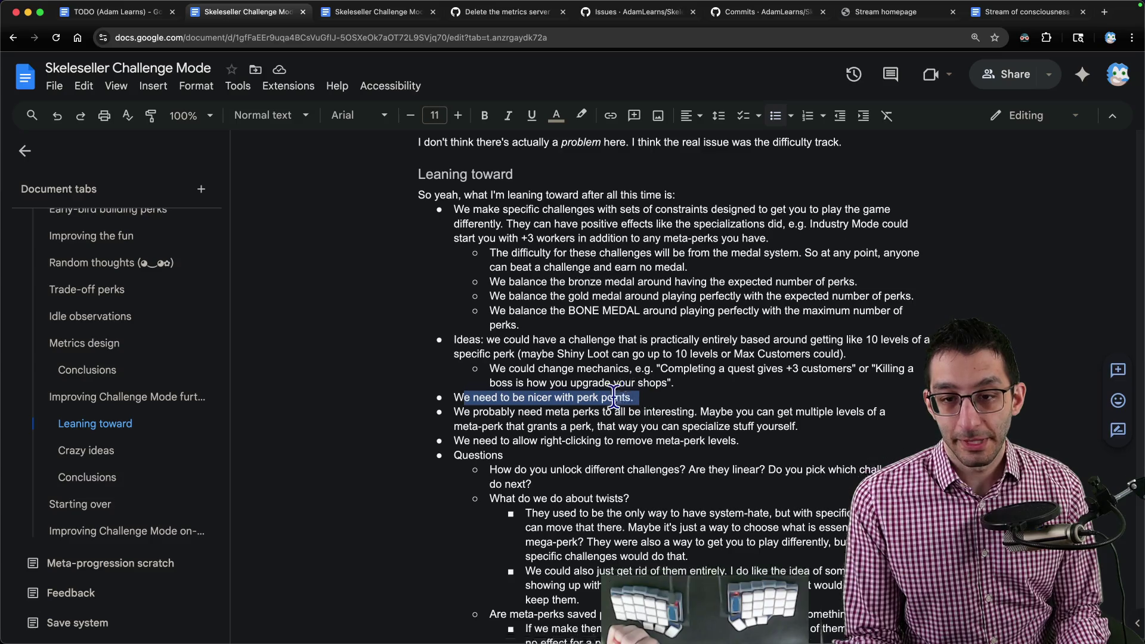
pyautogui.tripleClick(470, 216)
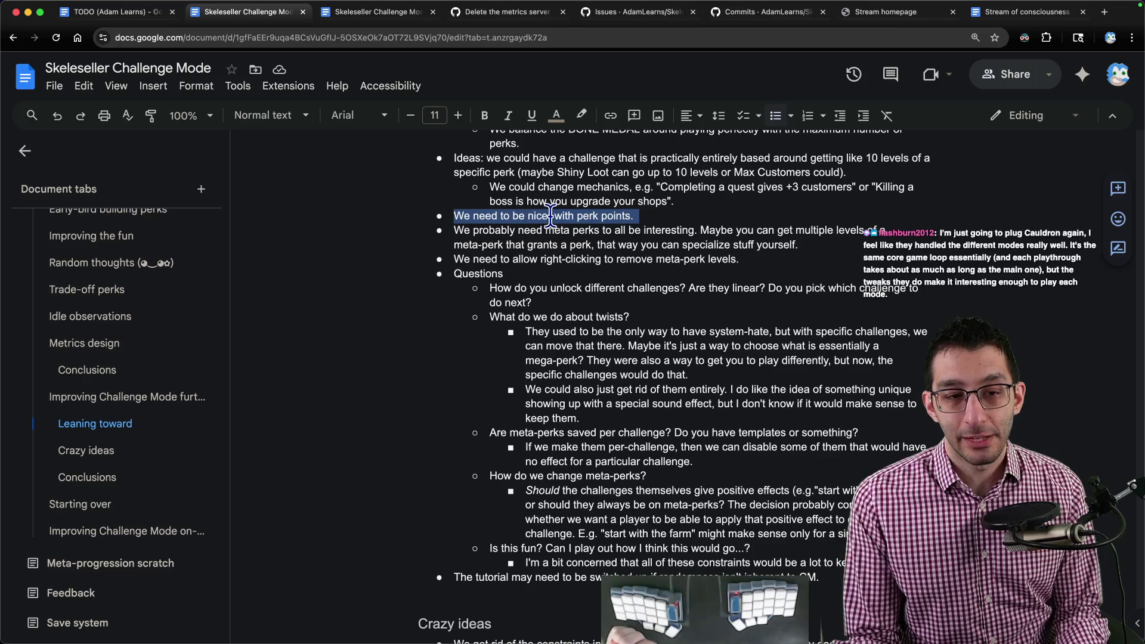
pyautogui.moveTo(456, 216); pyautogui.dragTo(691, 212)
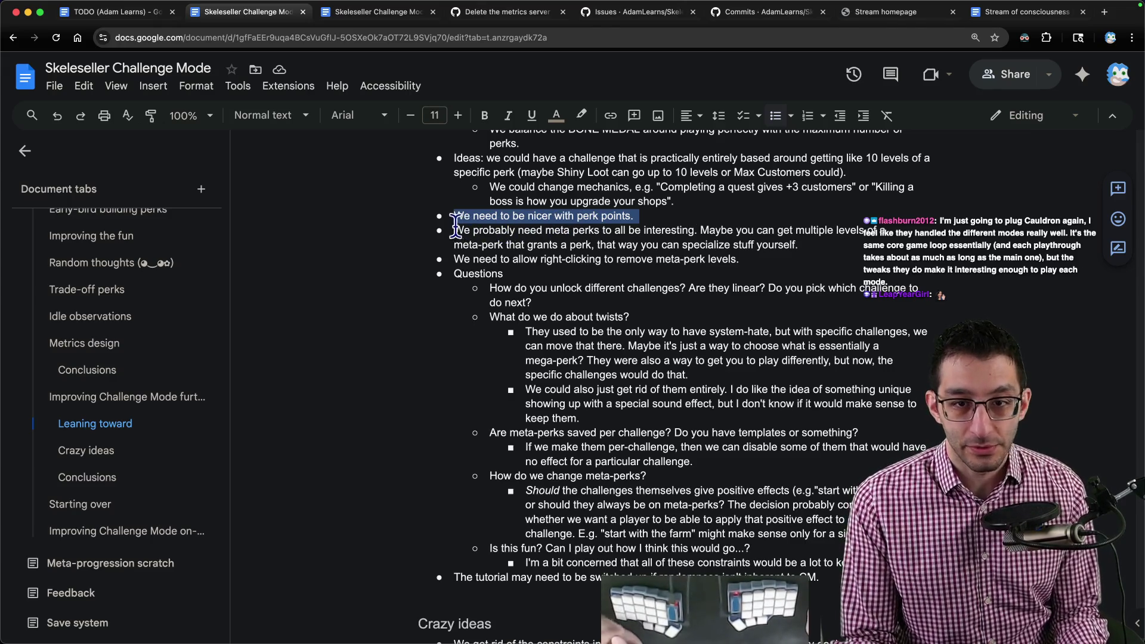
pyautogui.moveTo(454, 230); pyautogui.dragTo(806, 246)
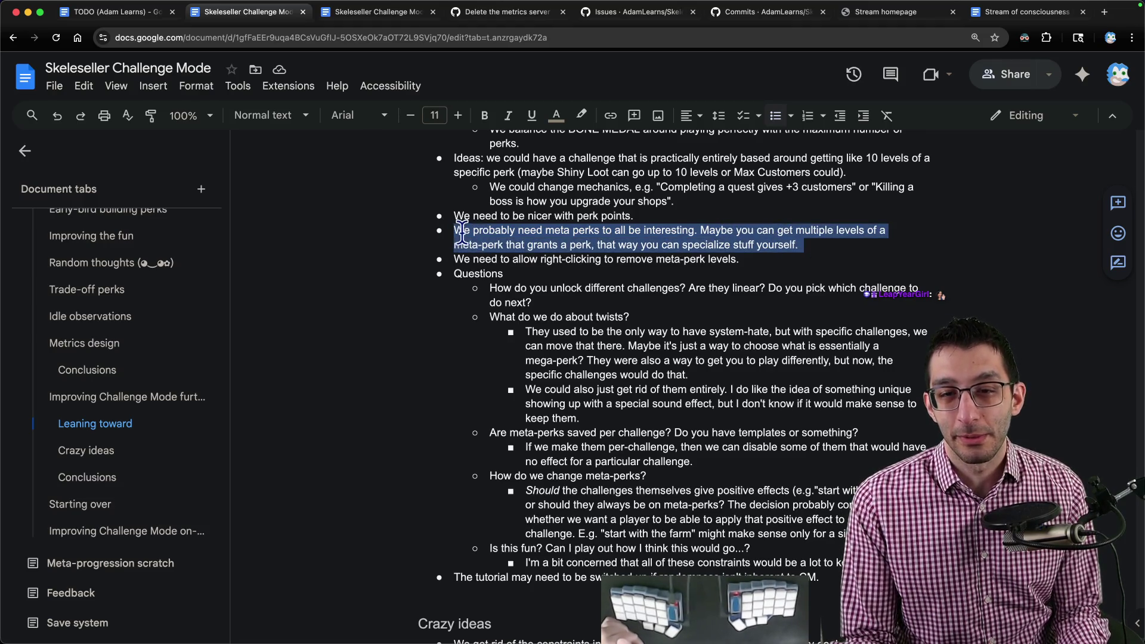
pyautogui.moveTo(458, 232); pyautogui.dragTo(785, 246)
pyautogui.moveTo(470, 259)
pyautogui.mouseDown()
pyautogui.moveTo(439, 256)
pyautogui.moveTo(496, 274)
pyautogui.moveTo(485, 288)
pyautogui.moveTo(865, 434)
pyautogui.moveTo(865, 577)
pyautogui.moveTo(865, 563)
pyautogui.mouseUp()
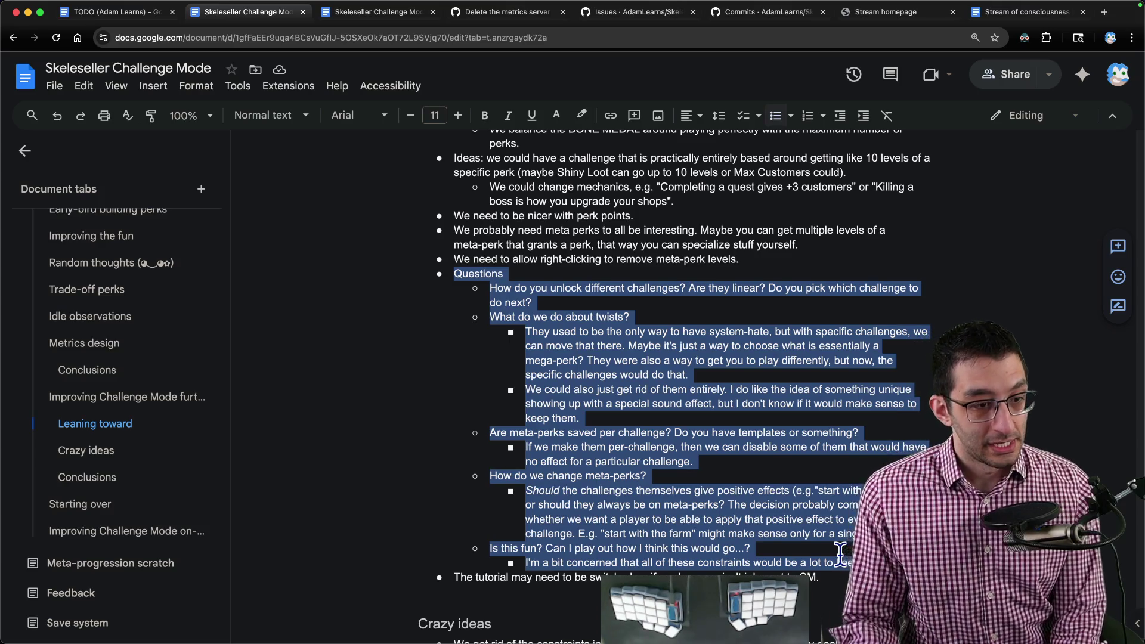
pyautogui.scroll(-20, 782, 530)
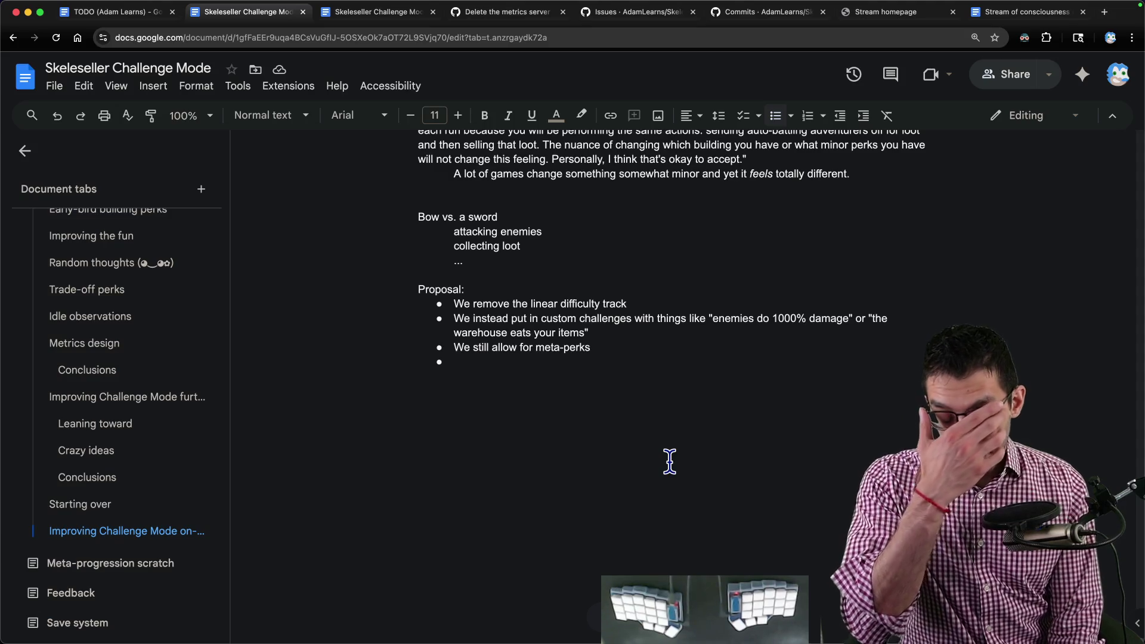
# - Add a Cauldron heading with an indented question on game tweaks worth spending X hours on
pyautogui.press('Return')
pyautogui.press('Return')
pyautogui.press('Return')
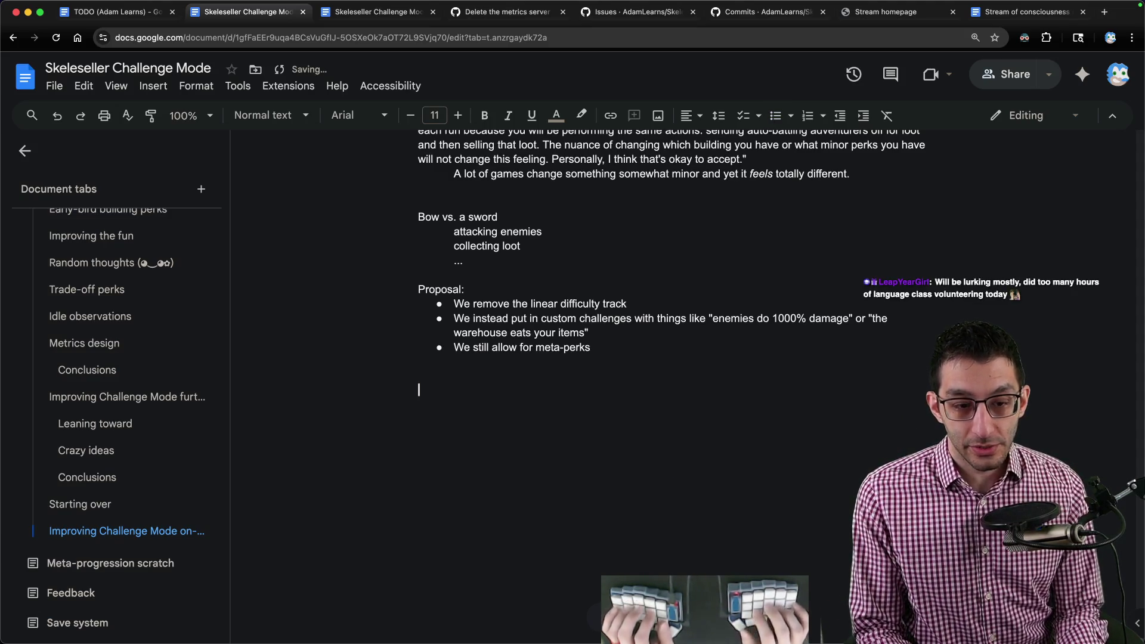
pyautogui.write('Cauldron')
pyautogui.press('Return')
pyautogui.press('Tab')
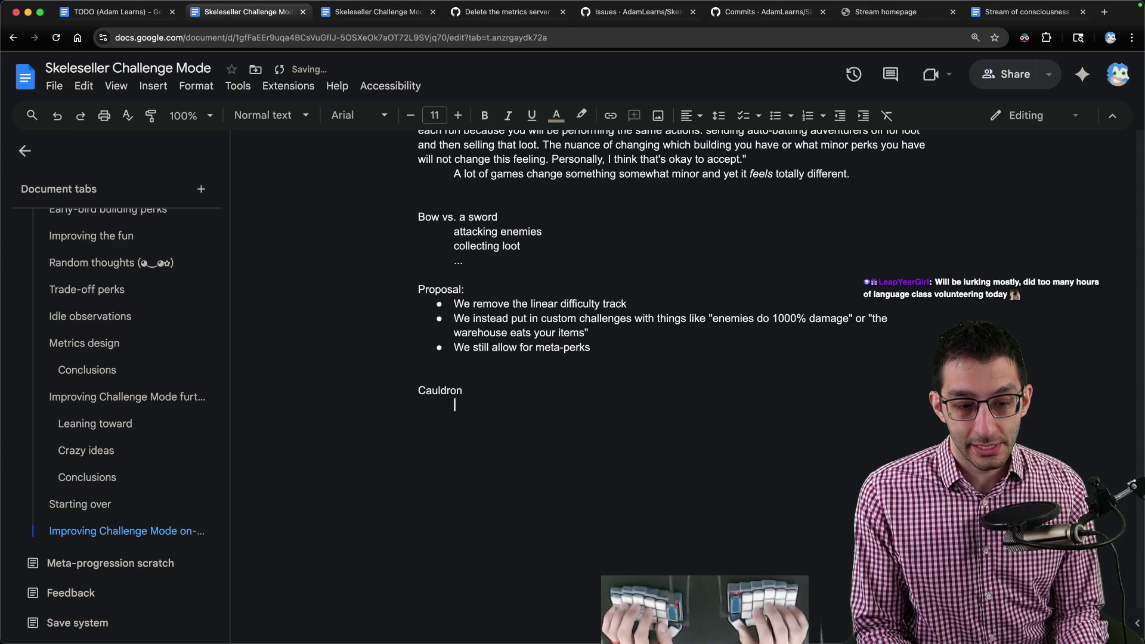
pyautogui.write('What would ')
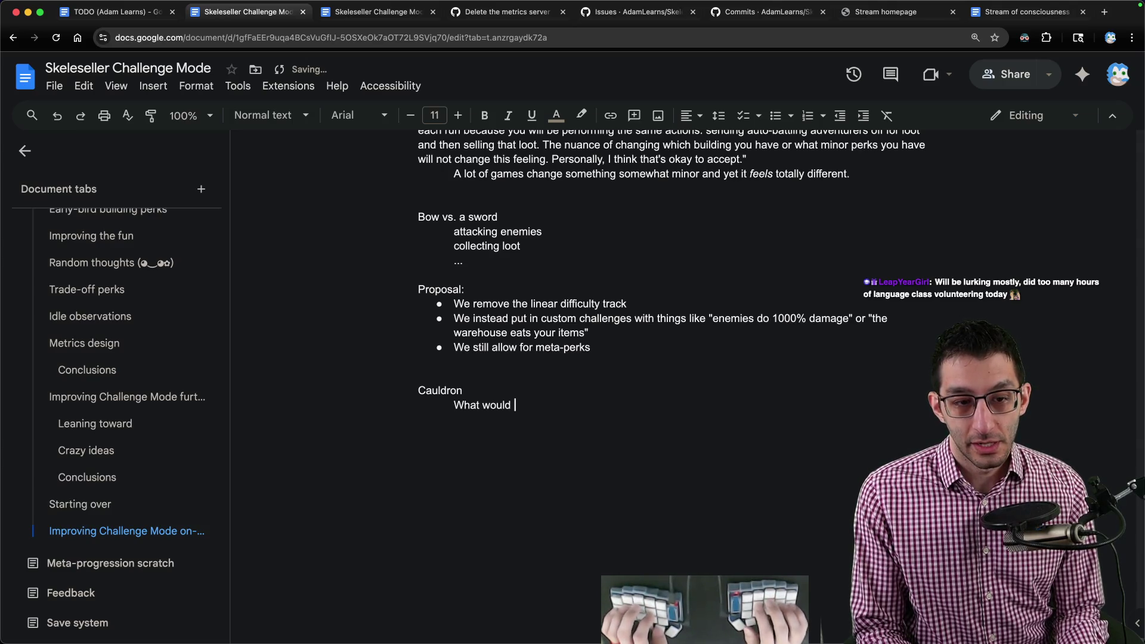
pyautogui.write('tweaks be ')
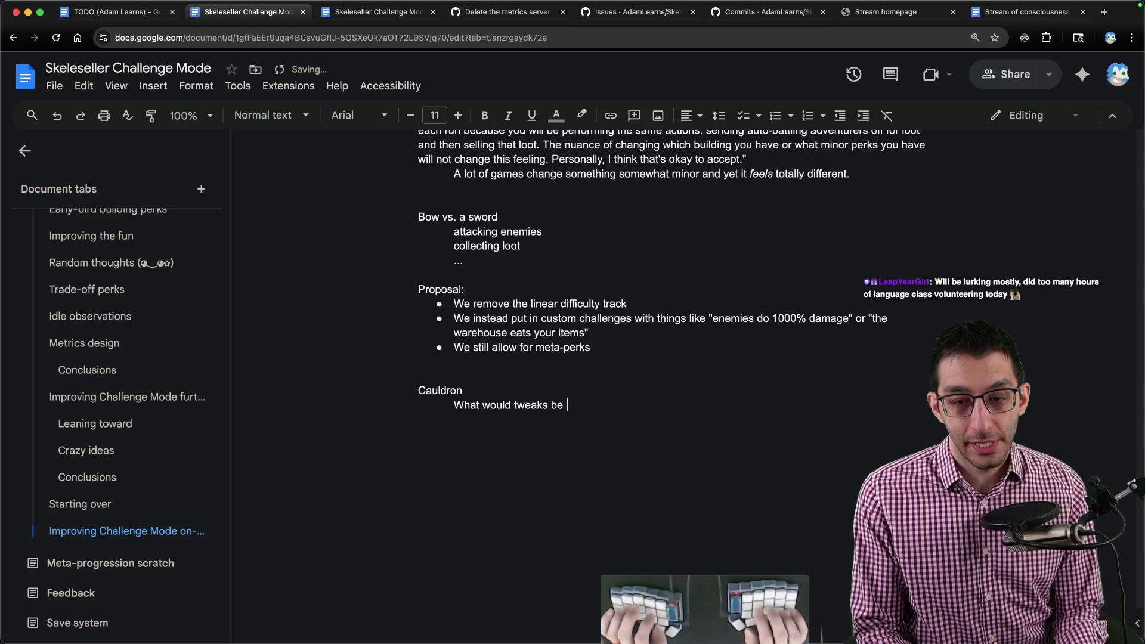
pyautogui.write("to the game for 'ss")
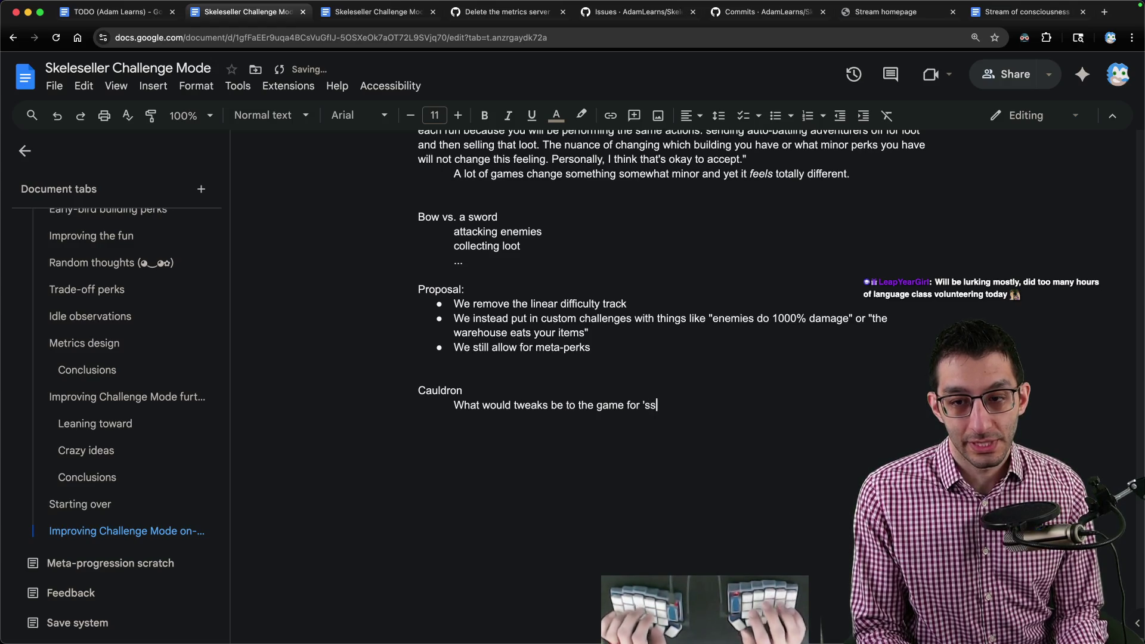
pyautogui.write(' that would make you w')
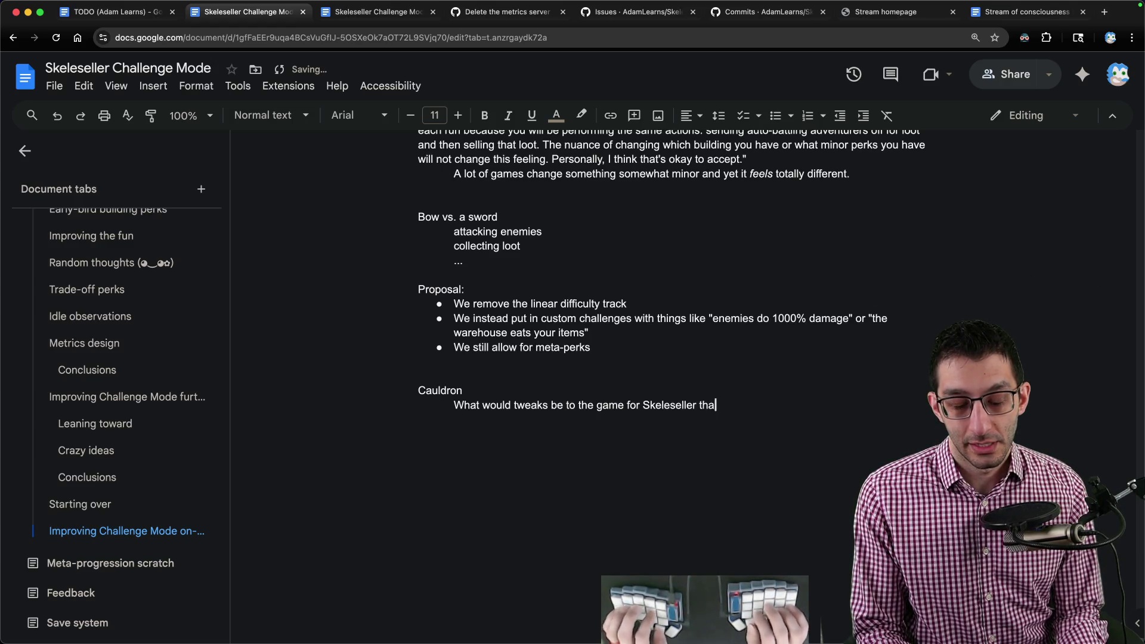
pyautogui.write('ant to spend X hours try')
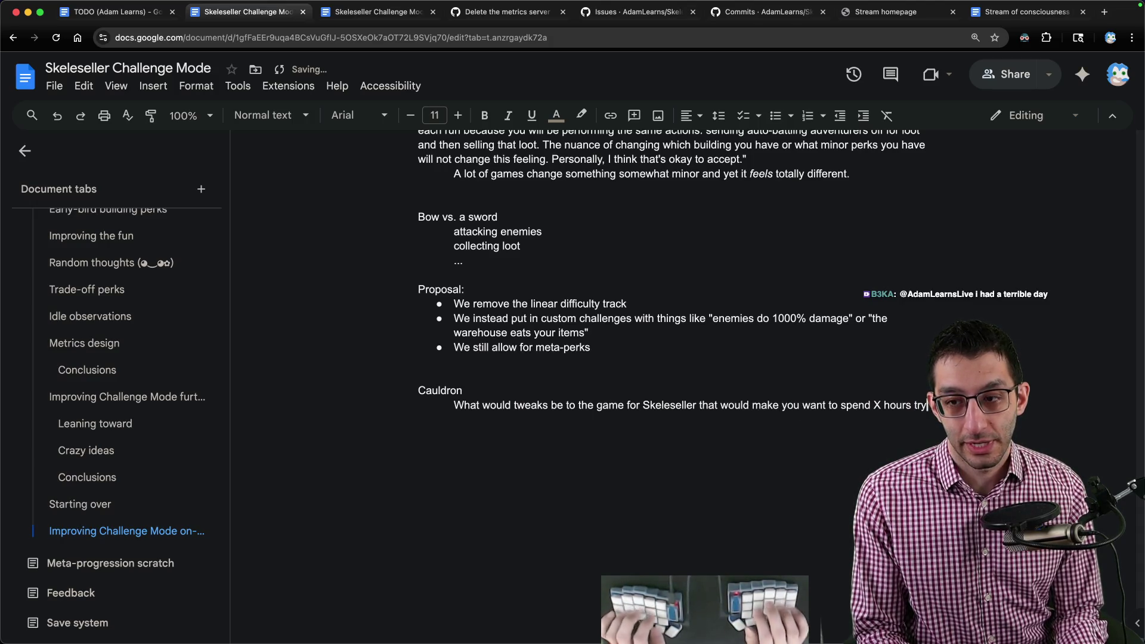
pyautogui.write('ing it out?')
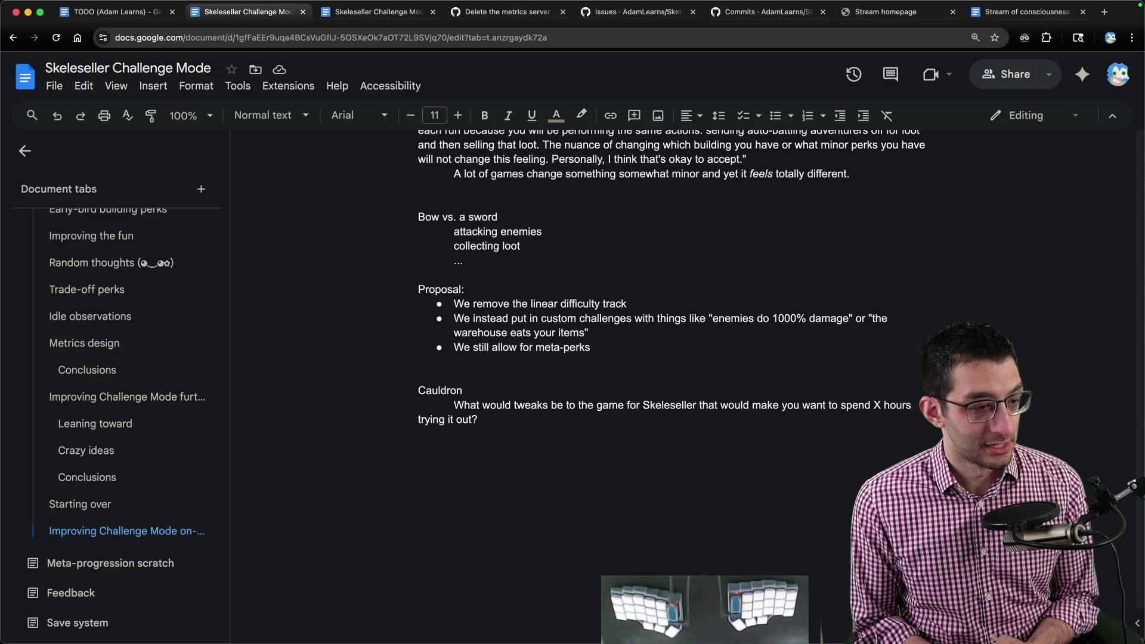
pyautogui.press('super+Tab')
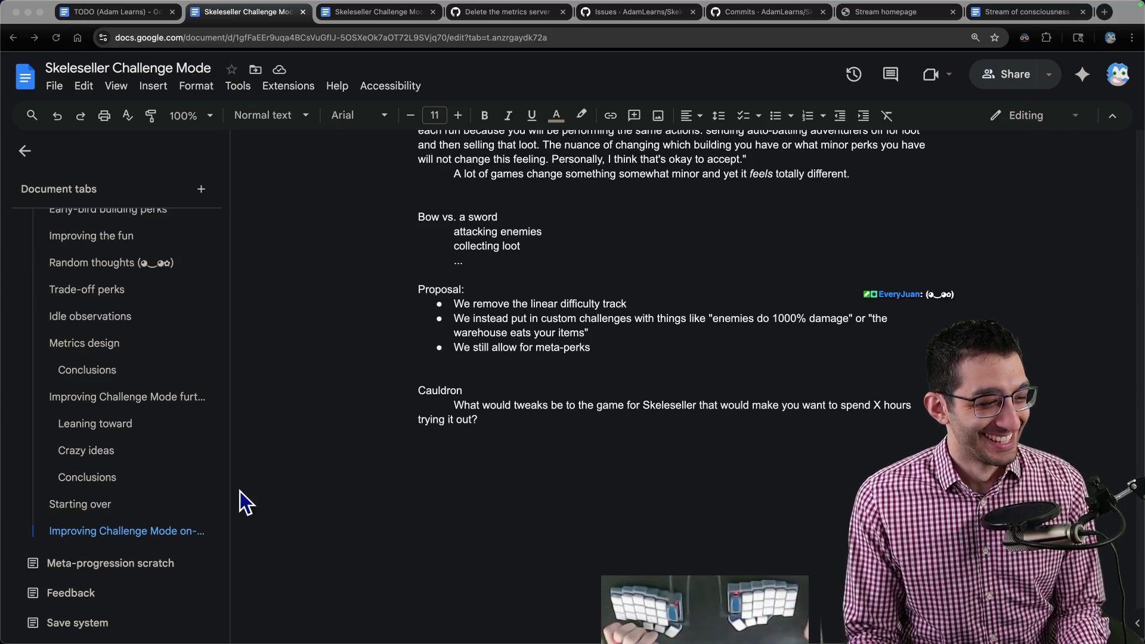
pyautogui.click(424, 471)
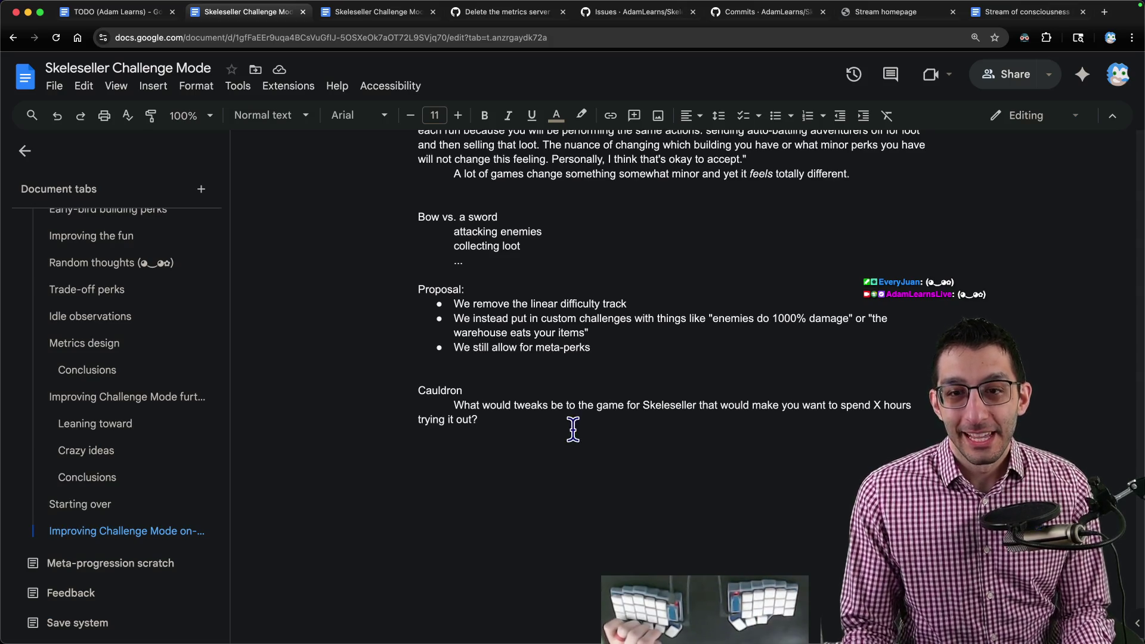
pyautogui.scroll(10, 570, 429)
pyautogui.press('Return')
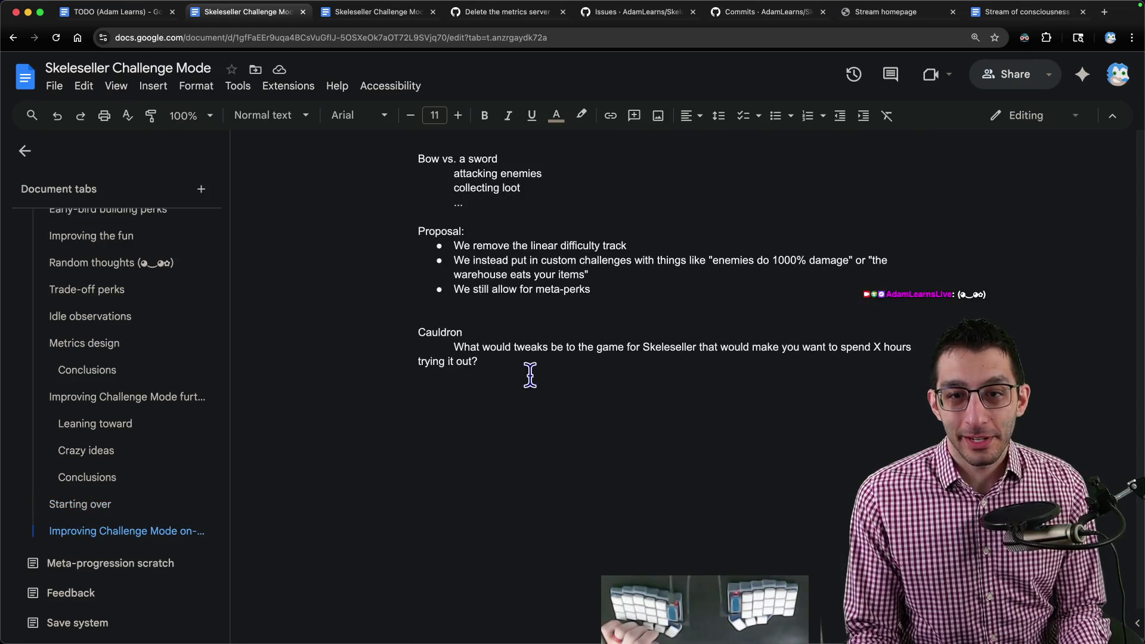
pyautogui.press('Return')
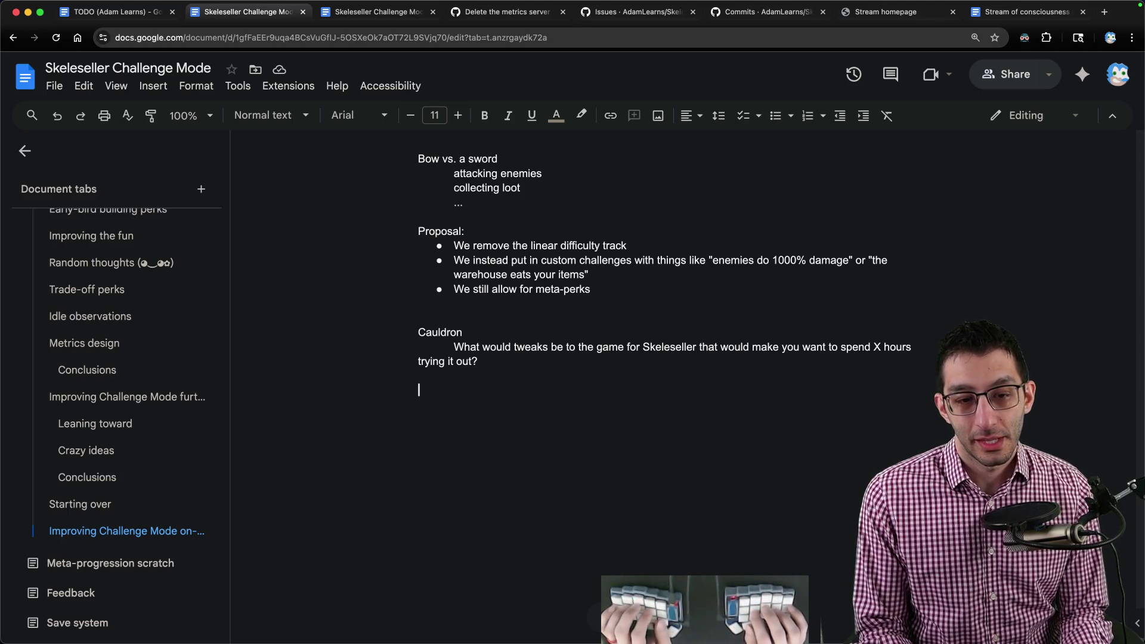
# - Open DeletedCode.md in VS Code and follow its link to TownChallengeModeFunctions.cs on GitHub
pyautogui.press('super+Tab')
pyautogui.press('super+p')
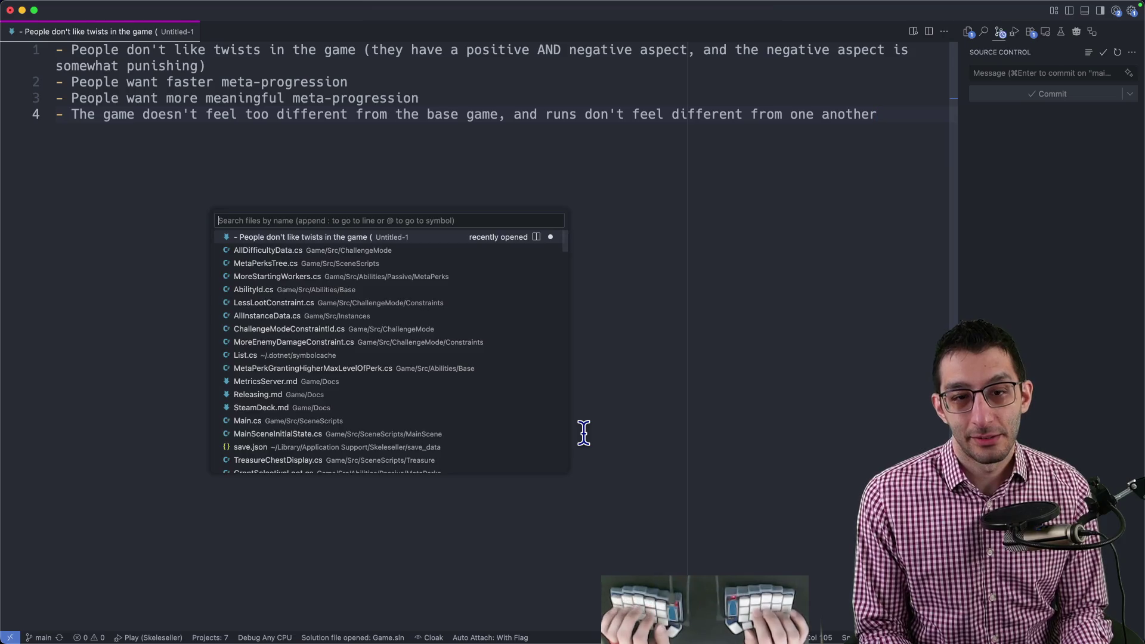
pyautogui.write('dele')
pyautogui.press('Return')
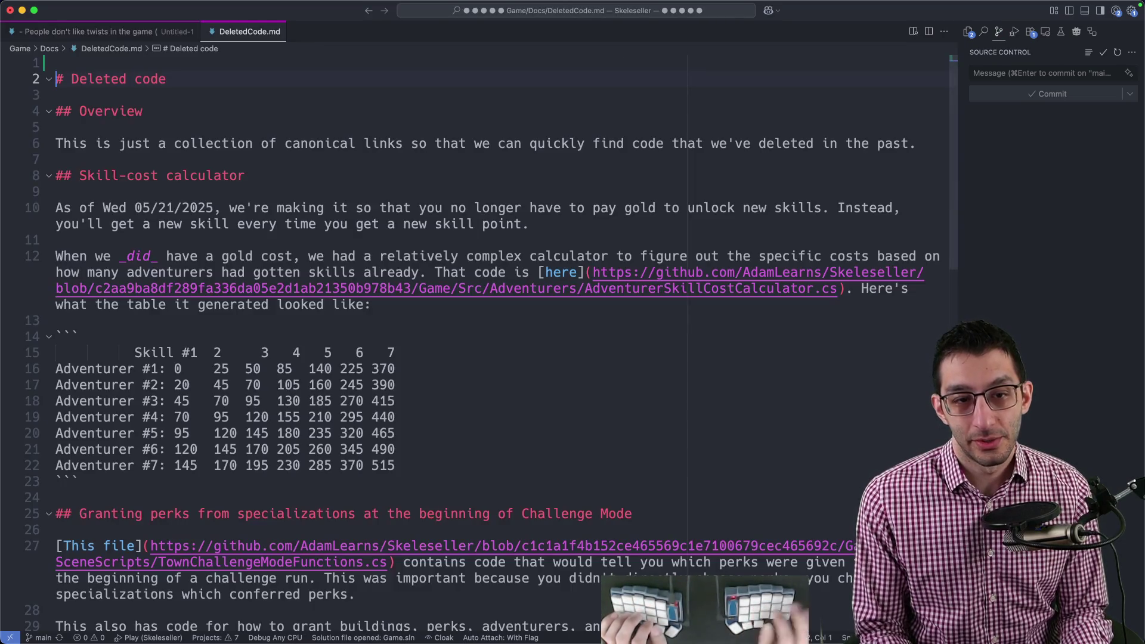
pyautogui.scroll(-5, 468, 423)
pyautogui.keyDown('super'); pyautogui.click(320, 327); pyautogui.keyUp('super')
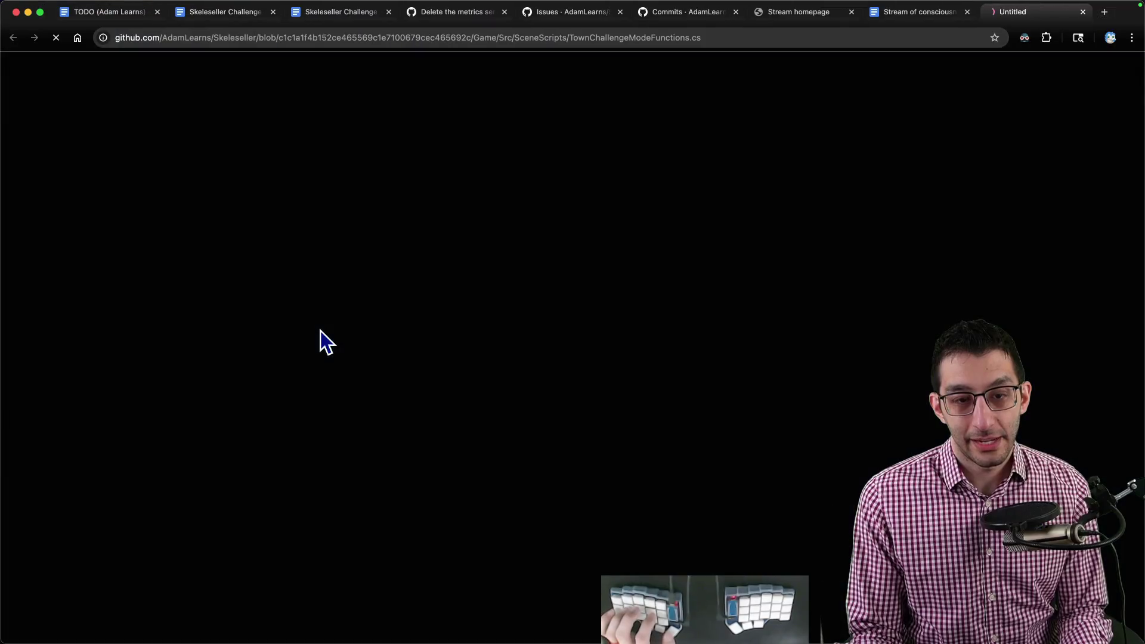
pyautogui.scroll(-10, 401, 324)
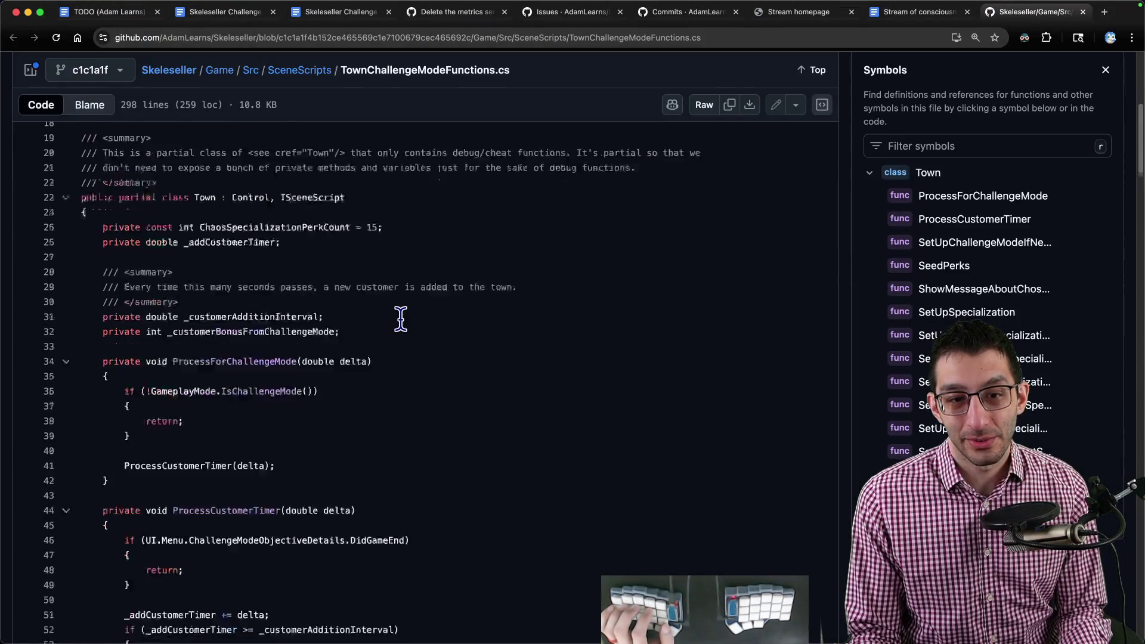
# - Inspect each SetUpSpecialization entry, Farming through Fishing, in the Symbols panel
pyautogui.scroll(-15, 400, 317)
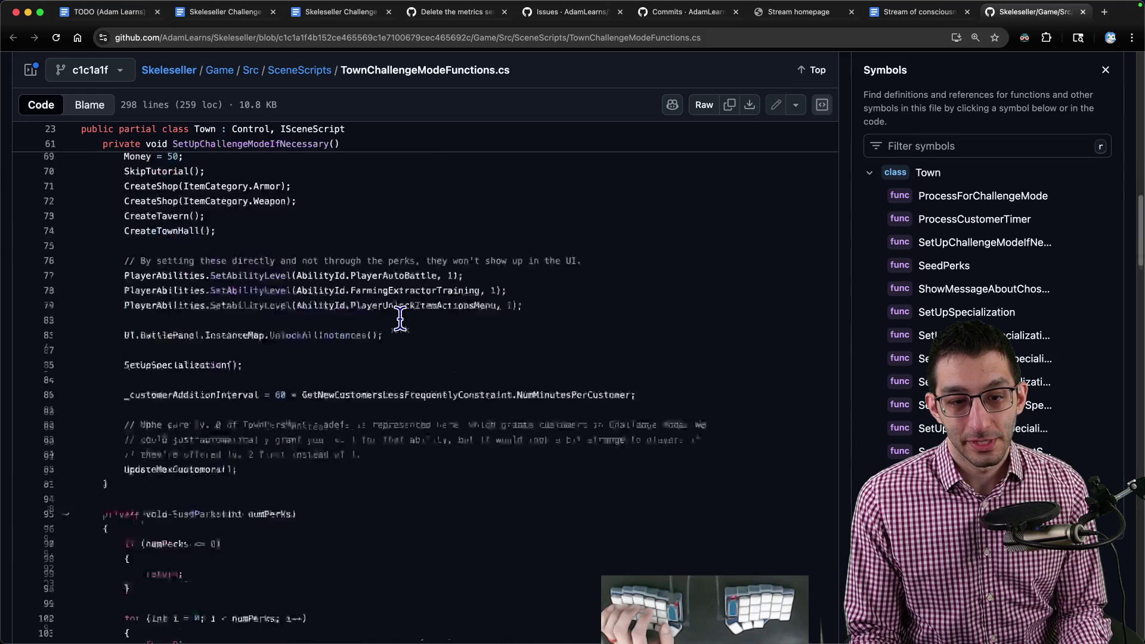
pyautogui.scroll(5, 399, 318)
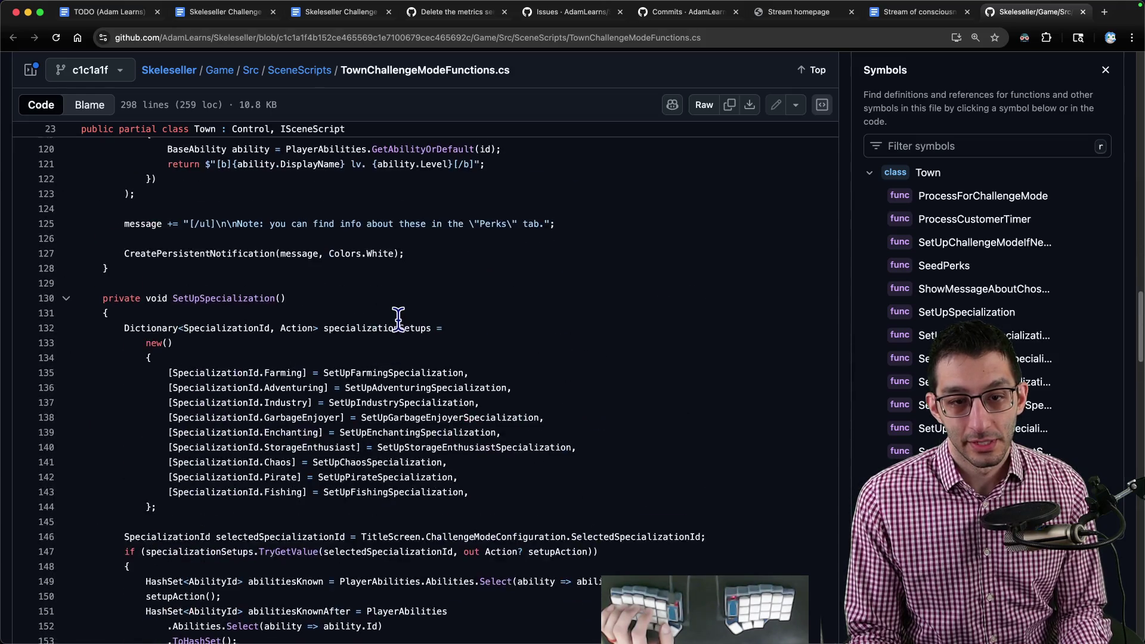
pyautogui.scroll(-1, 399, 318)
pyautogui.doubleClick(285, 267)
pyautogui.click(296, 283)
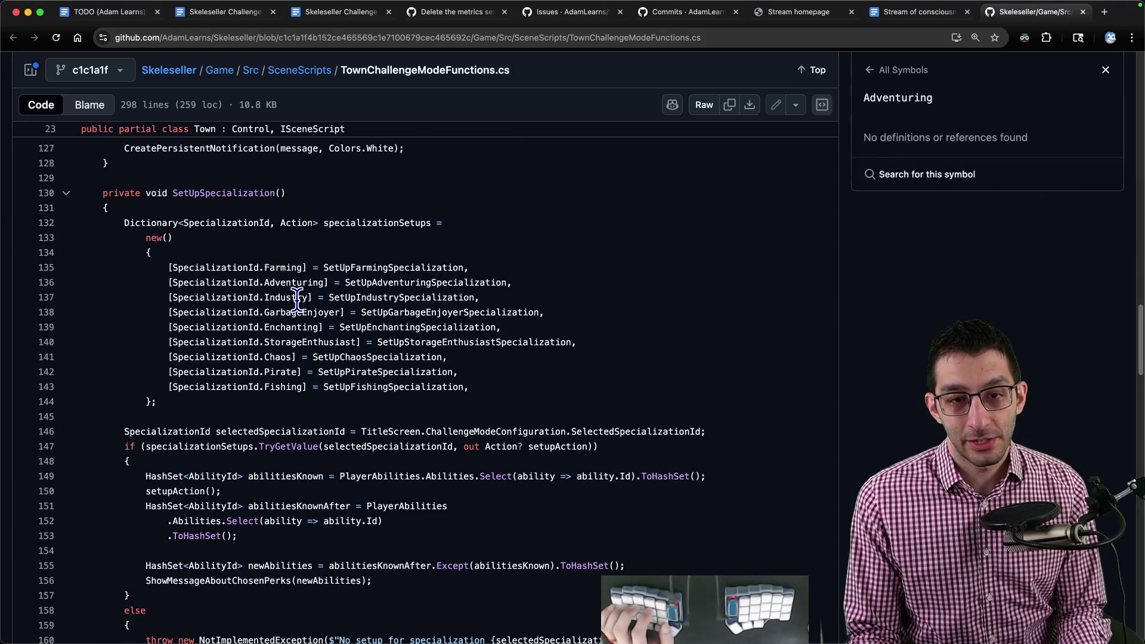
pyautogui.click(295, 297)
pyautogui.click(302, 312)
pyautogui.click(298, 327)
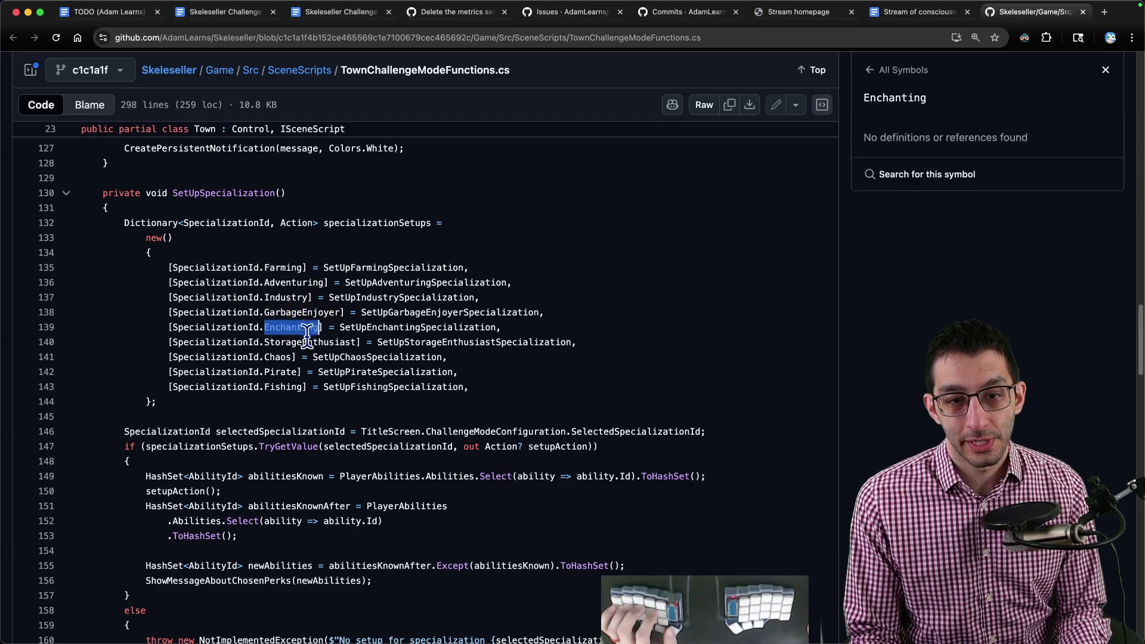
pyautogui.click(292, 342)
pyautogui.click(282, 357)
pyautogui.click(285, 372)
pyautogui.click(285, 387)
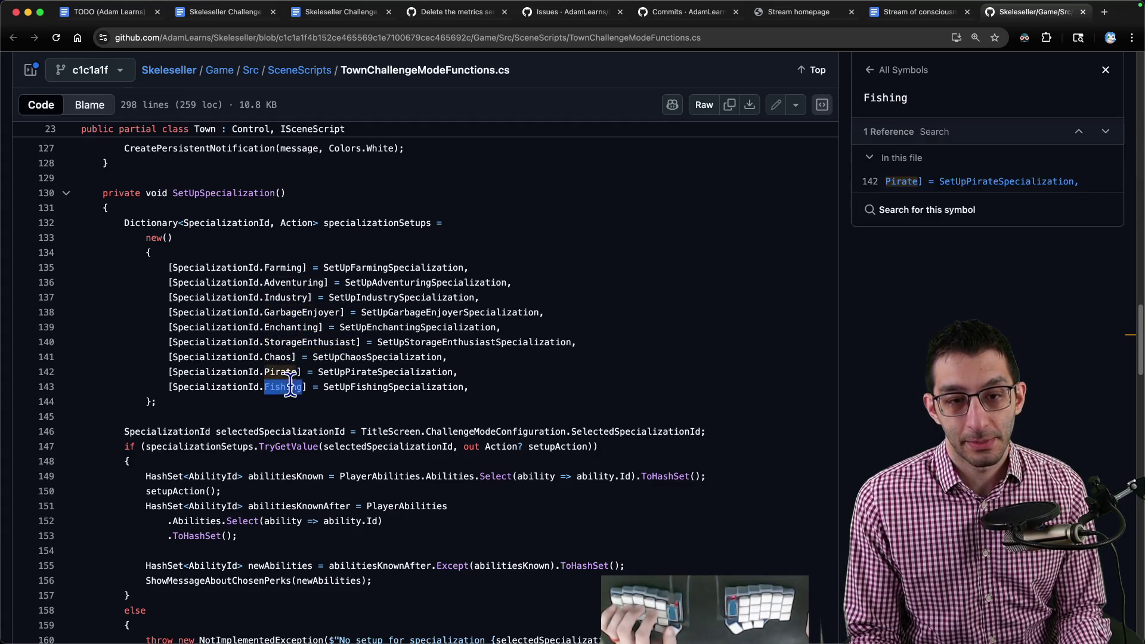
pyautogui.click(514, 384)
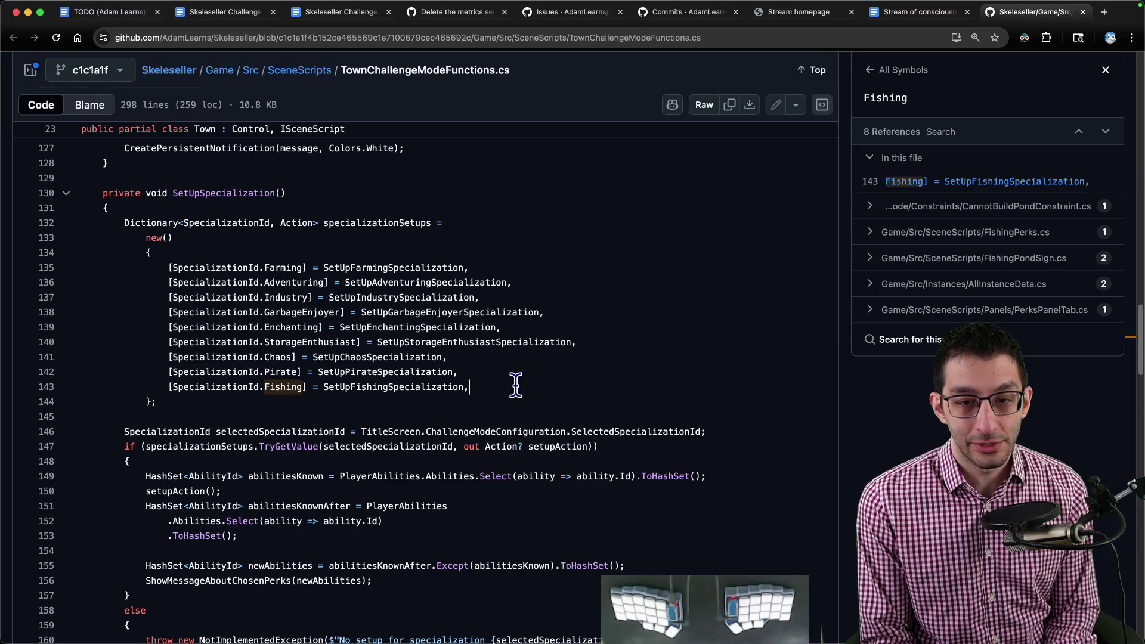
pyautogui.press('super+Tab')
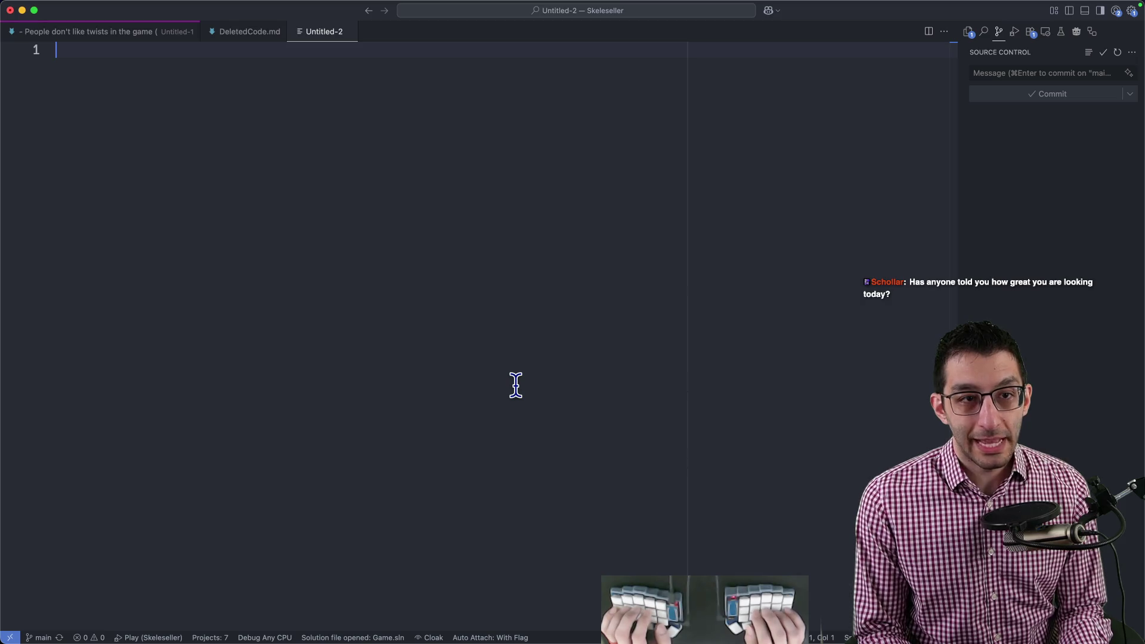
# - Write the line 'problem space is of size 100 at the start'
pyautogui.write('problem space =')
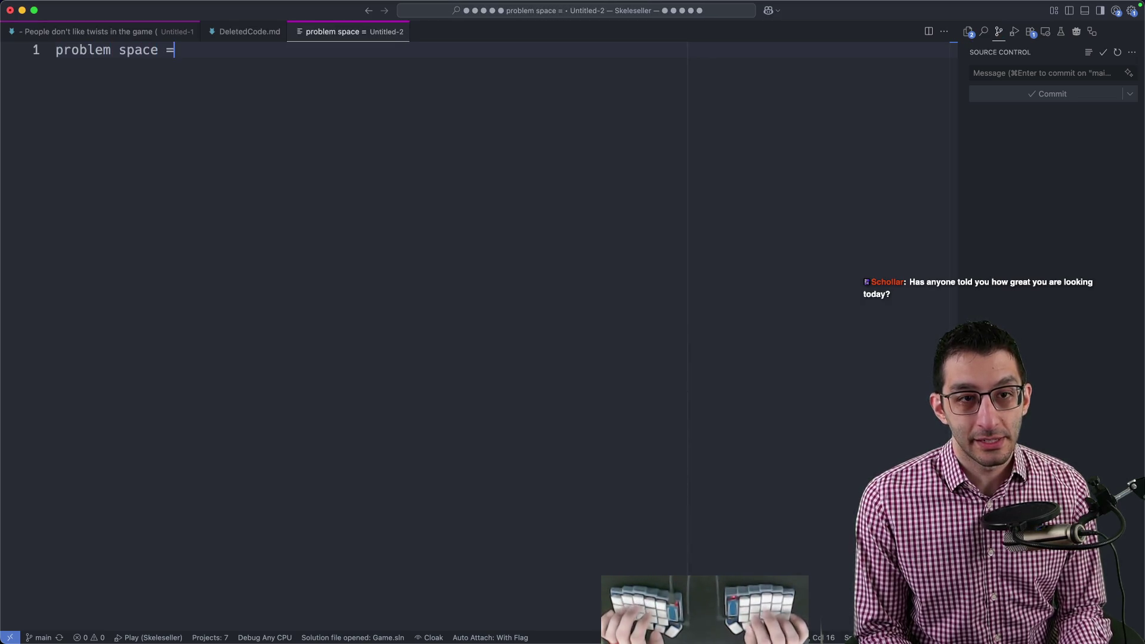
pyautogui.press('BackSpace')
pyautogui.write('is of size 10')
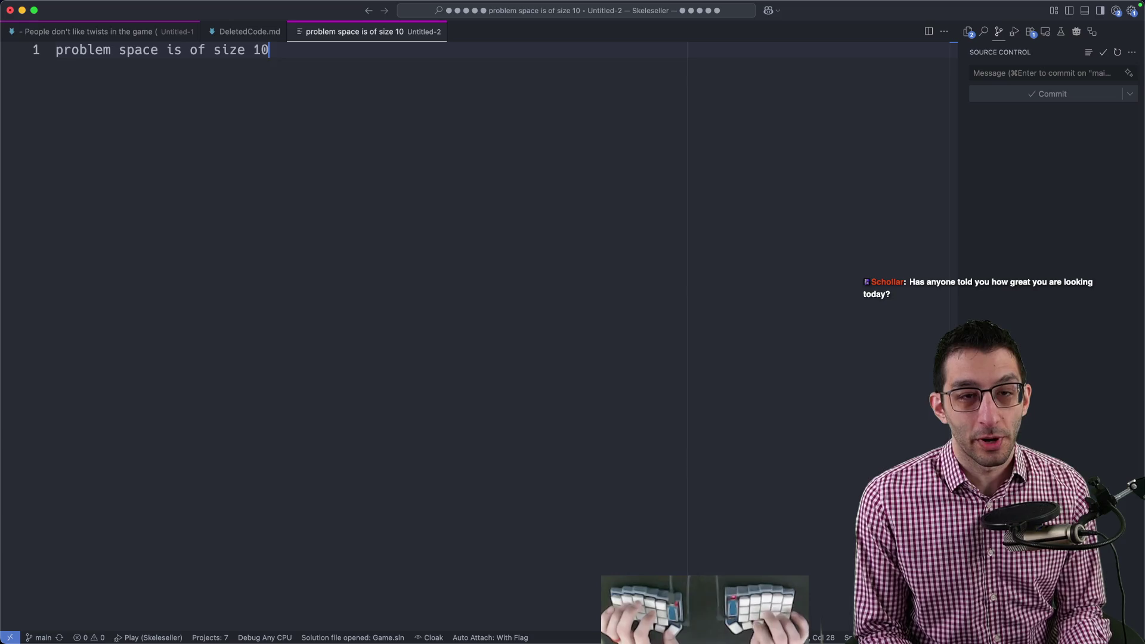
pyautogui.write('0 at the start')
pyautogui.press('Return')
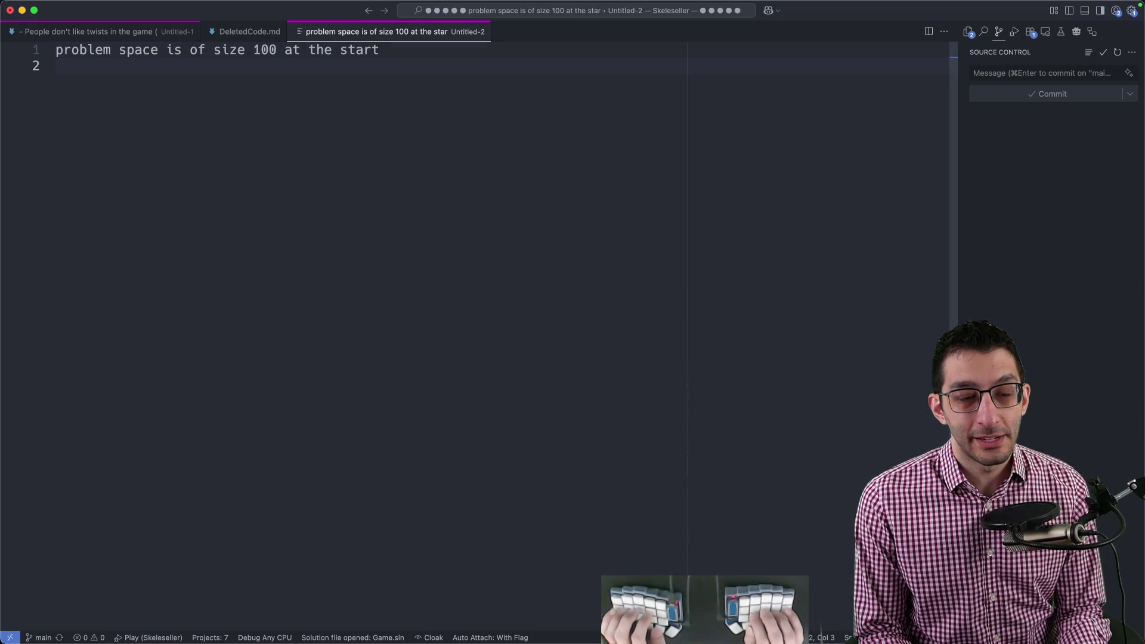
# - Add progressively indented copies of the line with sizes 50 and 25, then select everything
pyautogui.write('problem space is of size 100 at the start')
pyautogui.press('Up')
pyautogui.press('super+bracketright')
pyautogui.press('End')
pyautogui.hotkey('alt', 'BackSpace')
pyautogui.hotkey('alt', 'BackSpace')
pyautogui.hotkey('alt', 'BackSpace')
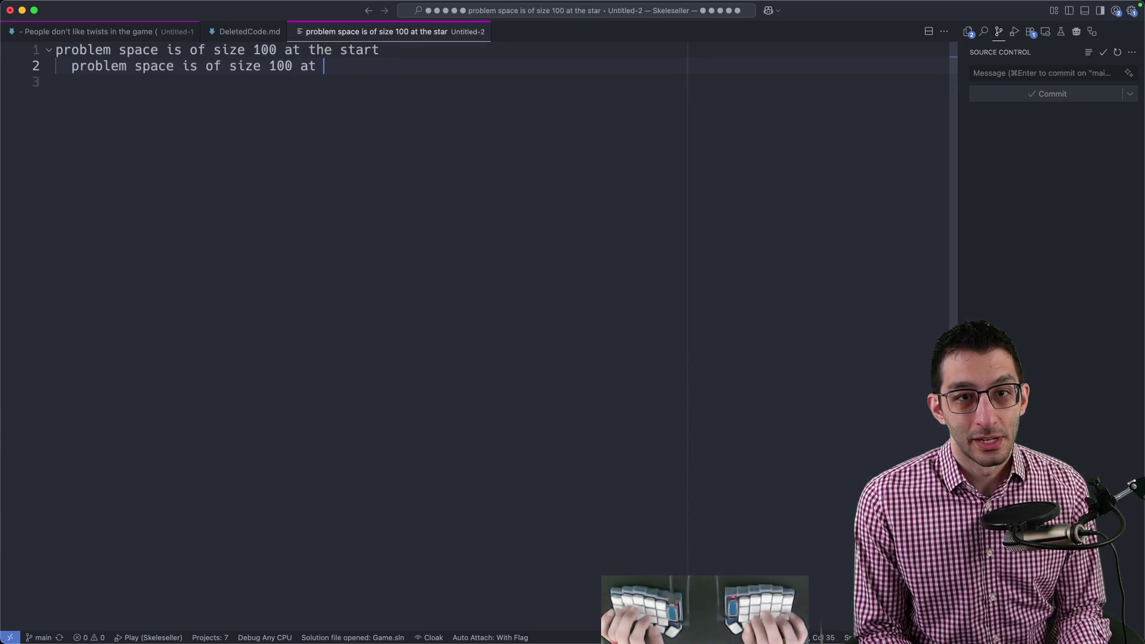
pyautogui.write('50')
pyautogui.press('super+c')
pyautogui.press('super+v')
pyautogui.press('super+bracketright')
pyautogui.hotkey('alt', 'BackSpace')
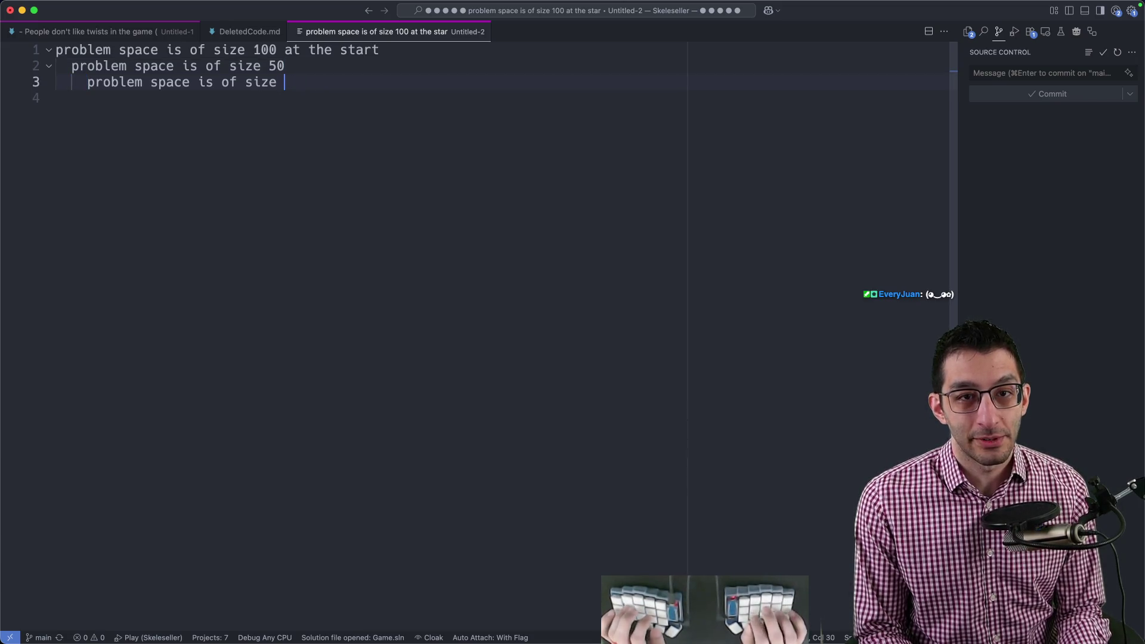
pyautogui.write('25')
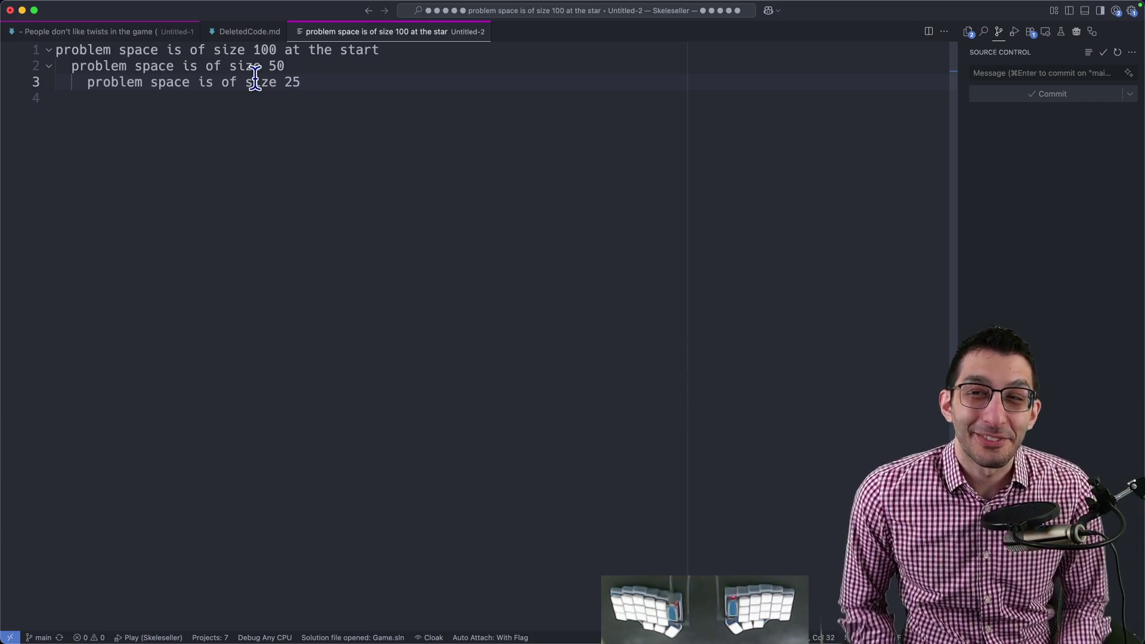
pyautogui.press('super+a')
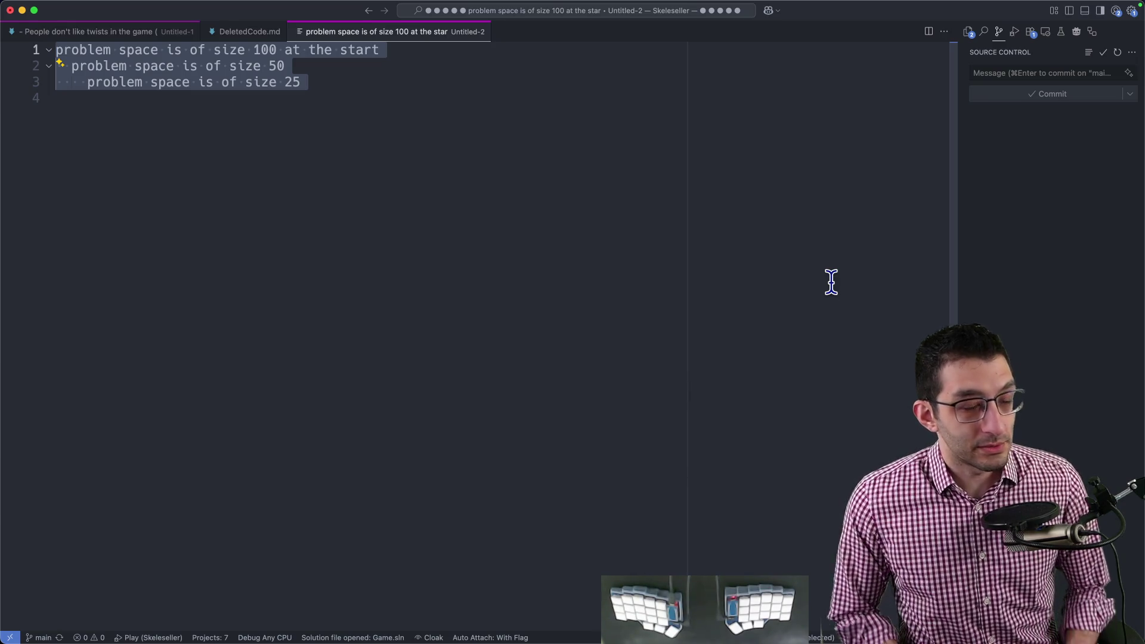
# - Add a quoted "general assessment" line with an indented 'is this for an interview or schooling or something'
pyautogui.press('Right')
pyautogui.press('Return')
pyautogui.press('Return')
pyautogui.write('"genera')
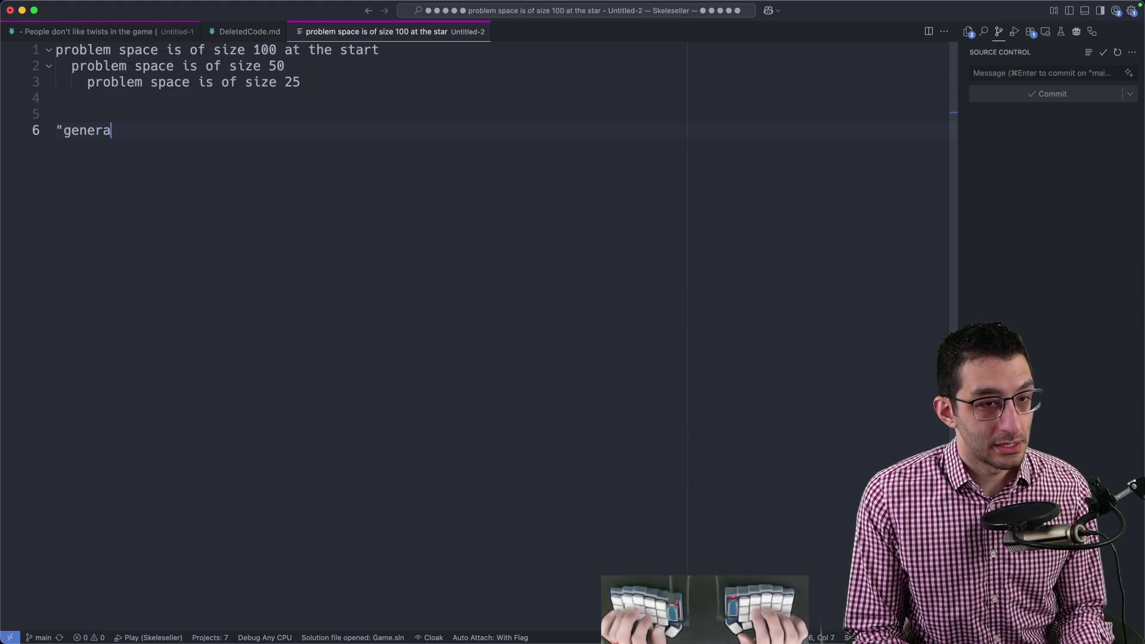
pyautogui.write('l assessment"')
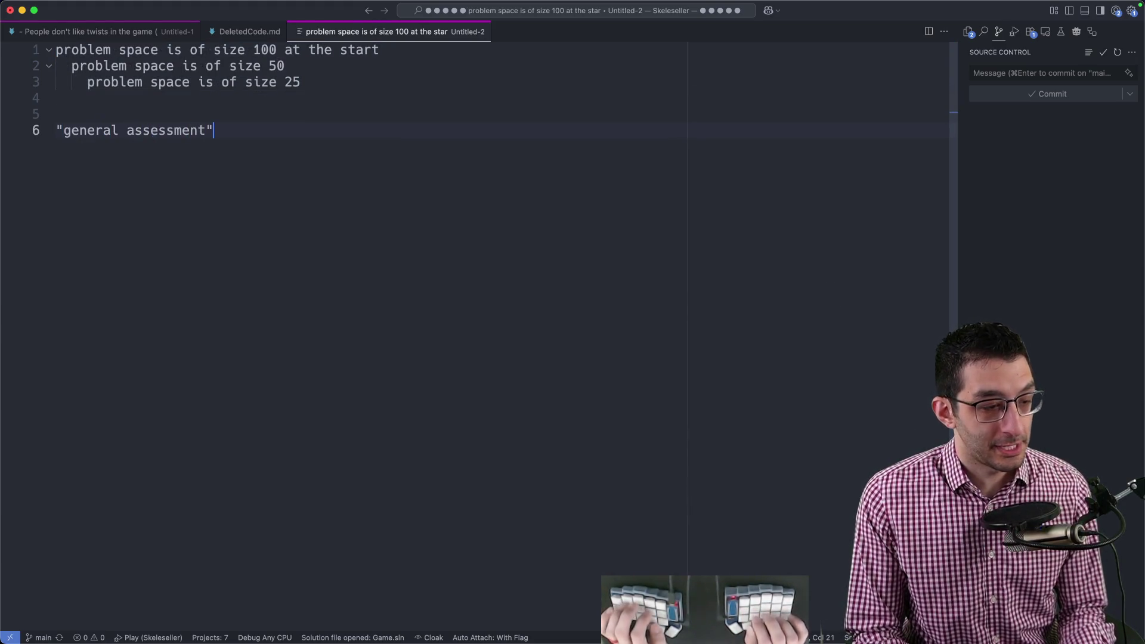
pyautogui.press('Return')
pyautogui.press('Tab')
pyautogui.write('is this f')
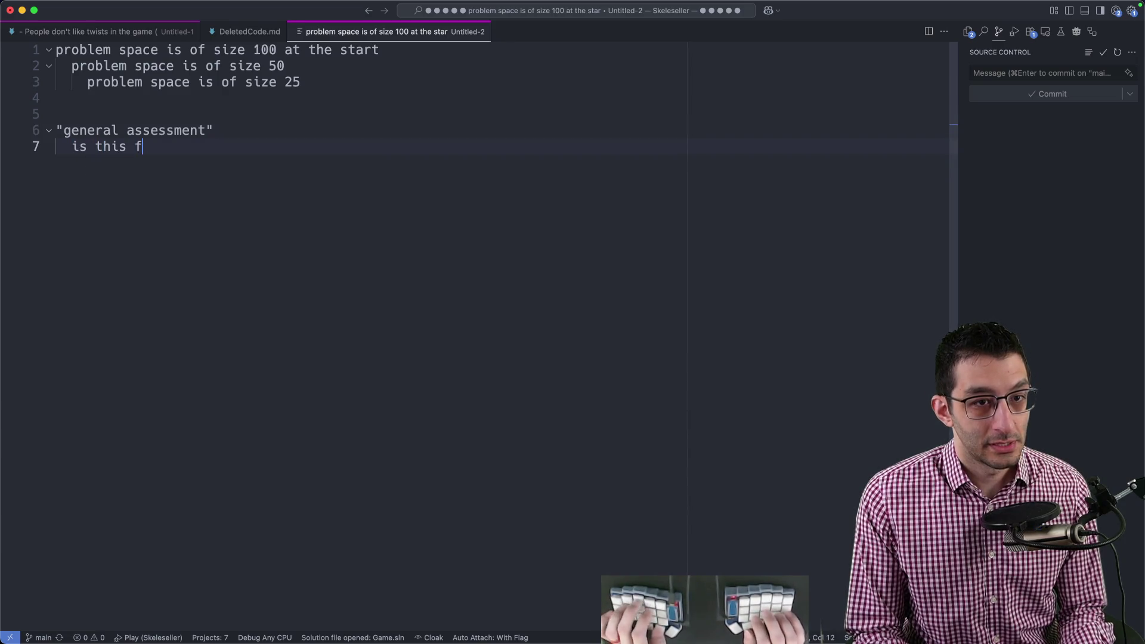
pyautogui.write('or an interview or sc')
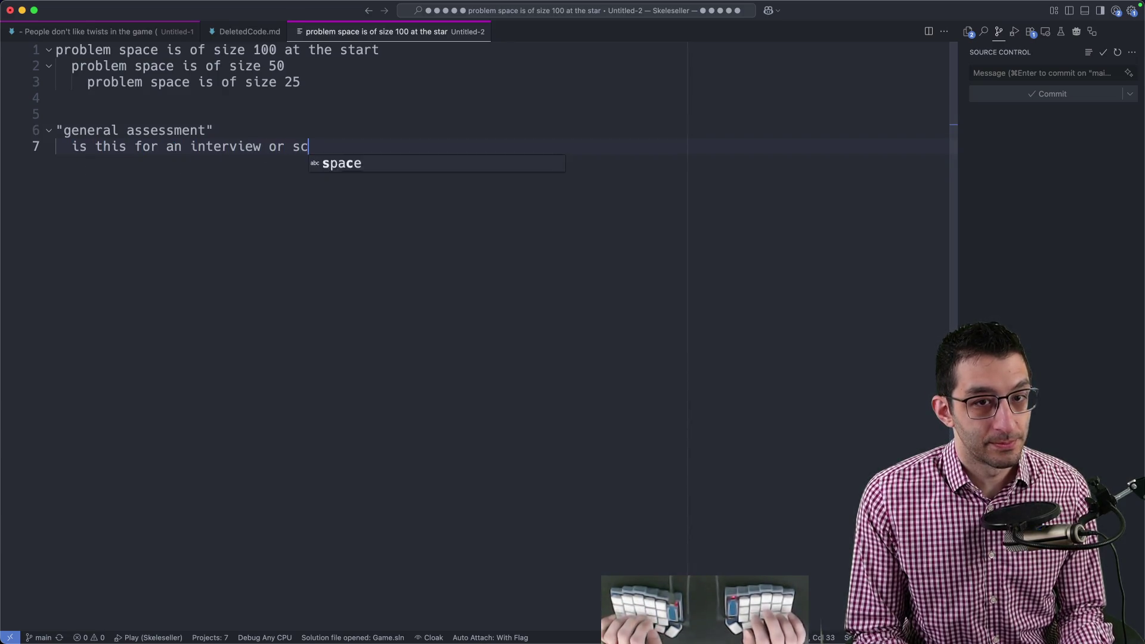
pyautogui.write('hooling or som')
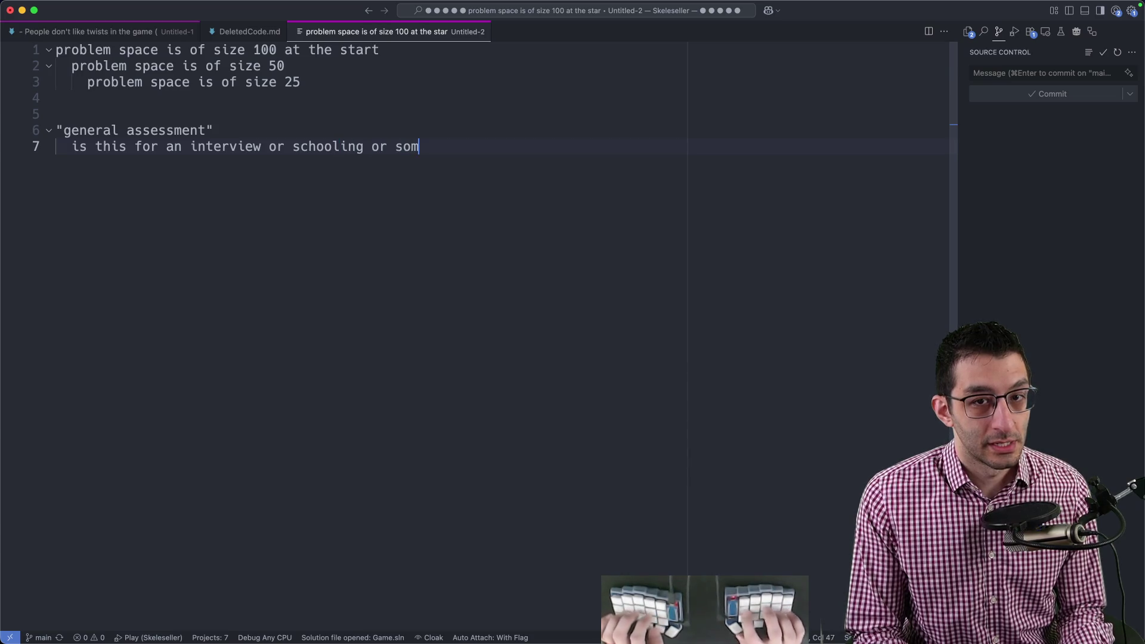
pyautogui.write('ething')
pyautogui.moveTo(262, 146); pyautogui.dragTo(56, 146)
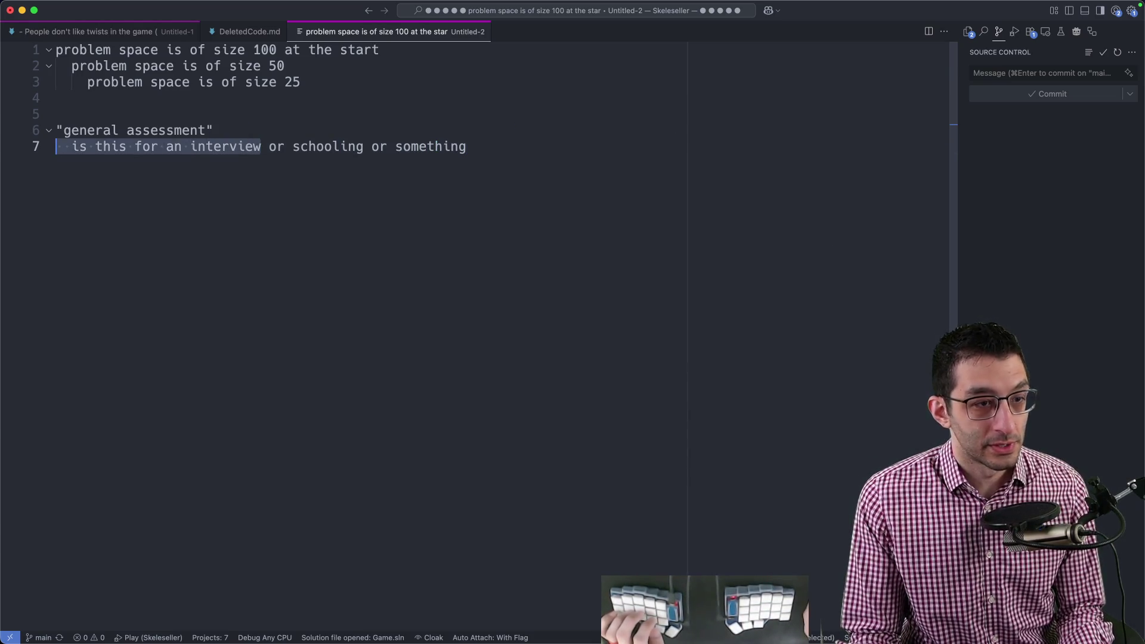
pyautogui.press('Escape')
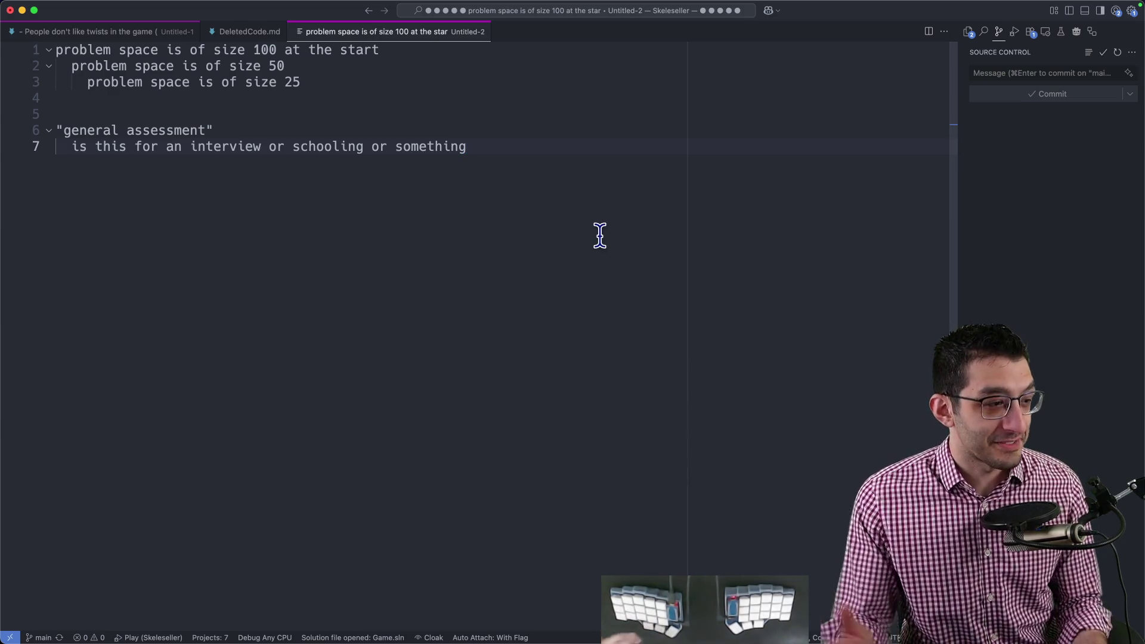
pyautogui.press('End')
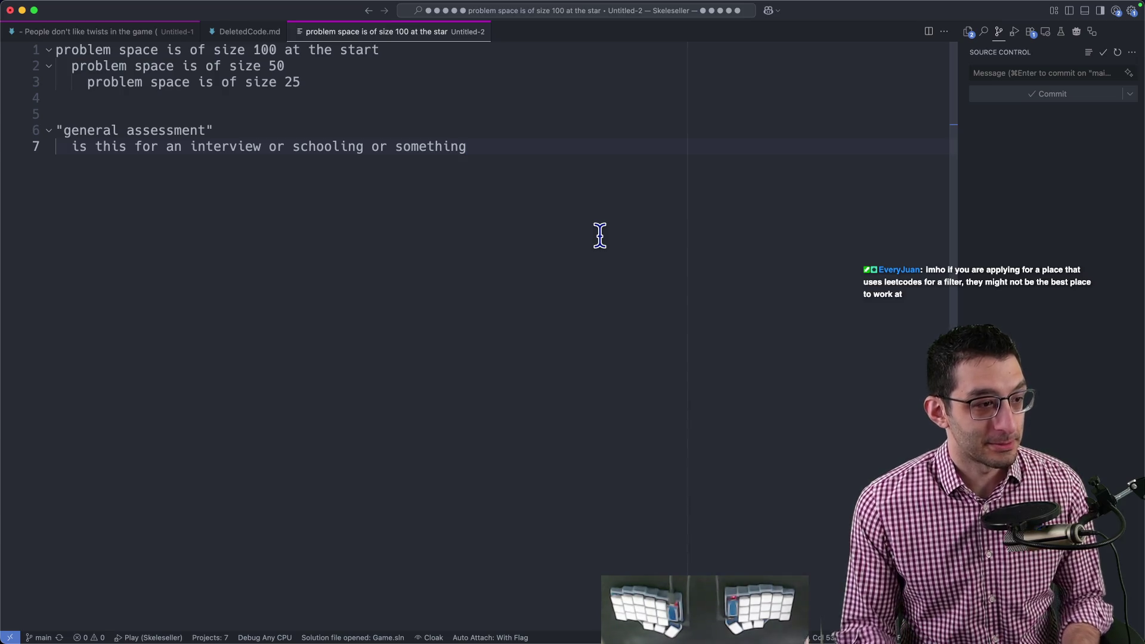
pyautogui.press('Return')
pyautogui.press('Return')
pyautogui.press('Return')
pyautogui.press('BackSpace')
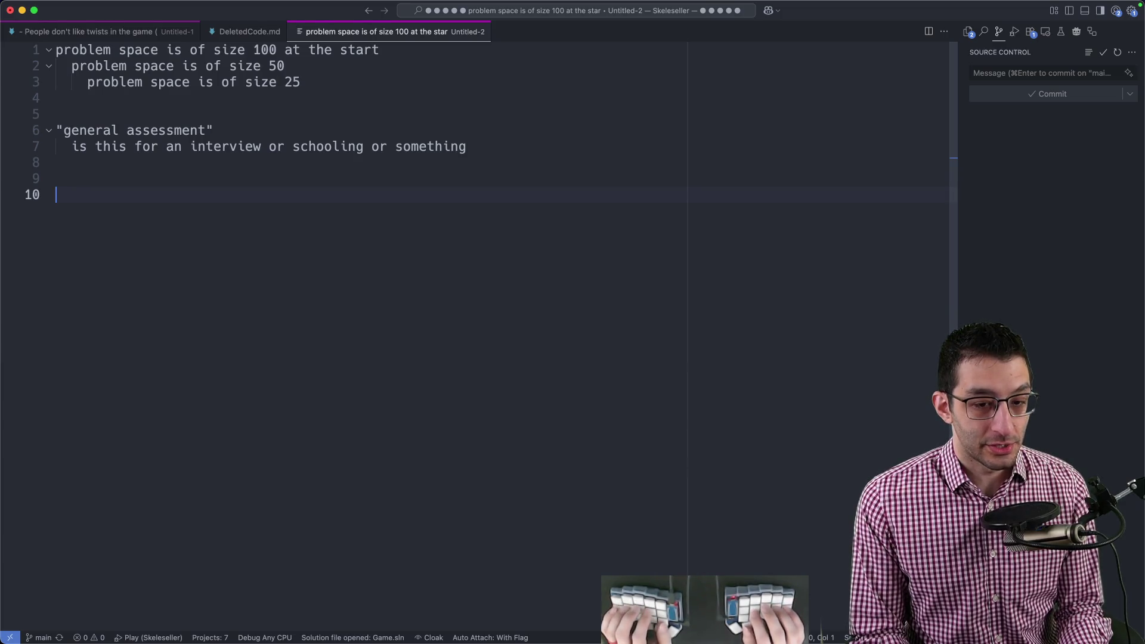
# - Add the lines Story Mode and a quoted "Something Else"
pyautogui.write('Story Mode')
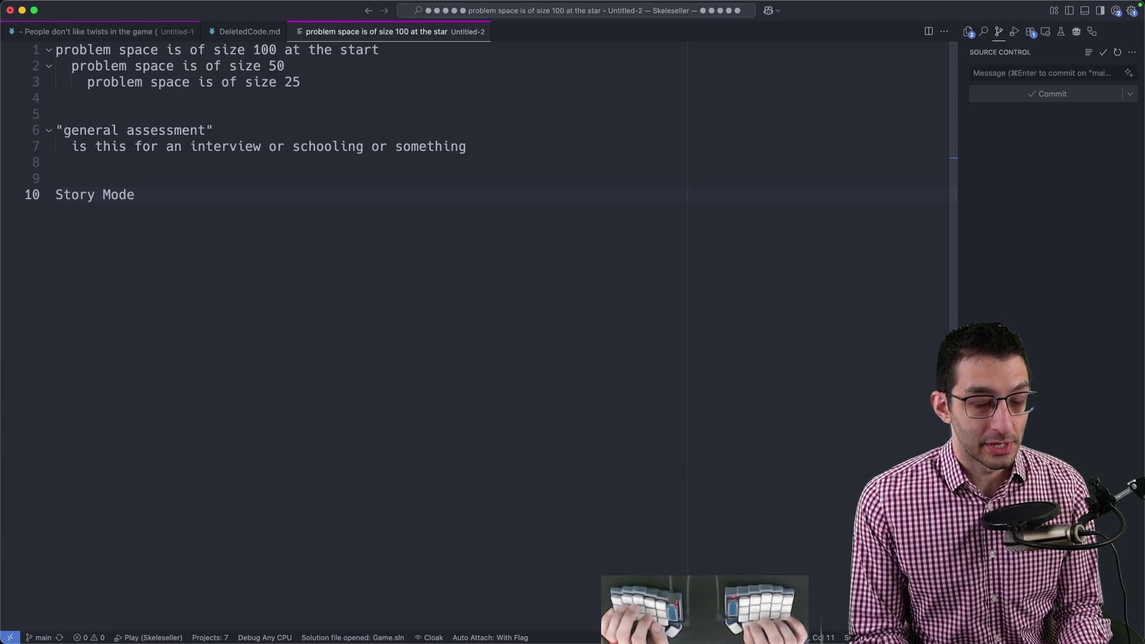
pyautogui.press('Return')
pyautogui.write('Something Else')
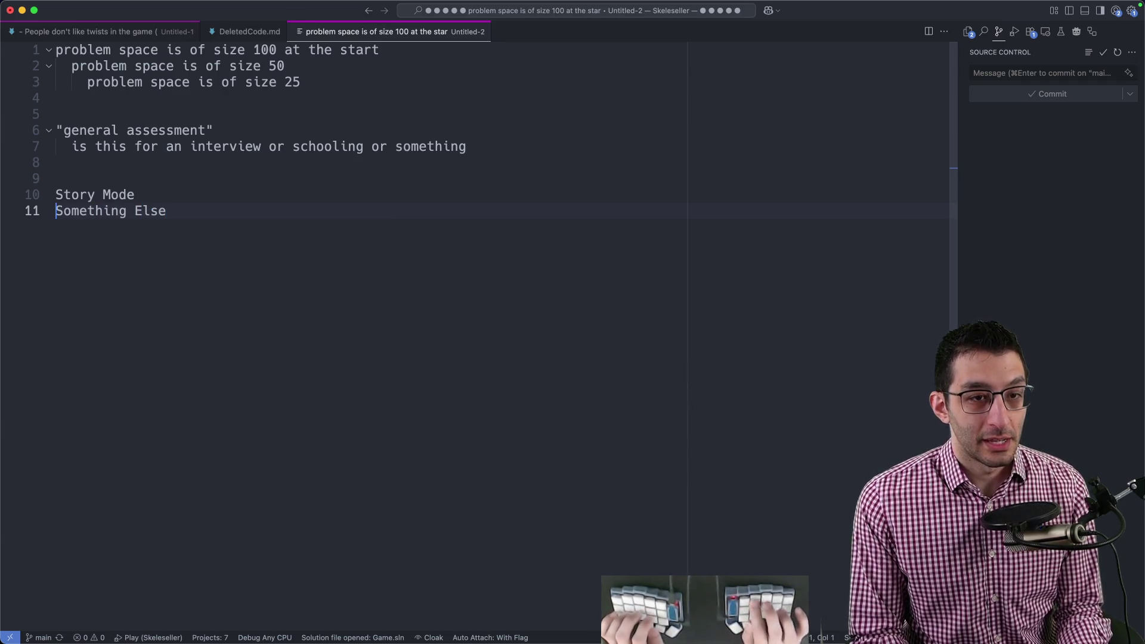
pyautogui.hotkey('shift', 'End')
pyautogui.write('"')
pyautogui.press('End')
# - Indent beneath it 'I'm calling it Challenge Mode for right now' and 'it could be these 5+ different modes'
pyautogui.press('Return')
pyautogui.press('Tab')
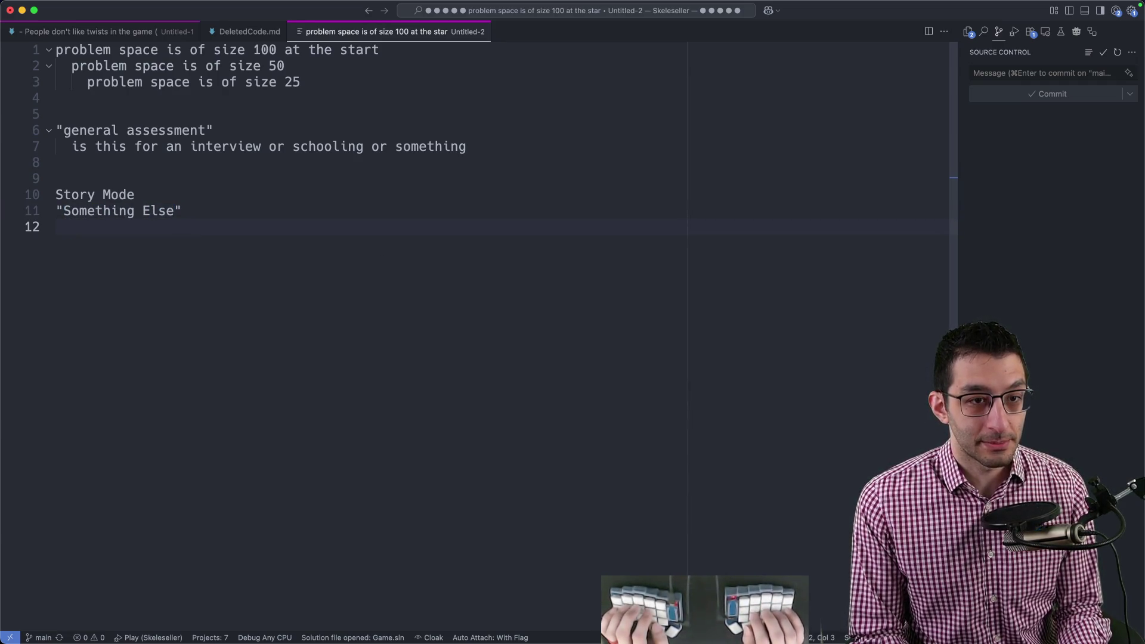
pyautogui.write("I'm calling it Challenge Mode ")
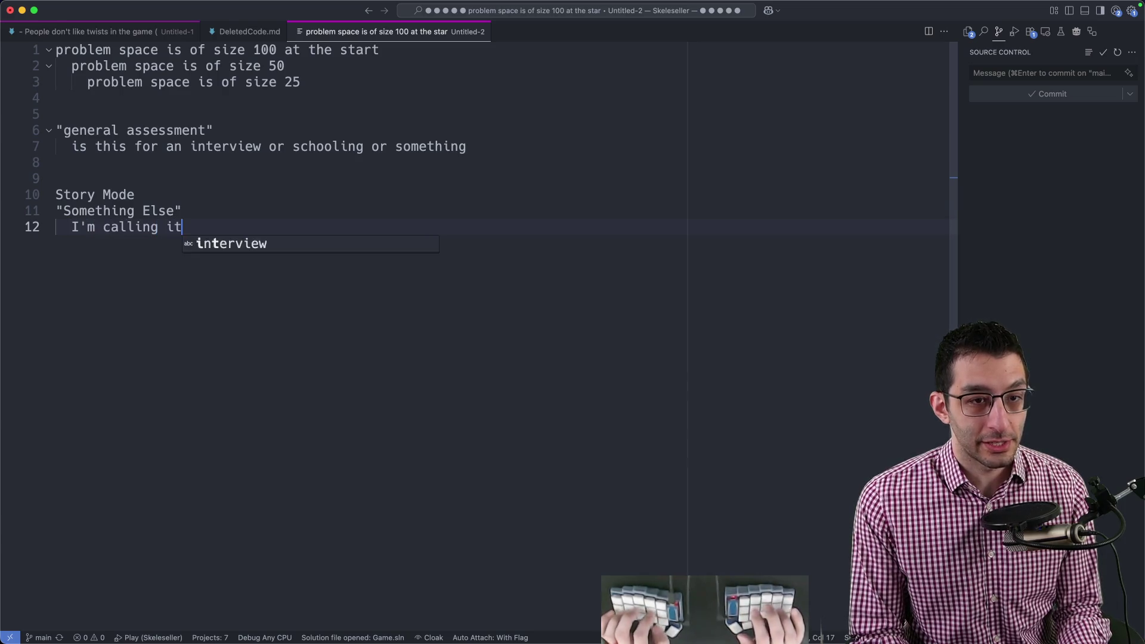
pyautogui.write('for right now')
pyautogui.press('Return')
pyautogui.press('Tab')
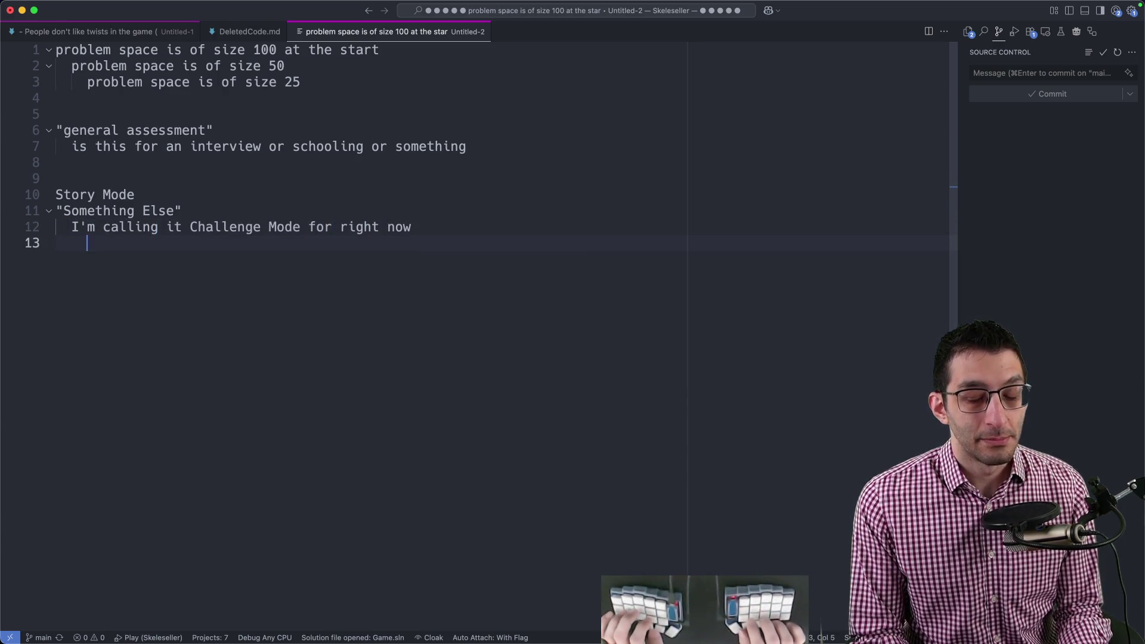
pyautogui.write('it could be these 5')
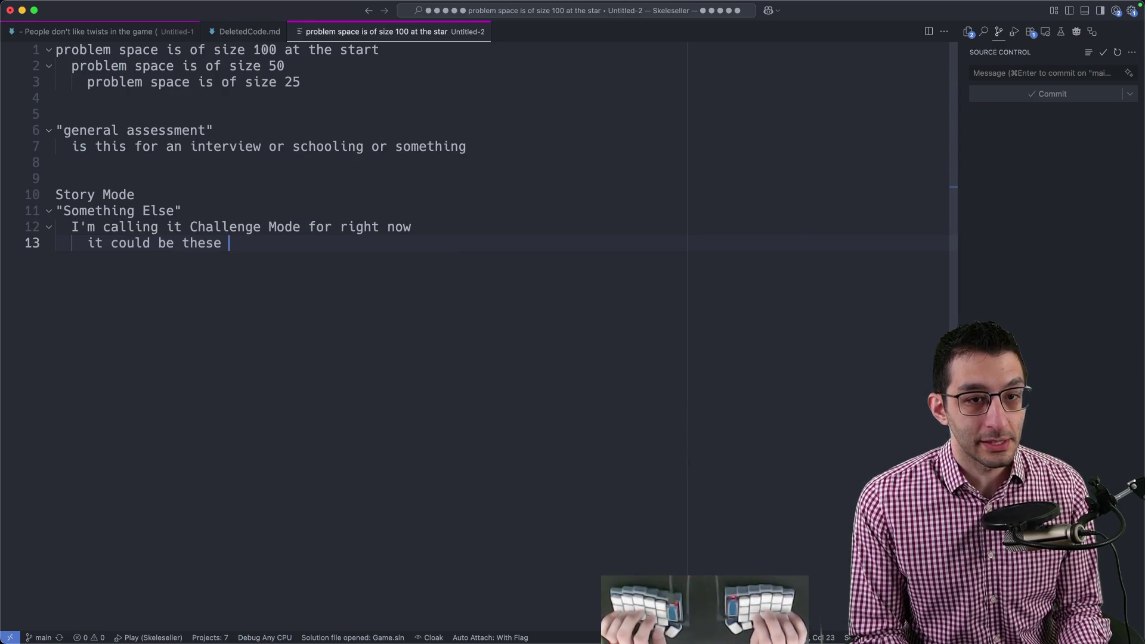
pyautogui.write('+ different modes')
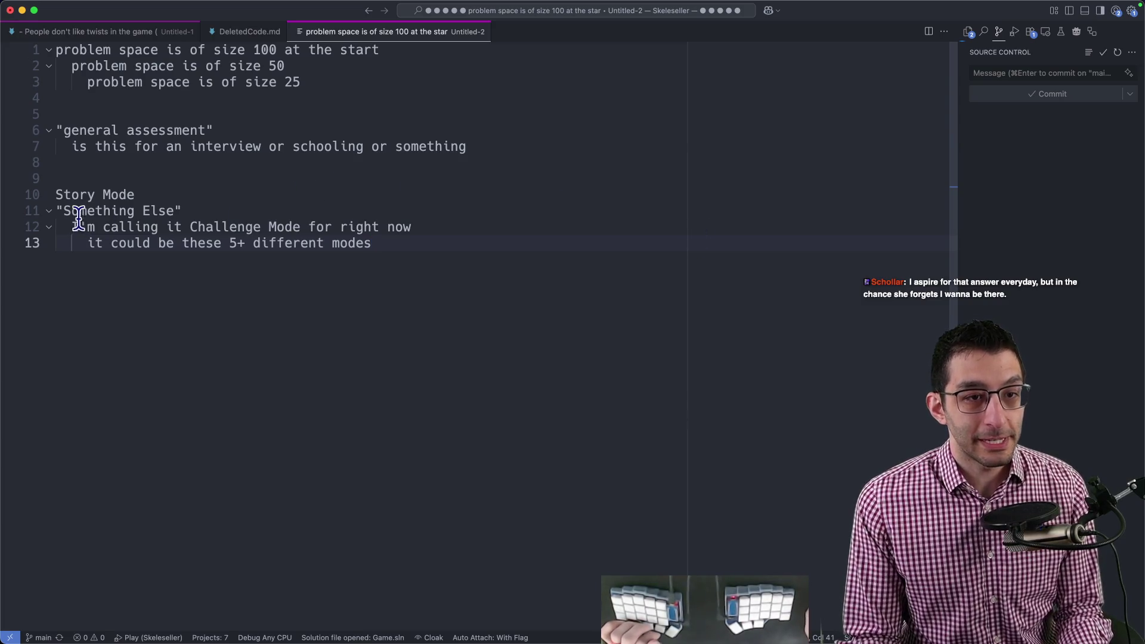
pyautogui.moveTo(56, 210)
pyautogui.mouseDown()
pyautogui.moveTo(362, 227)
pyautogui.moveTo(659, 310)
pyautogui.mouseUp()
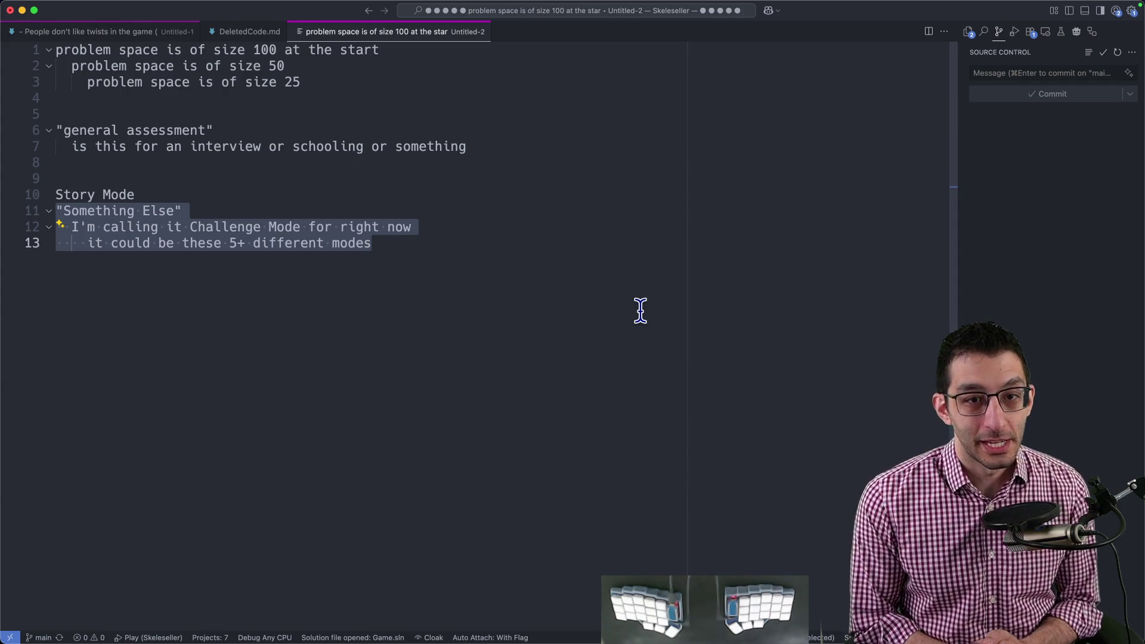
pyautogui.press('super+Tab')
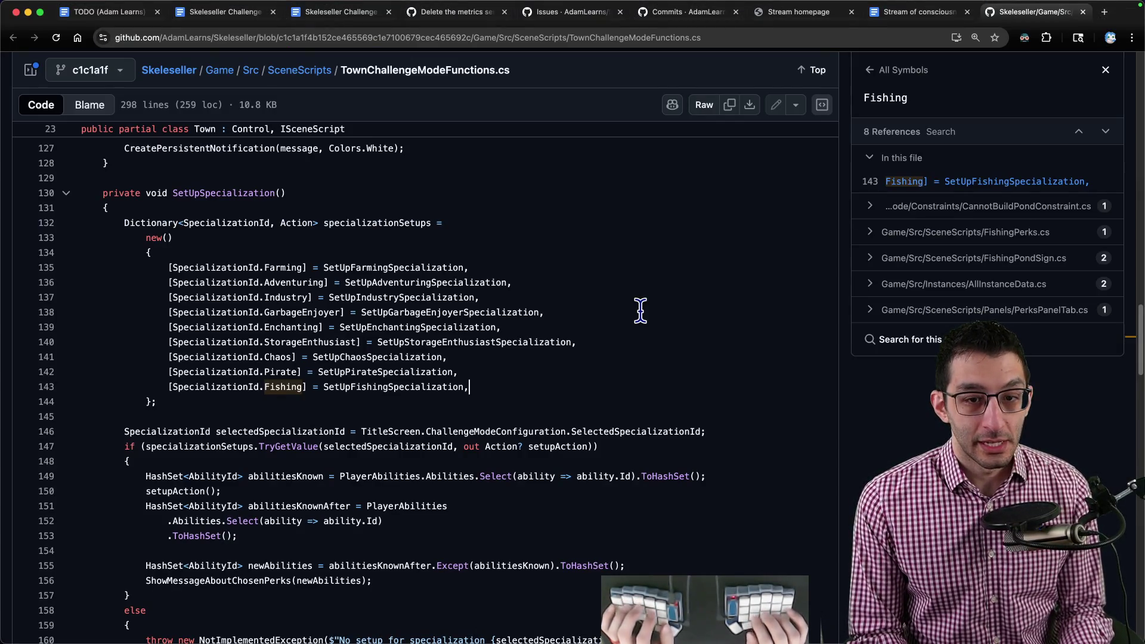
# - Add the line 'neutral: this is just how I work' and capture the blank area below with Shottr
pyautogui.press('super+Tab')
pyautogui.press('Right')
pyautogui.press('Return')
pyautogui.press('Return')
pyautogui.press('Return')
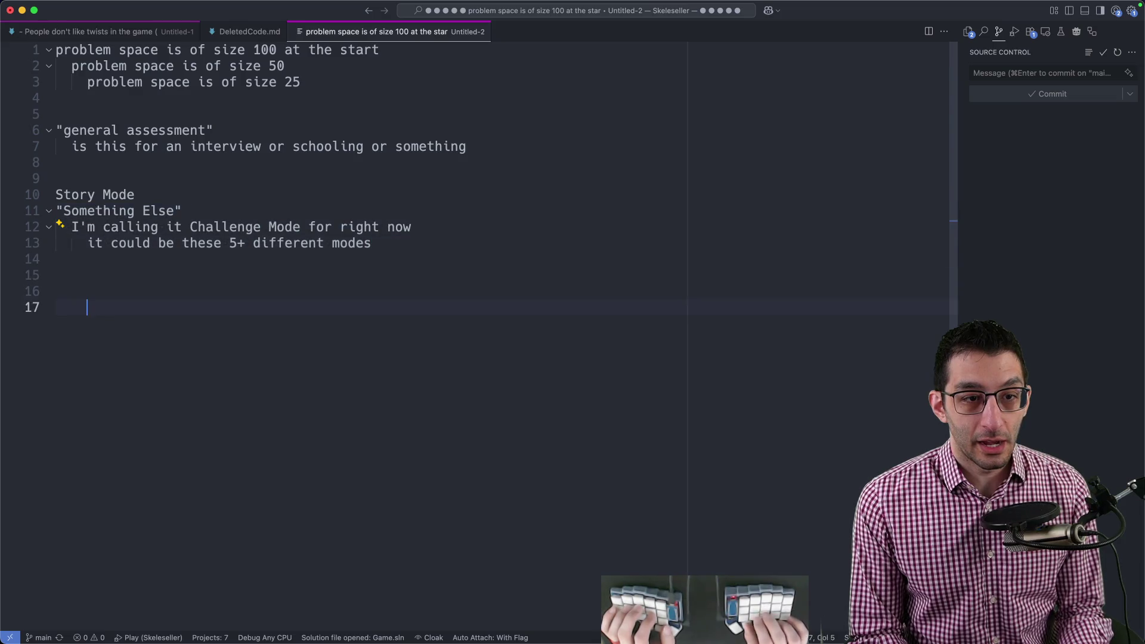
pyautogui.write('neutral: t')
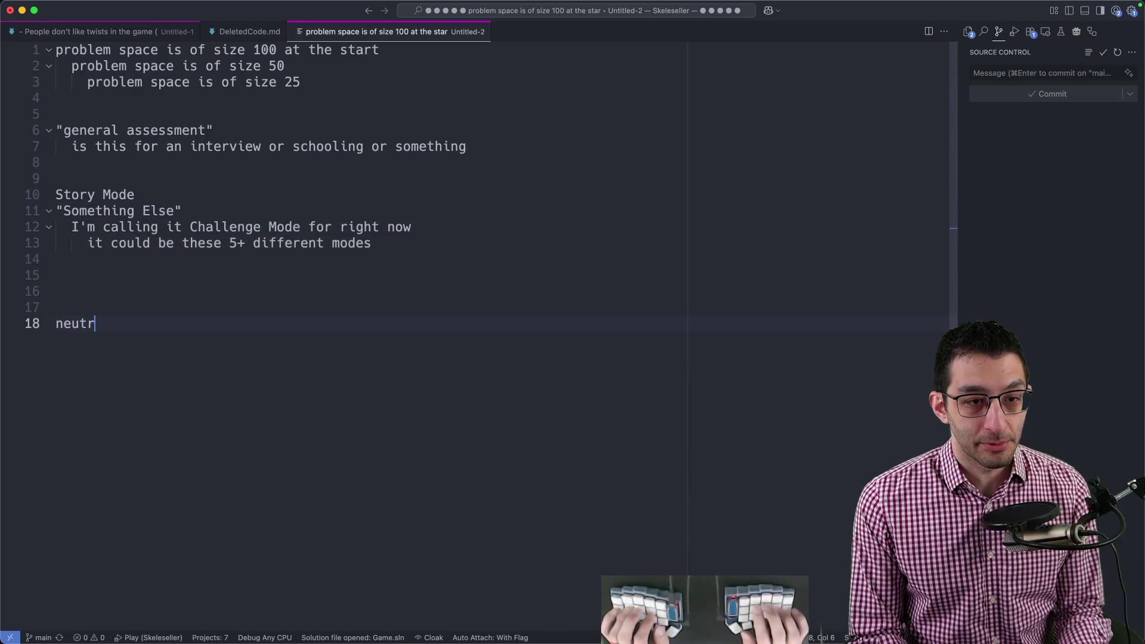
pyautogui.write('his is just how I work')
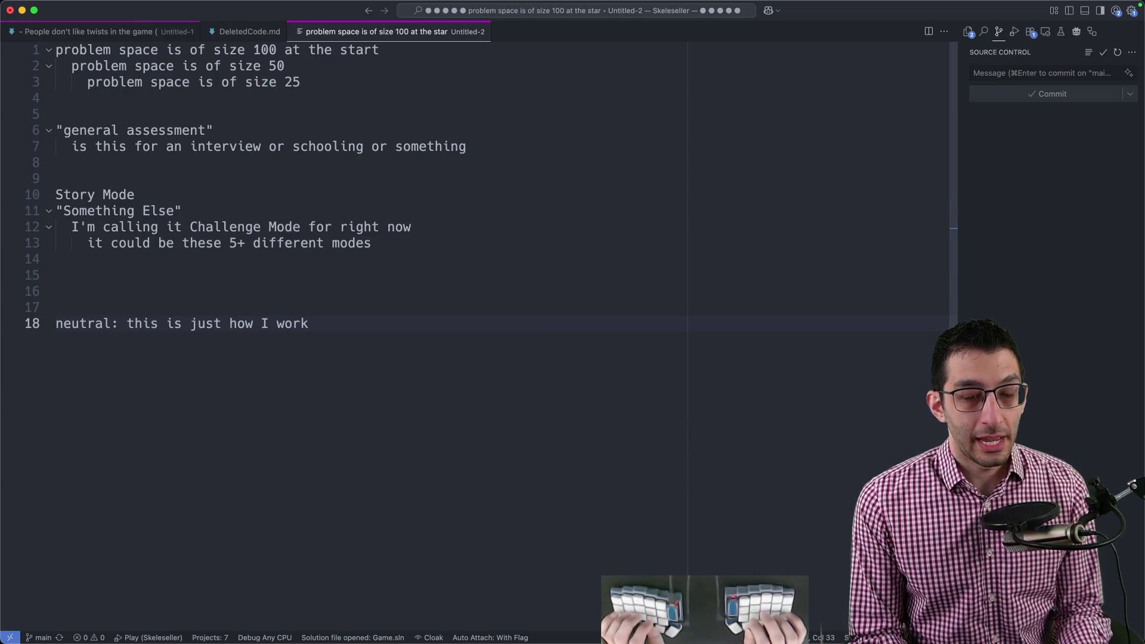
pyautogui.scroll(-5, 627, 317)
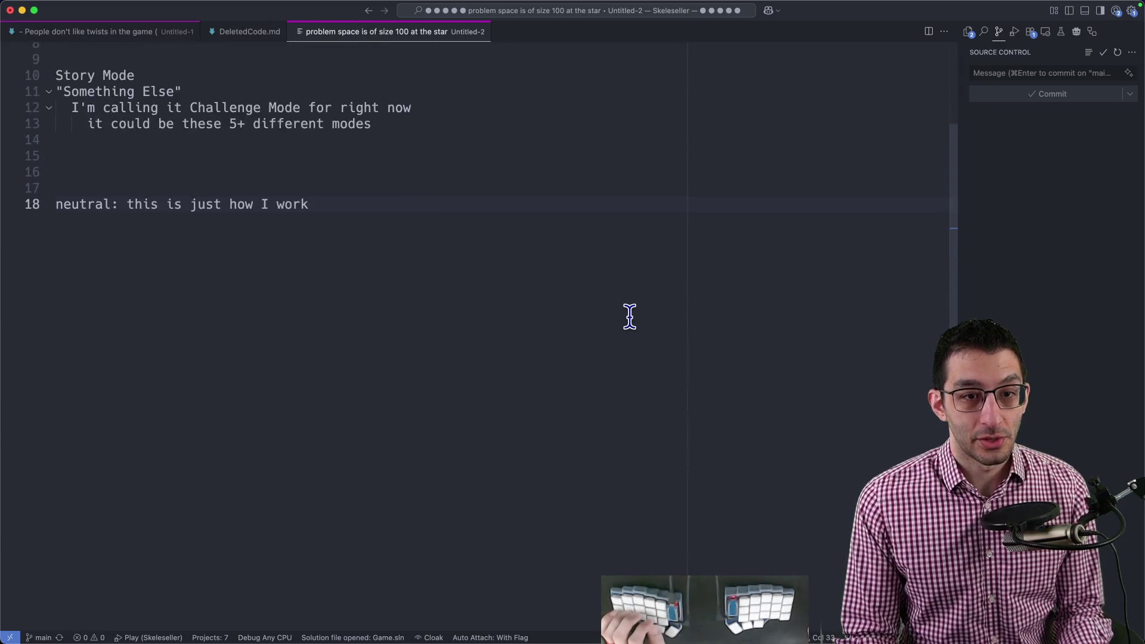
pyautogui.press('super+shift+4')
pyautogui.moveTo(3, 168)
pyautogui.mouseDown()
pyautogui.moveTo(198, 249)
pyautogui.moveTo(518, 528)
pyautogui.mouseUp()
# - Sketch 'SM → ?' with arrows in red freehand on the capture, then close Shottr
pyautogui.press('d')
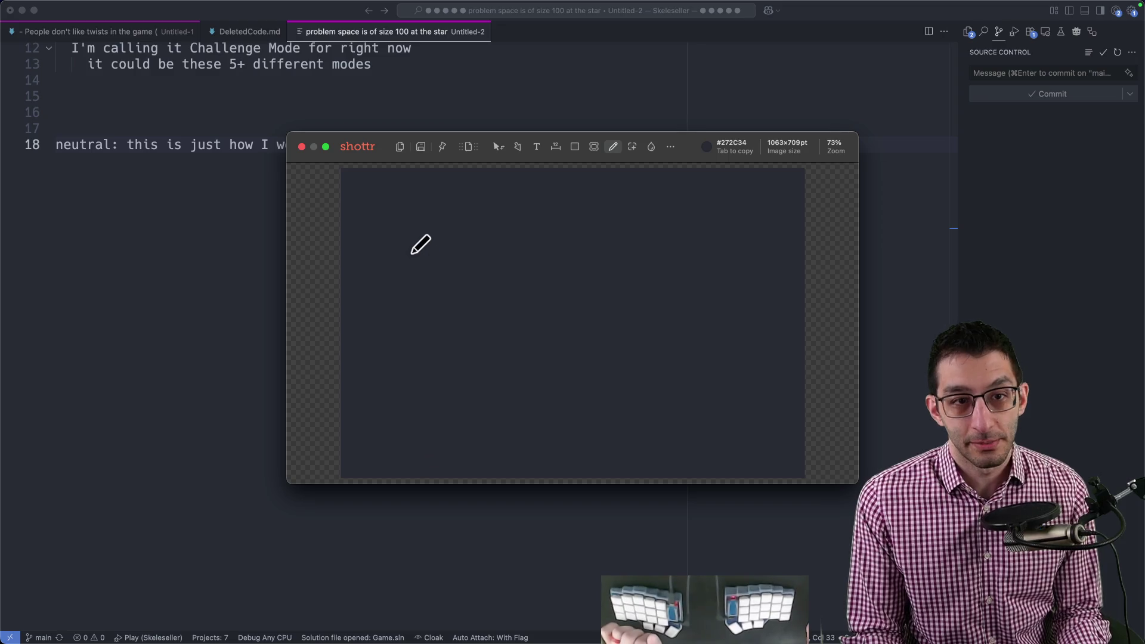
pyautogui.moveTo(404, 199)
pyautogui.mouseDown()
pyautogui.moveTo(401, 211)
pyautogui.moveTo(409, 195)
pyautogui.moveTo(448, 209)
pyautogui.moveTo(503, 197)
pyautogui.moveTo(507, 215)
pyautogui.mouseUp()
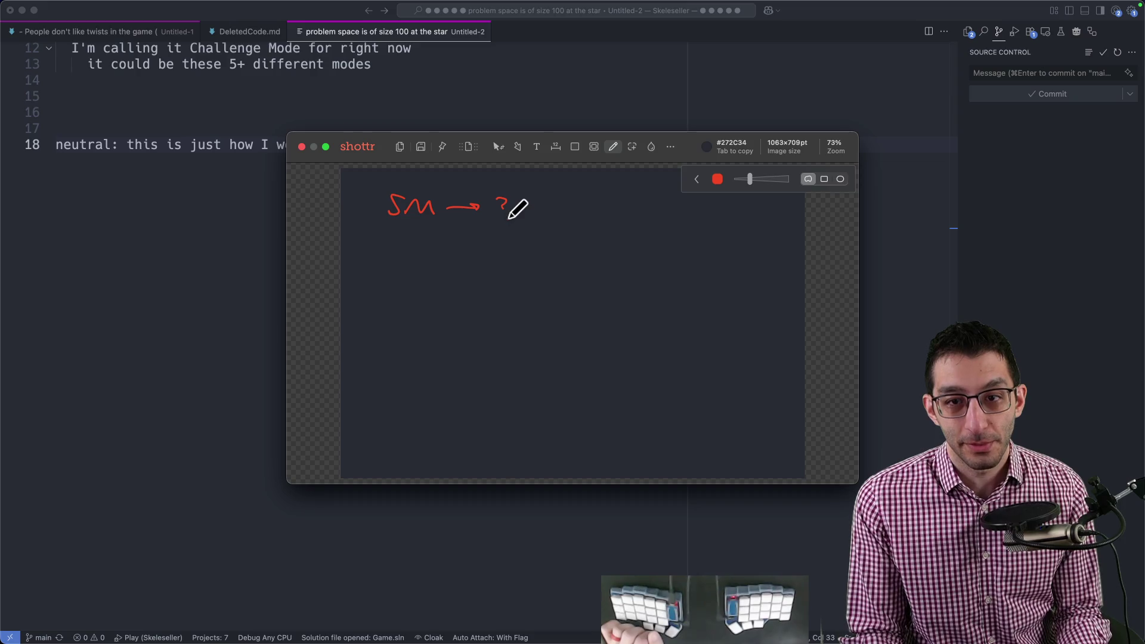
pyautogui.click(507, 219)
pyautogui.moveTo(441, 255); pyautogui.dragTo(534, 275)
pyautogui.moveTo(459, 278)
pyautogui.mouseDown()
pyautogui.moveTo(427, 296)
pyautogui.moveTo(439, 287)
pyautogui.mouseUp()
pyautogui.press('Escape')
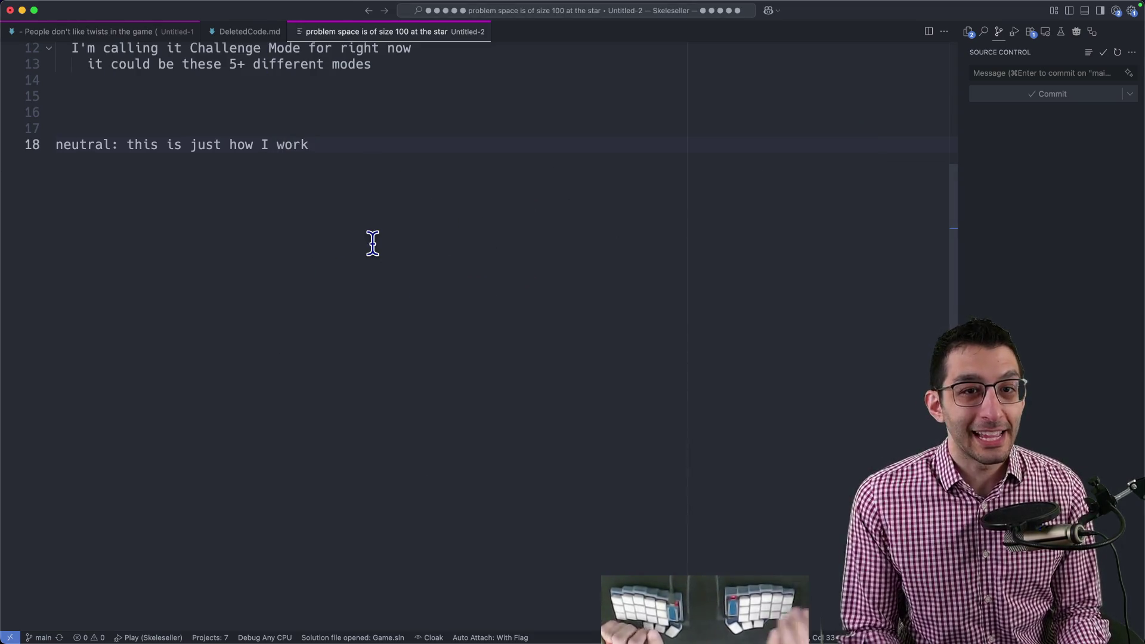
# - Look over TownChallengeModeFunctions.cs on GitHub, then return to the Skeleseller Challenge Mode doc
pyautogui.press('super+Tab')
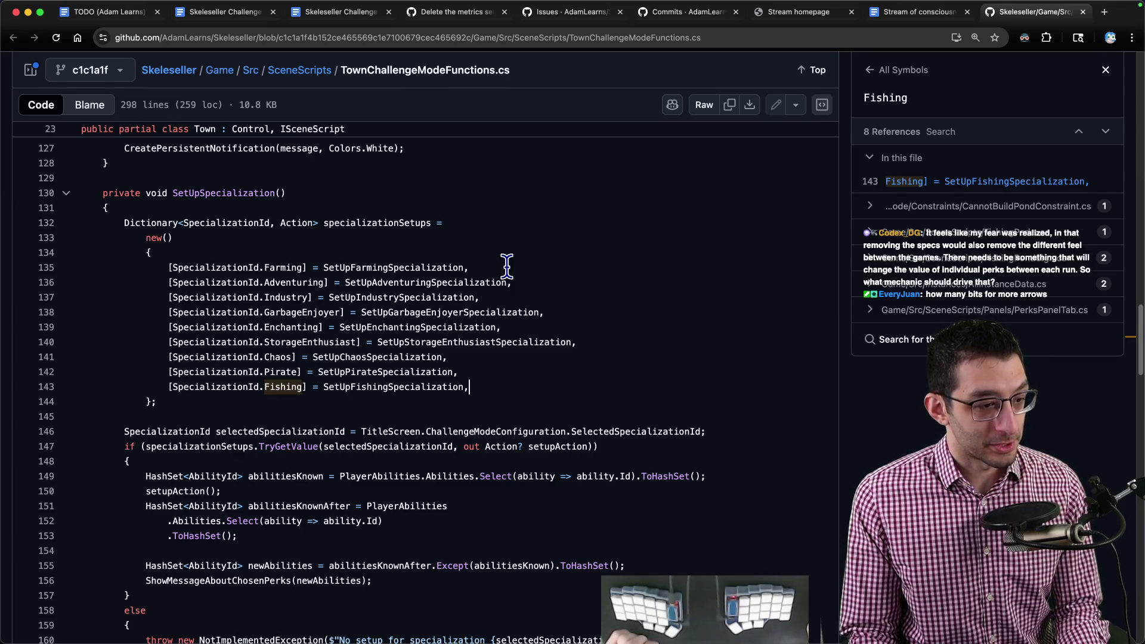
pyautogui.click(241, 13)
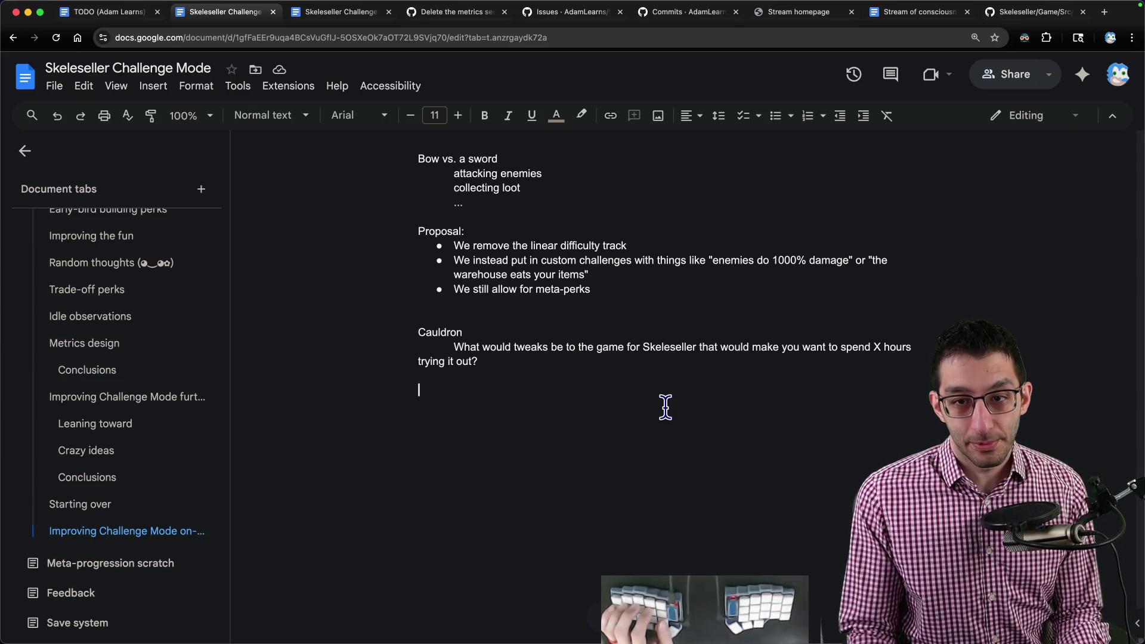
# - Review the Proposal's custom challenges bullet, then jump to the Starting over section
pyautogui.moveTo(419, 233)
pyautogui.mouseDown()
pyautogui.moveTo(588, 276)
pyautogui.moveTo(592, 289)
pyautogui.mouseUp()
pyautogui.click(591, 288)
pyautogui.tripleClick(582, 273)
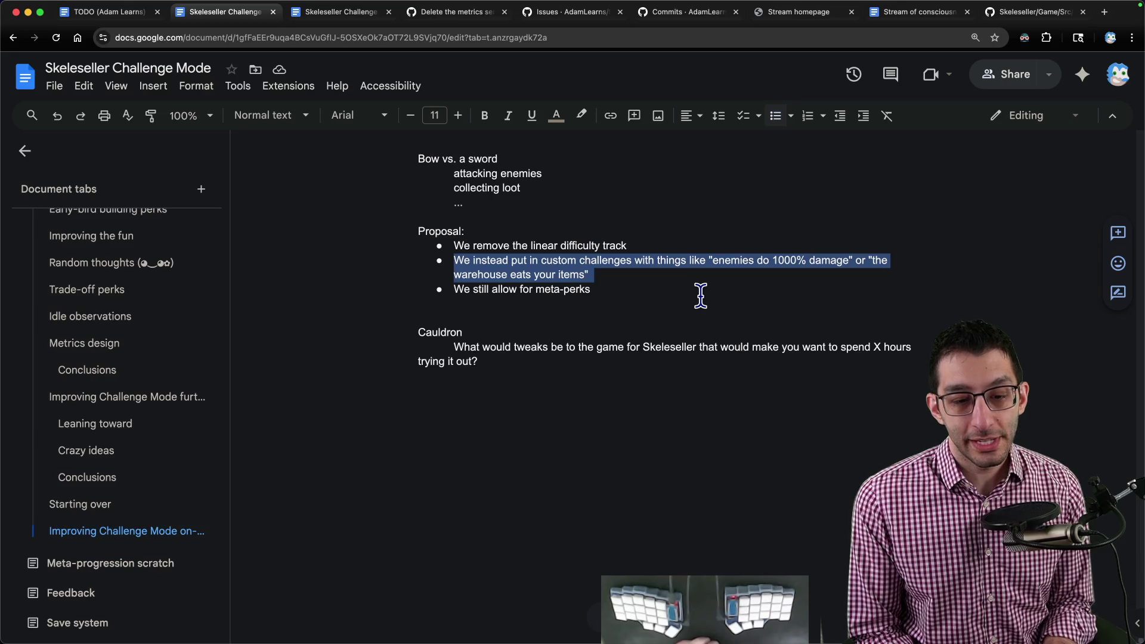
pyautogui.click(102, 504)
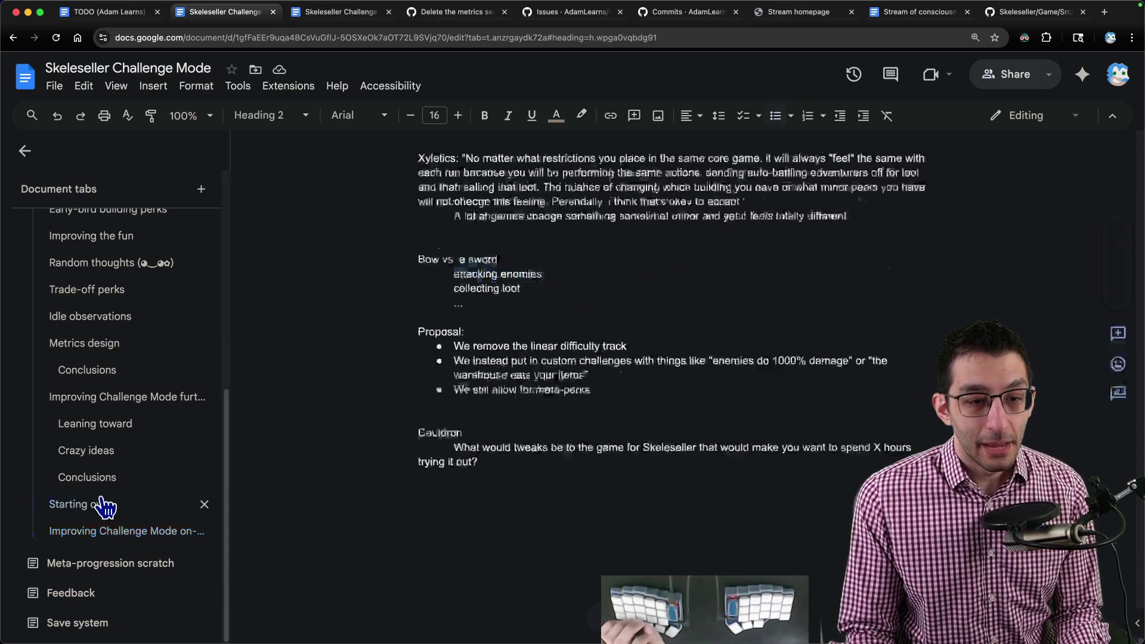
pyautogui.moveTo(433, 190); pyautogui.dragTo(588, 197)
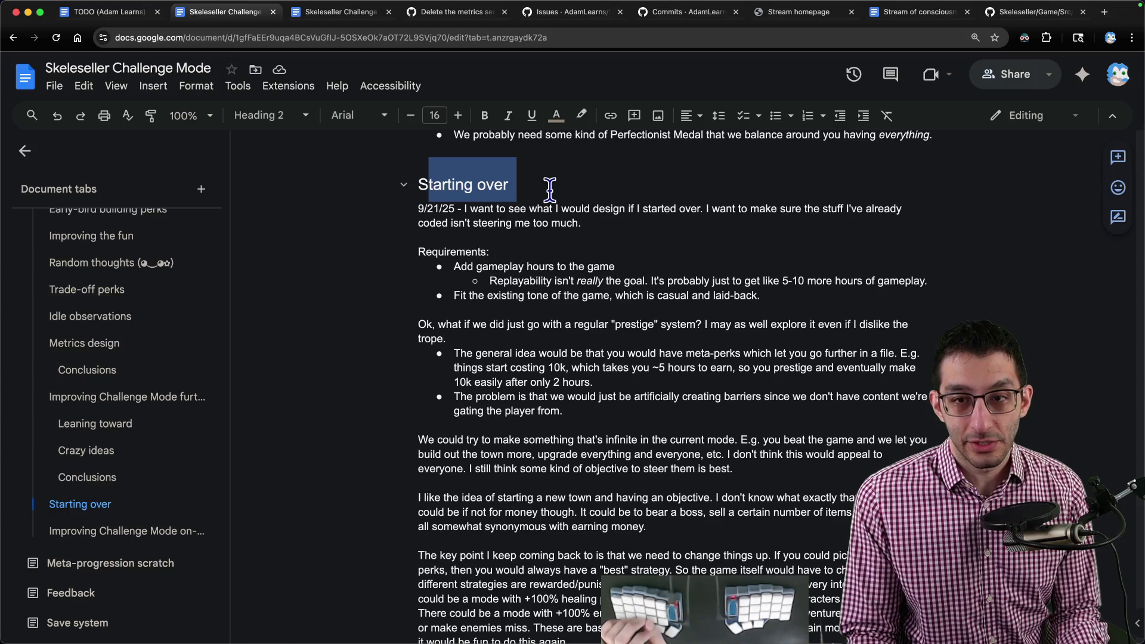
# - Start a new VS Code note beginning 'right now, I've put in 2 months of work into'
pyautogui.press('super+Tab')
pyautogui.press('super+n')
pyautogui.write('right now')
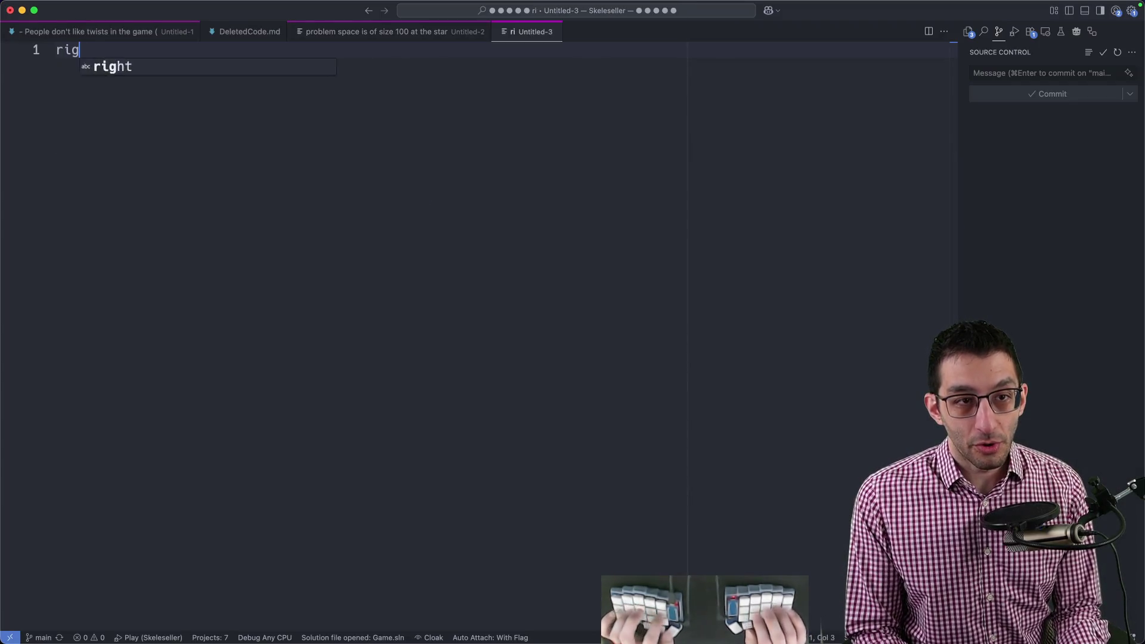
pyautogui.write(", I've put in ")
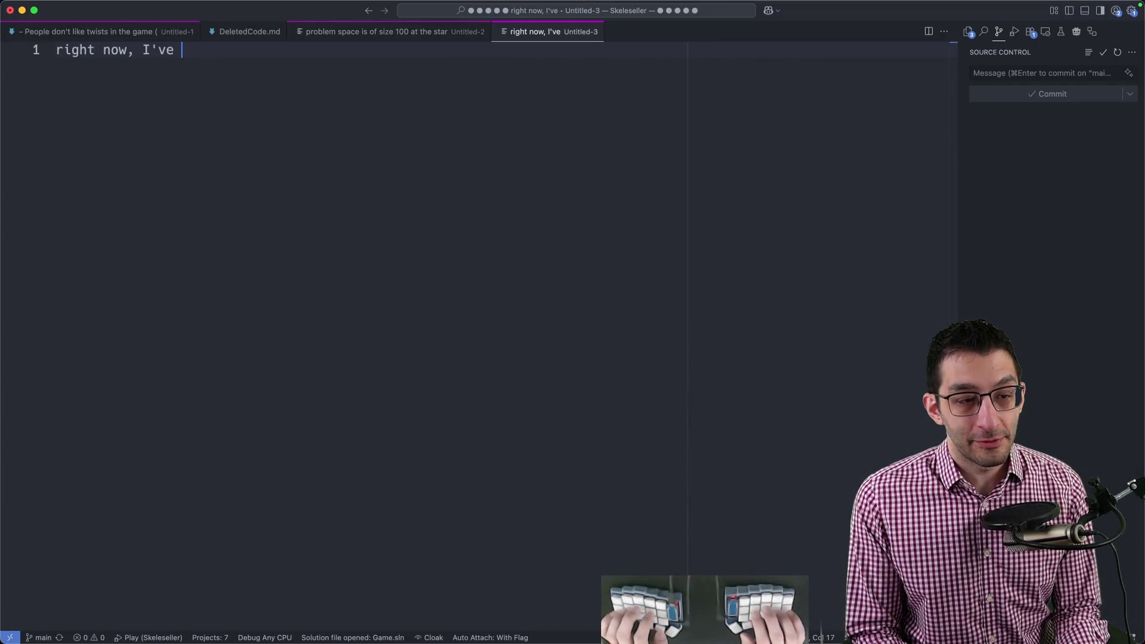
pyautogui.write("2 months of work into 'c")
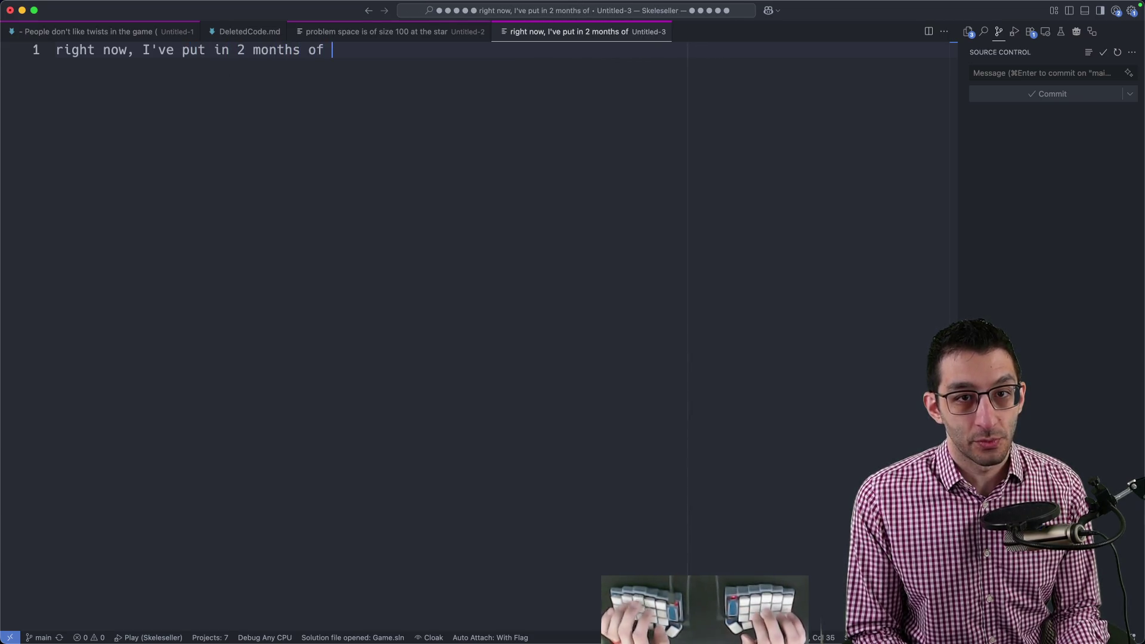
# - Finish the scratch line 'right now, I've put in 2 months of work into Challenge Mode', then return to the doc
pyautogui.press('BackSpace')
pyautogui.press('BackSpace')
pyautogui.write('Challenge Mode')
pyautogui.press('Return')
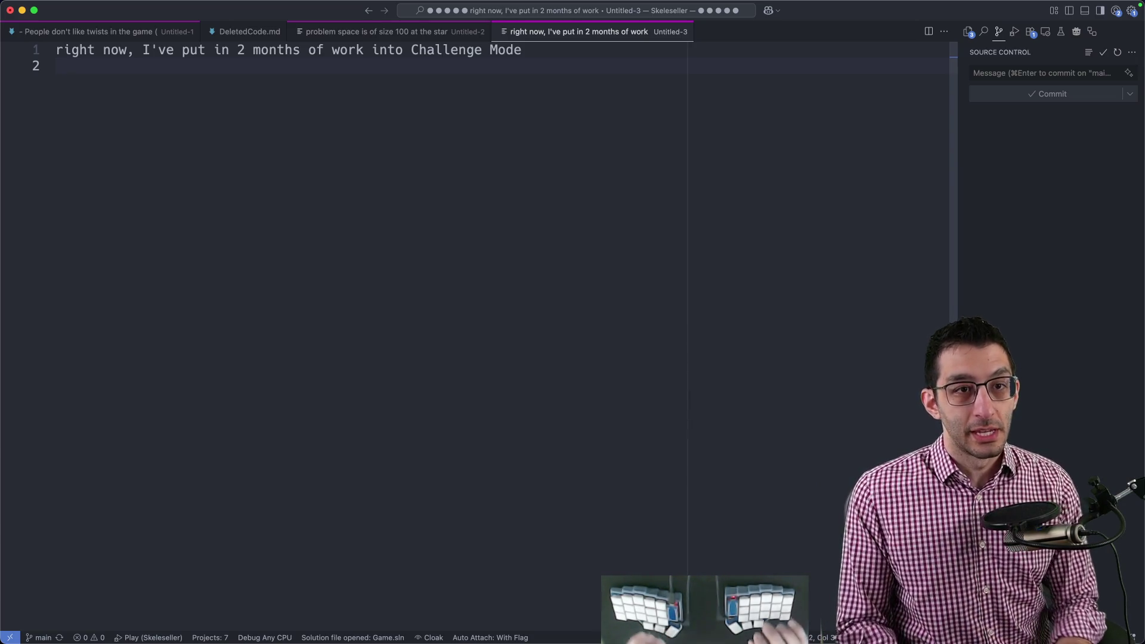
pyautogui.press('cmd+a')
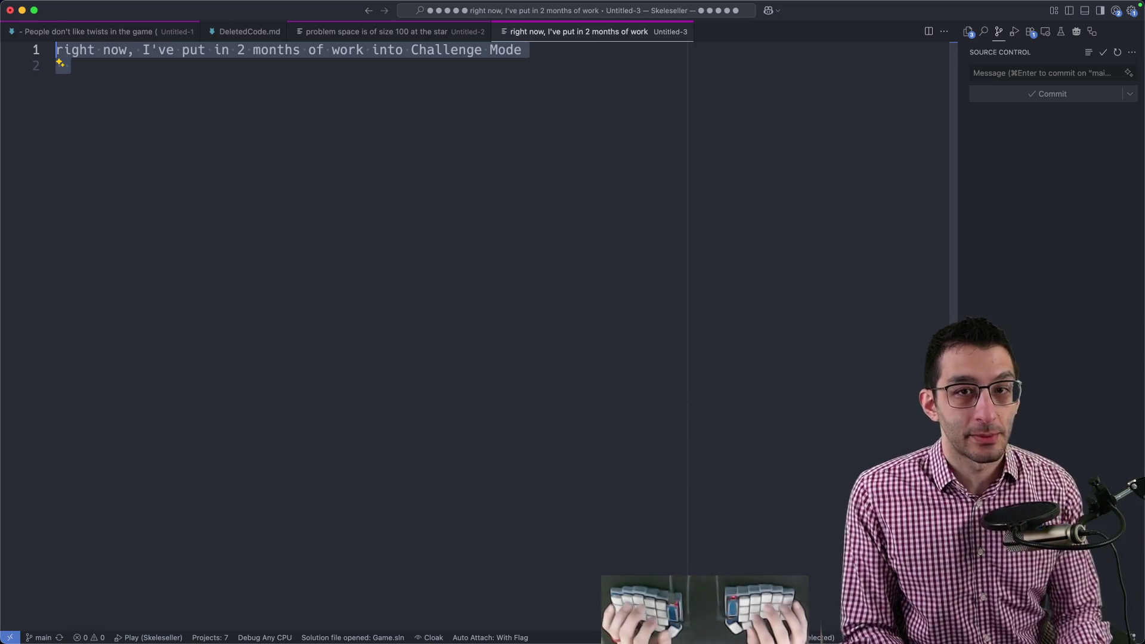
pyautogui.press('Escape')
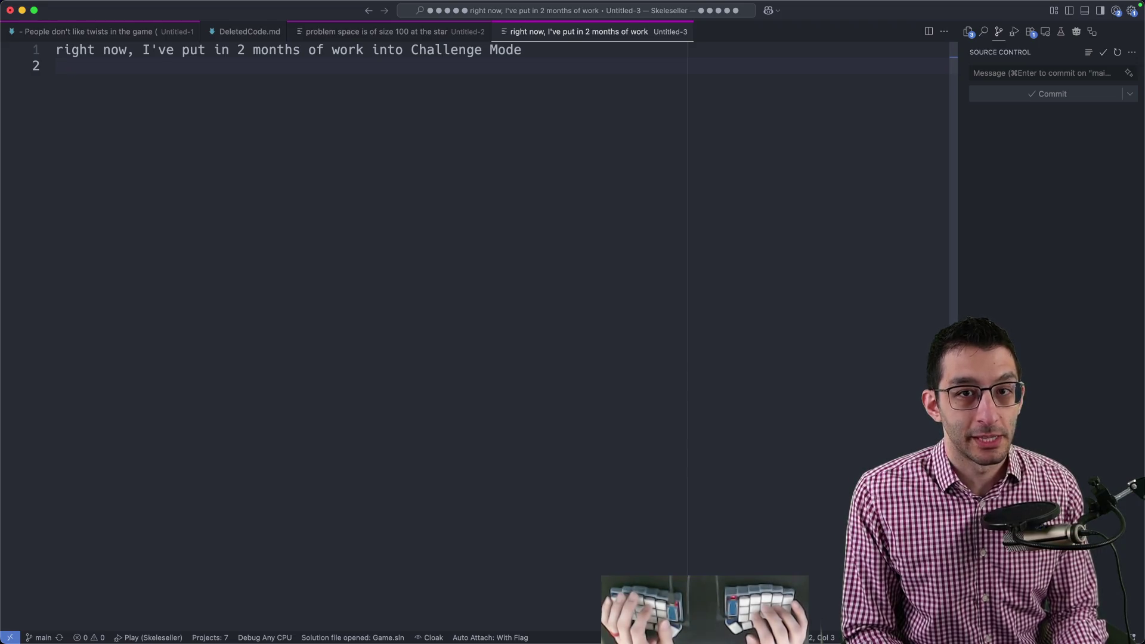
pyautogui.press('super+Tab')
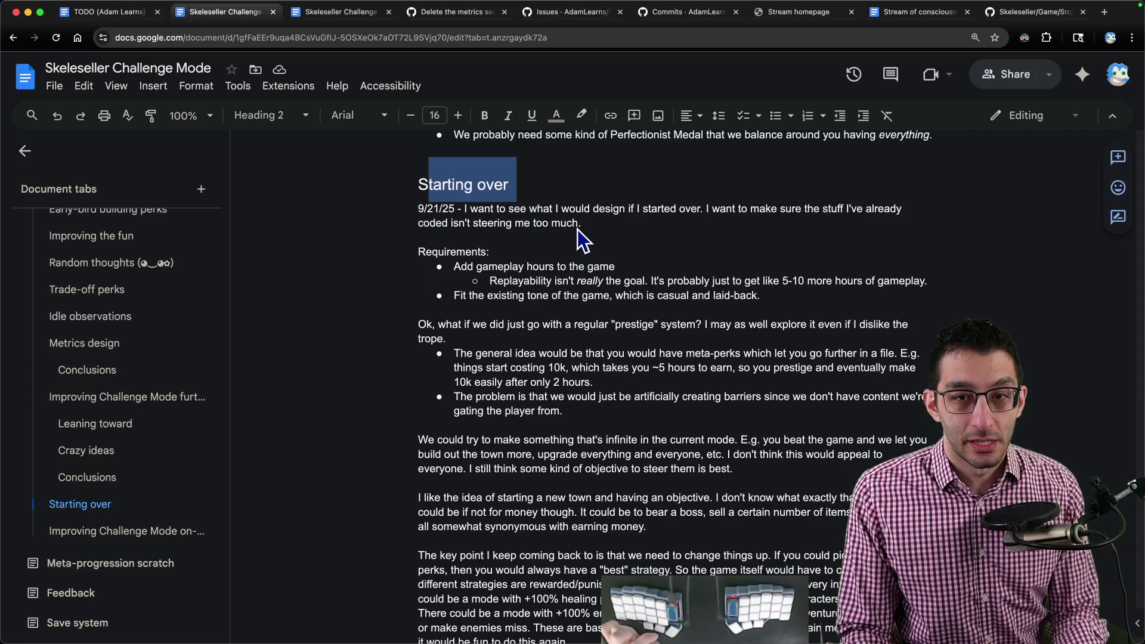
pyautogui.moveTo(578, 229)
pyautogui.mouseDown()
pyautogui.moveTo(312, 231)
pyautogui.moveTo(421, 218)
pyautogui.mouseUp()
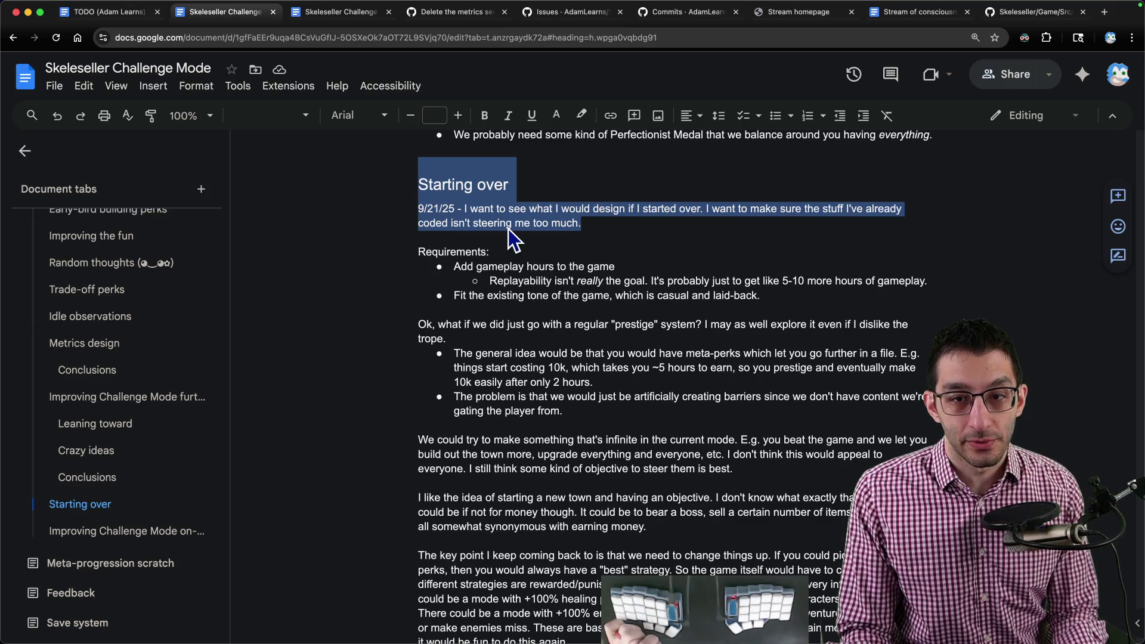
pyautogui.scroll(-3, 508, 229)
pyautogui.moveTo(445, 178)
pyautogui.mouseDown()
pyautogui.moveTo(725, 214)
pyautogui.moveTo(455, 182)
pyautogui.moveTo(652, 184)
pyautogui.mouseUp()
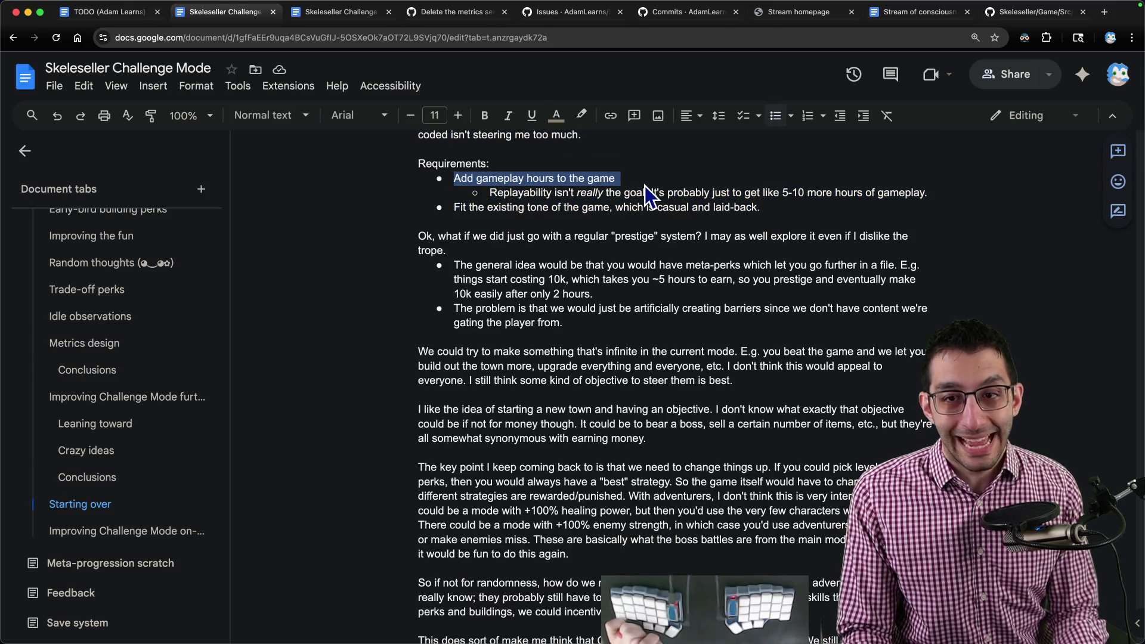
pyautogui.doubleClick(496, 192)
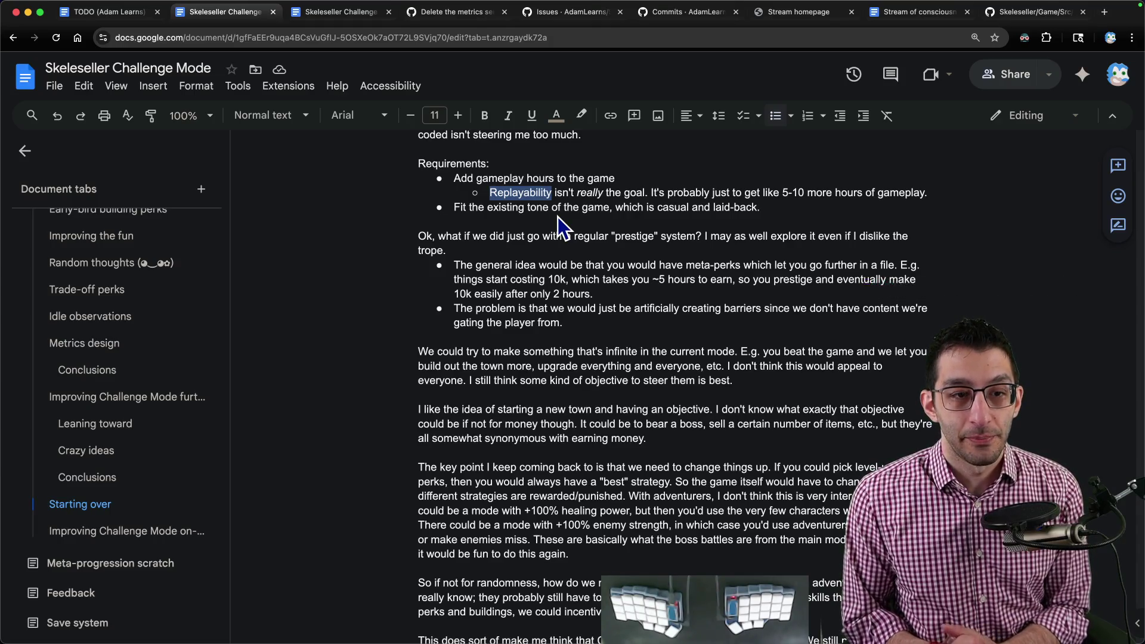
pyautogui.press('super+Tab')
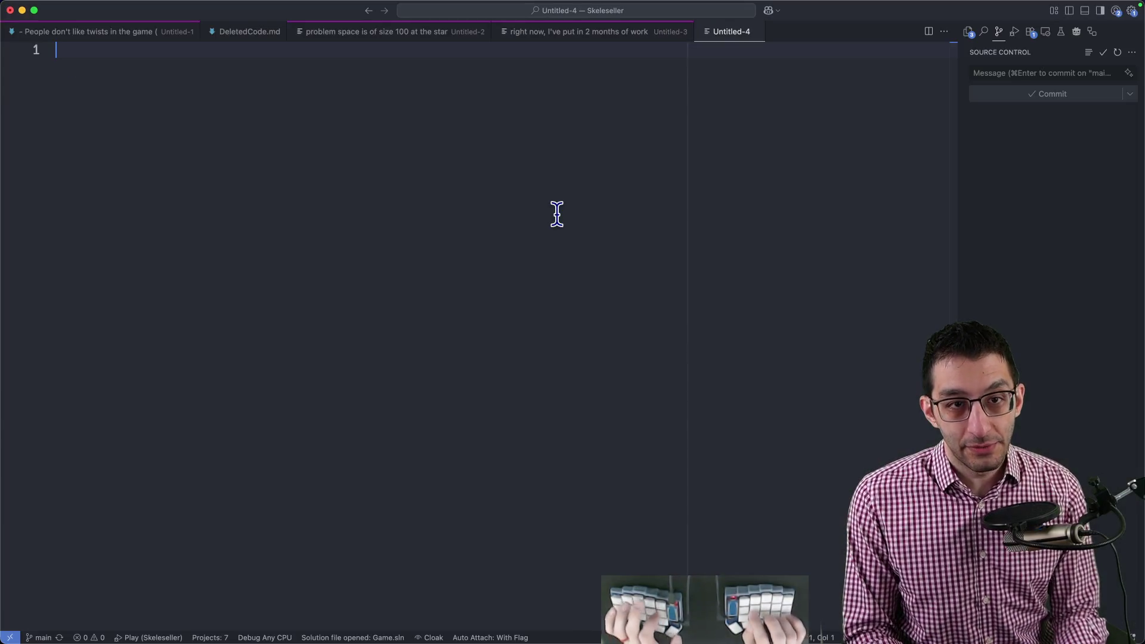
# - List 'Normal difficulty' and 'Hard difficulty' on two lines of the new scratch file
pyautogui.write('Normal difficulty')
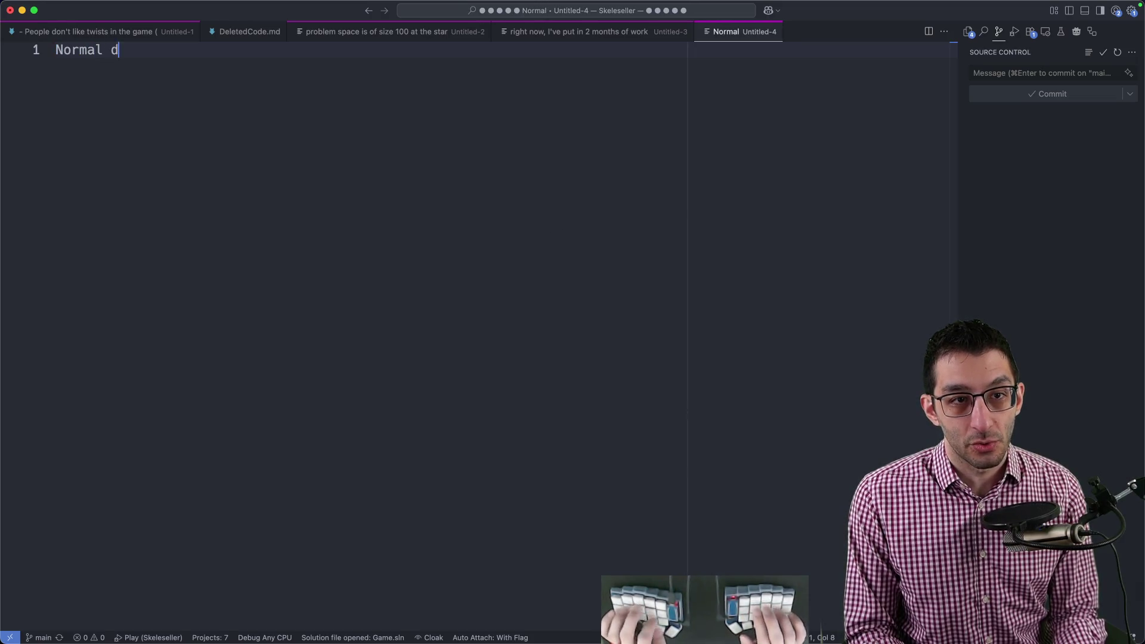
pyautogui.press('Return')
pyautogui.write('Hard difficulty')
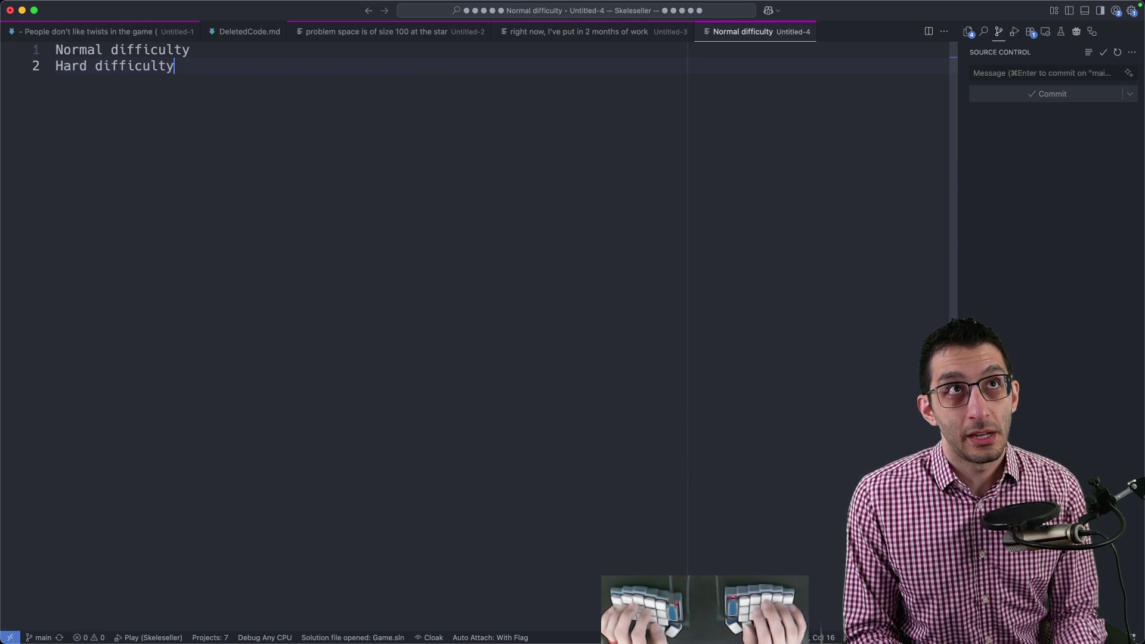
pyautogui.press('cmd+a')
pyautogui.press('Right')
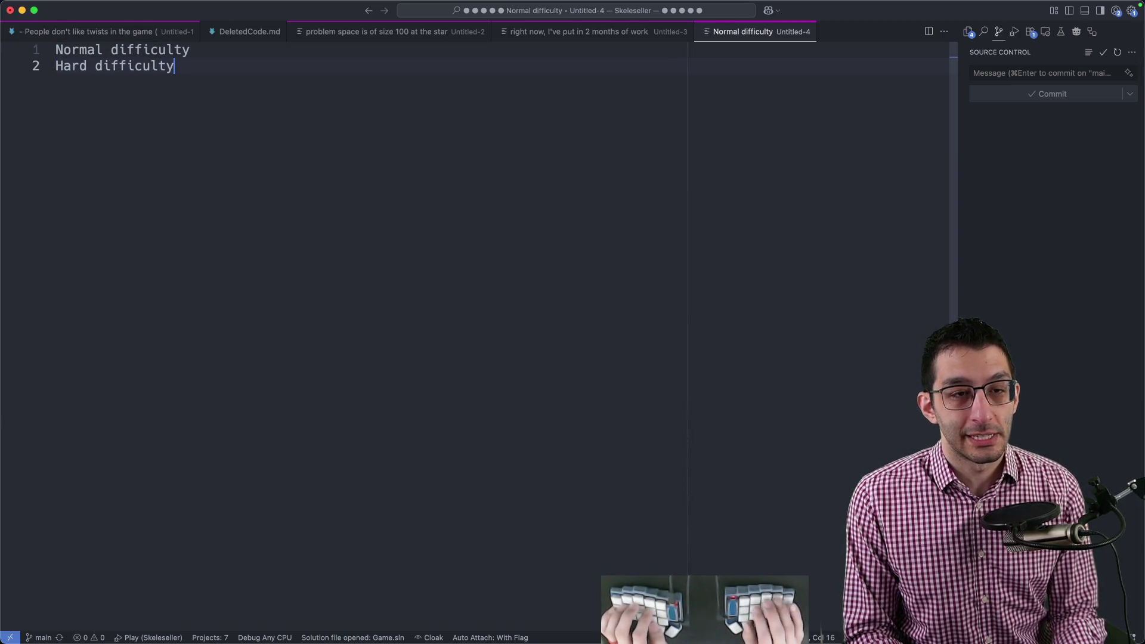
pyautogui.press('cmd+shift+Up')
pyautogui.press('Right')
# - Add 'SP' and 'MP' lines below the difficulties and highlight them
pyautogui.press('Return')
pyautogui.press('Return')
pyautogui.press('Return')
pyautogui.press('Return')
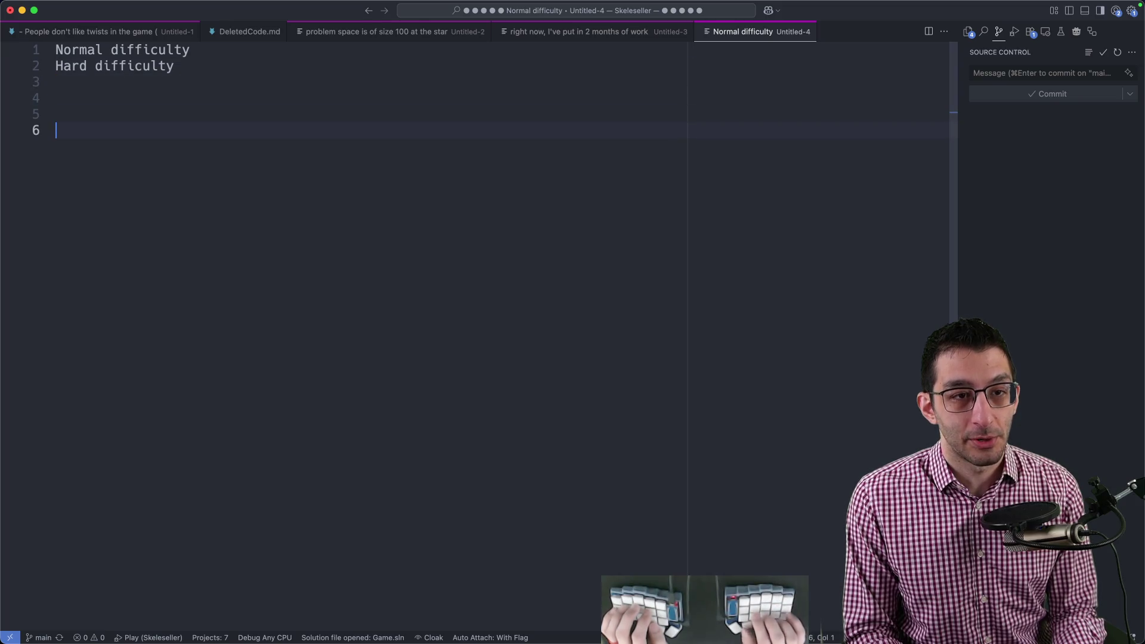
pyautogui.write('SP')
pyautogui.press('Return')
pyautogui.write('MP')
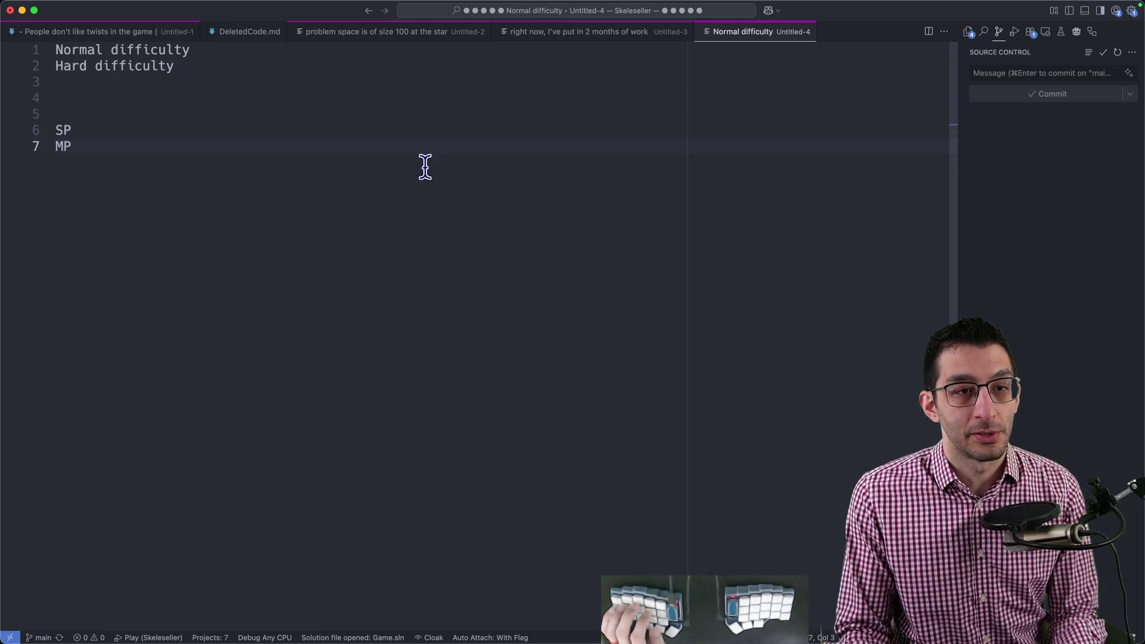
pyautogui.press('cmd+shift+Left')
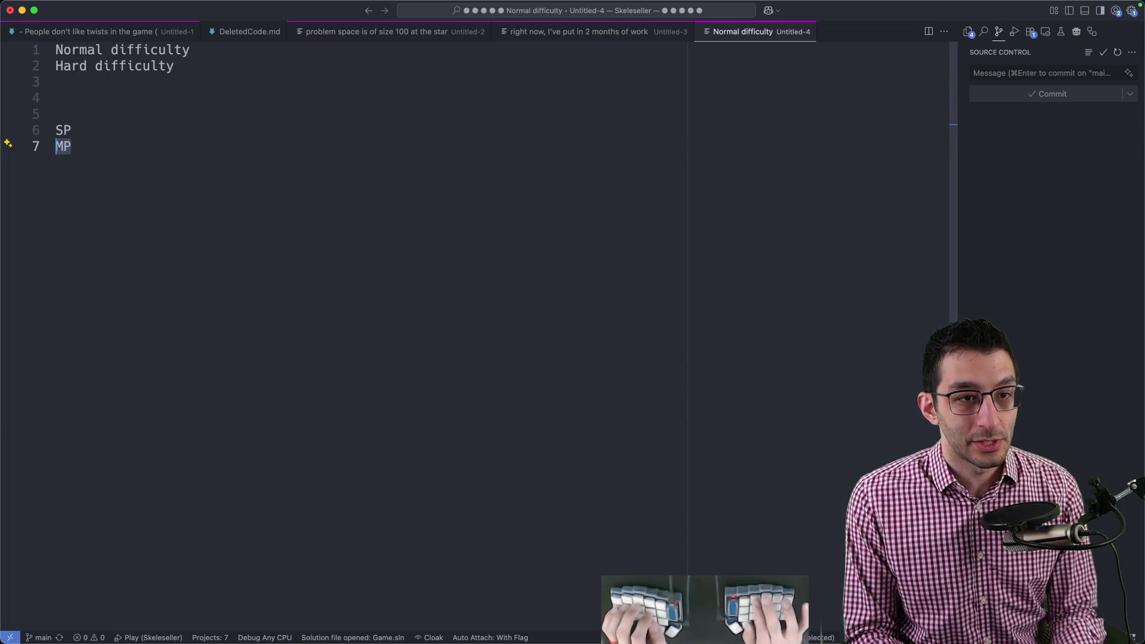
pyautogui.hotkey('shift', 'Up')
pyautogui.hotkey('shift', 'Up')
pyautogui.press('cmd+Tab')
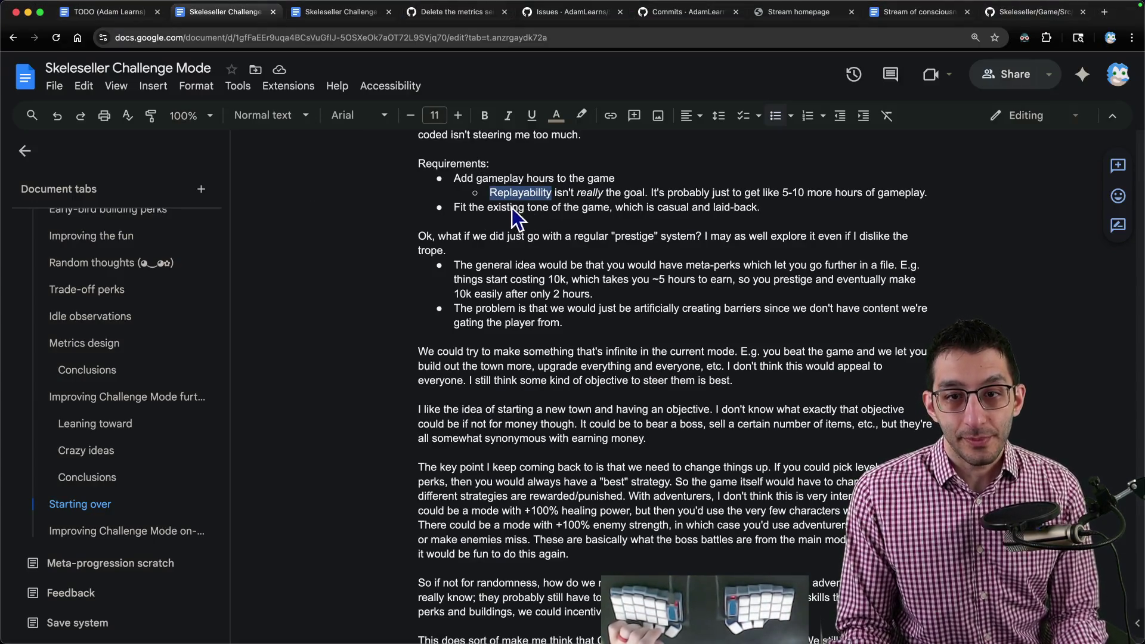
# - Add the question 'How different do the challenges feel? How do they get you to make different decisions' to the list
pyautogui.moveTo(451, 208); pyautogui.dragTo(749, 214)
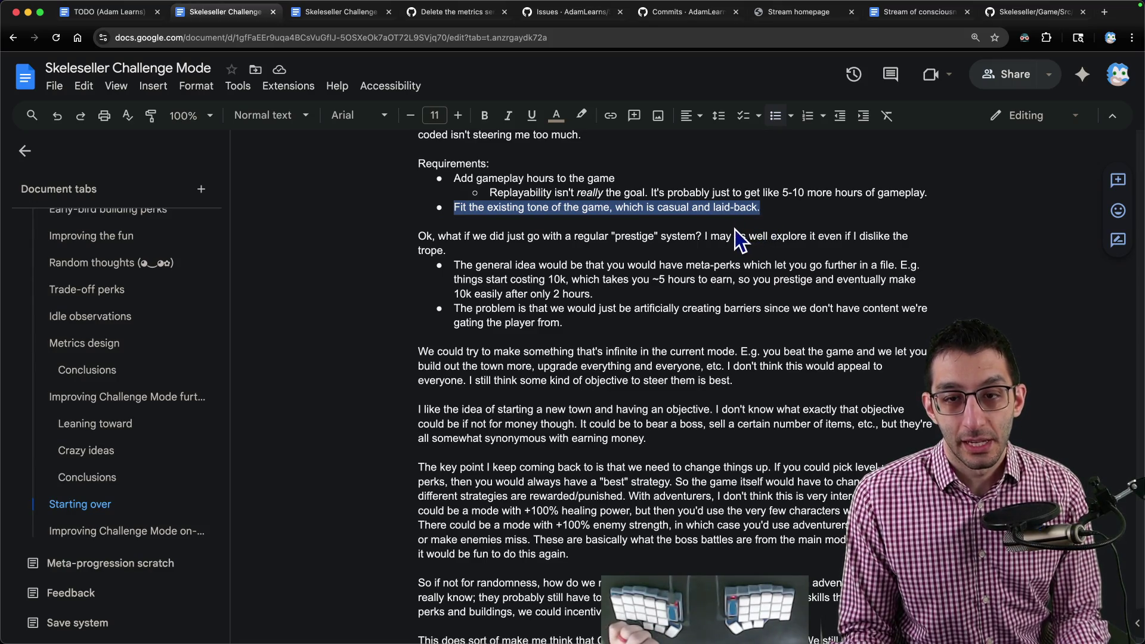
pyautogui.moveTo(774, 215); pyautogui.dragTo(515, 213)
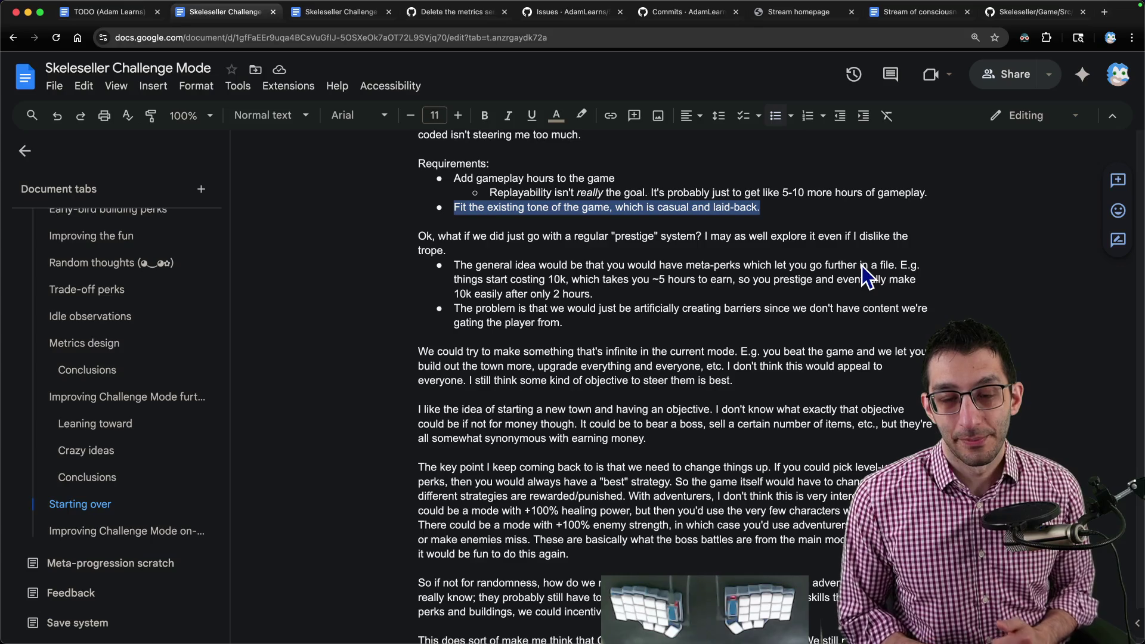
pyautogui.scroll(15, 861, 266)
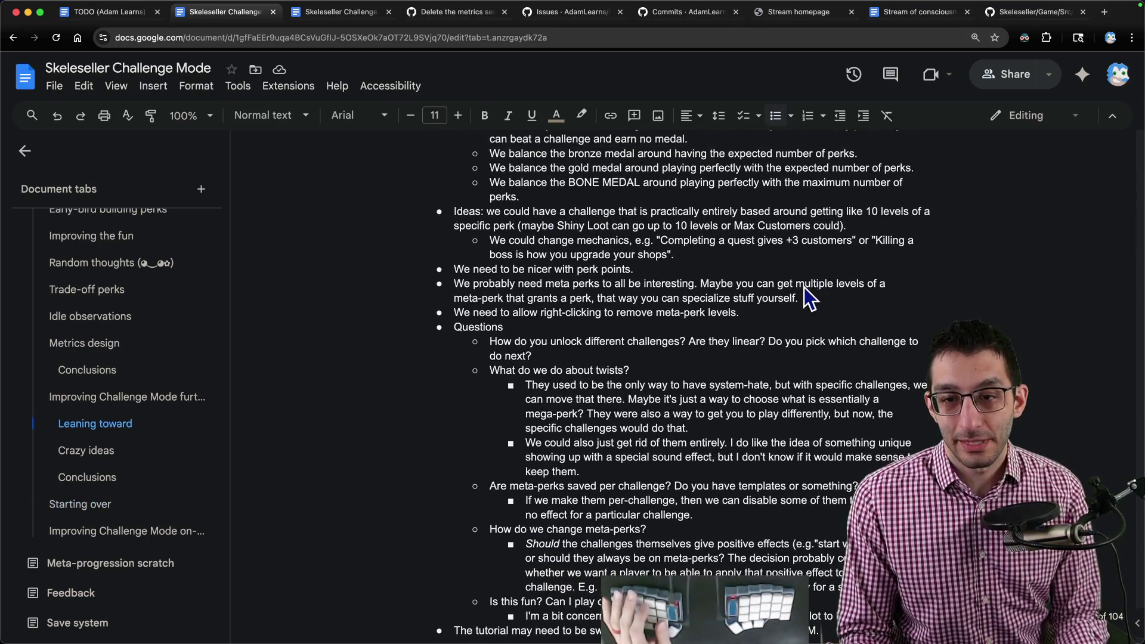
pyautogui.scroll(-2, 689, 313)
pyautogui.click(663, 376)
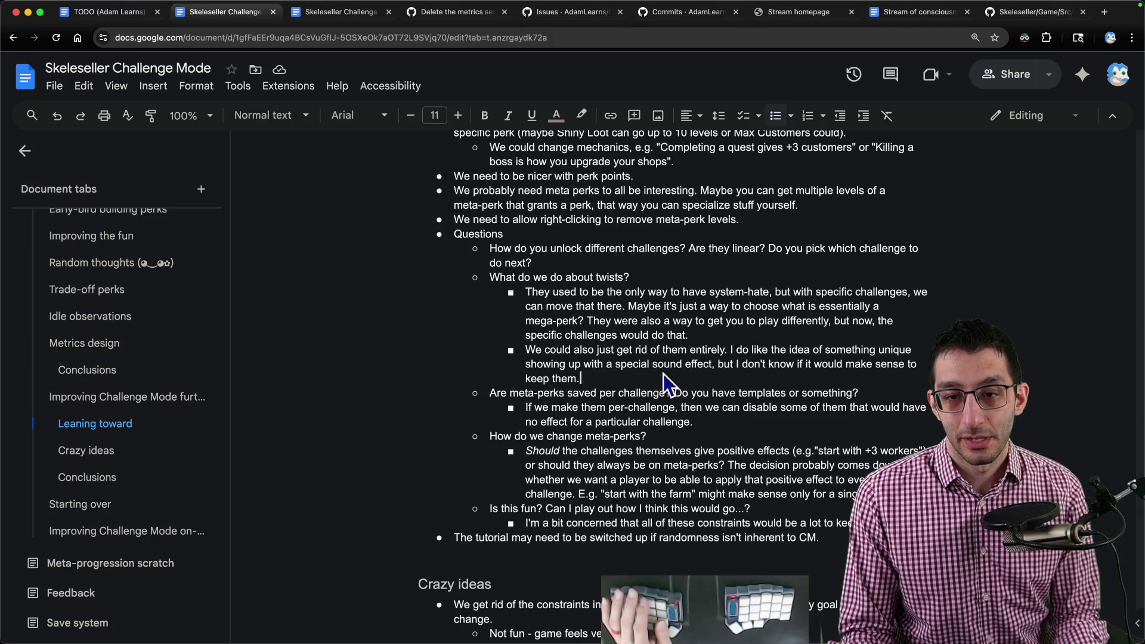
pyautogui.press('Up')
pyautogui.press('Up')
pyautogui.press('Up')
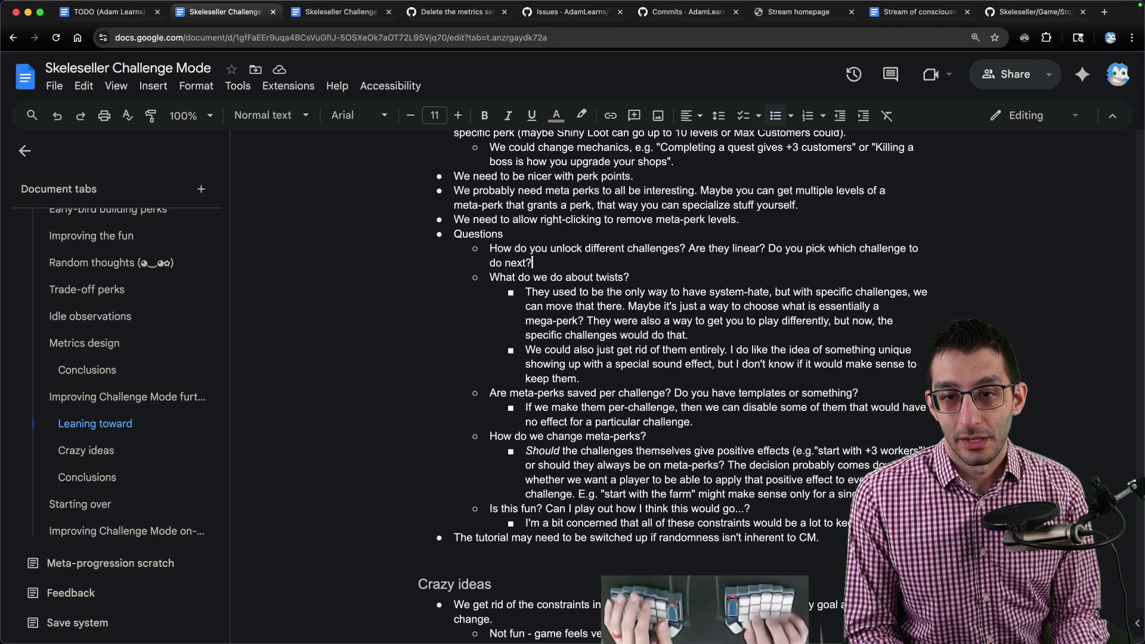
pyautogui.press('Return')
pyautogui.write('How different d')
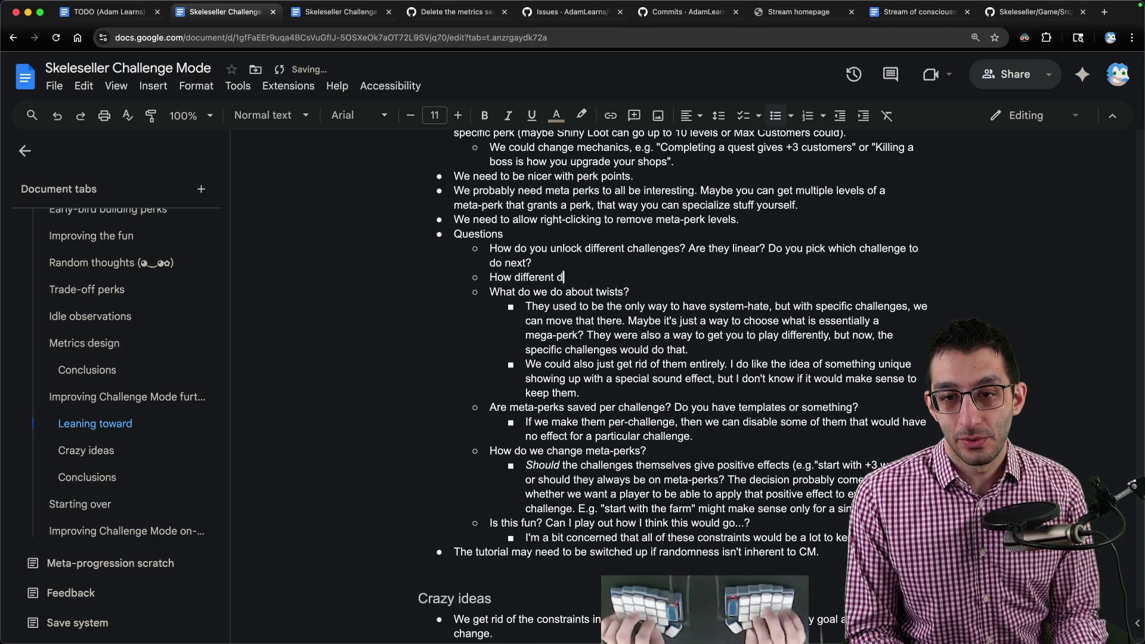
pyautogui.write('o the challenges feel?')
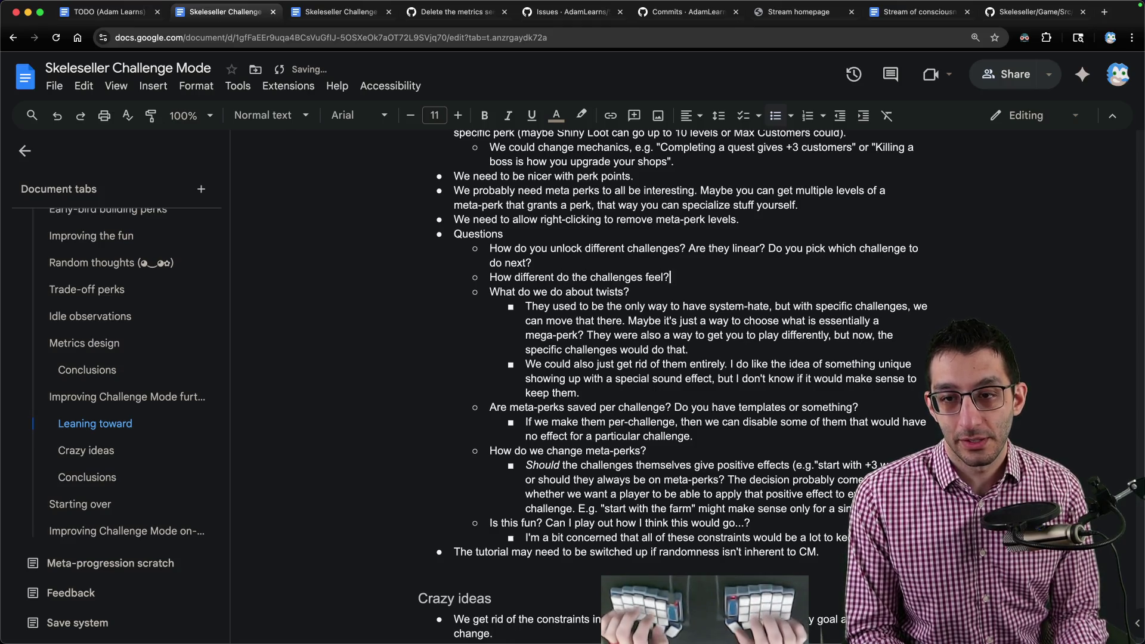
pyautogui.write(' How do they get you to ')
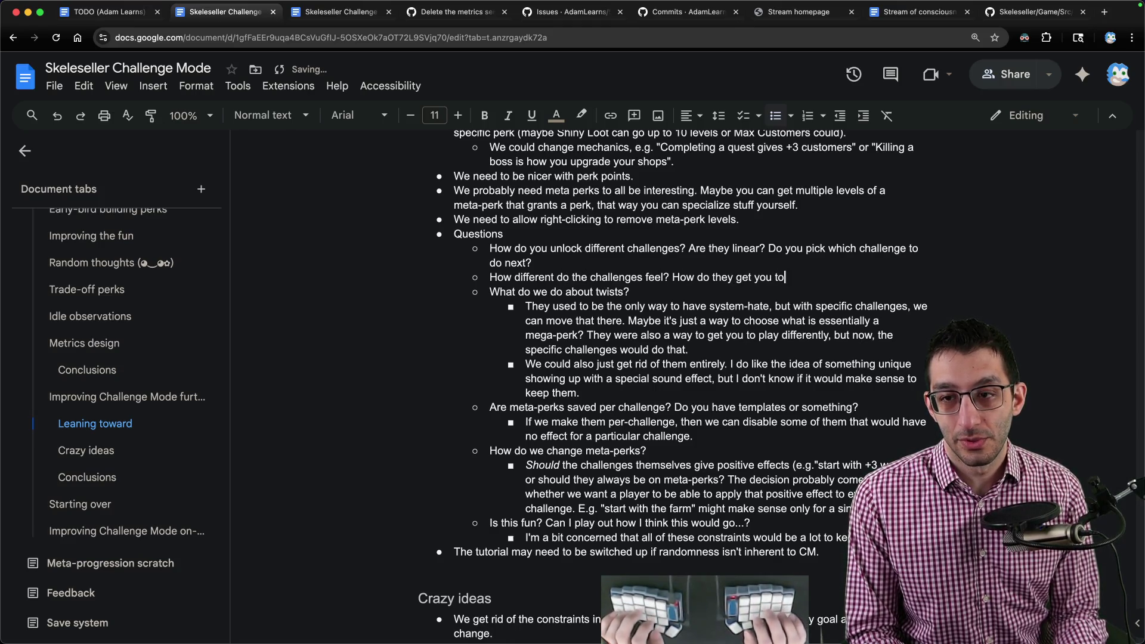
pyautogui.write('make different dec')
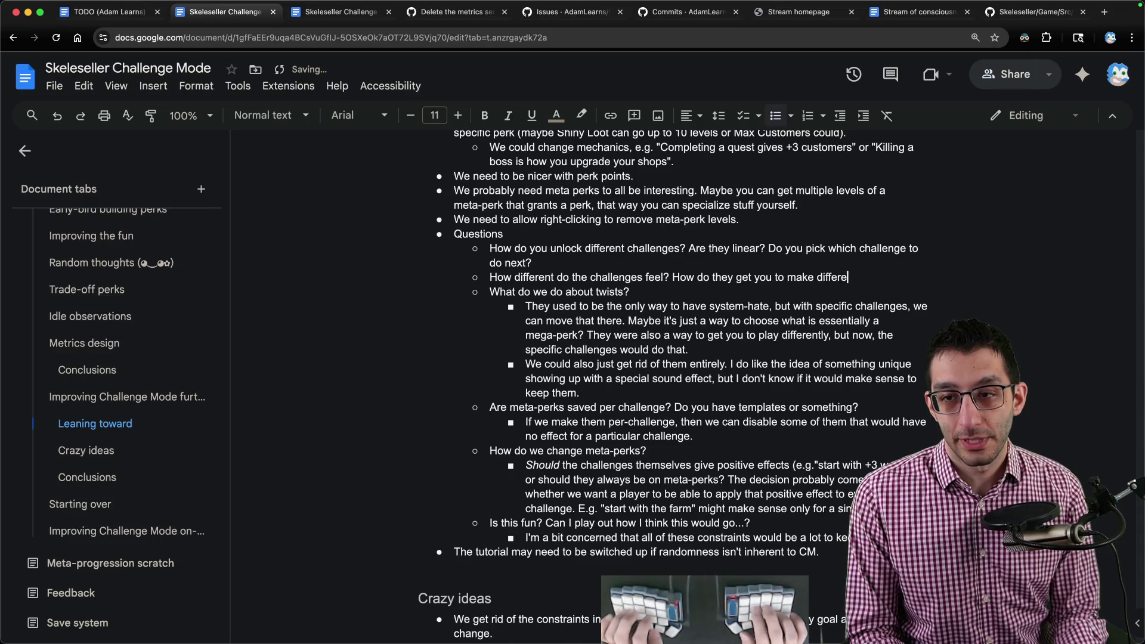
pyautogui.write('isions?')
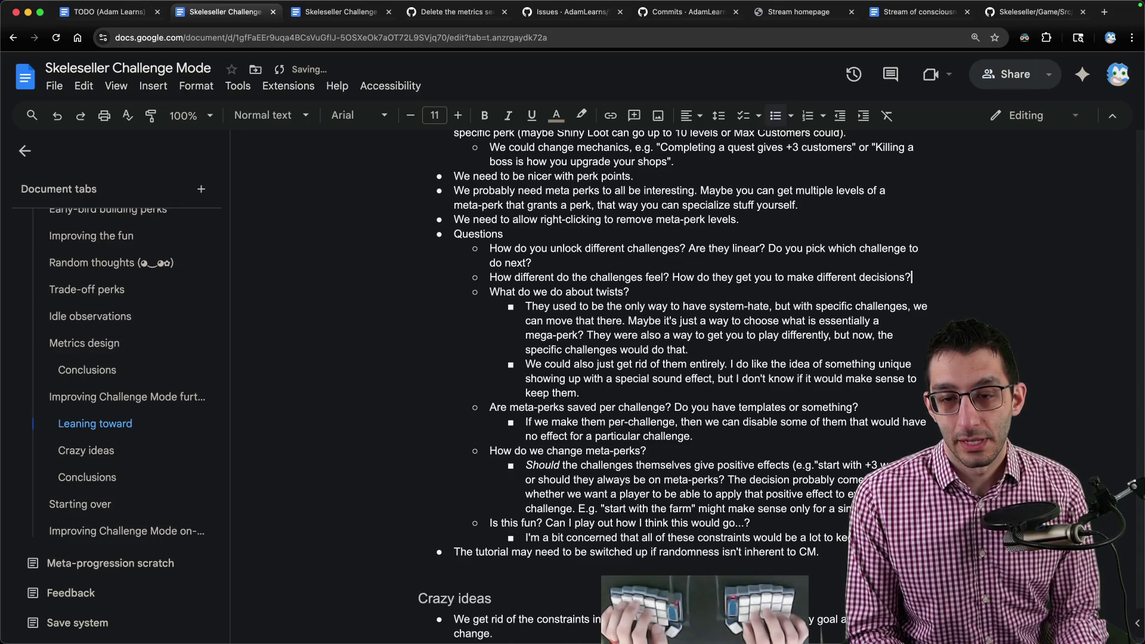
pyautogui.press('Return')
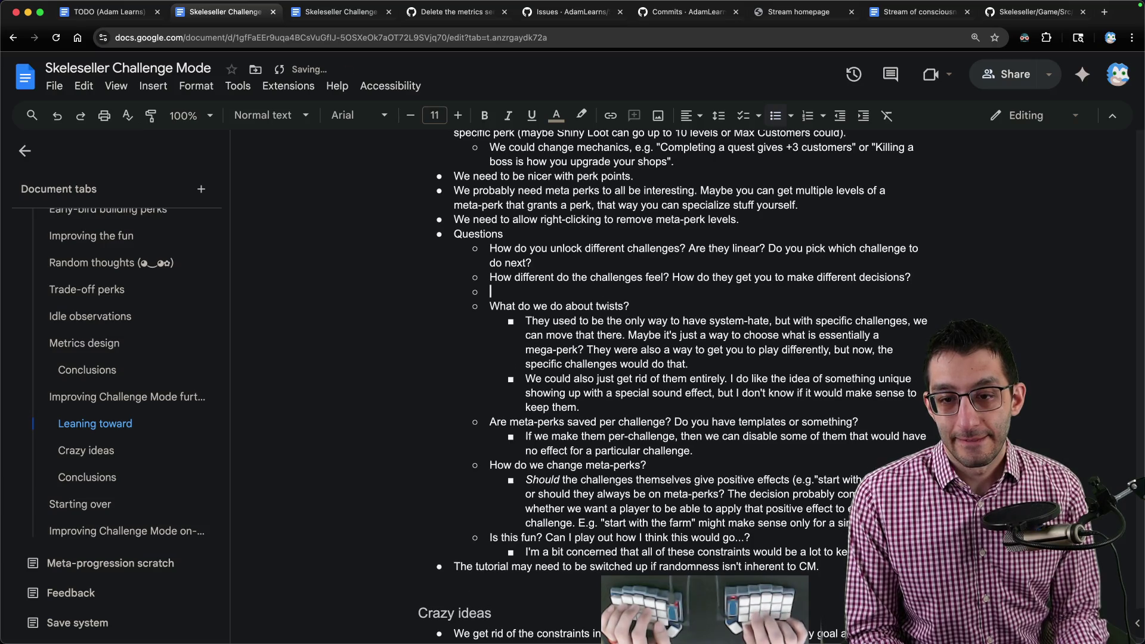
# - Add the meta-perks question with the farm-start example about picking all farming meta-perks
pyautogui.write('How do meta-perks inter')
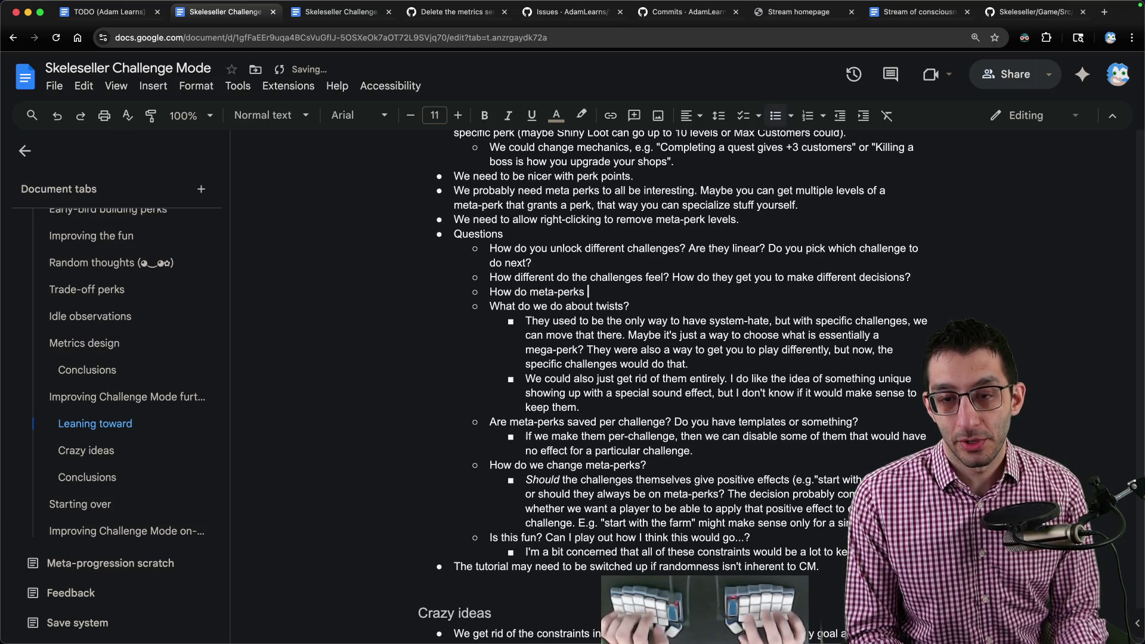
pyautogui.write('act with the cha')
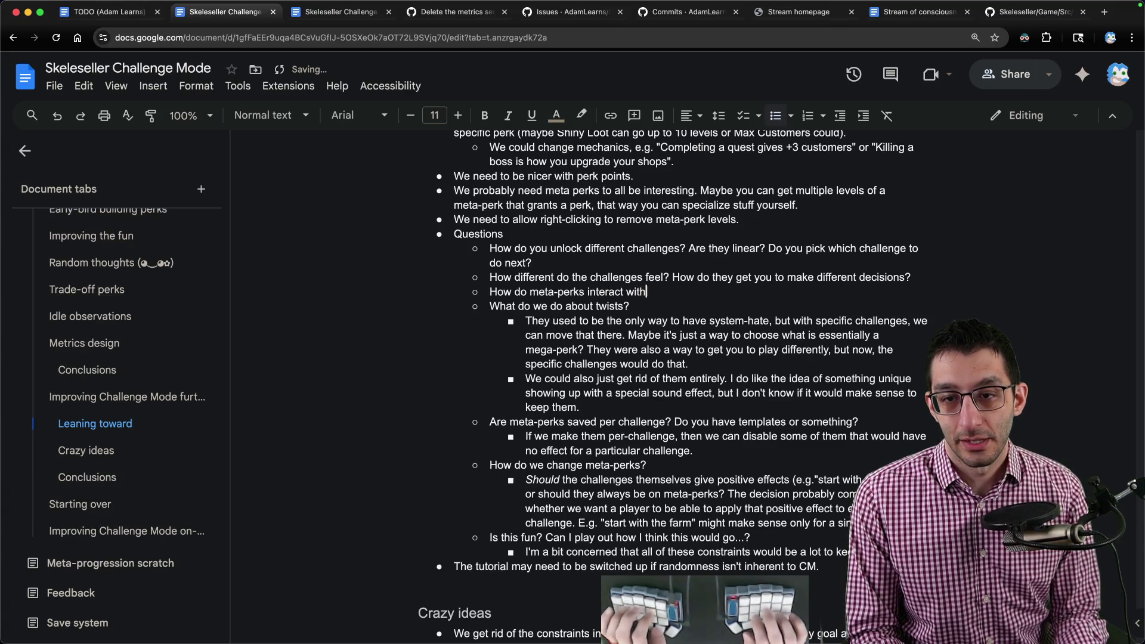
pyautogui.write('llenges? E.g. if')
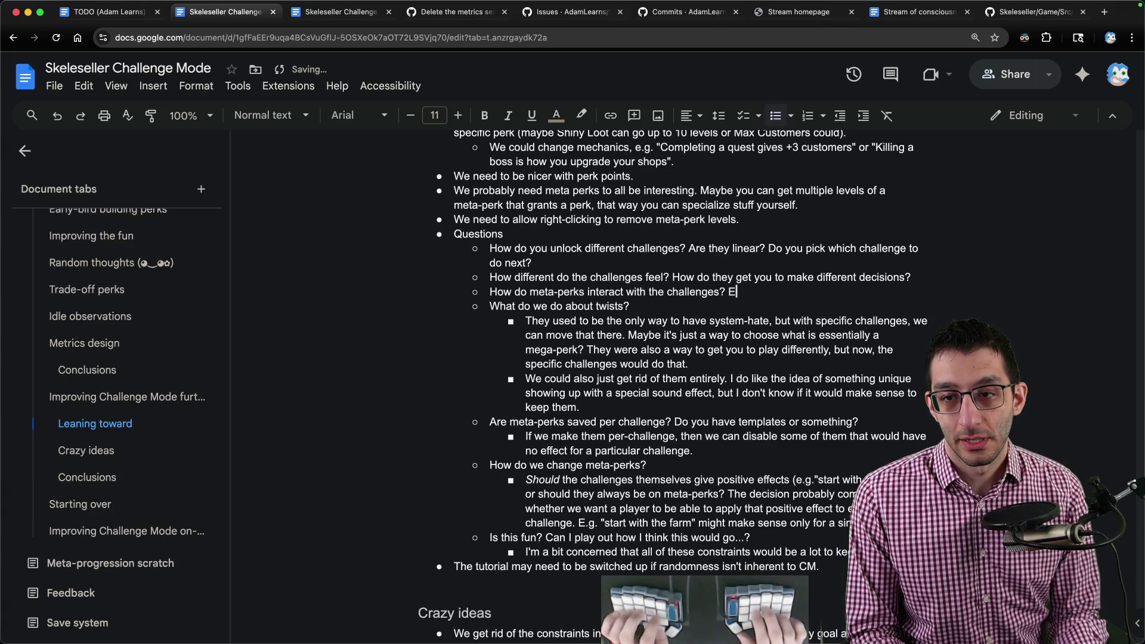
pyautogui.write(" there's a ")
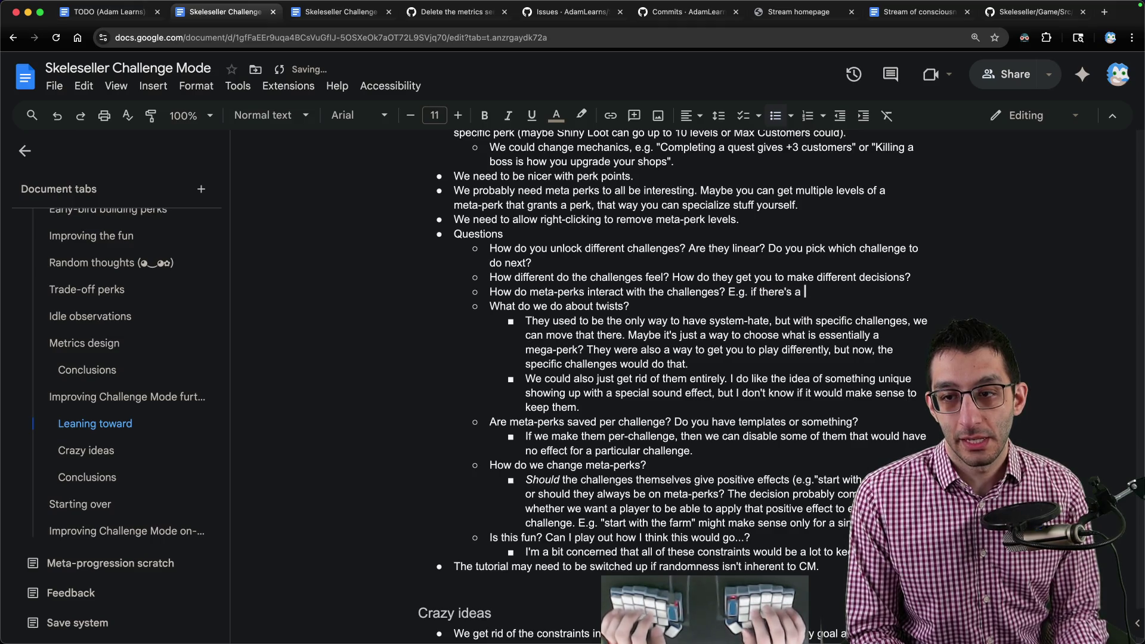
pyautogui.write('challenge that start')
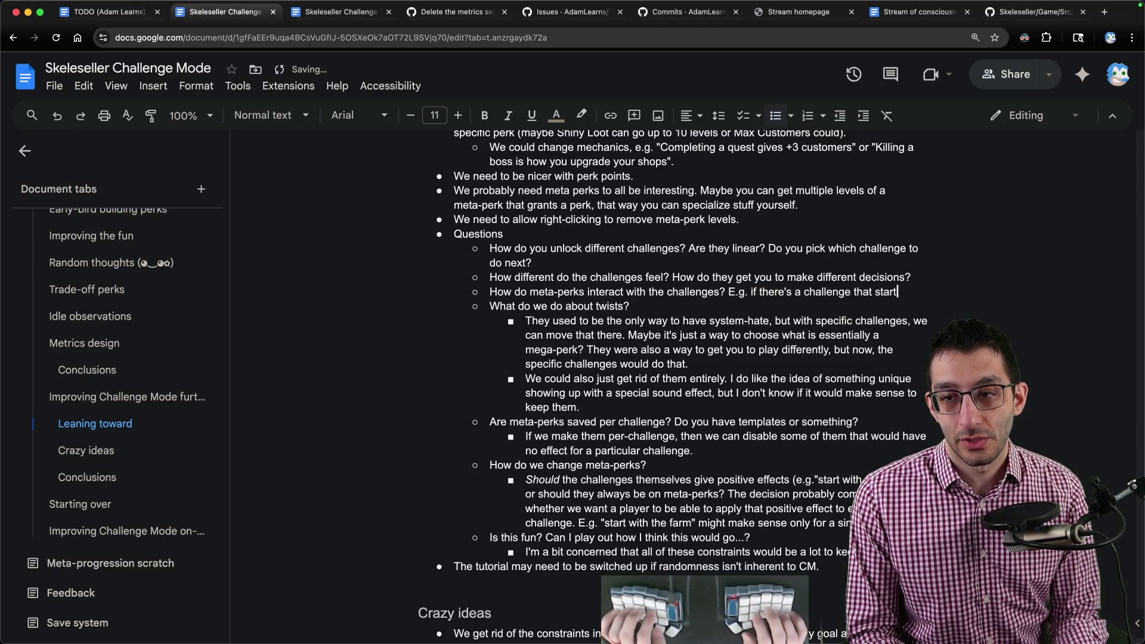
pyautogui.write('s you with the farm, w')
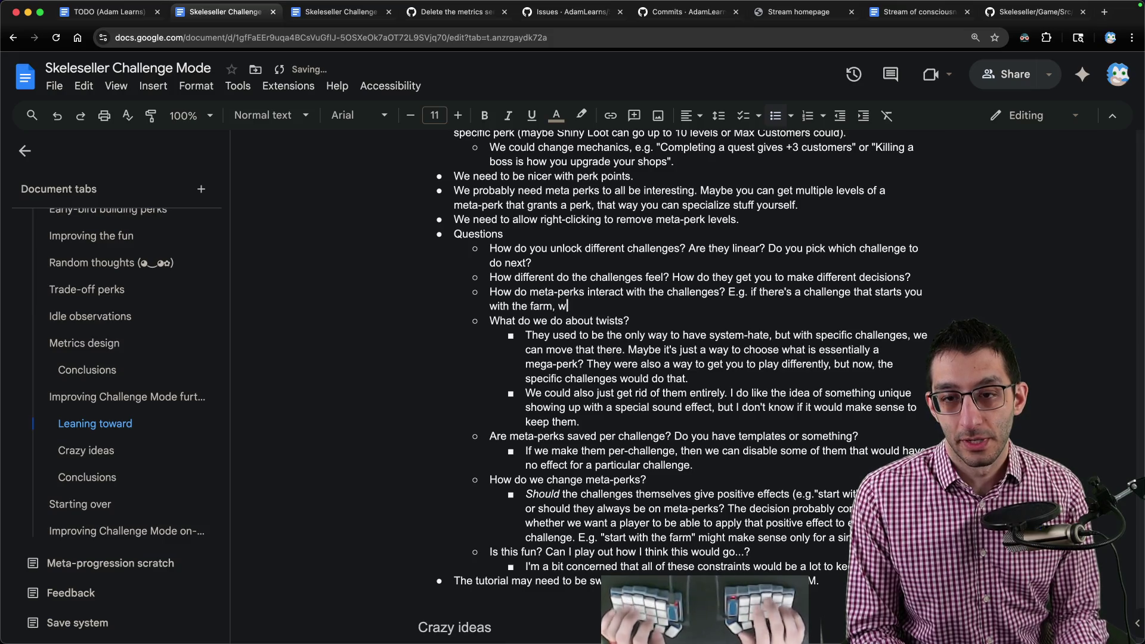
pyautogui.write("ouldn't you just pick all ")
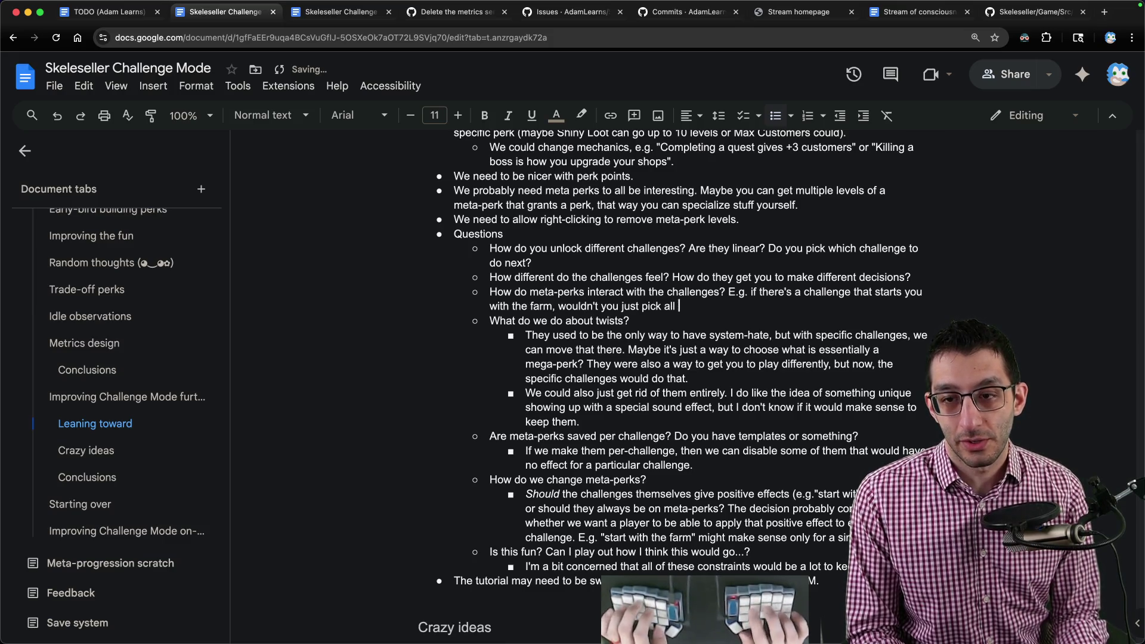
pyautogui.write('farming meta-perks?')
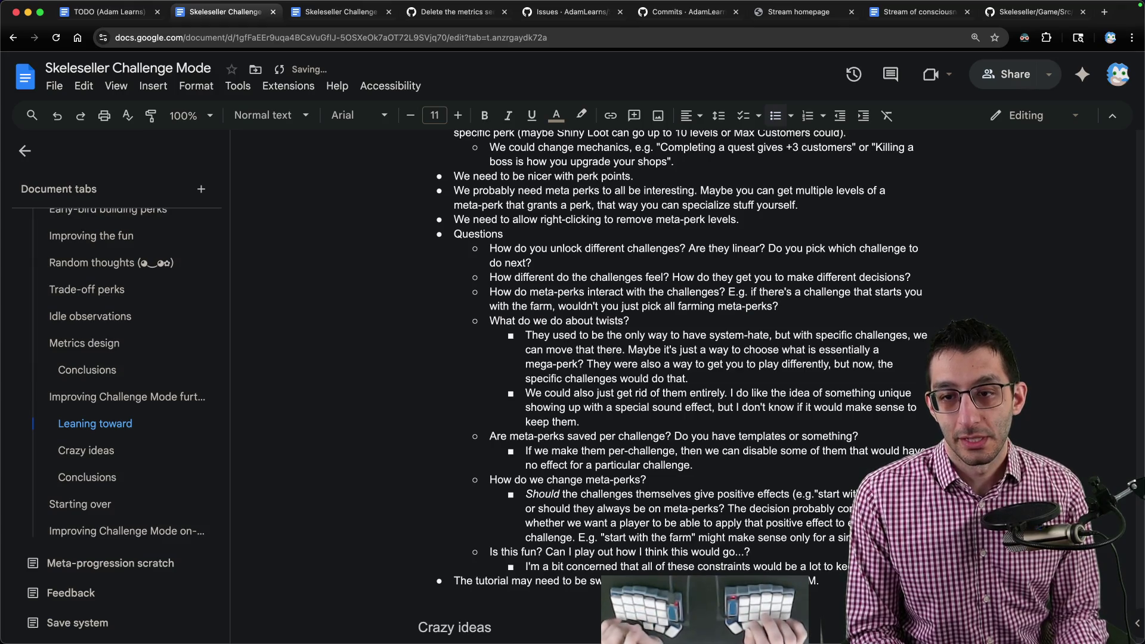
pyautogui.write(' Maybe')
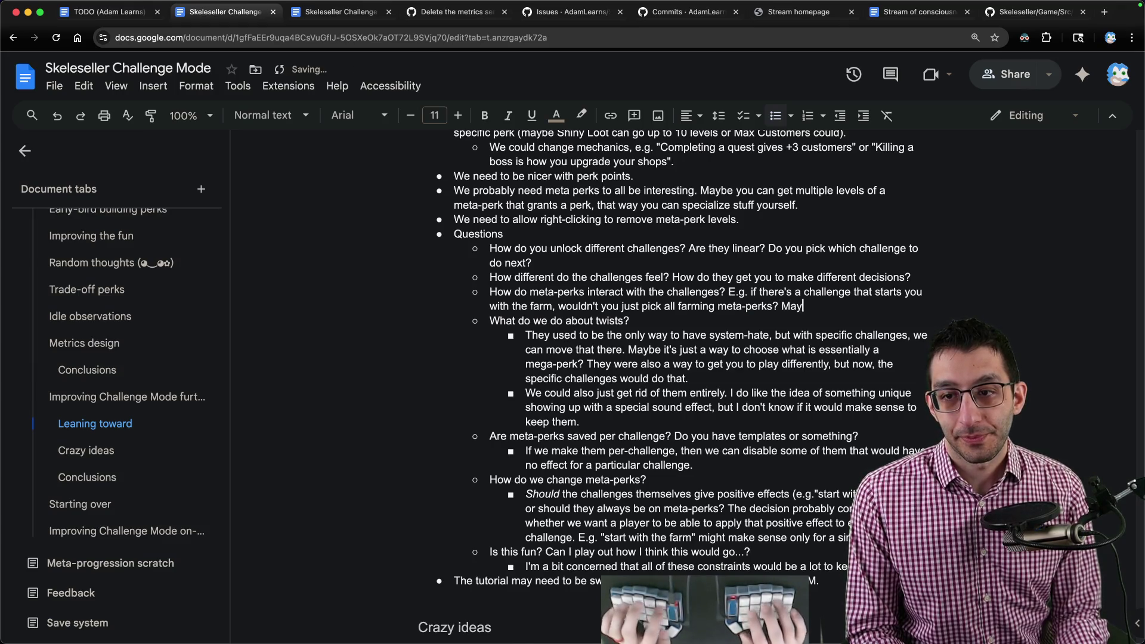
pyautogui.press('BackSpace')
pyautogui.press('BackSpace')
pyautogui.press('BackSpace')
pyautogui.press('Return')
pyautogui.press('Tab')
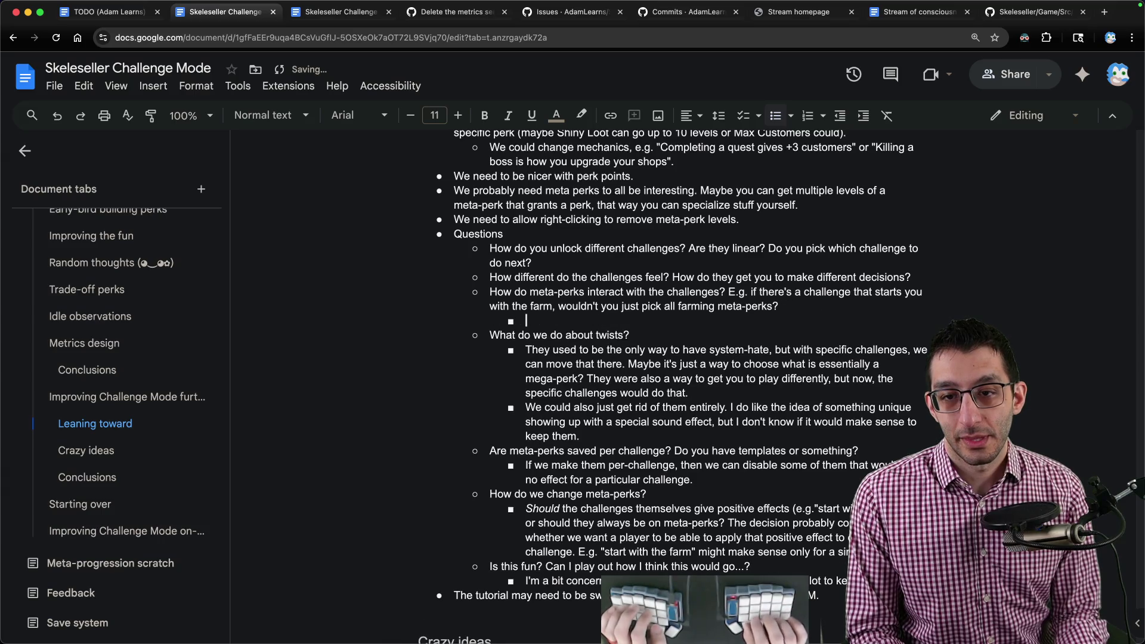
pyautogui.press('BackSpace')
pyautogui.press('BackSpace')
pyautogui.press('Down')
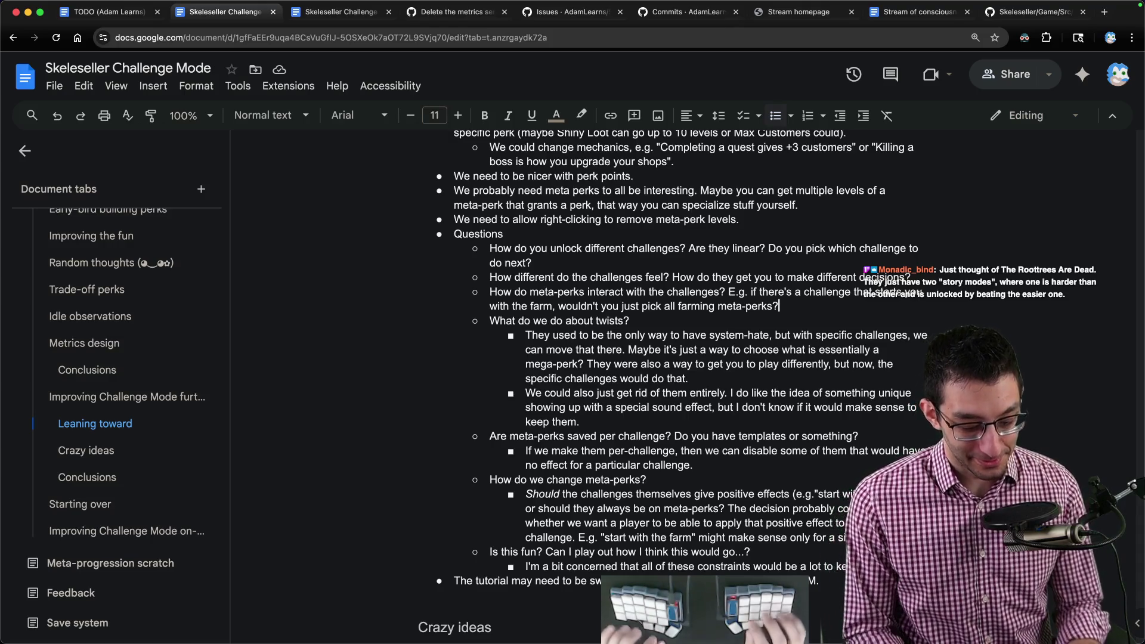
# - Start a new VS Code scratch note with an arrow symbol on its first line
pyautogui.press('super+Tab')
pyautogui.write('->')
pyautogui.press('Return')
pyautogui.press('Return')
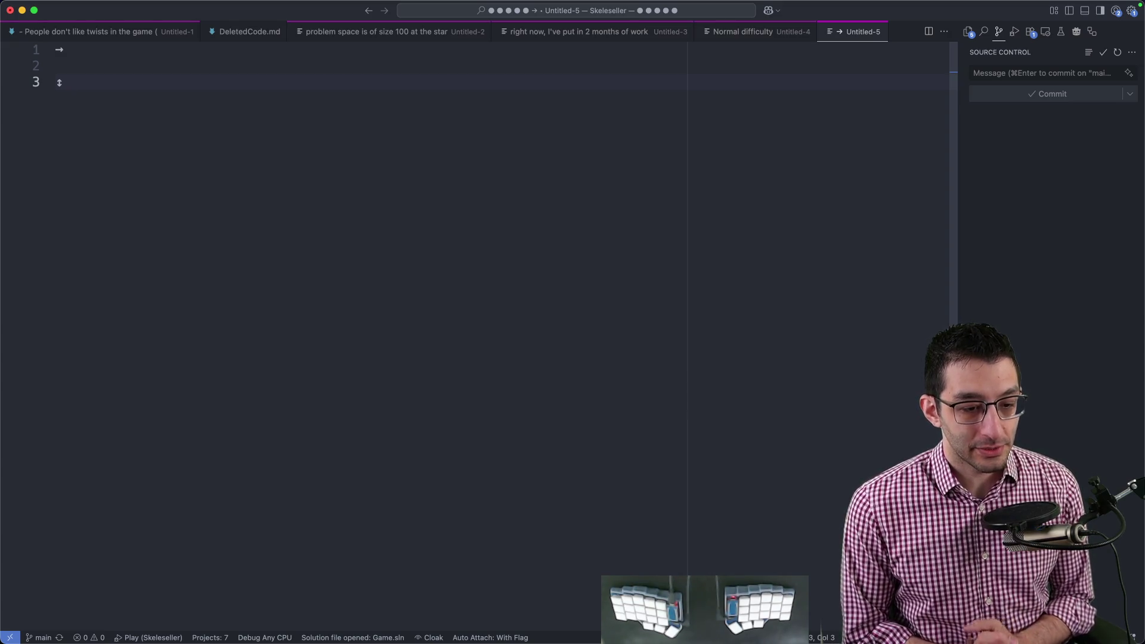
# - Write 'Tetris but the pieces all have 5 blocks' above '4 blocks per piece', then highlight the Tetris line
pyautogui.press('Return')
pyautogui.press('Return')
pyautogui.press('Return')
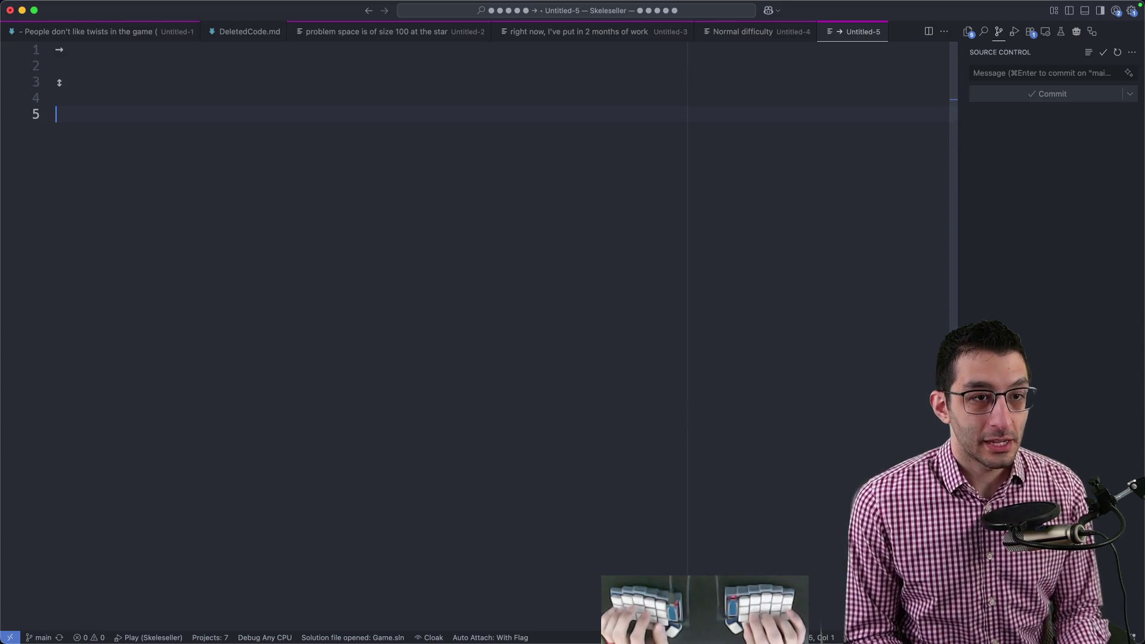
pyautogui.write('Tr')
pyautogui.press('BackSpace')
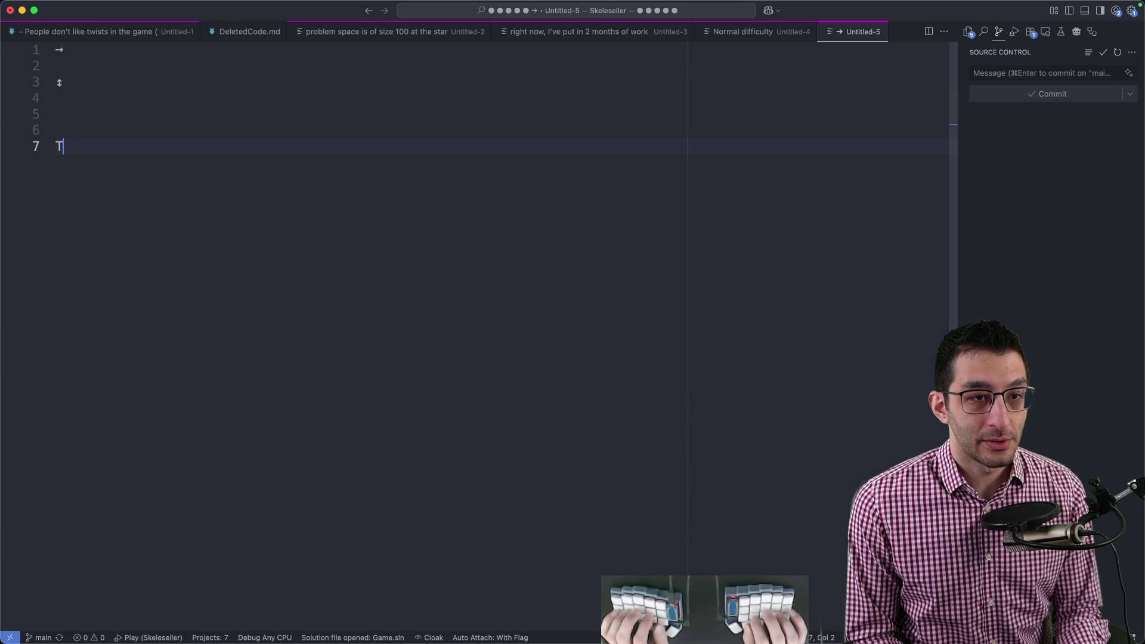
pyautogui.write('etris but the pieces a')
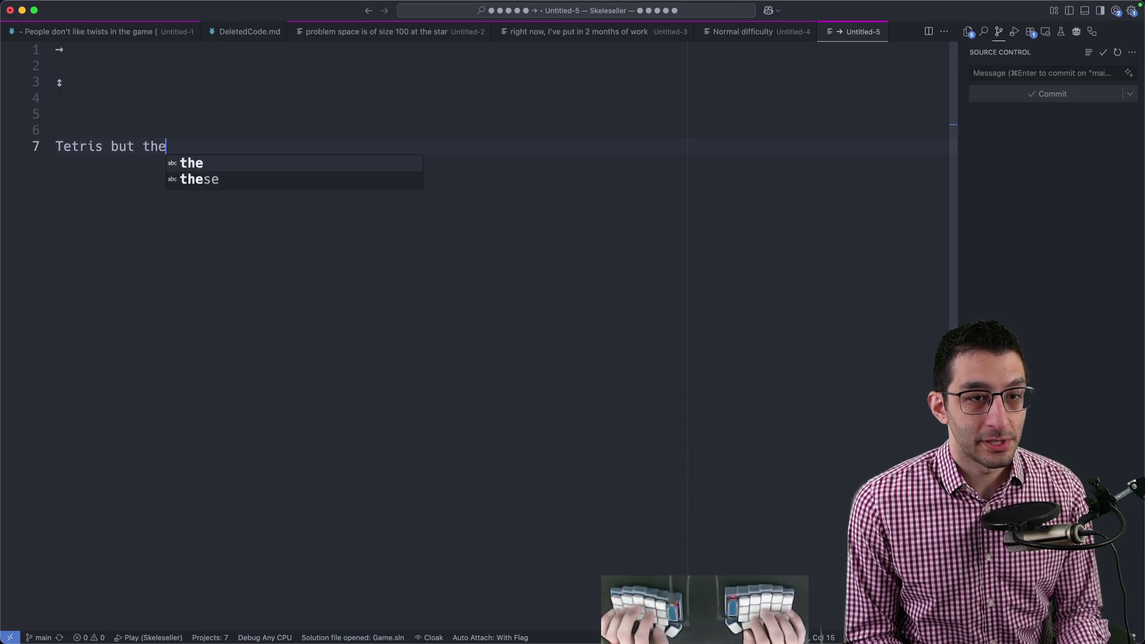
pyautogui.write('ll have 5 blocks')
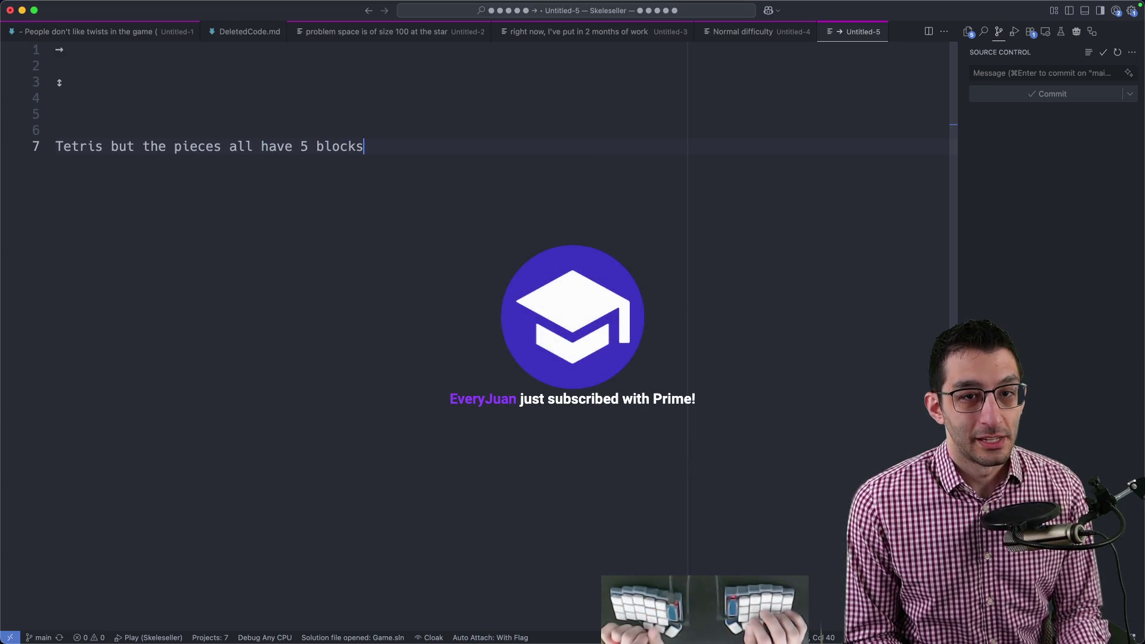
pyautogui.press('Return')
pyautogui.write('4 blocks per piece')
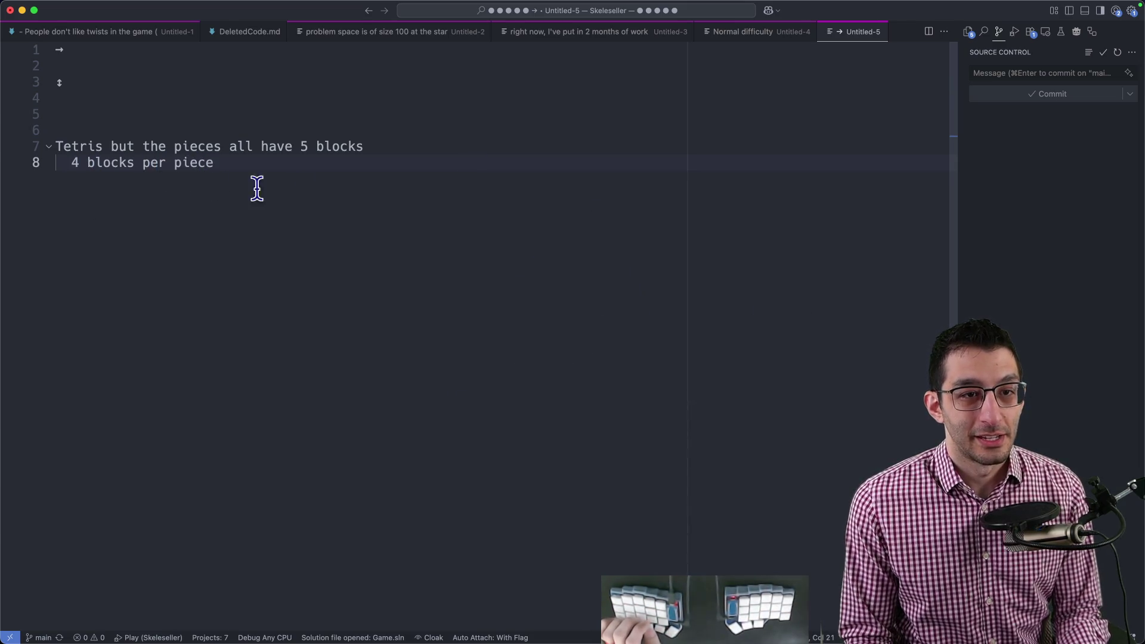
pyautogui.moveTo(182, 146); pyautogui.dragTo(365, 148)
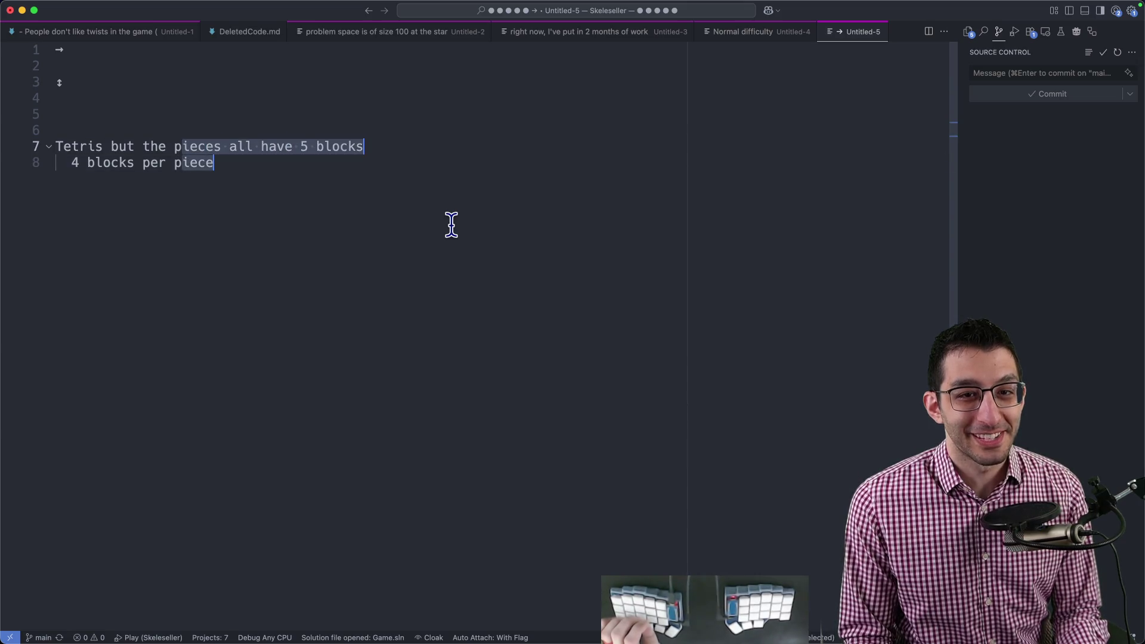
pyautogui.click(127, 182)
pyautogui.click(57, 146)
pyautogui.moveTo(60, 146); pyautogui.dragTo(417, 146)
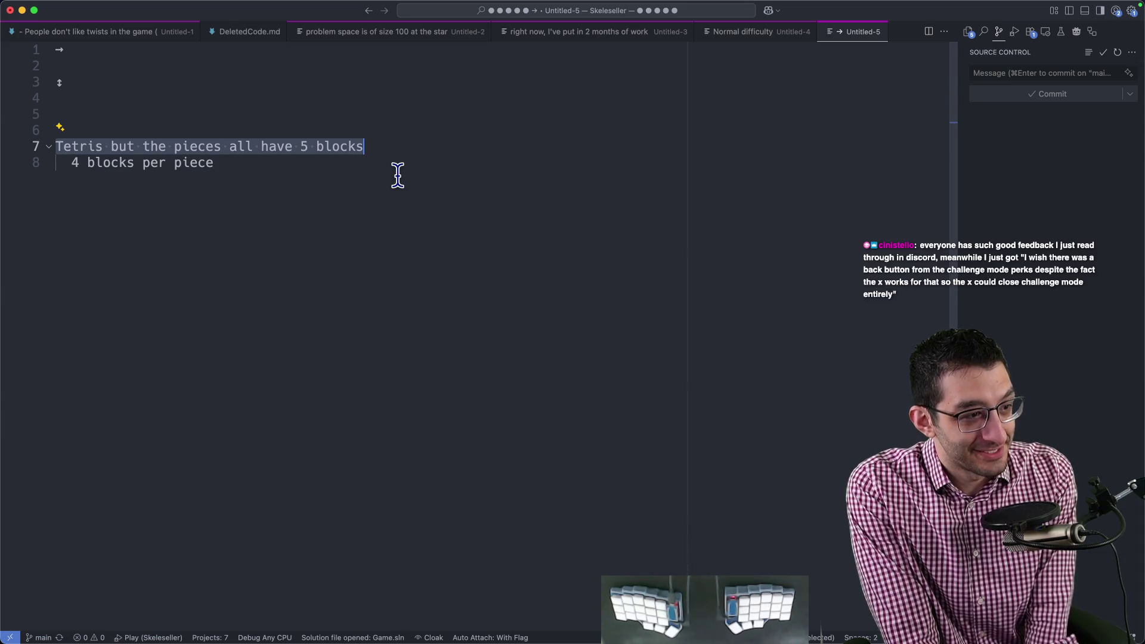
pyautogui.moveTo(371, 7)
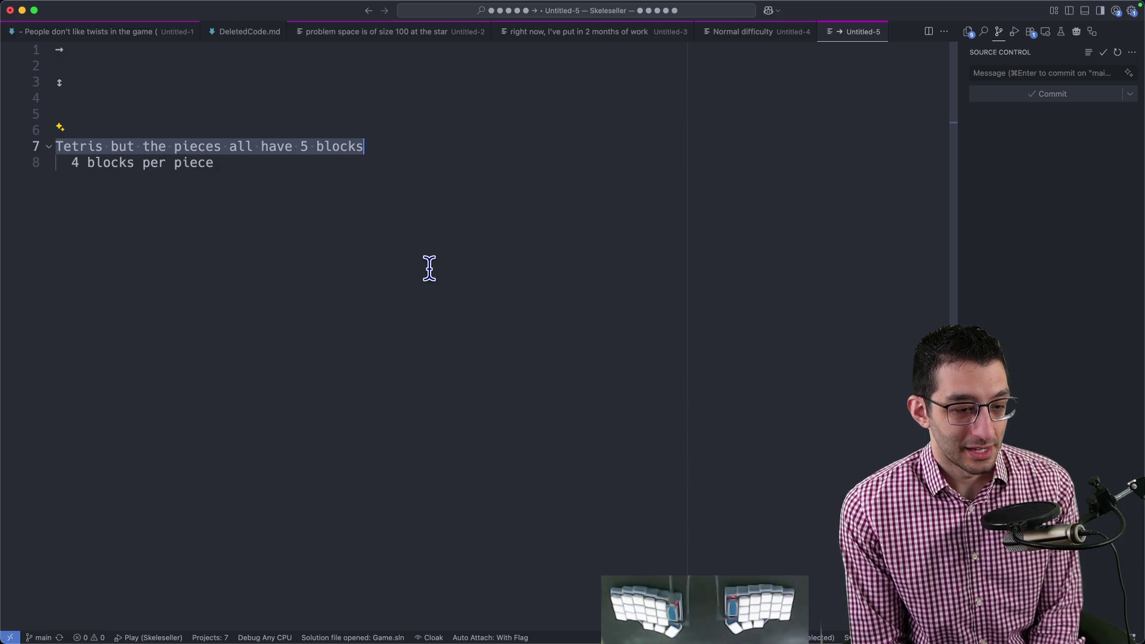
# - Add the note 'prestige mechanic in typical idle games' with an indented line beneath it
pyautogui.press('super+Down')
pyautogui.press('Return')
pyautogui.press('Return')
pyautogui.press('Return')
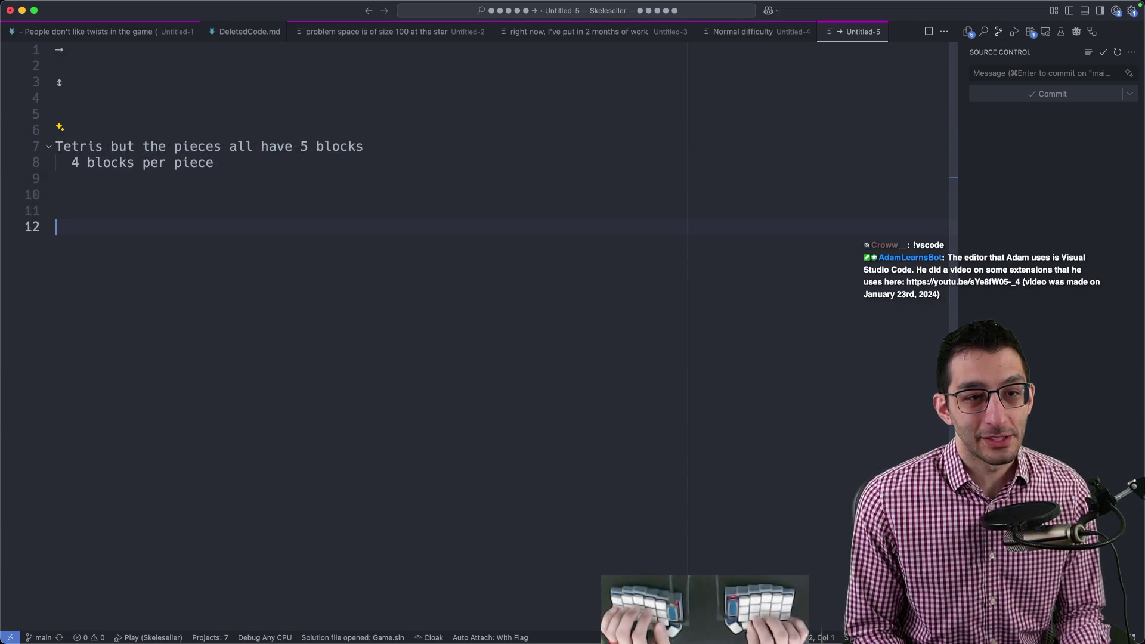
pyautogui.write('prestige m')
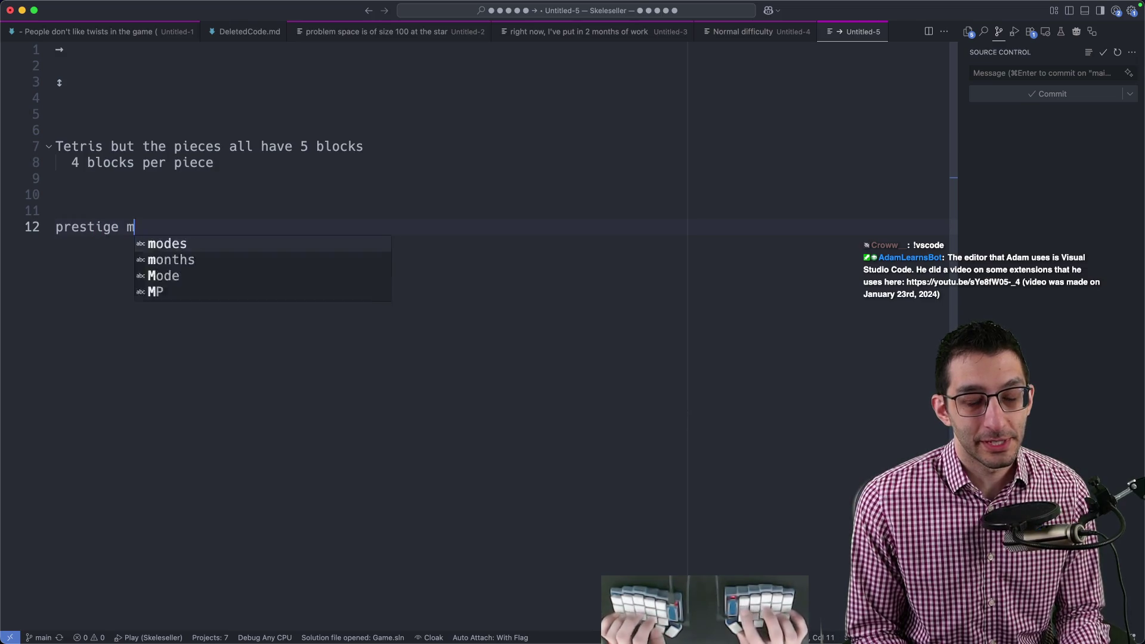
pyautogui.write('echanic in typical idle')
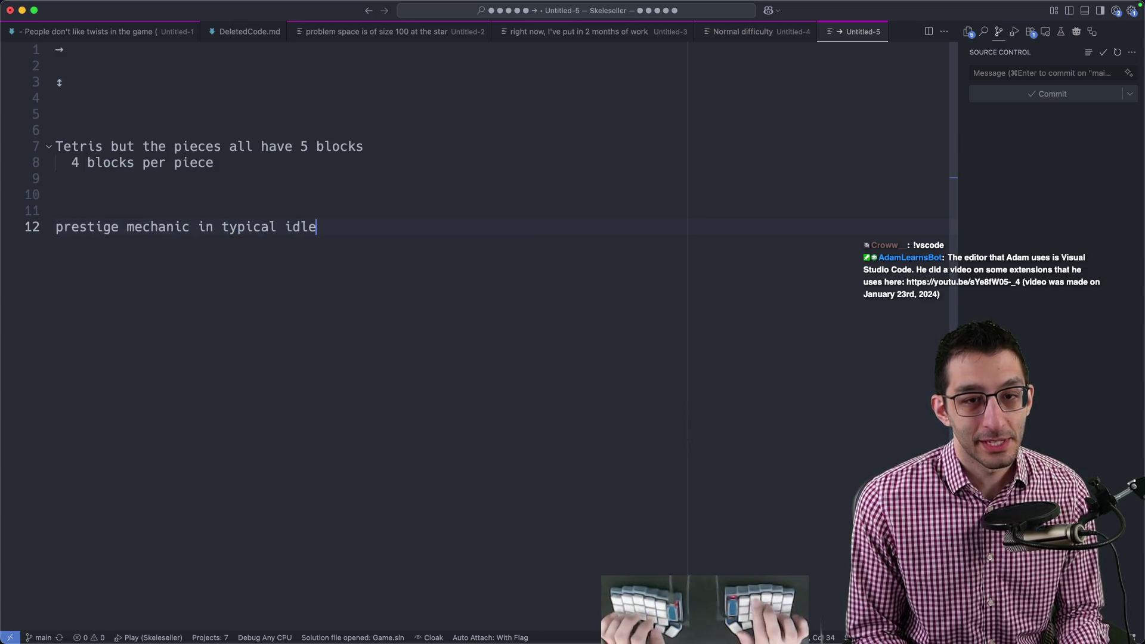
pyautogui.write(' games')
pyautogui.press('Return')
pyautogui.press('Return')
pyautogui.press('Return')
pyautogui.press('Tab')
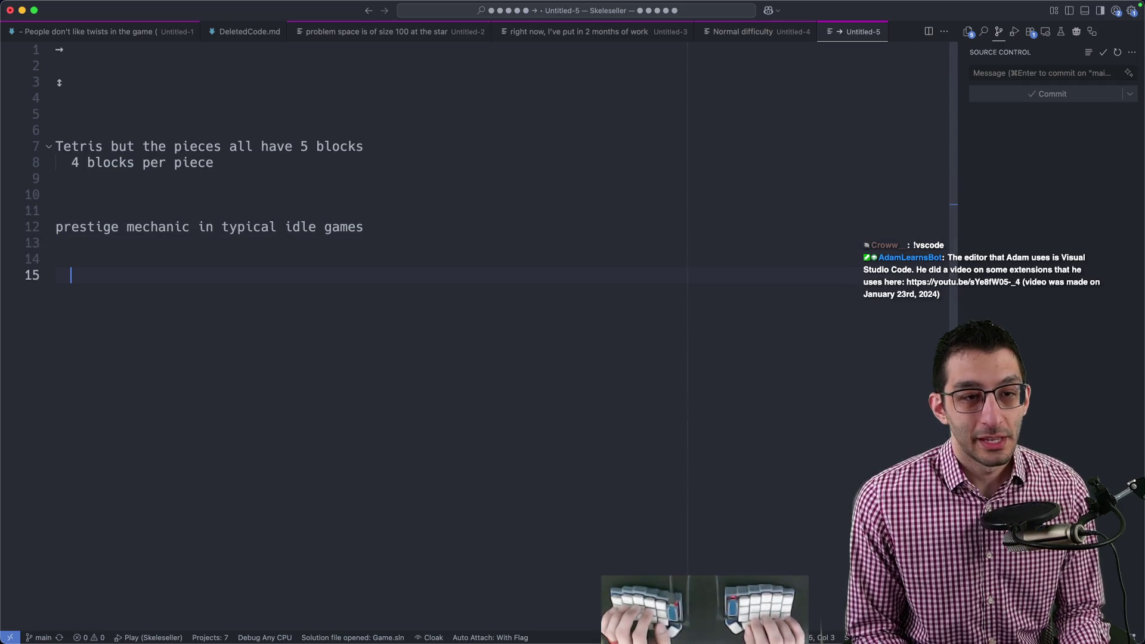
pyautogui.press('Up')
pyautogui.press('Up')
pyautogui.press('Up')
pyautogui.press('Down')
pyautogui.press('Down')
pyautogui.press('Down')
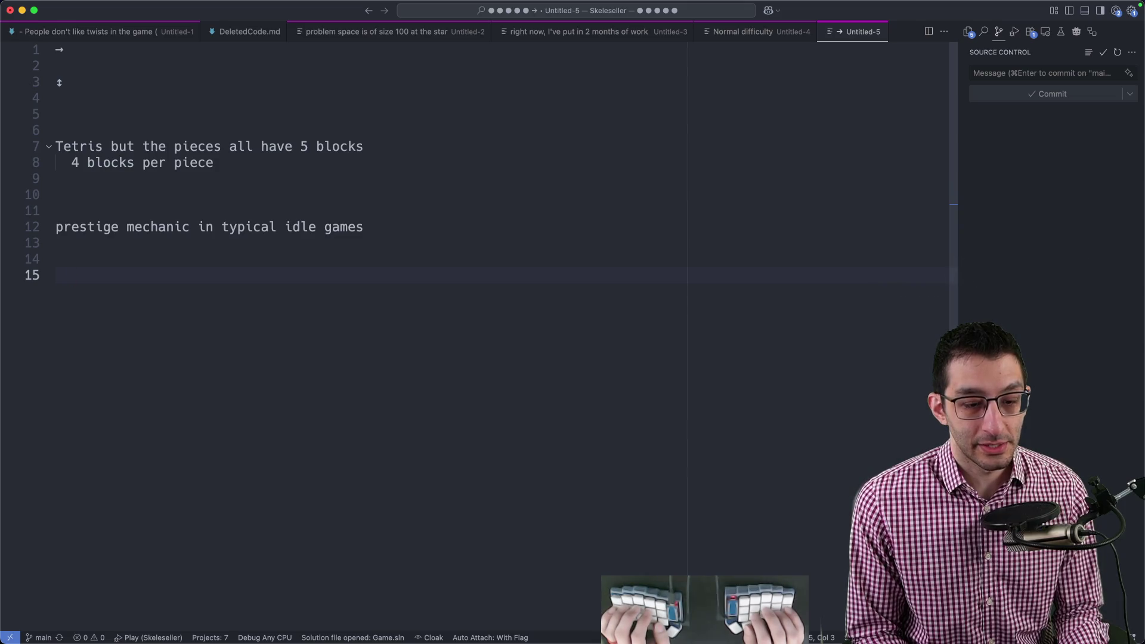
# - Outline gold per minute at 500 GPM and '50M gold for the next upgrade'
pyautogui.write('gold per minute')
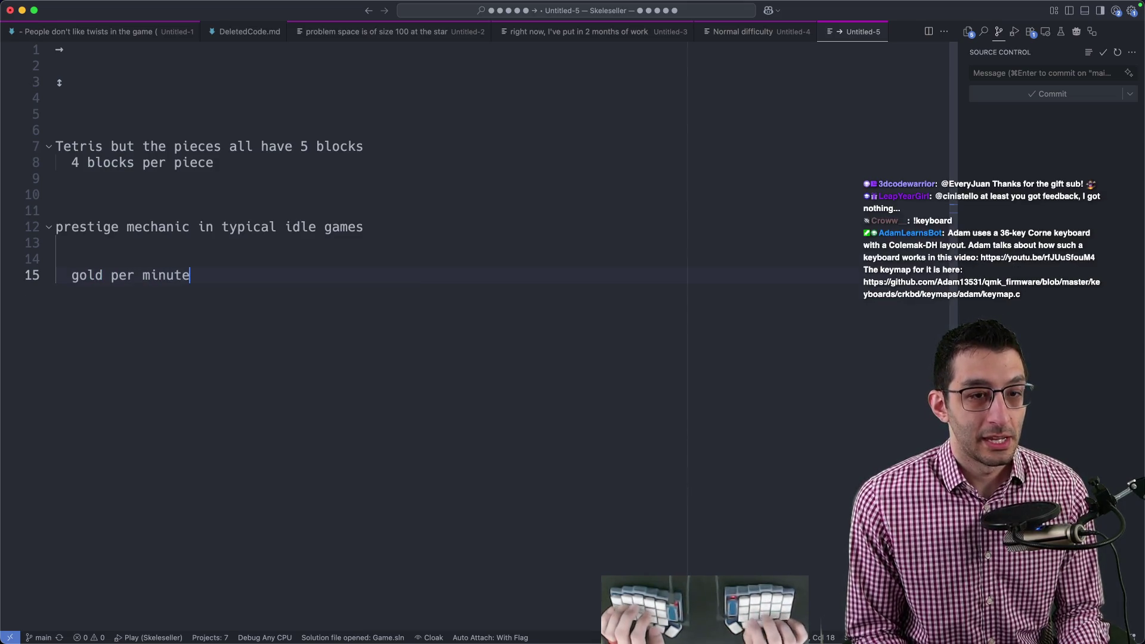
pyautogui.press('Return')
pyautogui.press('Tab')
pyautogui.write('500 GP')
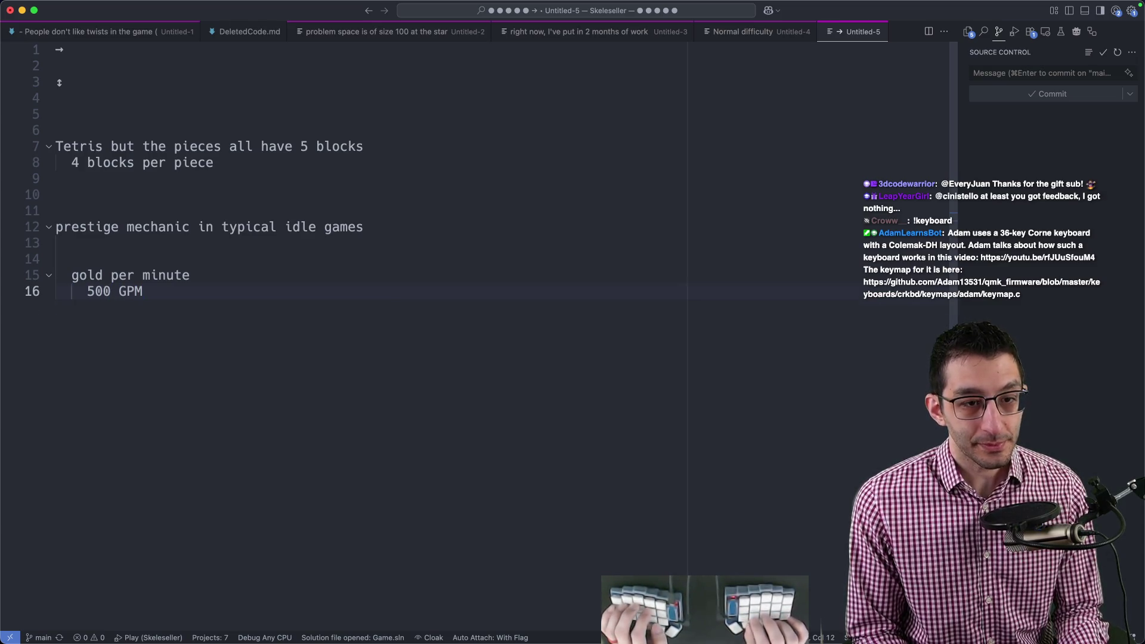
pyautogui.press('Return')
pyautogui.press('Return')
pyautogui.press('Return')
pyautogui.hotkey('shift', 'Tab')
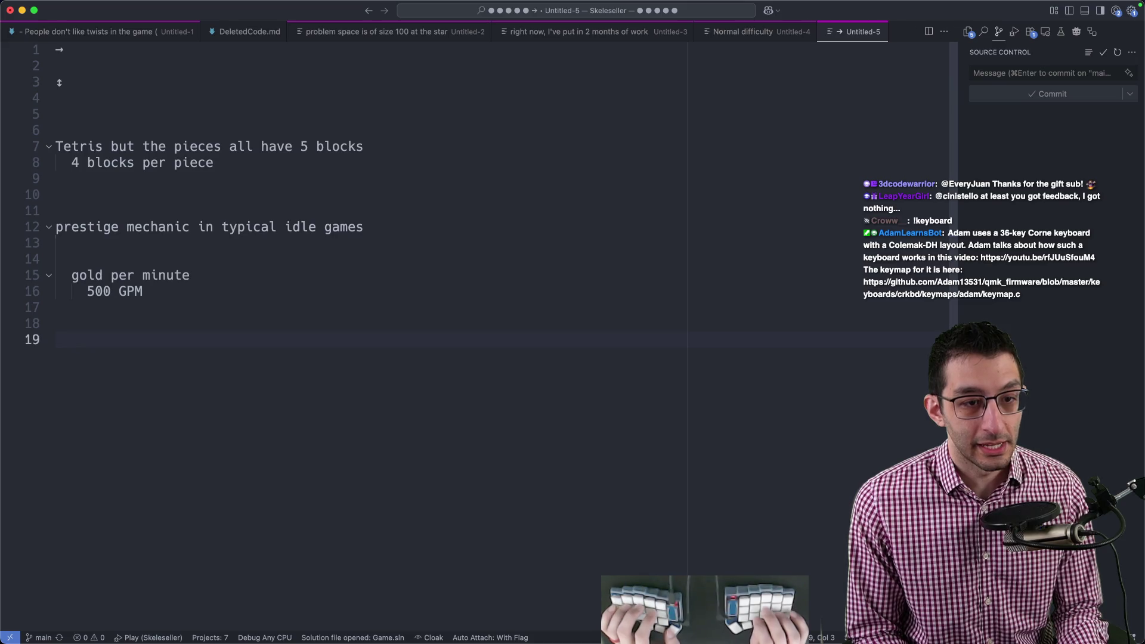
pyautogui.write('50M gold for the next upgr')
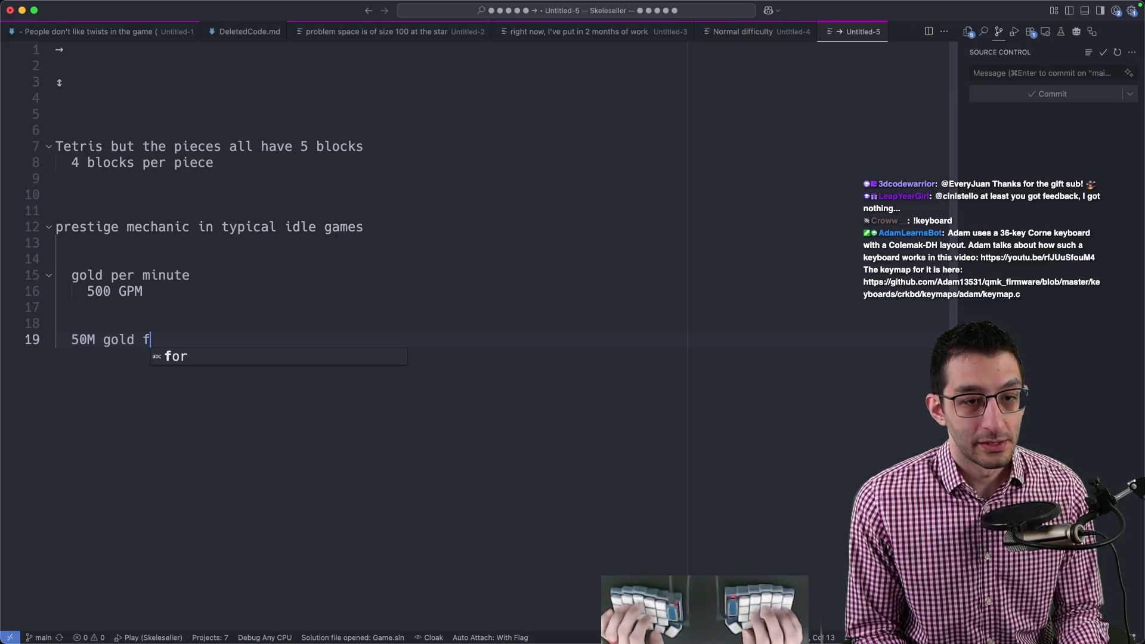
pyautogui.write('ade')
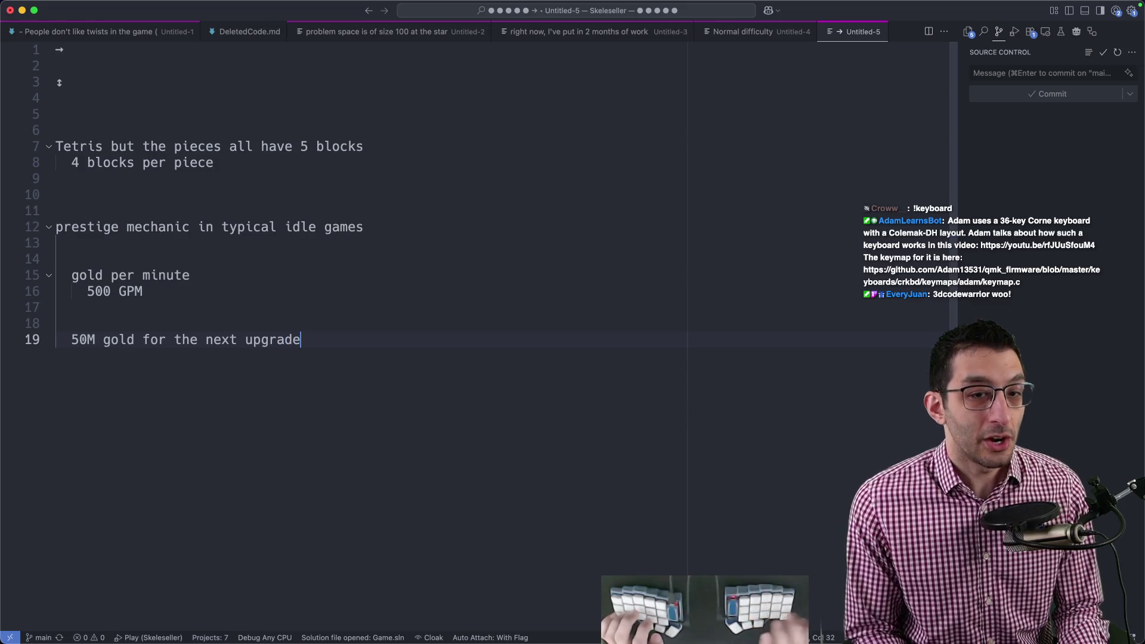
# - Highlight the 500 GPM value and the 50M gold upgrade line
pyautogui.click(86, 291)
pyautogui.moveTo(87, 291); pyautogui.dragTo(154, 291)
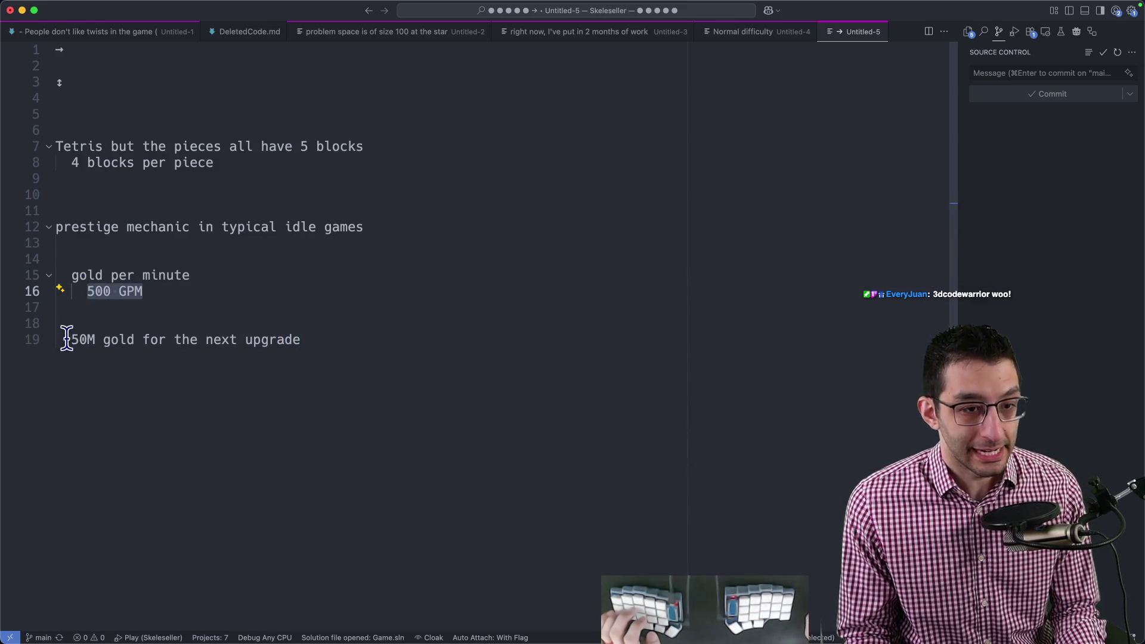
pyautogui.moveTo(64, 339); pyautogui.dragTo(424, 371)
pyautogui.click(425, 371)
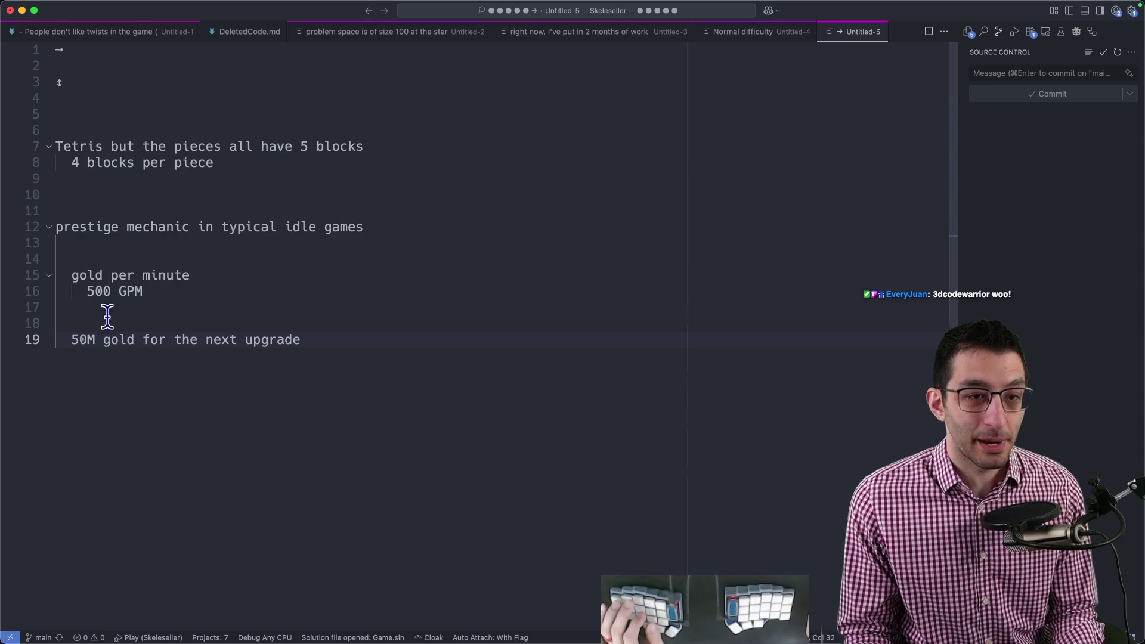
pyautogui.moveTo(86, 292); pyautogui.dragTo(362, 331)
pyautogui.click(394, 350)
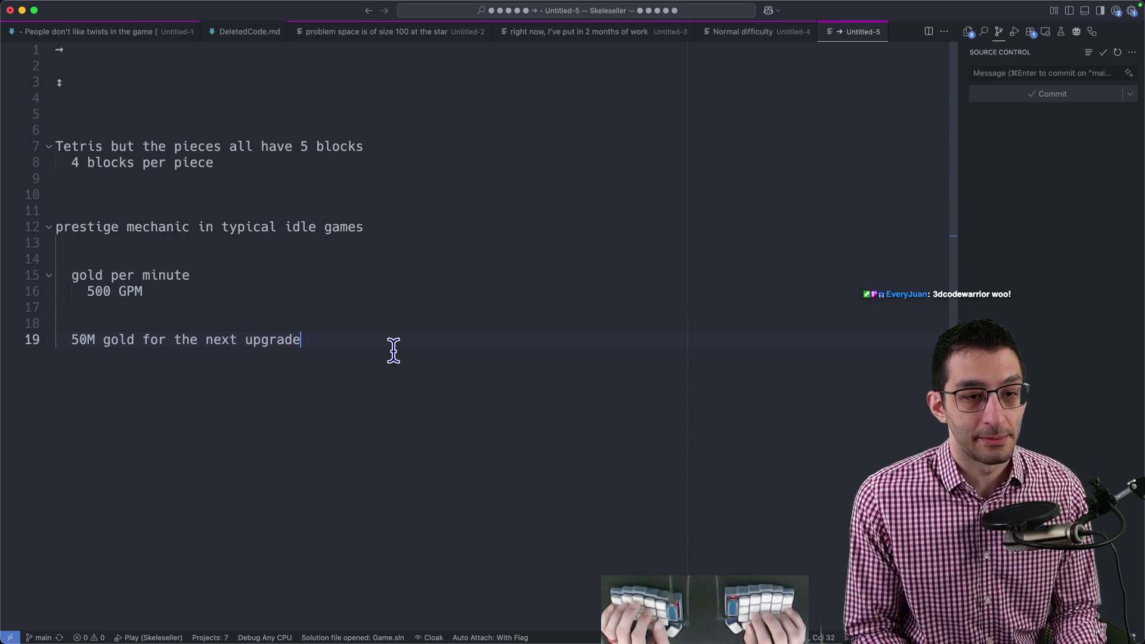
# - Add 'prestige button → restarts you → income multiplier of 100x' with '50000 GPM' indented beneath
pyautogui.press('Return')
pyautogui.press('Return')
pyautogui.press('Return')
pyautogui.write('prestige butt')
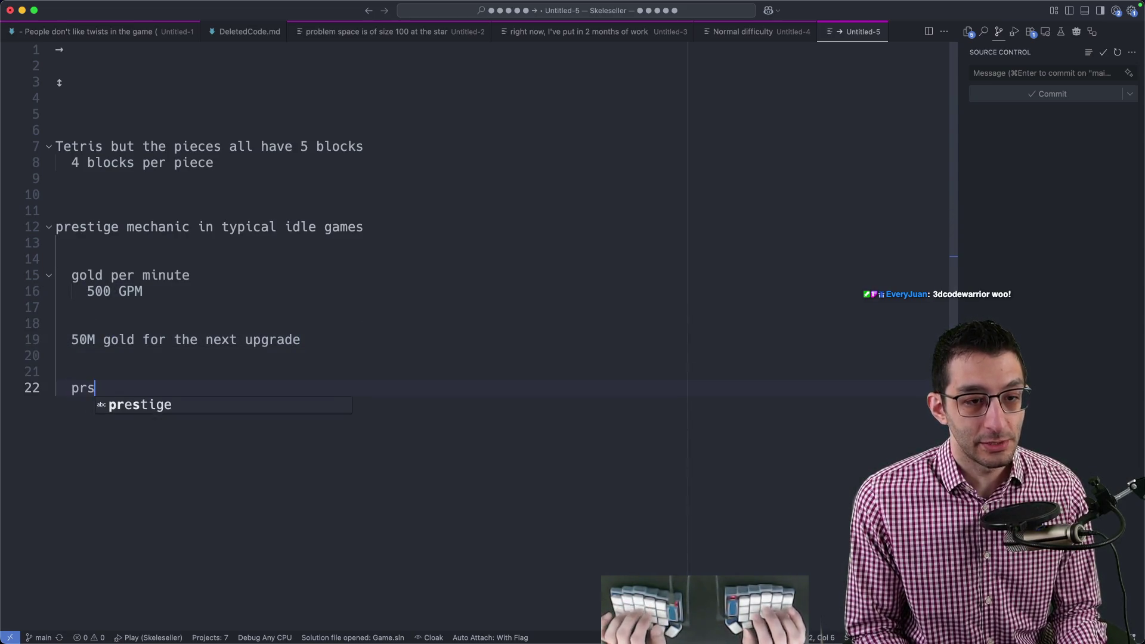
pyautogui.write('on → restarts you → ')
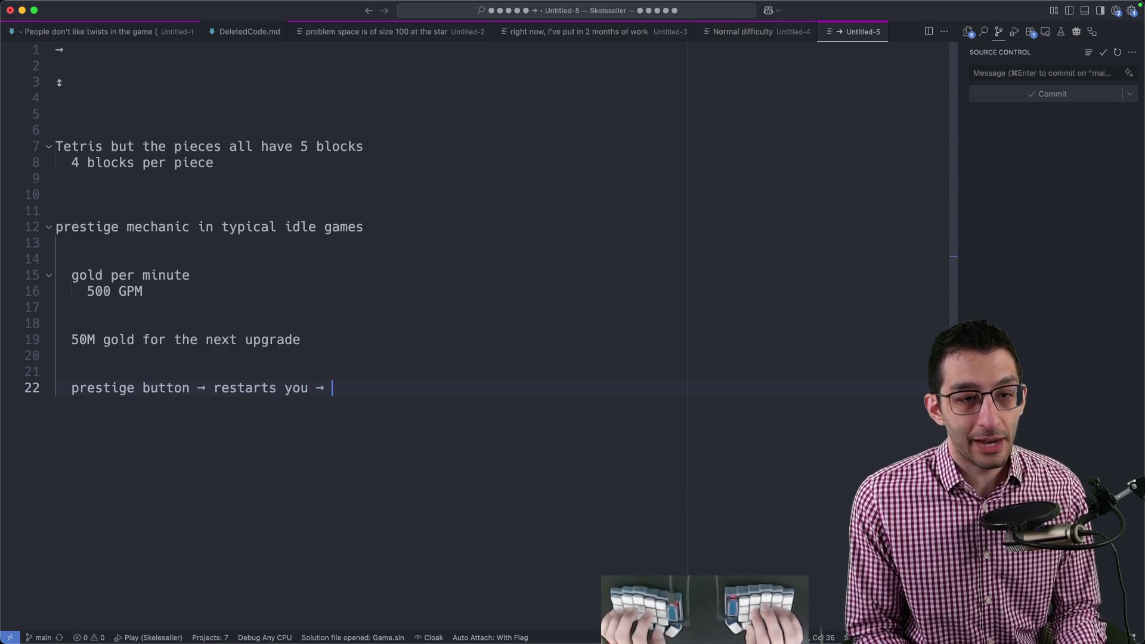
pyautogui.write('income multiplier of ')
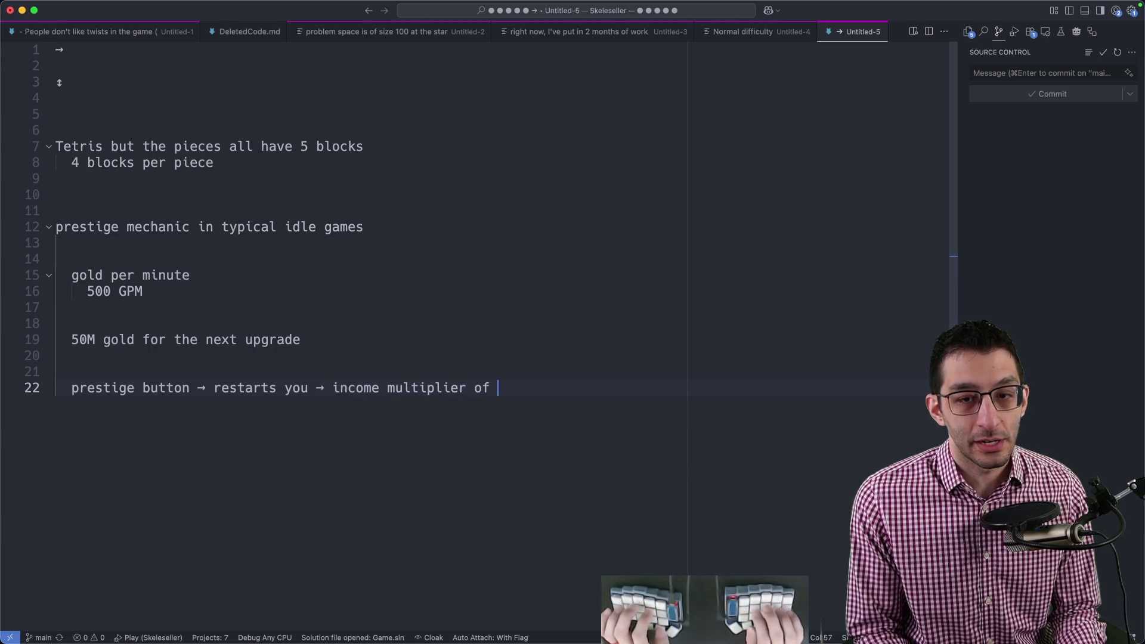
pyautogui.write('100')
pyautogui.press('Return')
pyautogui.press('Return')
pyautogui.press('Tab')
pyautogui.write('50000')
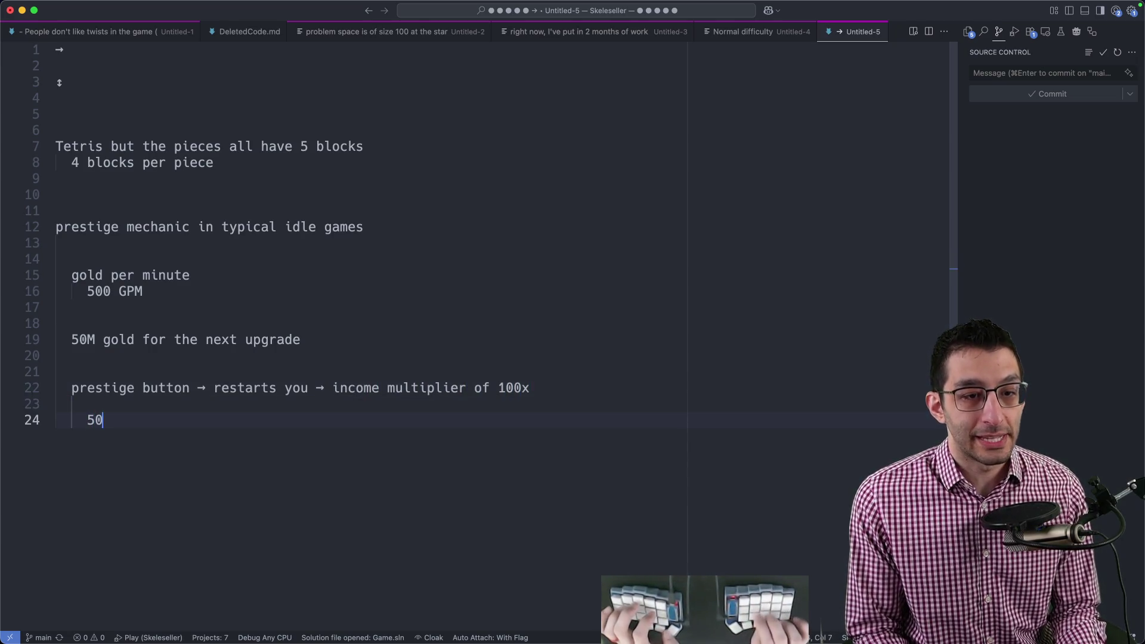
pyautogui.write(' GPM')
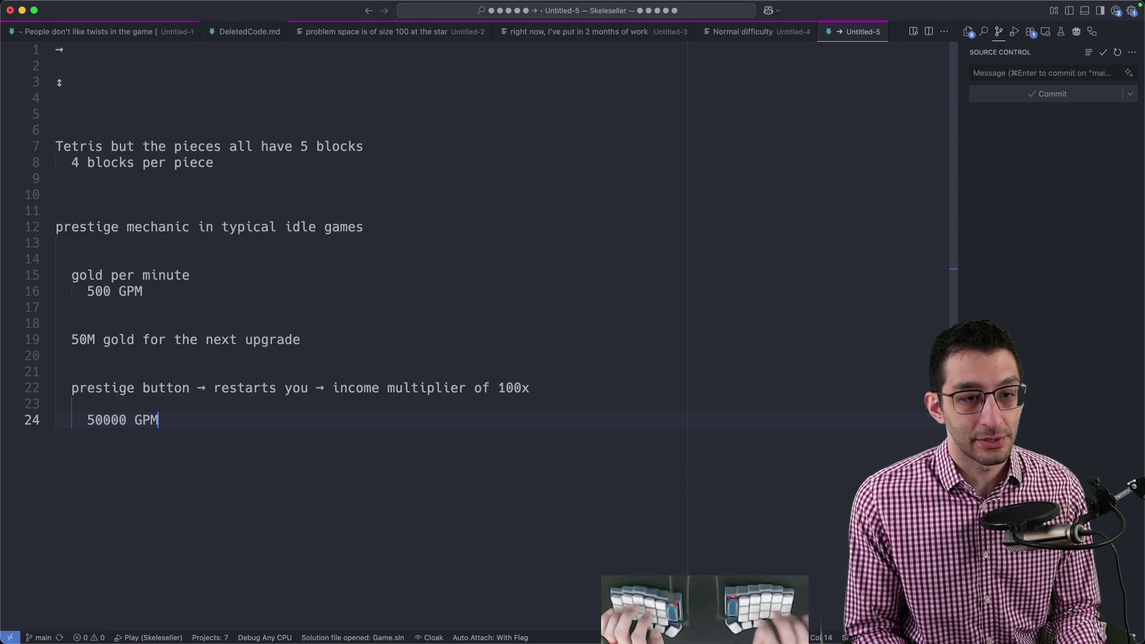
pyautogui.moveTo(72, 338); pyautogui.dragTo(334, 338)
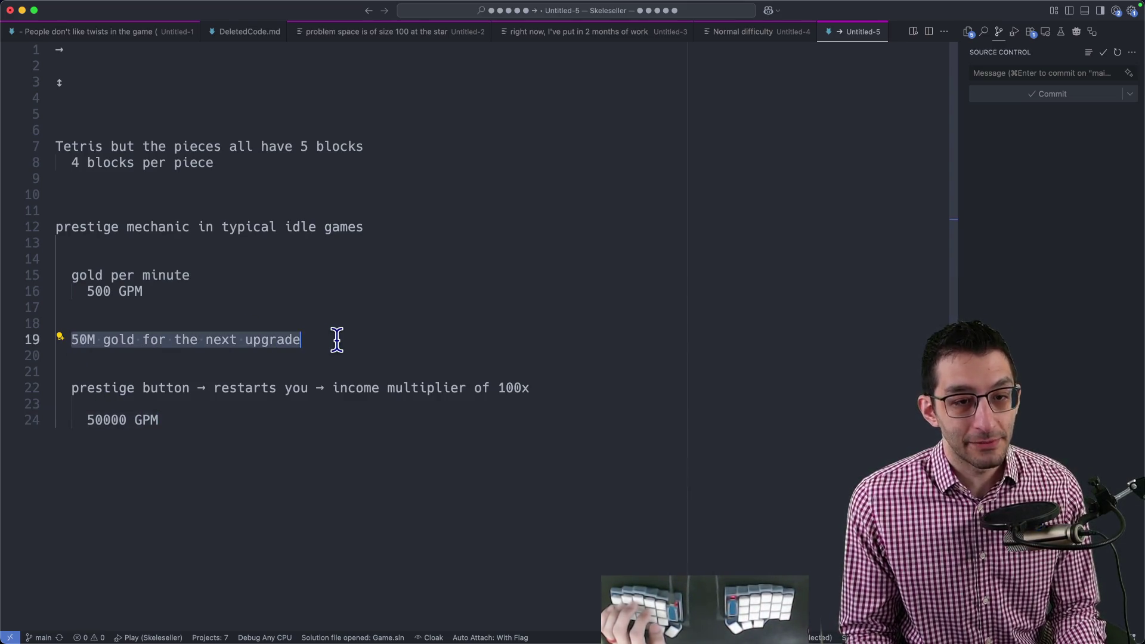
# - Add a further-indented '500k GPM' line under 50000 GPM
pyautogui.click(197, 428)
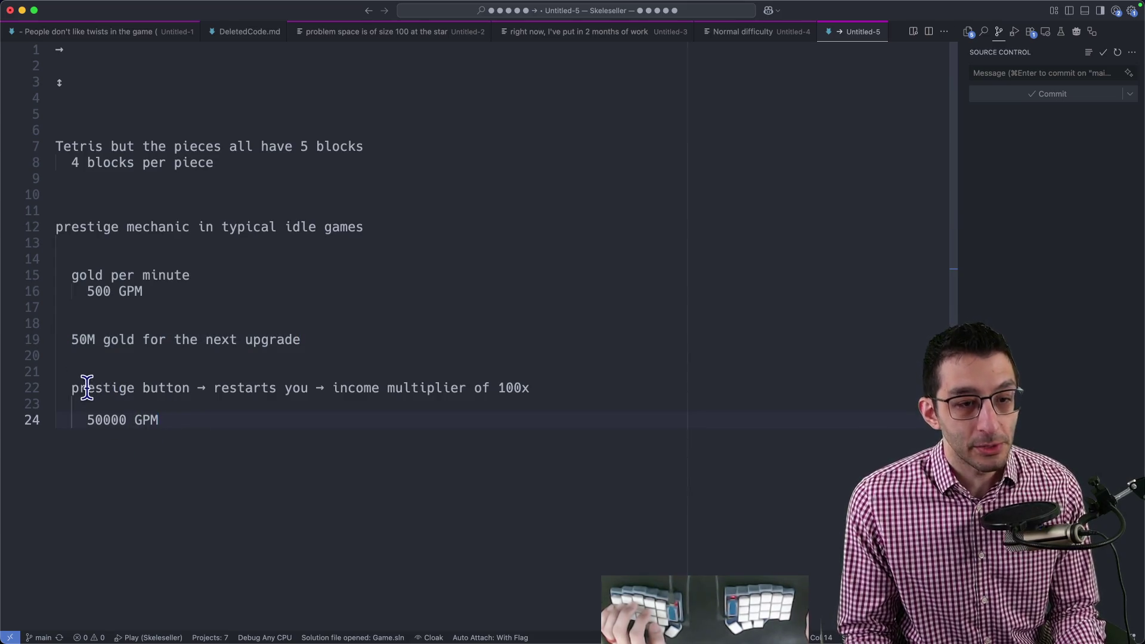
pyautogui.press('Return')
pyautogui.press('Return')
pyautogui.press('Tab')
pyautogui.write('500k GPM')
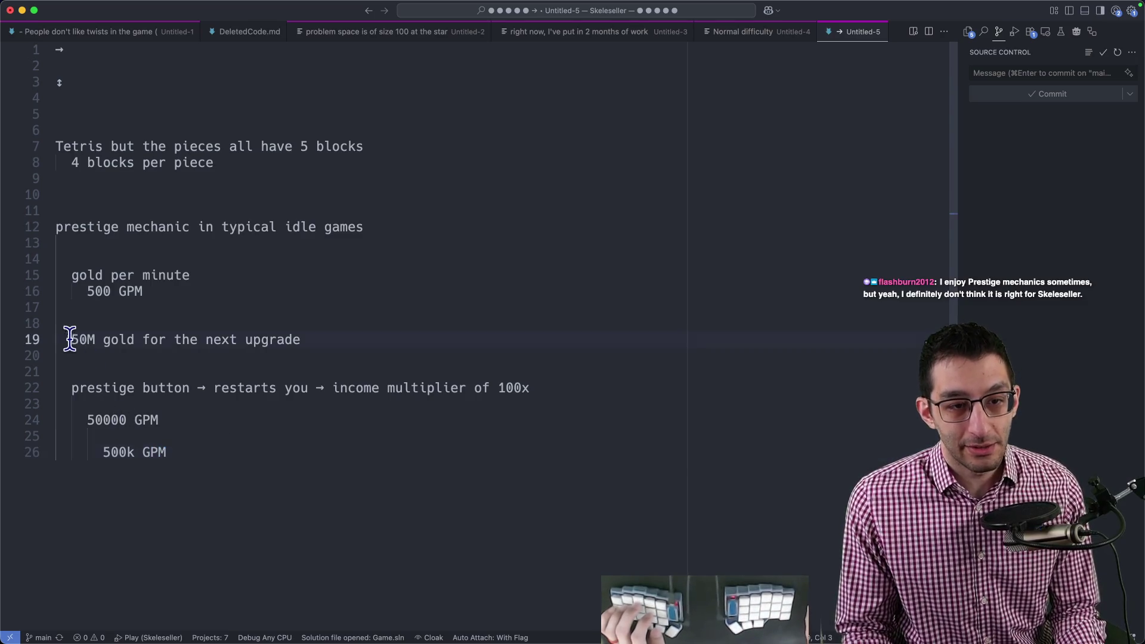
pyautogui.moveTo(70, 338); pyautogui.dragTo(278, 340)
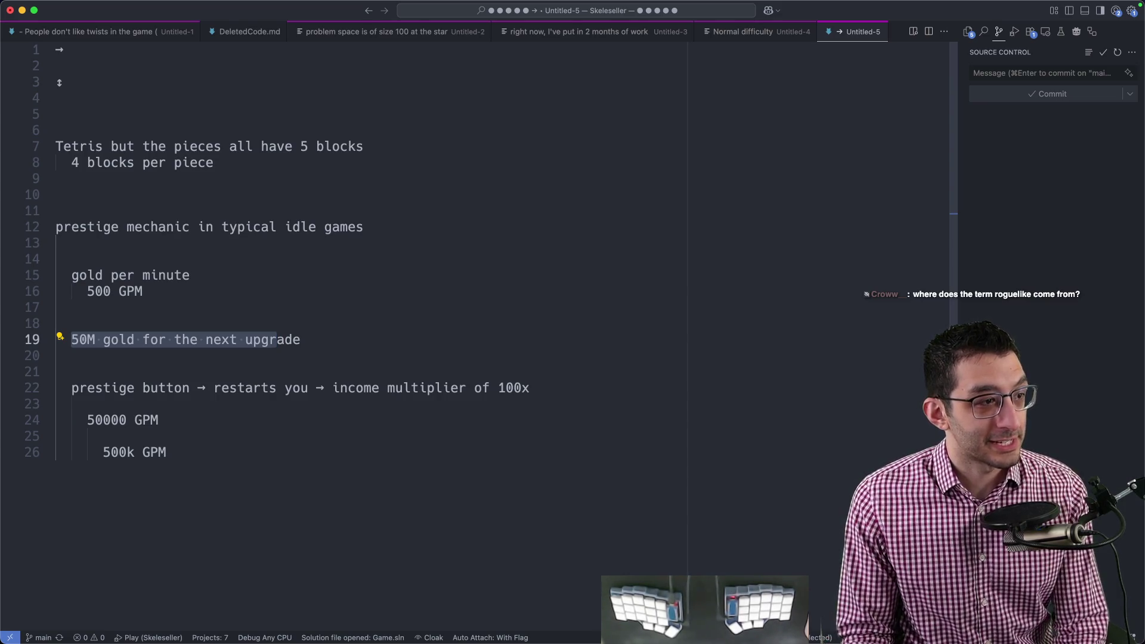
# - Cycle through the open editor tabs to the DeletedCode.md notes
pyautogui.moveTo(642, 608)
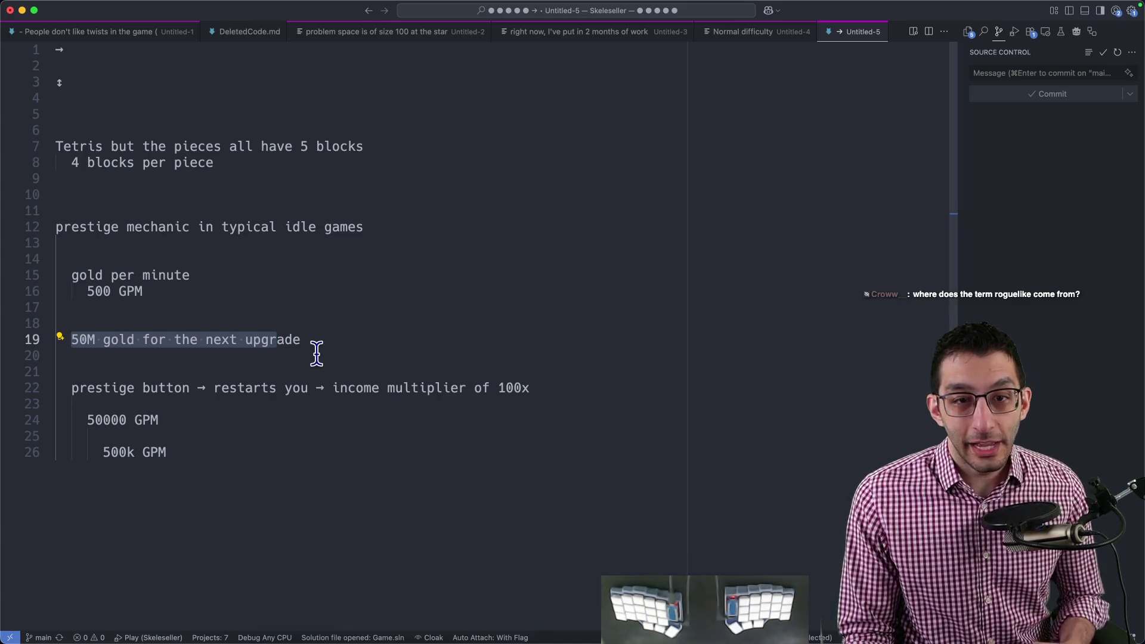
pyautogui.press('super+alt+Left')
pyautogui.press('super+alt+Left')
pyautogui.press('super+alt+Left')
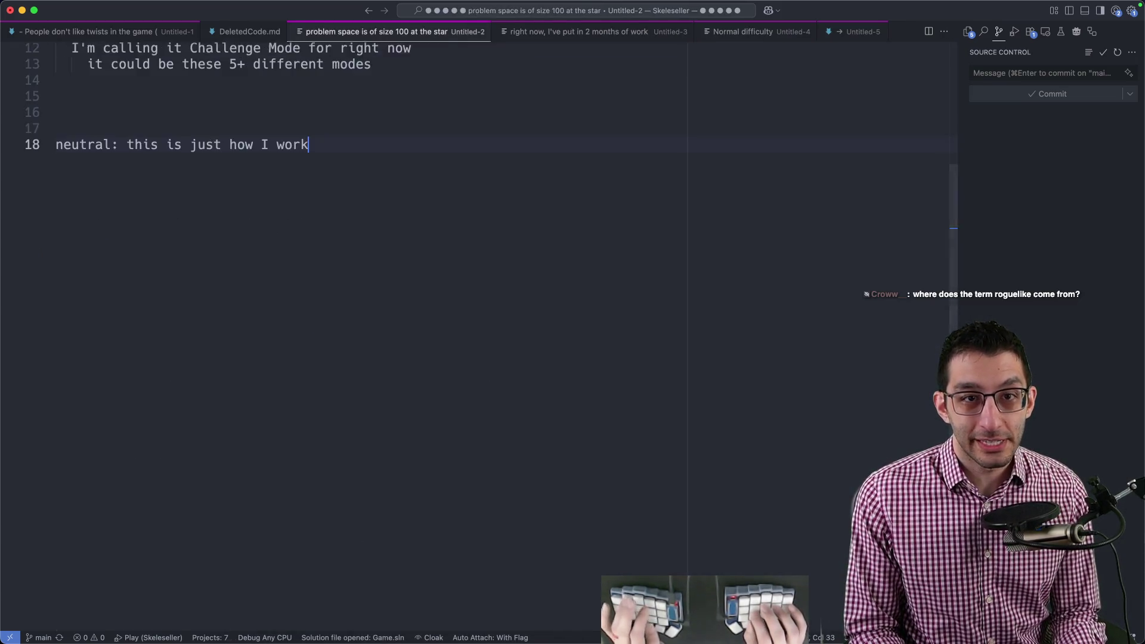
pyautogui.press('super+alt+Right')
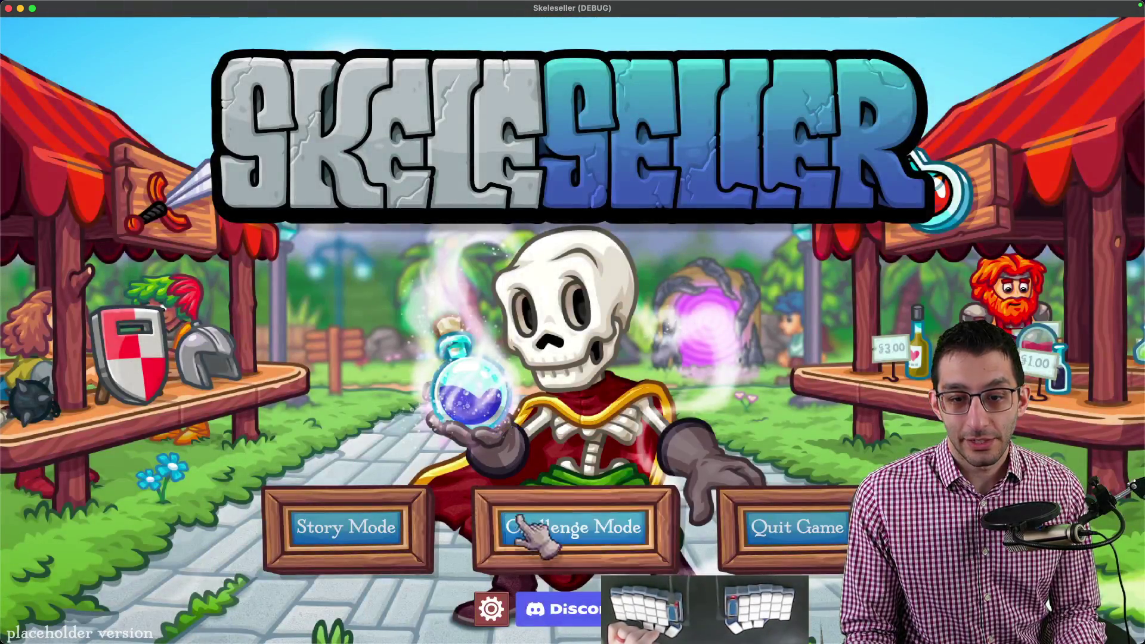
# - Open Skeleseller's Challenge Mode, dismiss the saved-game prompt, and review the Perks list several times
pyautogui.click(525, 528)
pyautogui.click(512, 361)
pyautogui.click(332, 309)
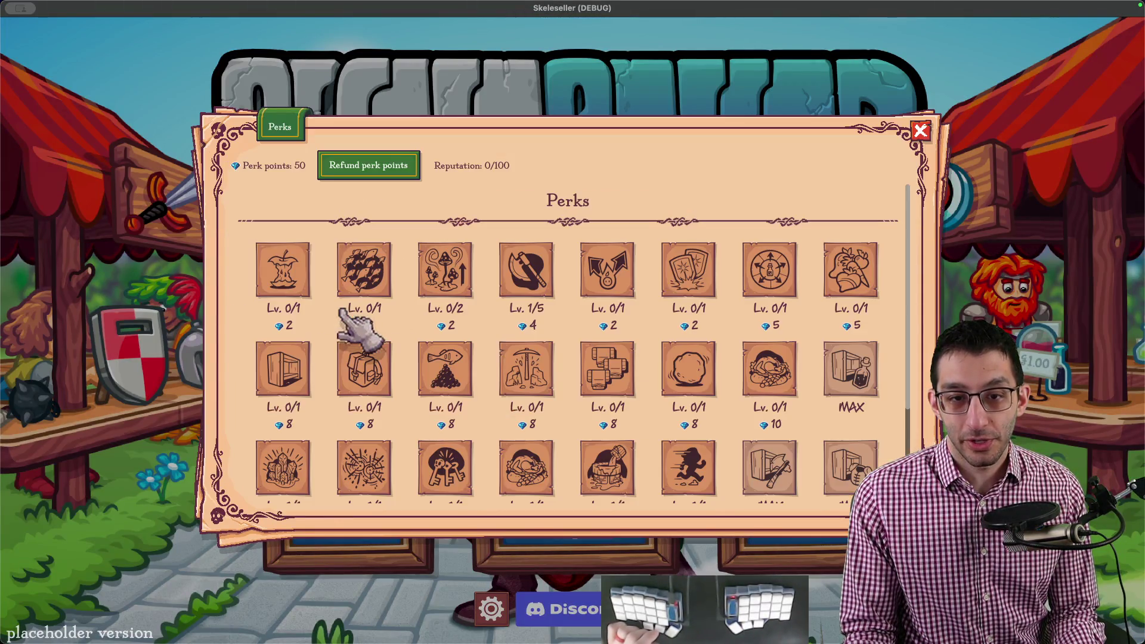
pyautogui.click(920, 130)
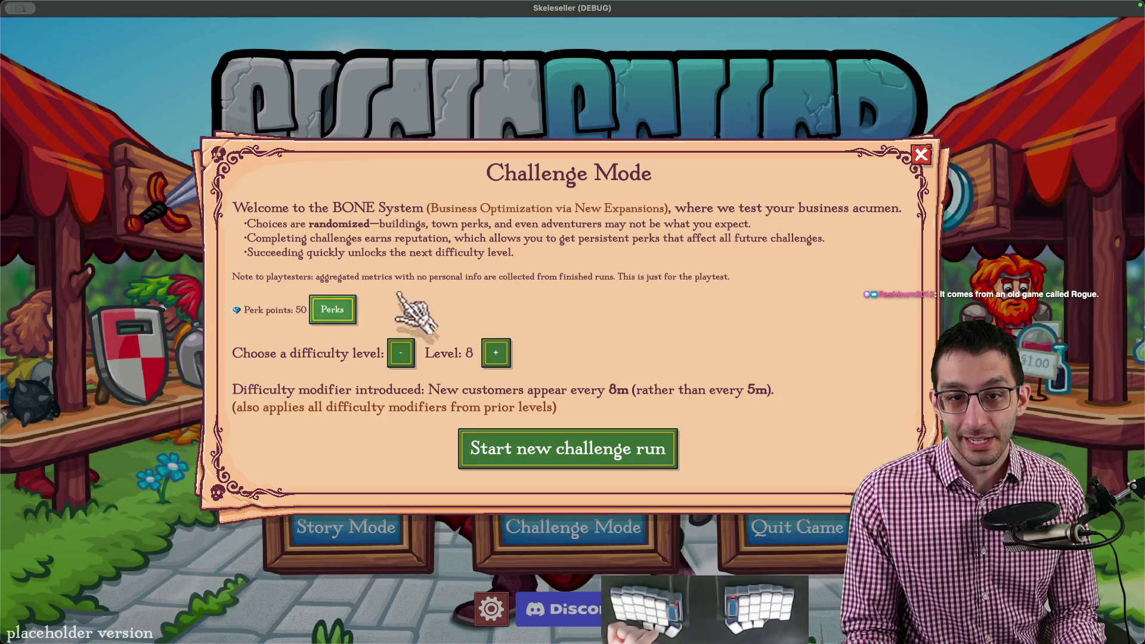
pyautogui.click(332, 309)
pyautogui.click(98, 239)
pyautogui.click(332, 309)
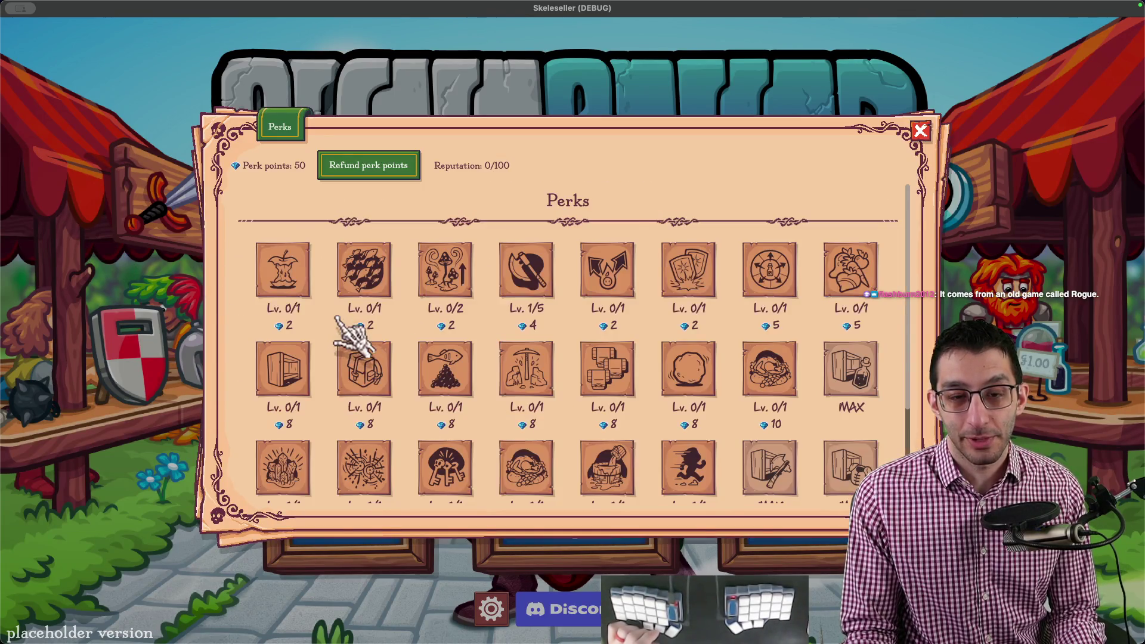
pyautogui.click(337, 311)
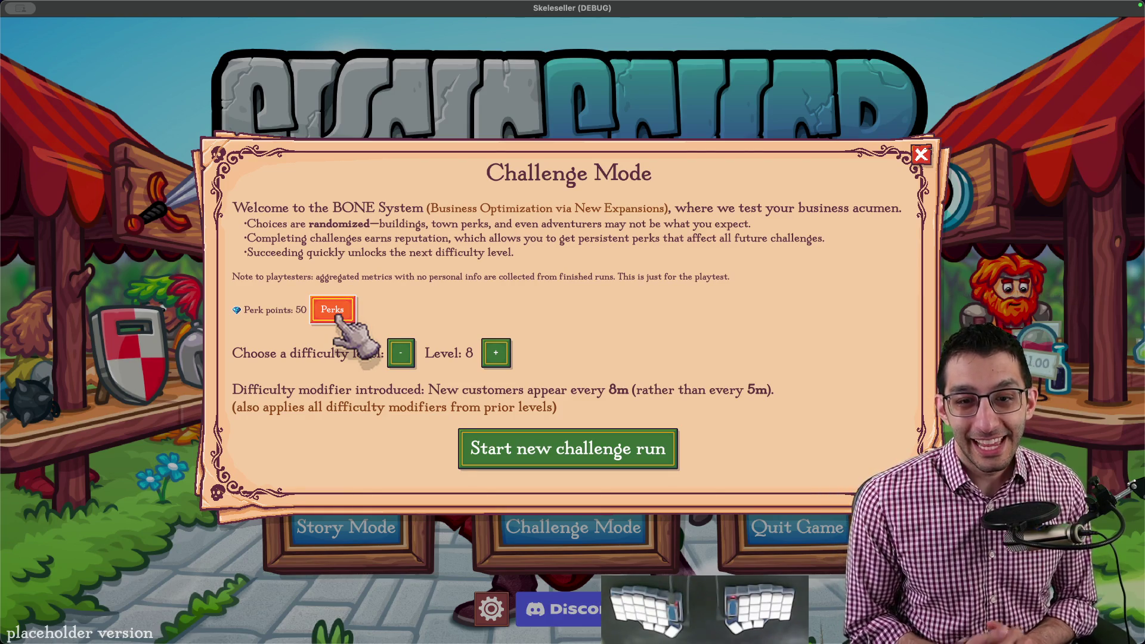
pyautogui.press('super+Tab')
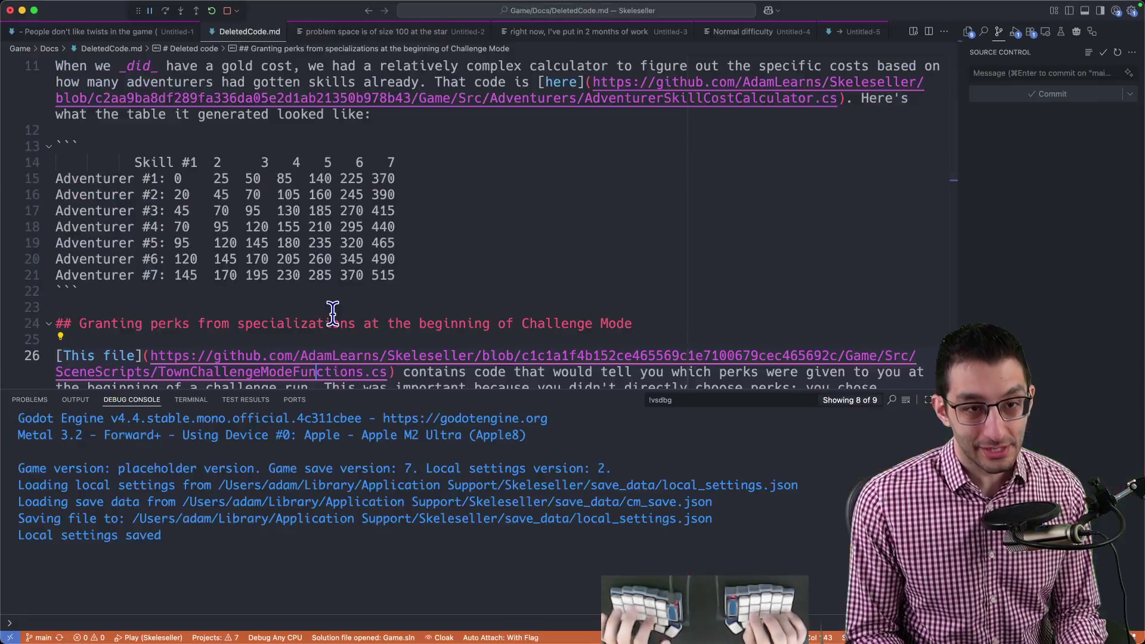
# - Define roguelike as 'being presented with random options' and roguelite as 'roguelike with some persistent benefits'
pyautogui.press('super+n')
pyautogui.write('roguelike:')
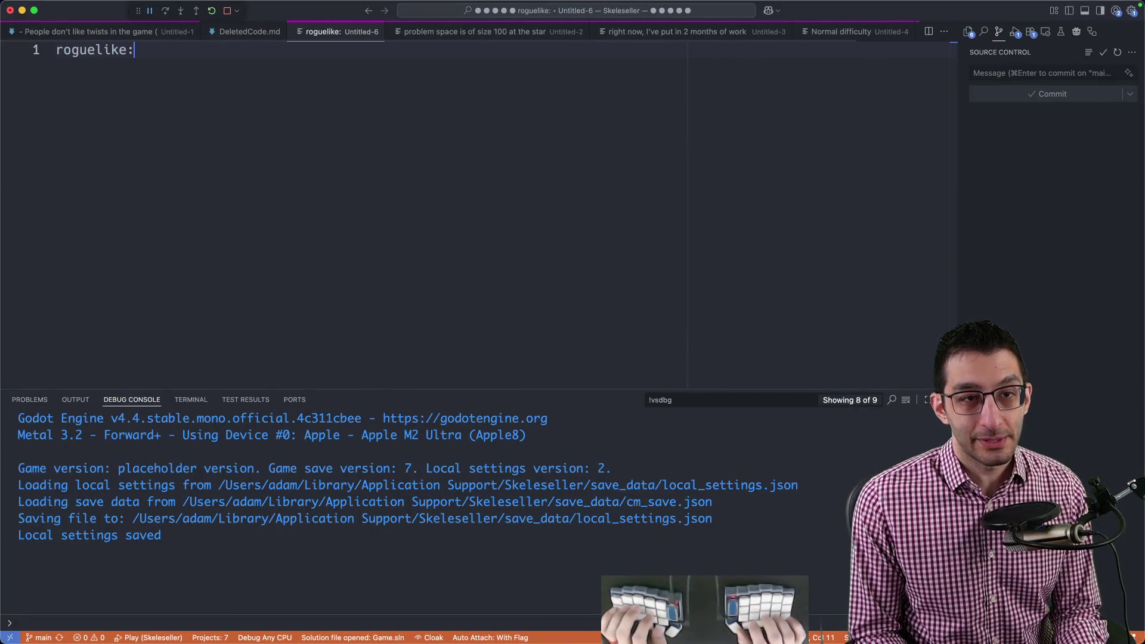
pyautogui.press('Return')
pyautogui.write('being presented with rand')
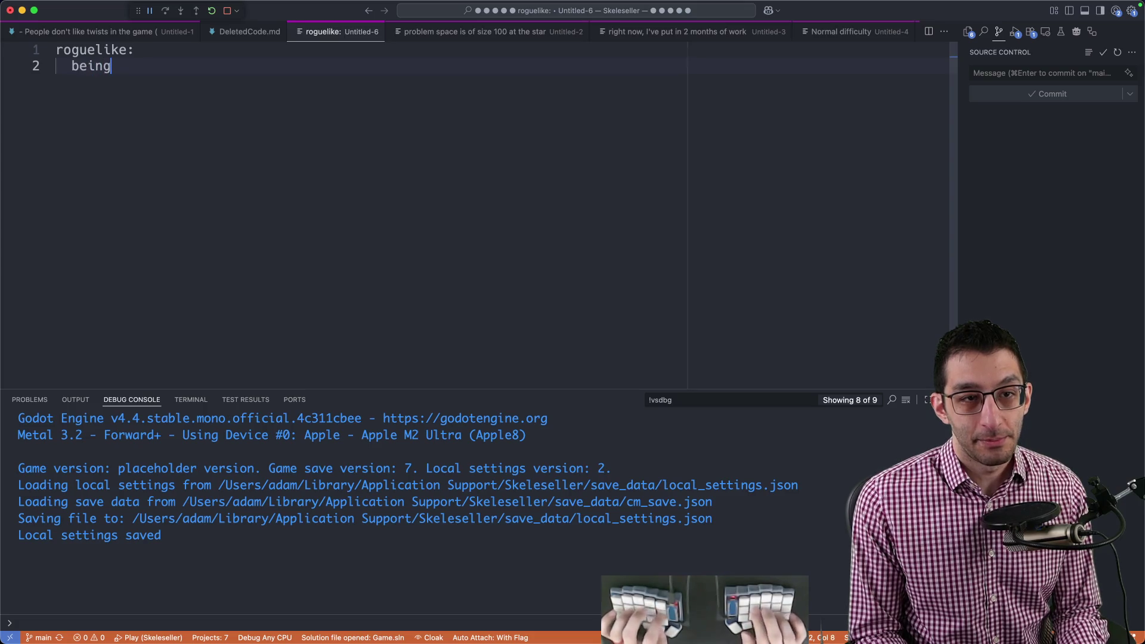
pyautogui.write('om options')
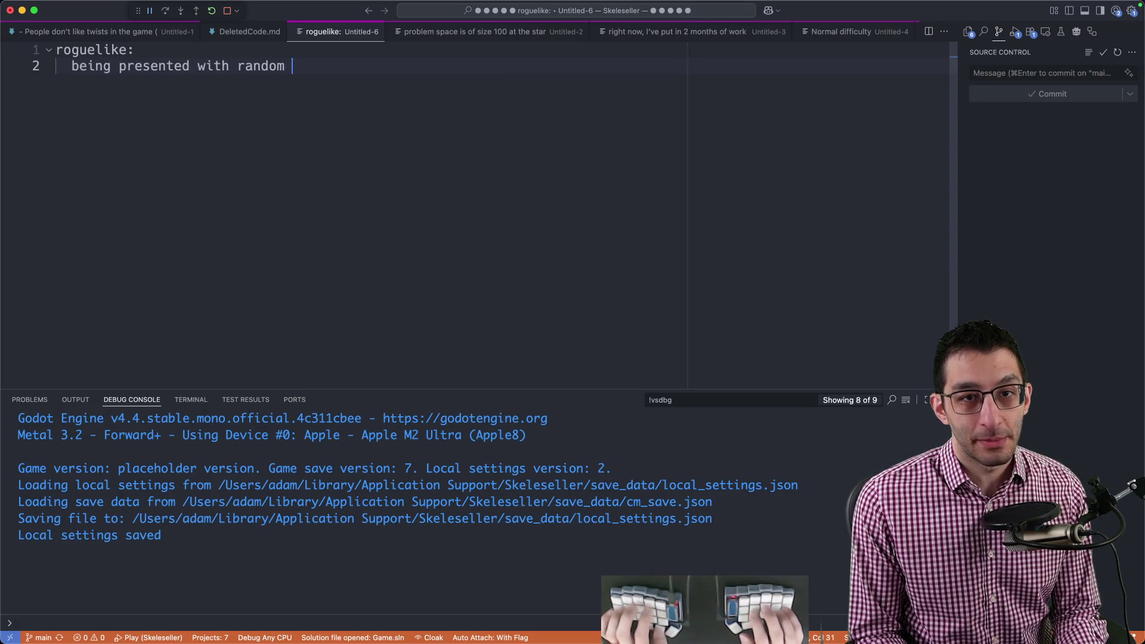
pyautogui.press('Return')
pyautogui.press('Return')
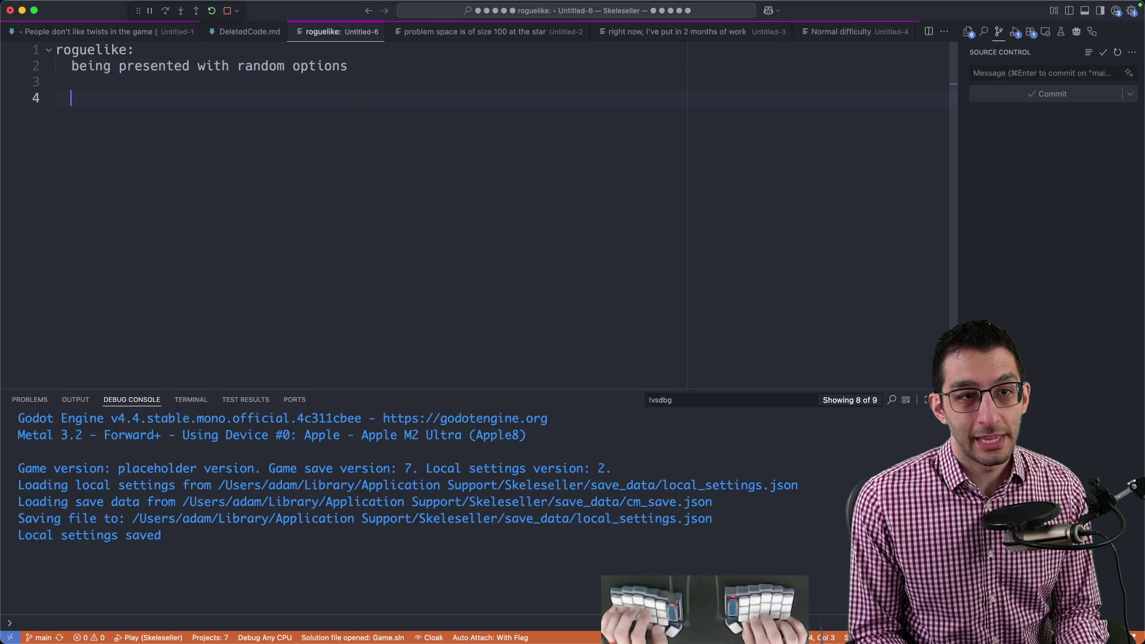
pyautogui.write('roguelit')
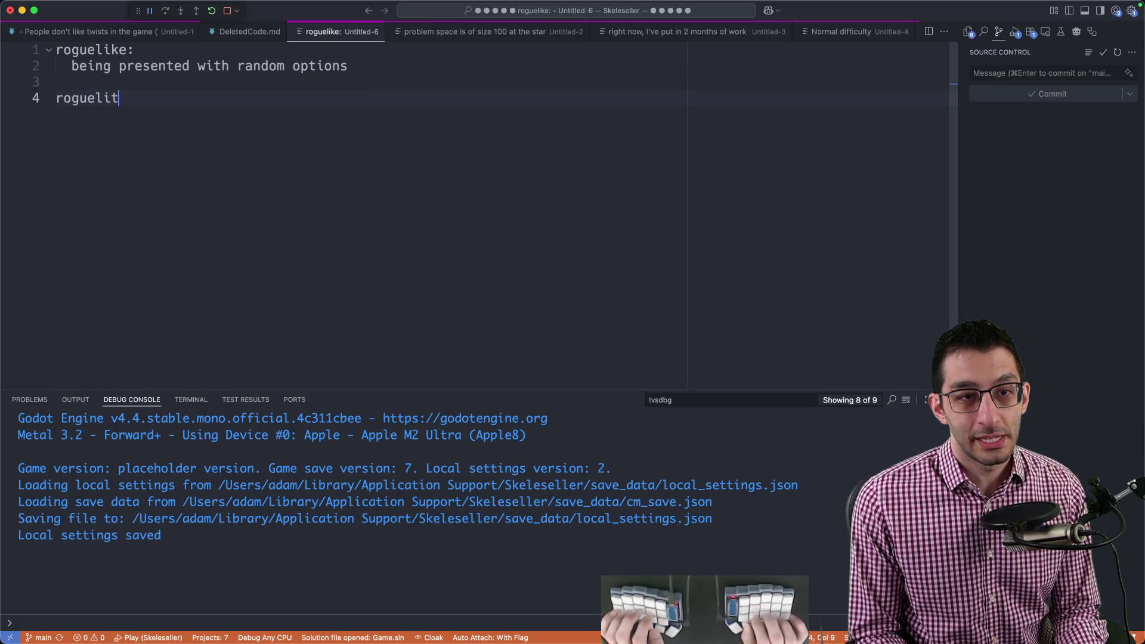
pyautogui.press('Return')
pyautogui.press('Return')
pyautogui.write('roguelike with s')
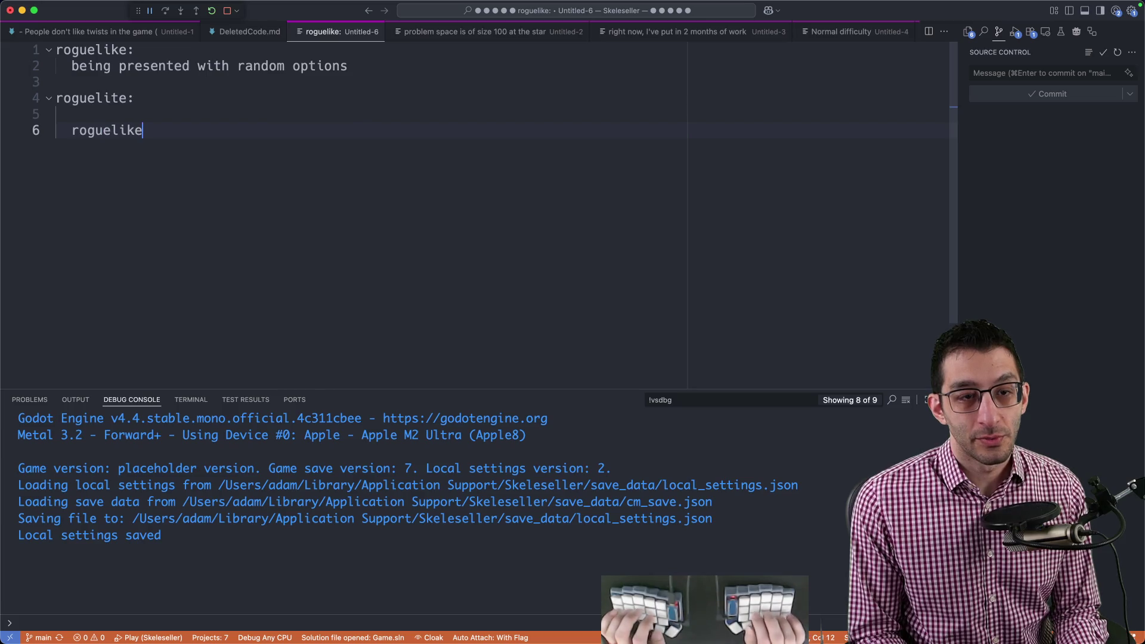
pyautogui.write('ome persistent b')
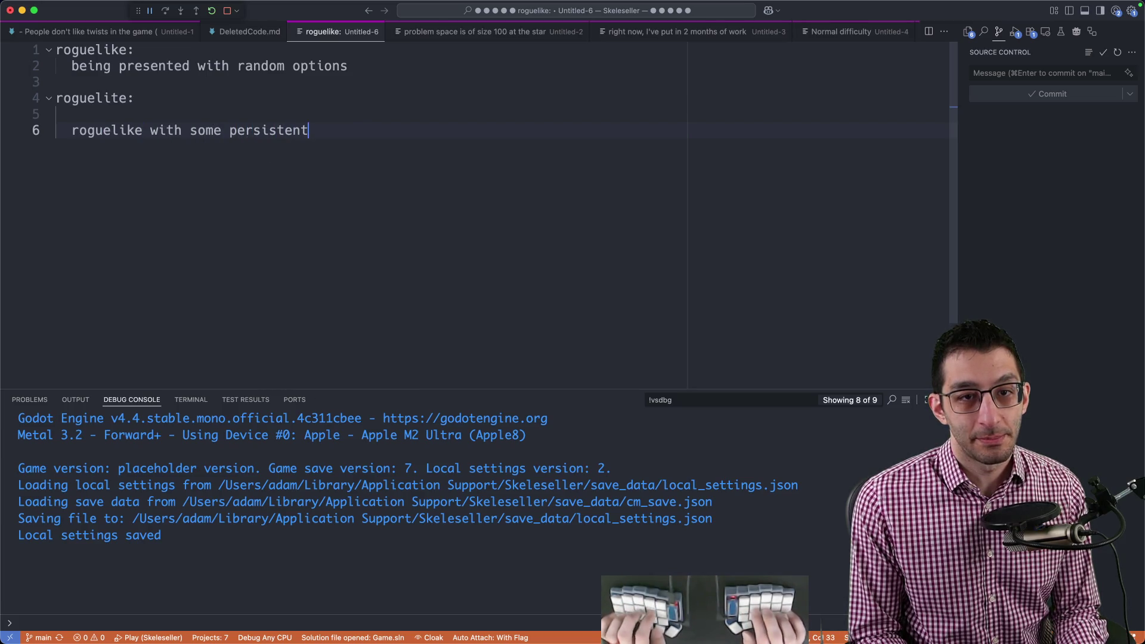
pyautogui.write('enefits')
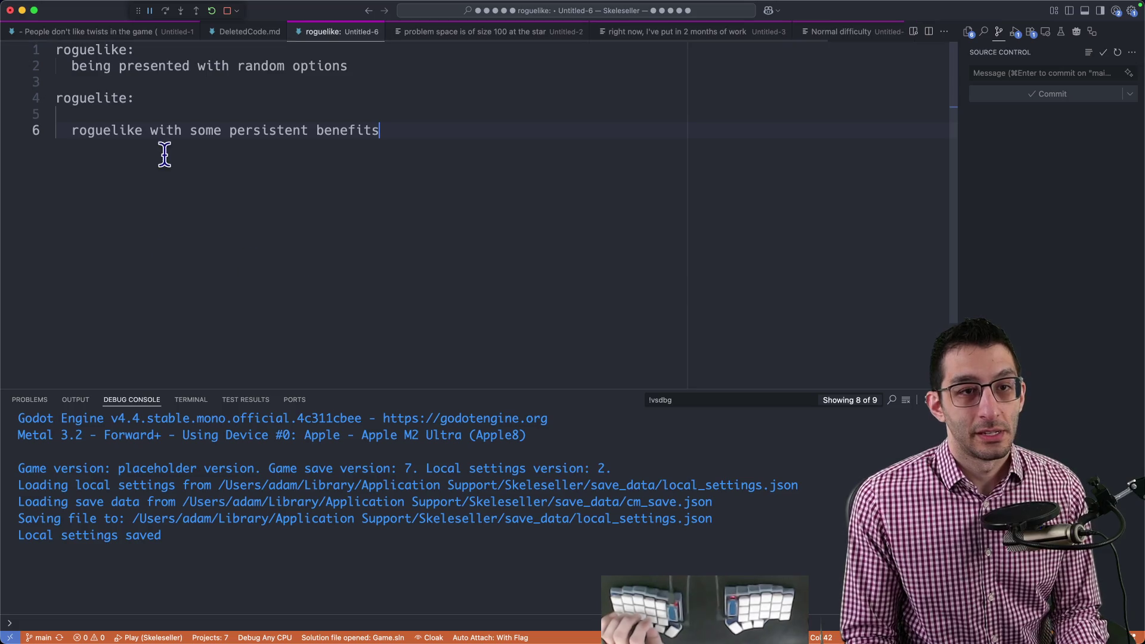
# - Remove the blank line and add 'Rogue' with the indented description 'VERY randomized game'
pyautogui.click(180, 119)
pyautogui.press('BackSpace')
pyautogui.press('super+a')
pyautogui.click(614, 228)
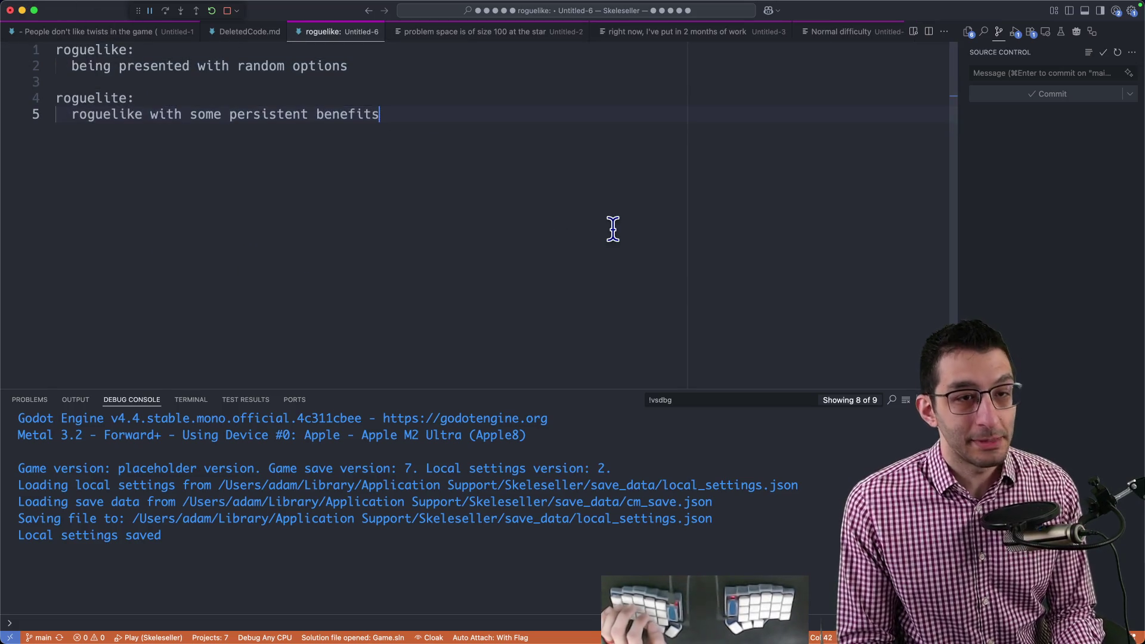
pyautogui.press('Return')
pyautogui.press('Return')
pyautogui.press('Return')
pyautogui.write('rogue')
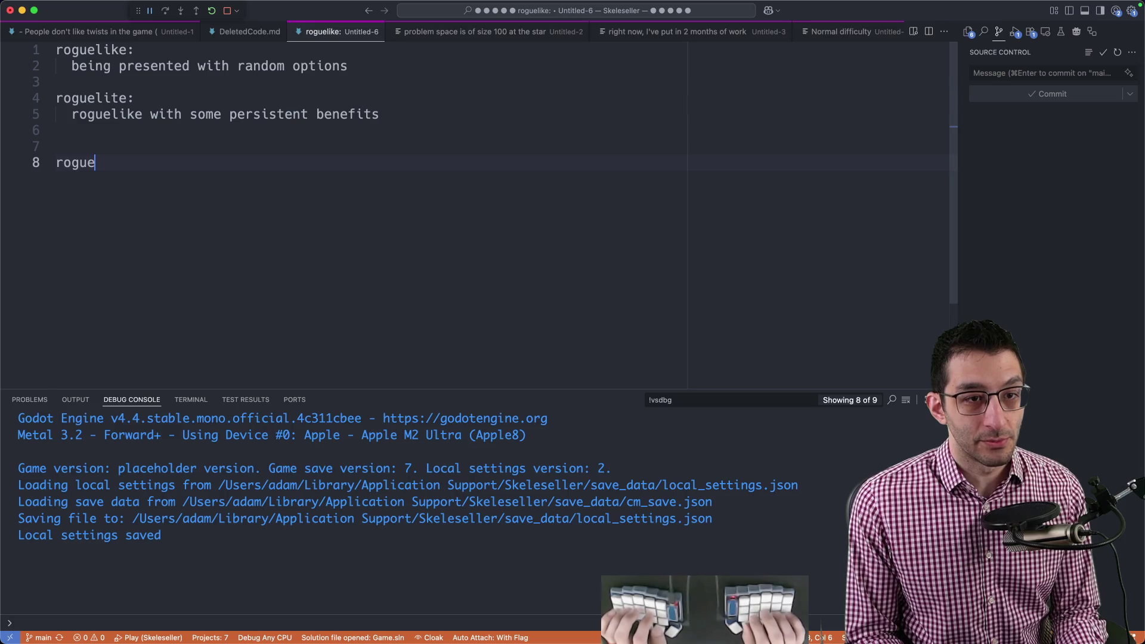
pyautogui.hotkey('alt', 'BackSpace')
pyautogui.write('Rogue')
pyautogui.press('Return')
pyautogui.press('Tab')
pyautogui.write('VERY randomi')
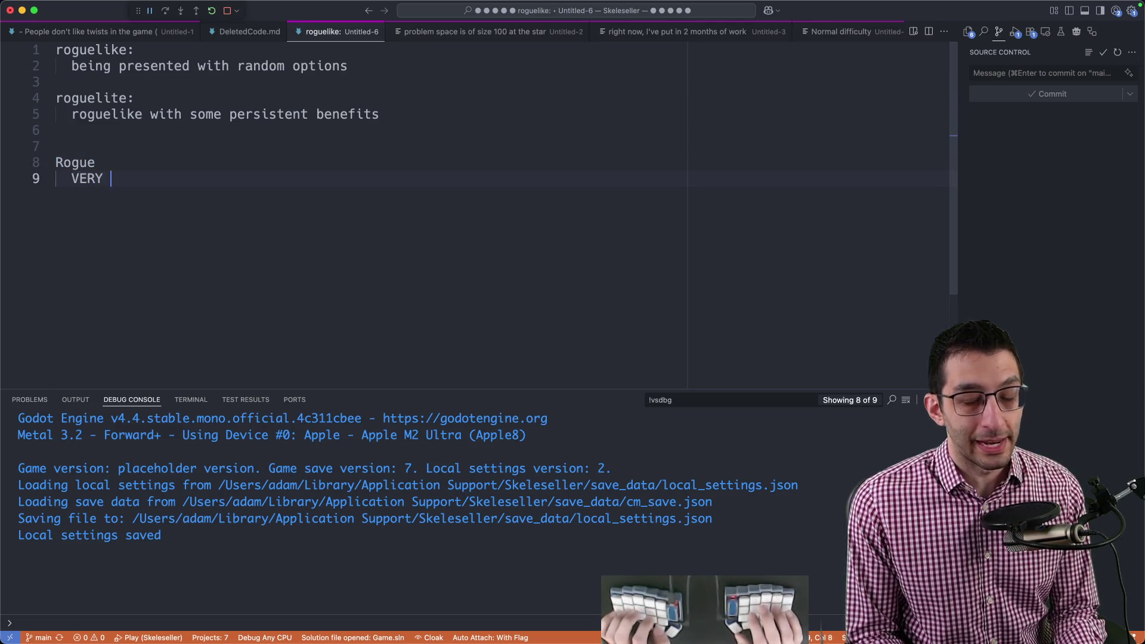
pyautogui.write('zed game')
# - Add 'Green Potion → heals you for 10 HP' and a copy ending 'kills you immediately'
pyautogui.press('Return')
pyautogui.press('Return')
pyautogui.press('Return')
pyautogui.write('Green ')
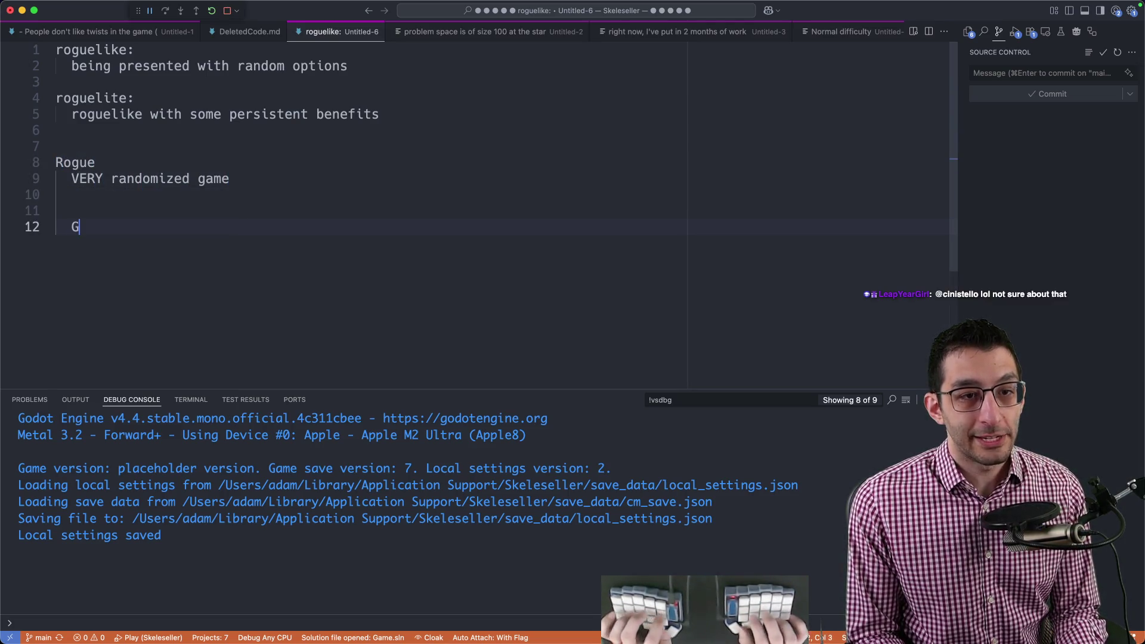
pyautogui.write('Potion → ')
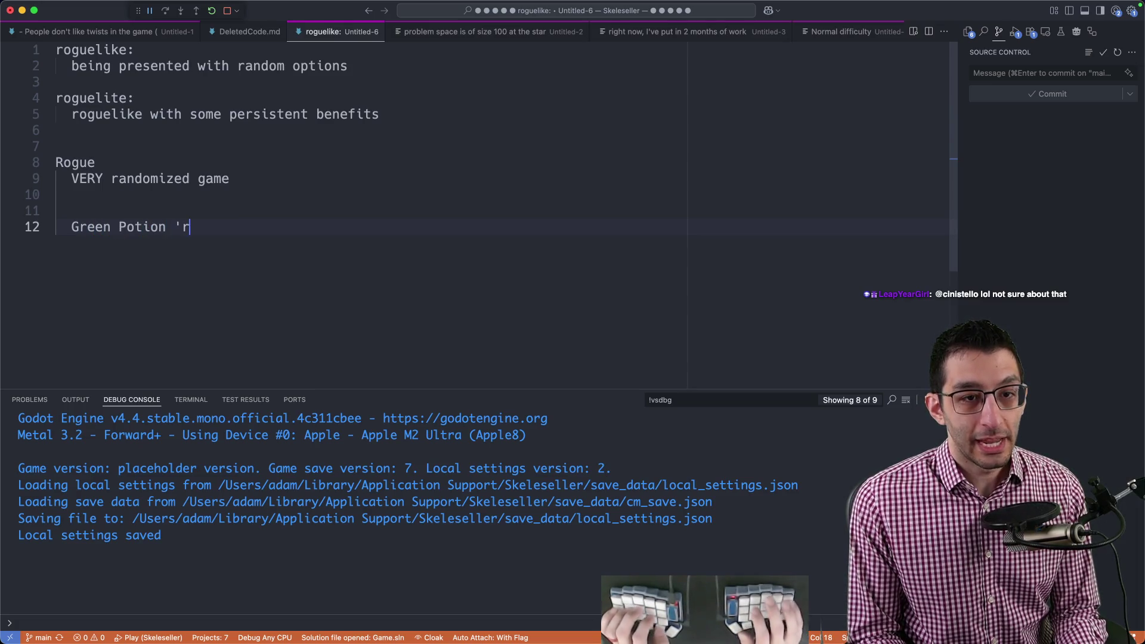
pyautogui.write('heals you for')
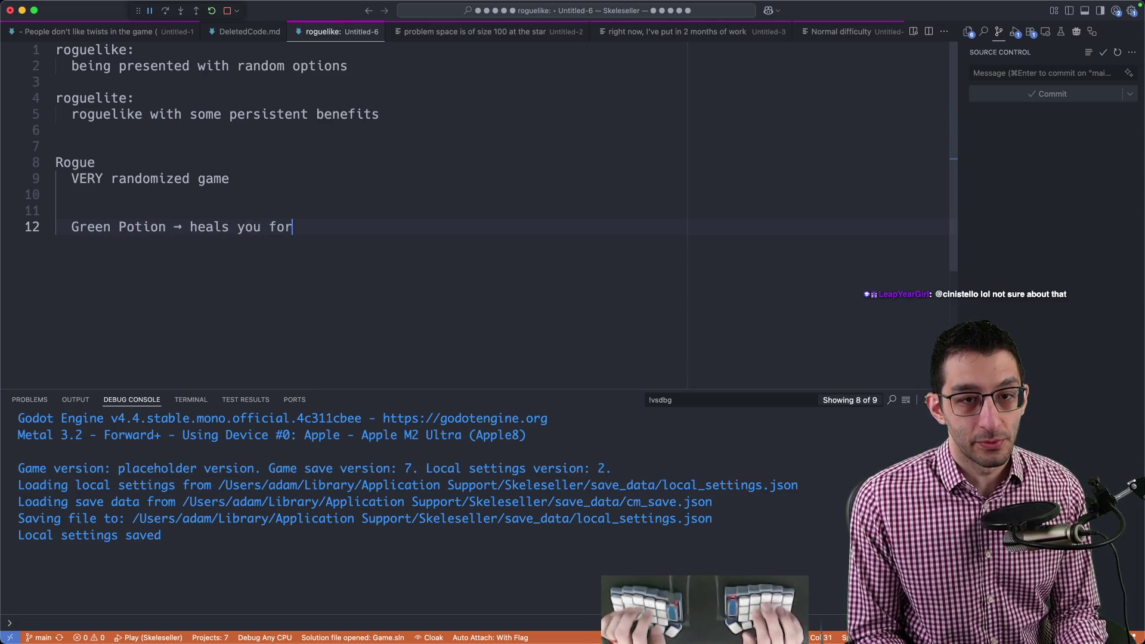
pyautogui.write(' 10 HP')
pyautogui.hotkey('shift', 'alt', 'Down')
pyautogui.hotkey('alt', 'BackSpace')
pyautogui.hotkey('alt', 'BackSpace')
pyautogui.hotkey('alt', 'BackSpace')
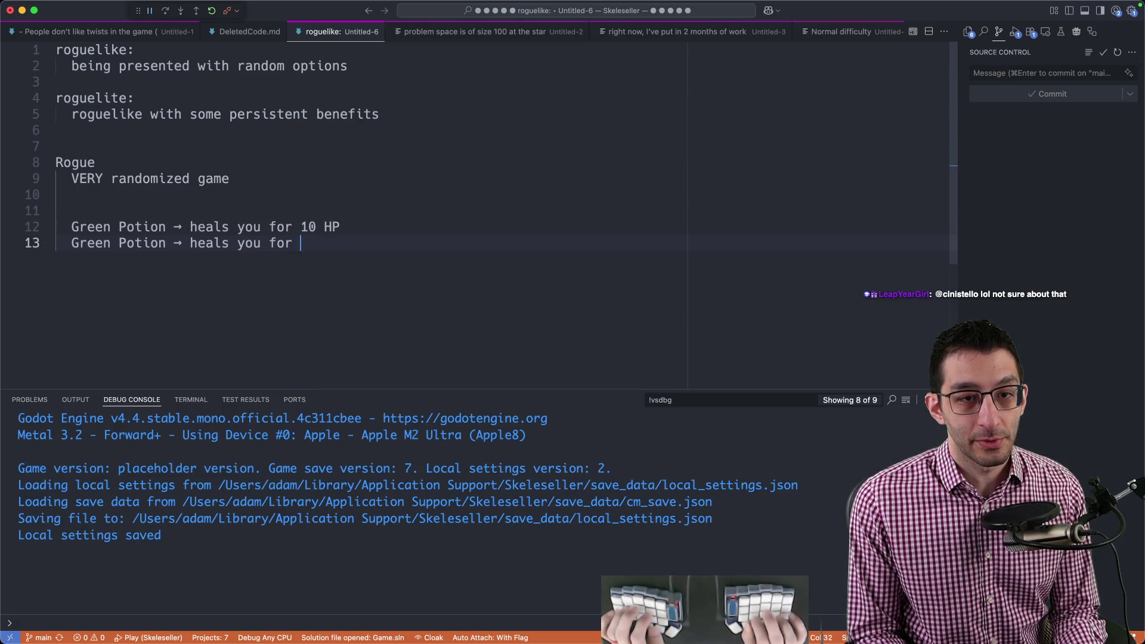
pyautogui.write('kills you immediatel')
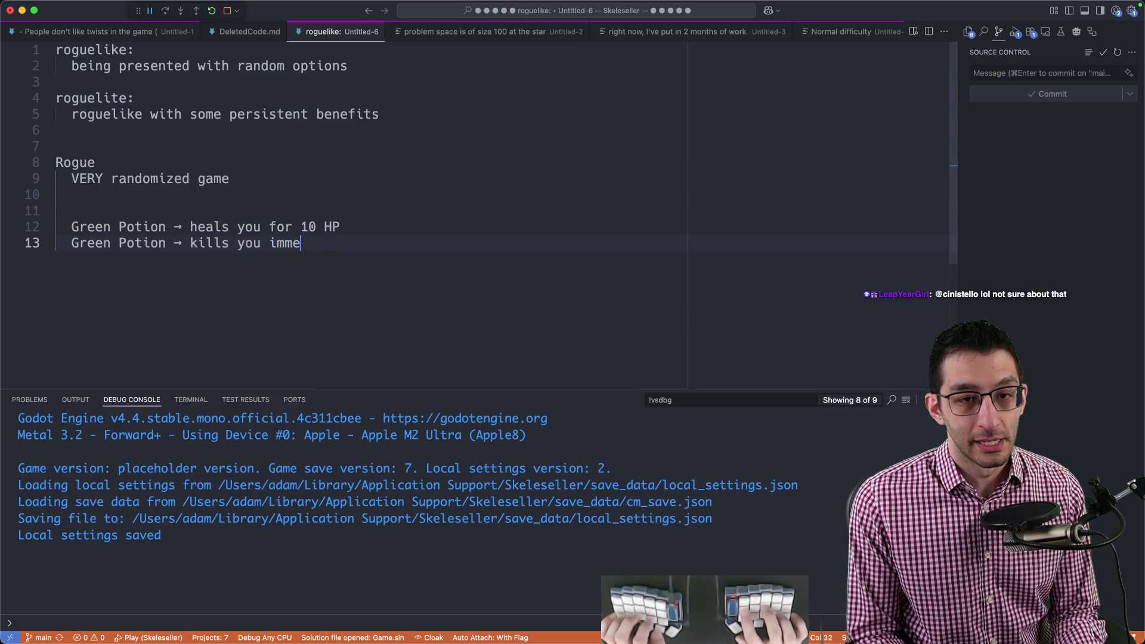
pyautogui.write('y')
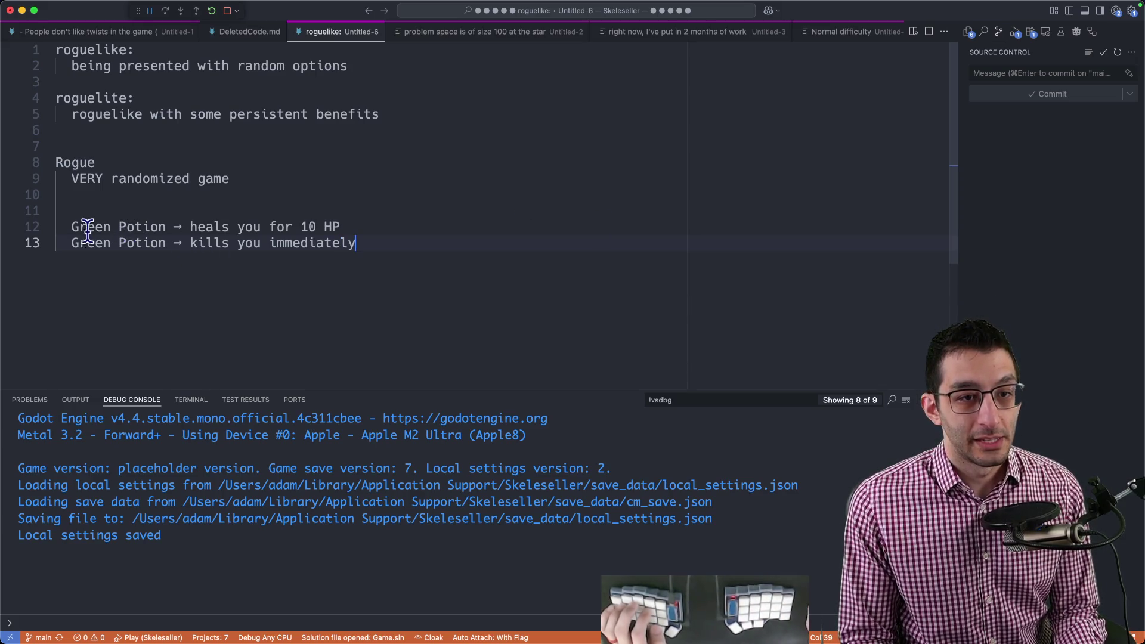
# - Highlight the Green Potion lines, the Rogue block and the roguelike definitions while explaining
pyautogui.moveTo(71, 228); pyautogui.dragTo(361, 247)
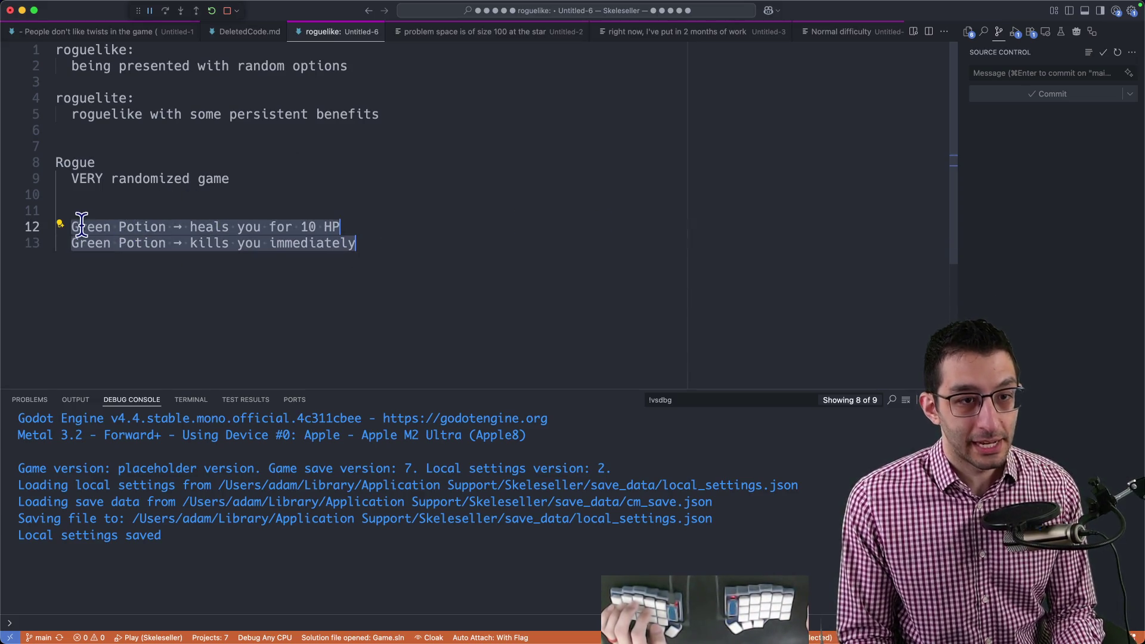
pyautogui.moveTo(72, 224); pyautogui.dragTo(378, 272)
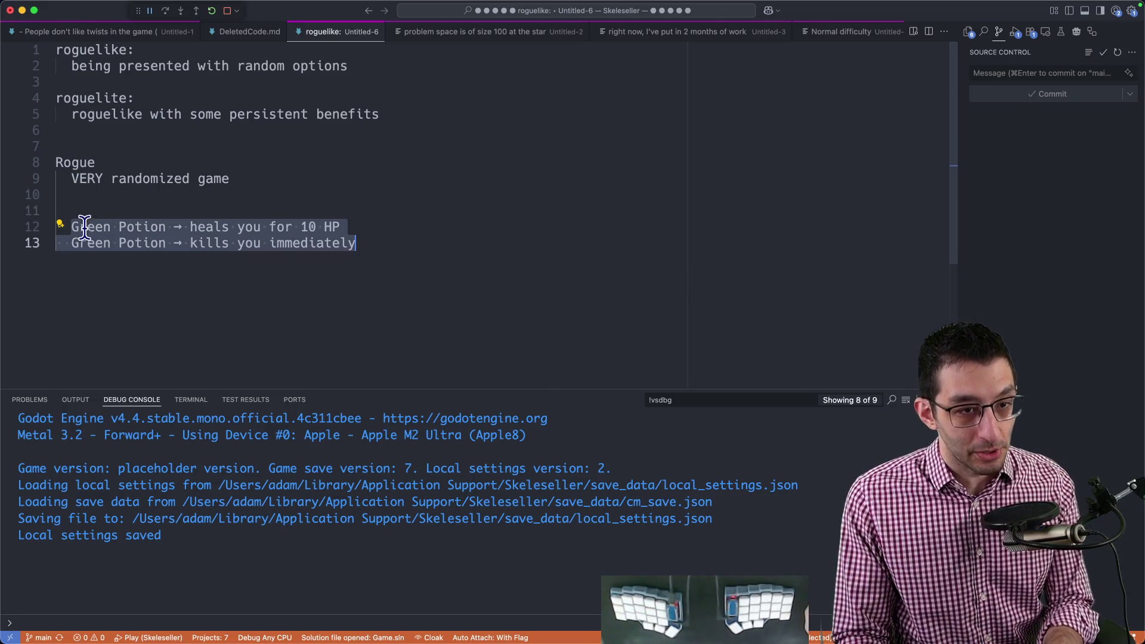
pyautogui.moveTo(83, 227); pyautogui.dragTo(137, 229)
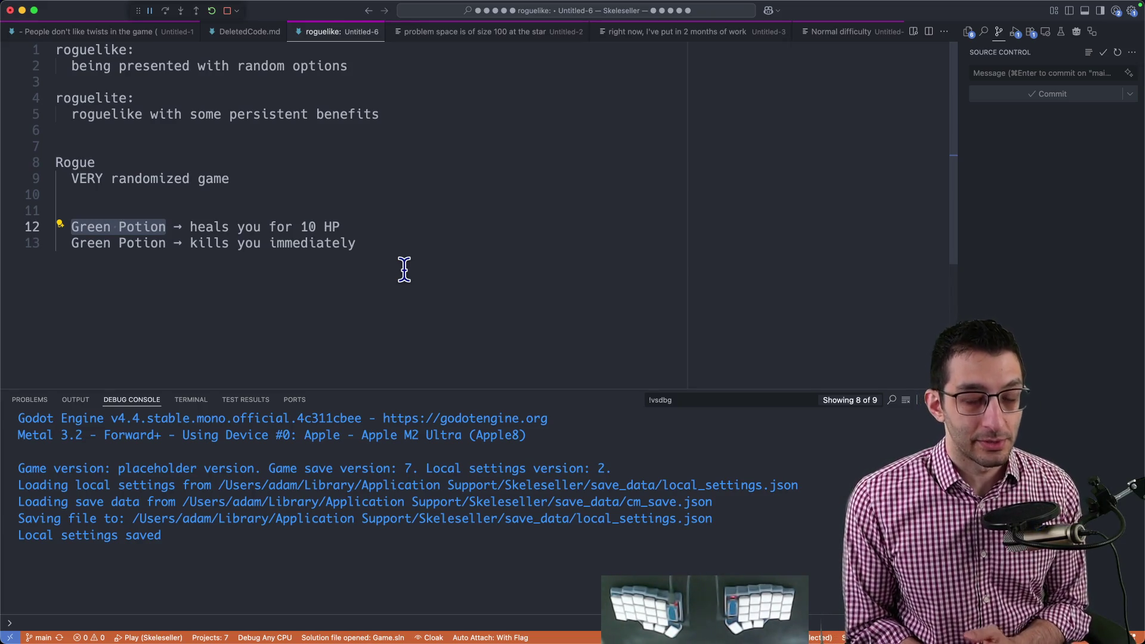
pyautogui.moveTo(97, 148); pyautogui.dragTo(467, 363)
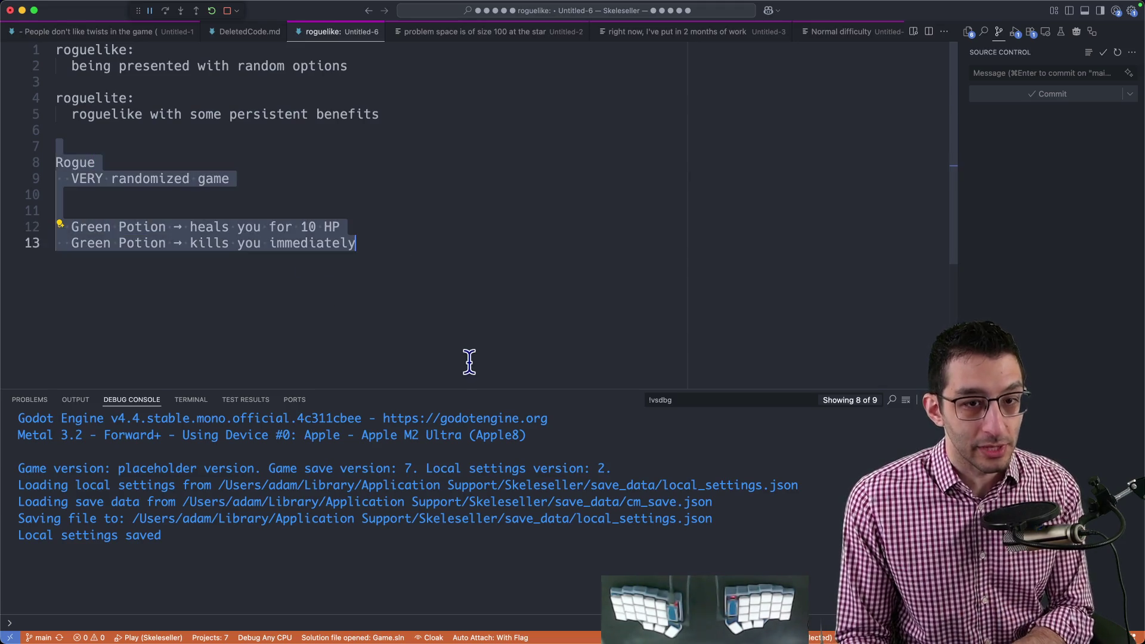
pyautogui.moveTo(57, 50); pyautogui.dragTo(352, 68)
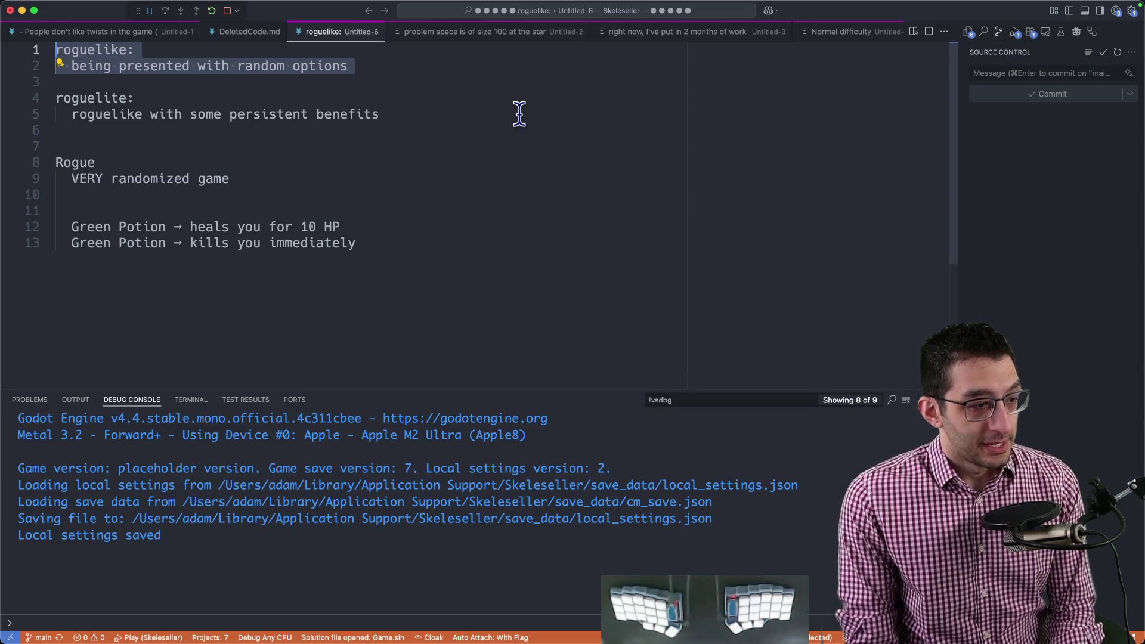
pyautogui.click(377, 206)
pyautogui.press('super+Tab')
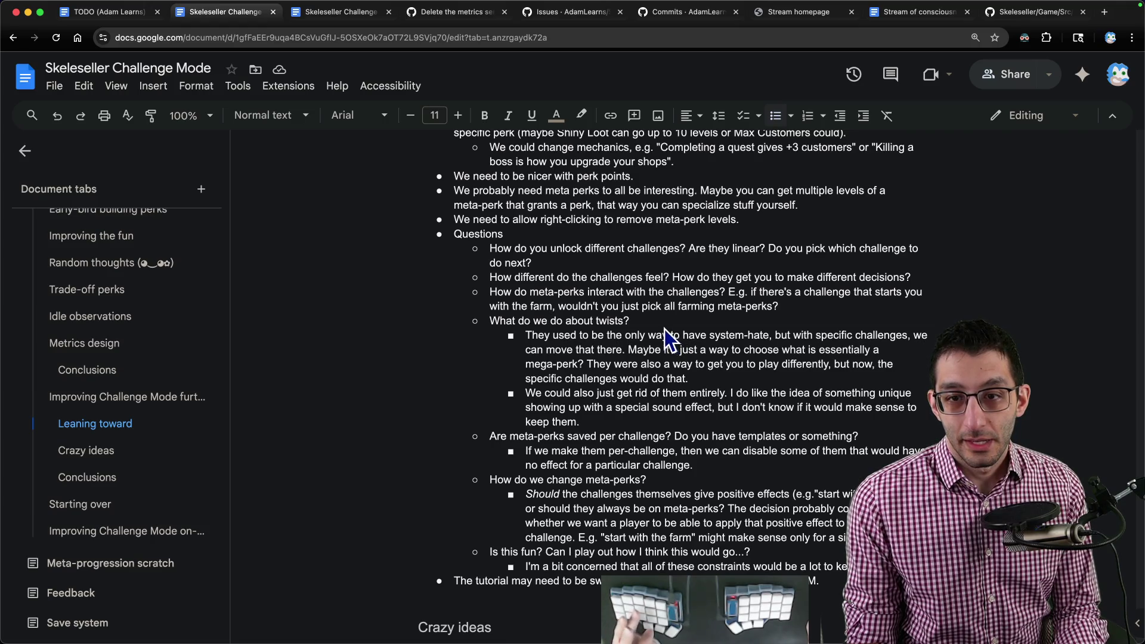
# - Go back to the Skeleseller Challenge Mode tab and jump to the document's end
pyautogui.hotkey('ctrl', 'Tab')
pyautogui.hotkey('ctrl', 'shift', 'Tab')
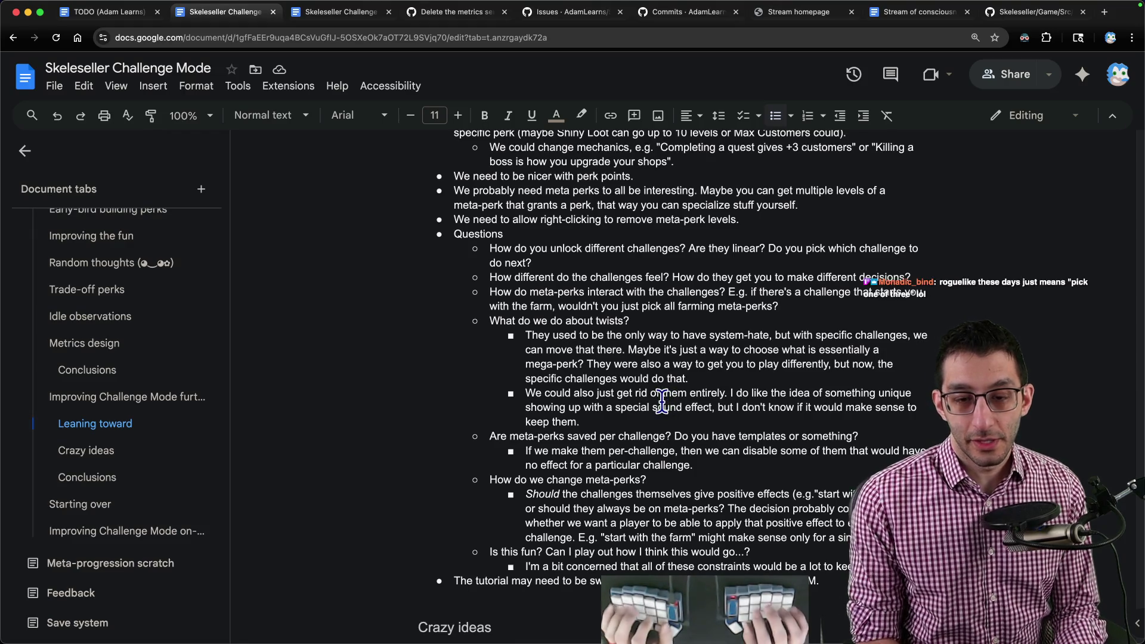
pyautogui.press('super+Down')
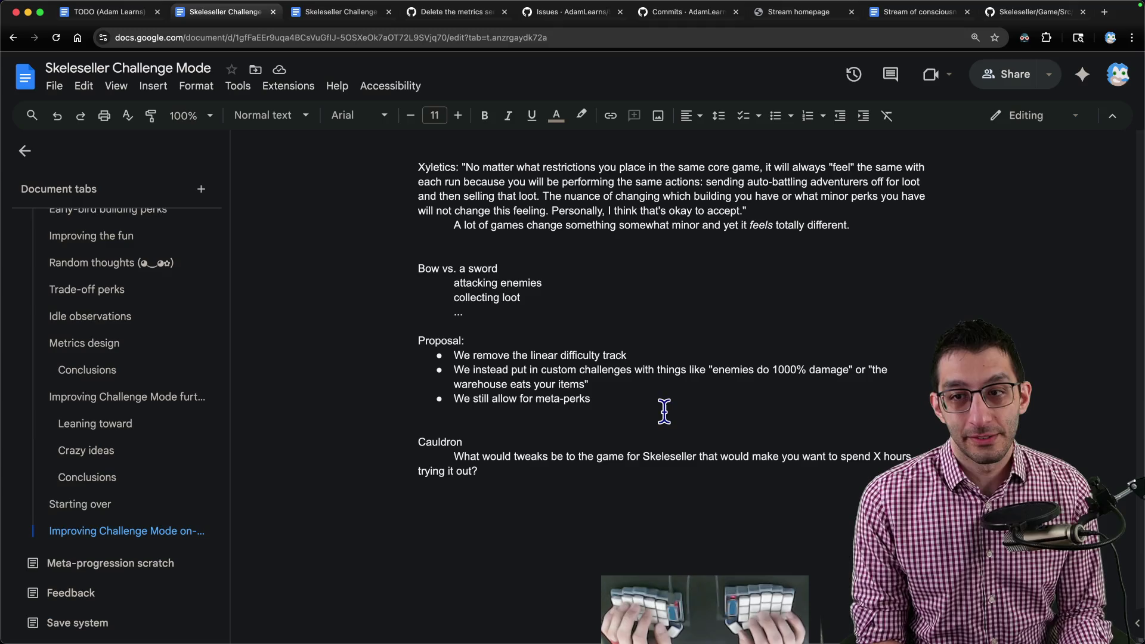
# - Add a 'Two thoughts swirling around:' line above the bullet 'How would we make each run different?'
pyautogui.write('How would we')
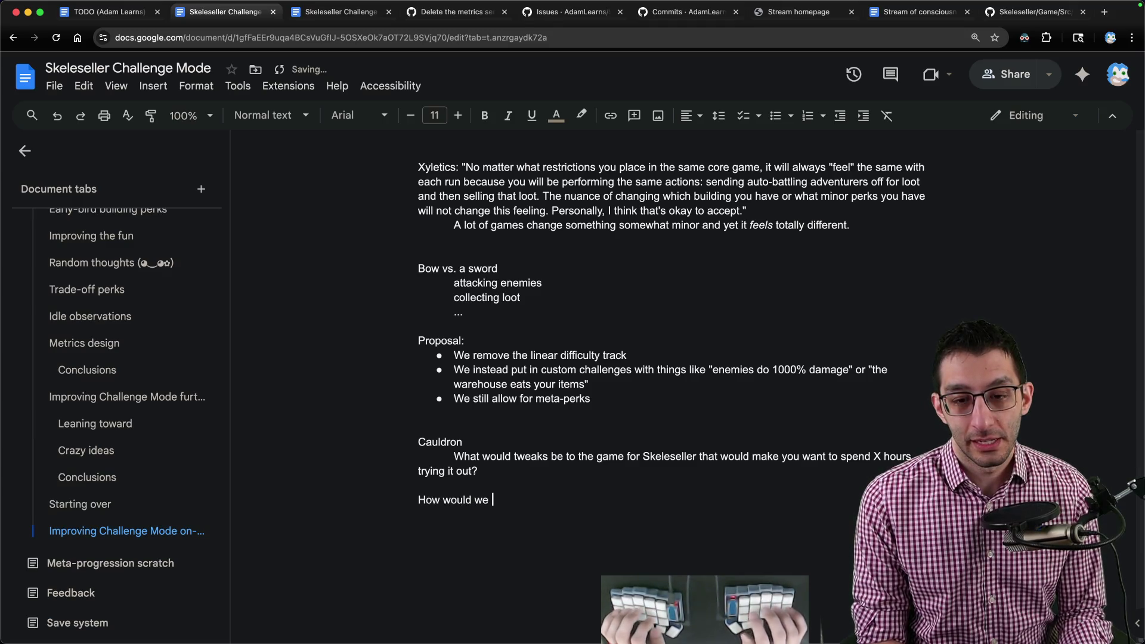
pyautogui.press('super+Left')
pyautogui.press('Return')
pyautogui.press('Up')
pyautogui.write('Two thoughts s')
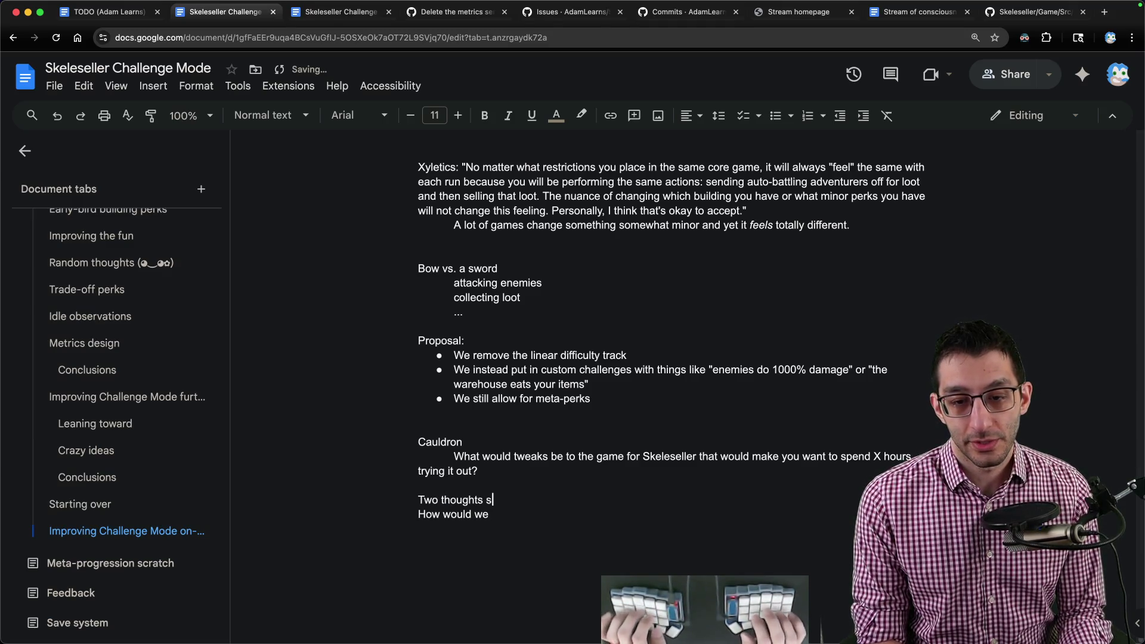
pyautogui.write('wirling aroun')
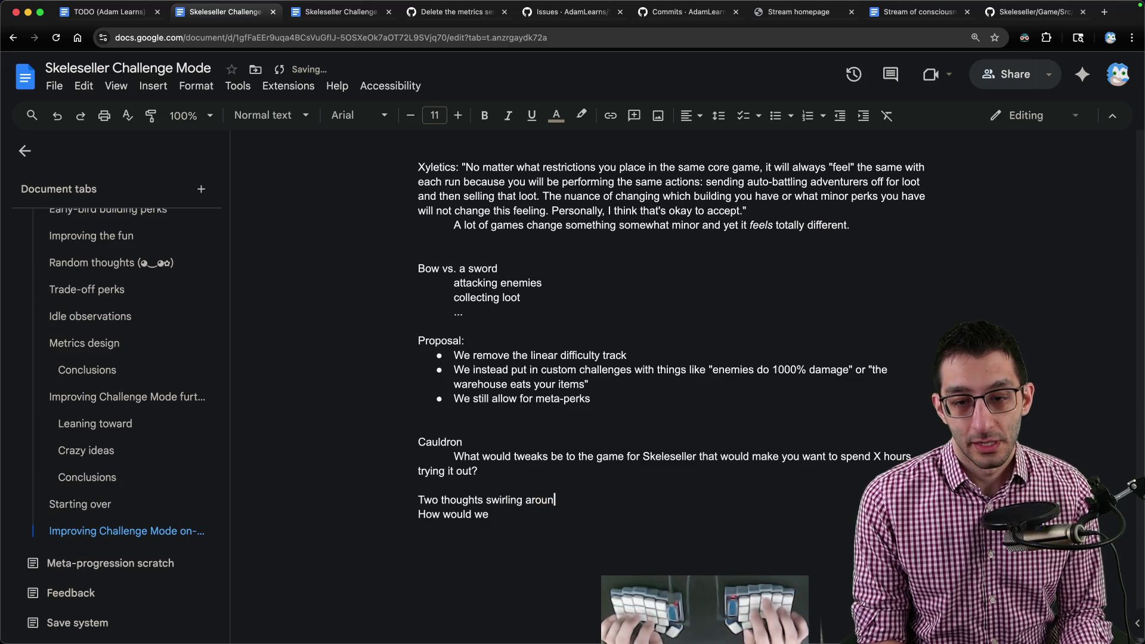
pyautogui.write('d:')
pyautogui.press('Return')
pyautogui.press('Delete')
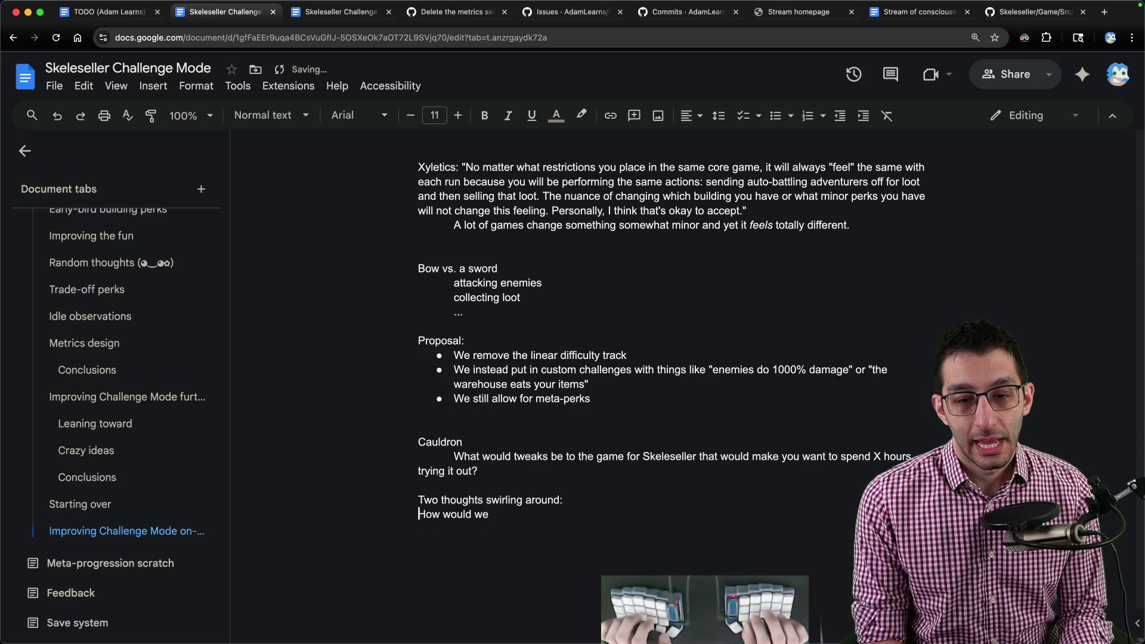
pyautogui.press('super+shift+8')
pyautogui.press('super+Right')
pyautogui.write('make ea')
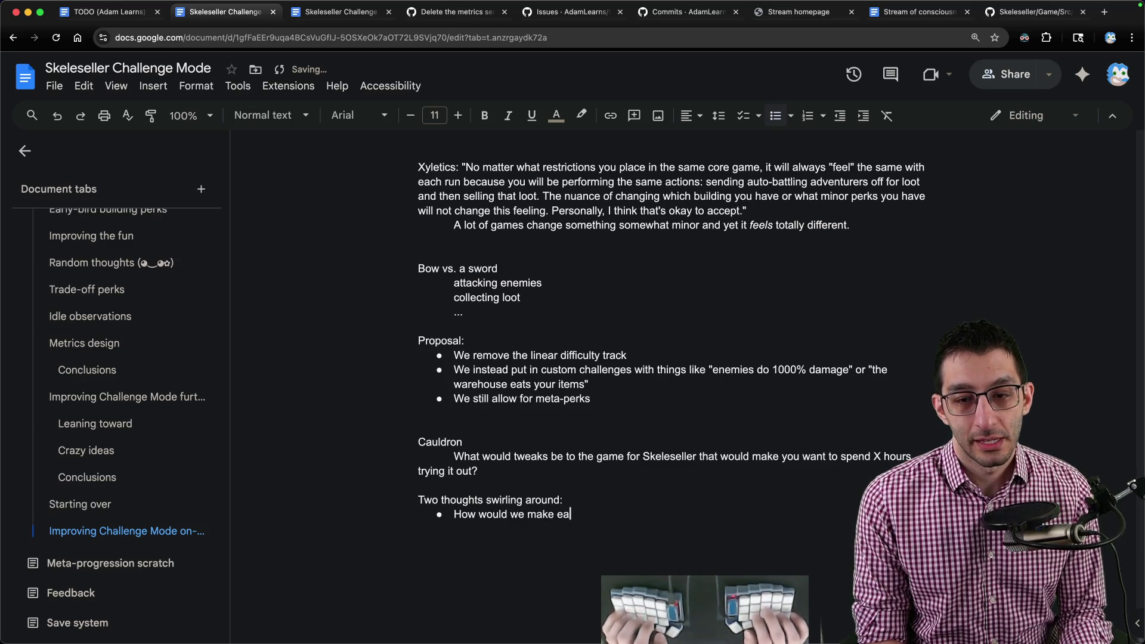
pyautogui.write('ch run different?')
# - Add the bullet 'What is the ideal "fun" state of Challenge Mode?' with a breaking-the-game sub-bullet
pyautogui.press('Return')
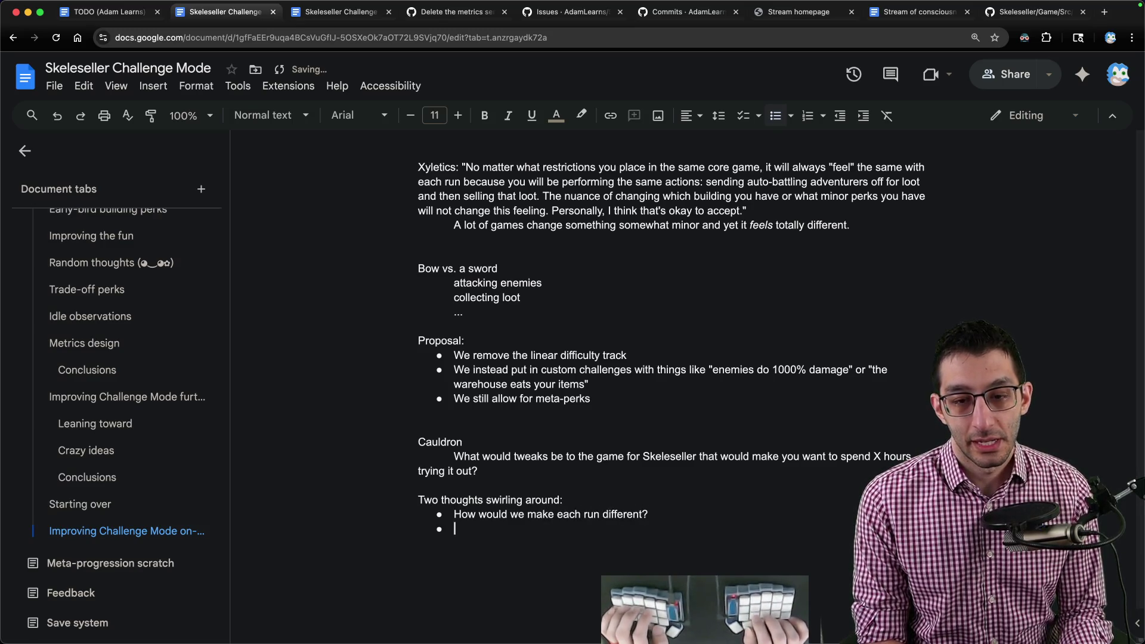
pyautogui.write('What is the ')
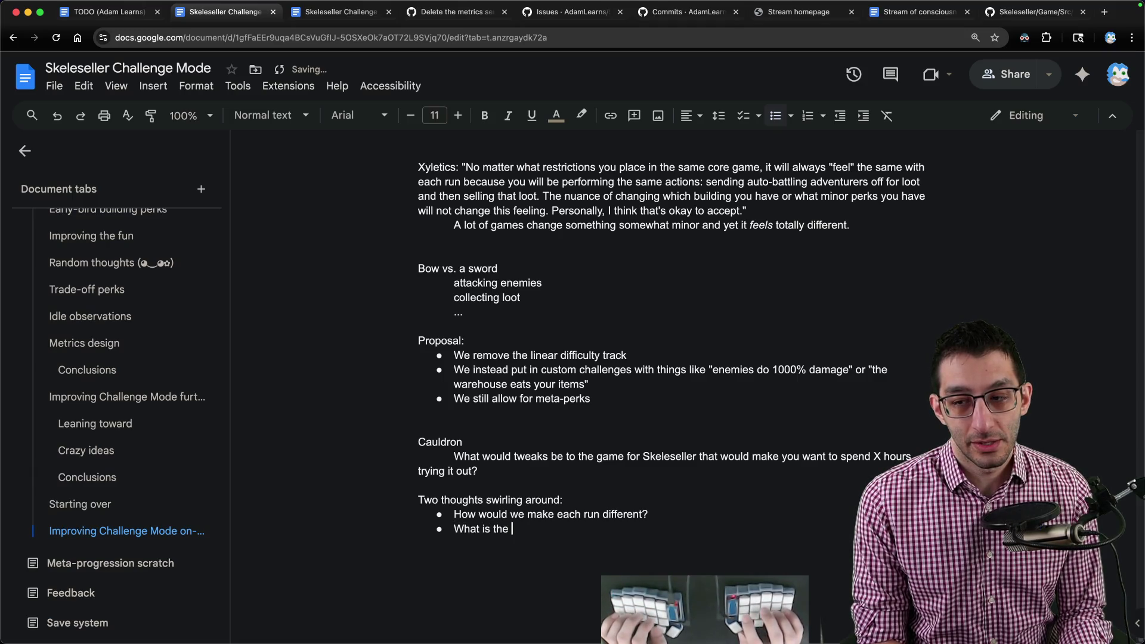
pyautogui.write('ideal "')
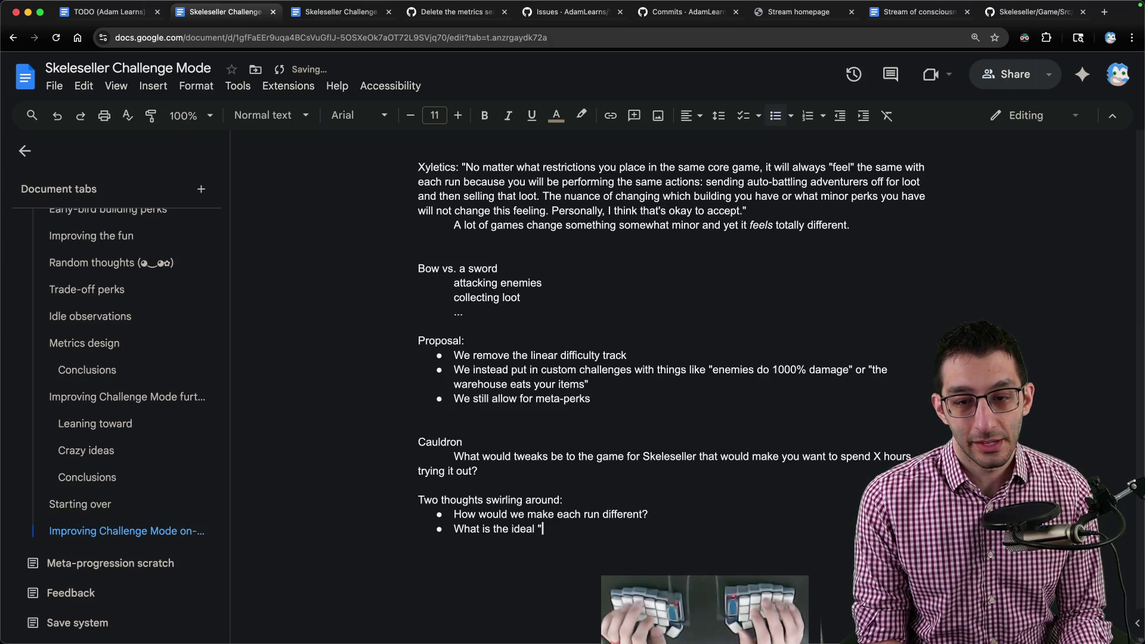
pyautogui.write('fun" state of Challenge Mode')
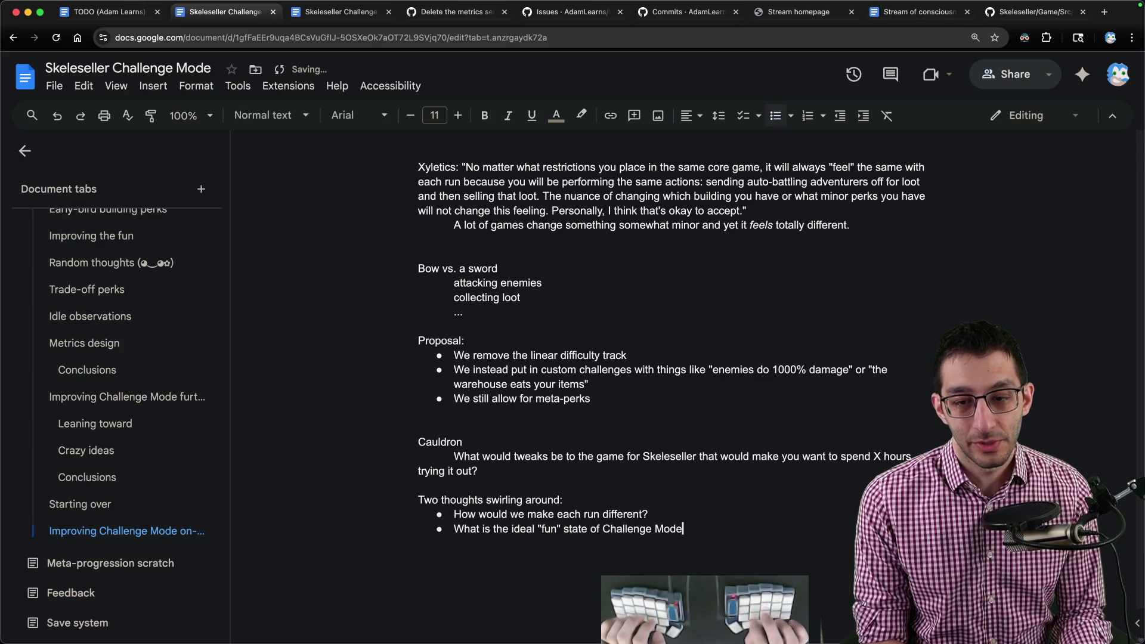
pyautogui.write('?')
pyautogui.scroll(-3, 790, 422)
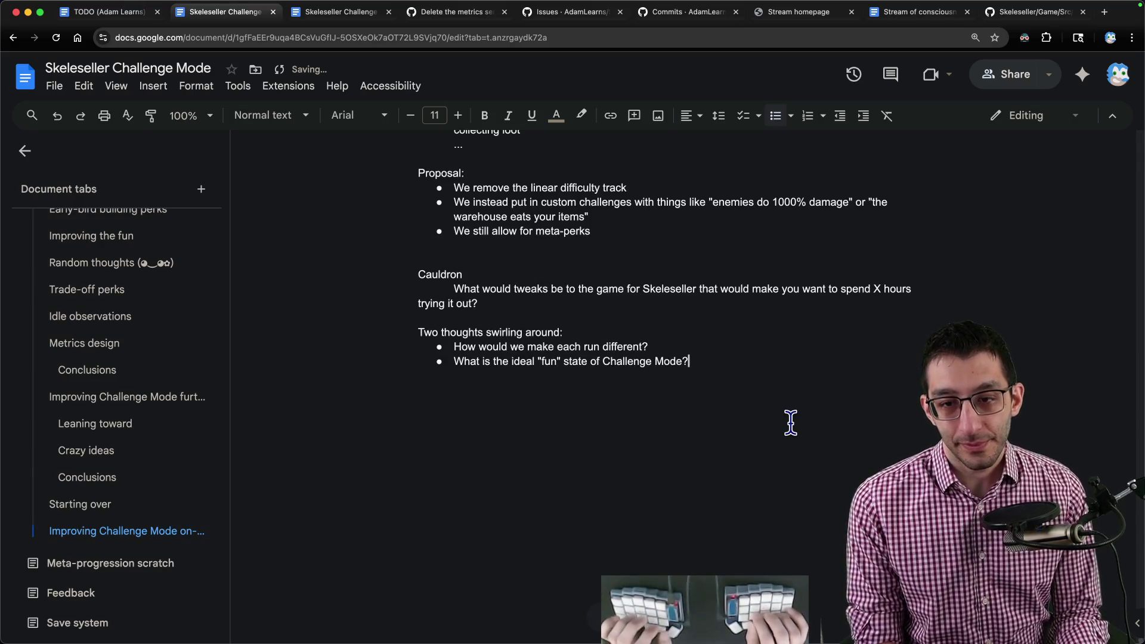
pyautogui.press('Return')
pyautogui.press('Tab')
pyautogui.write("I think it's break")
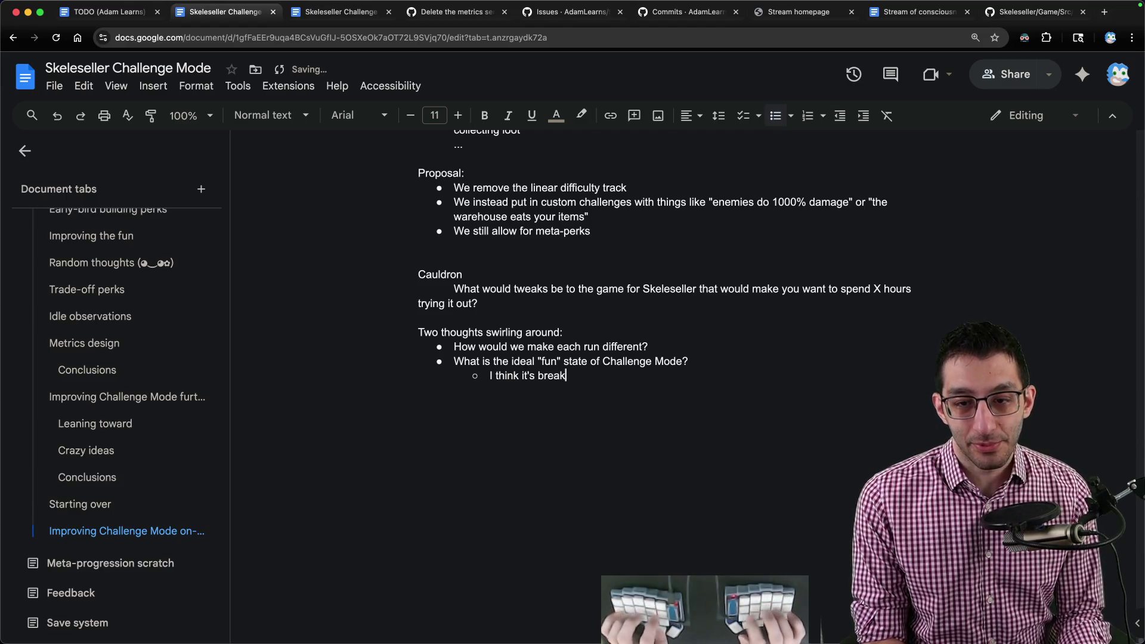
pyautogui.write('ing the game. I think you would ')
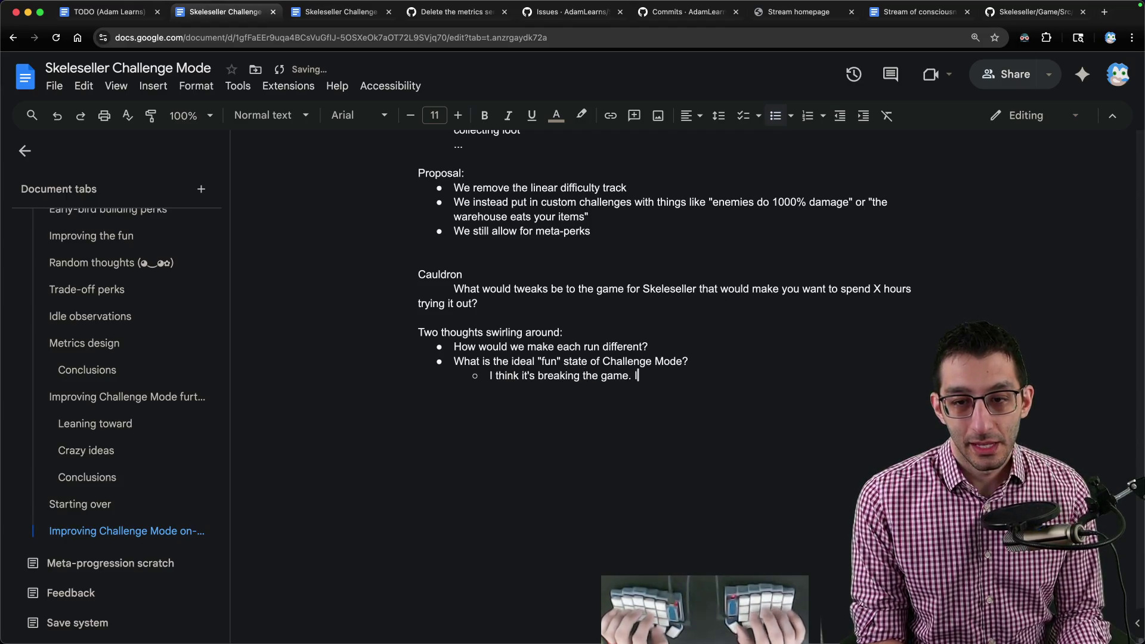
pyautogui.write('want many ways to bre')
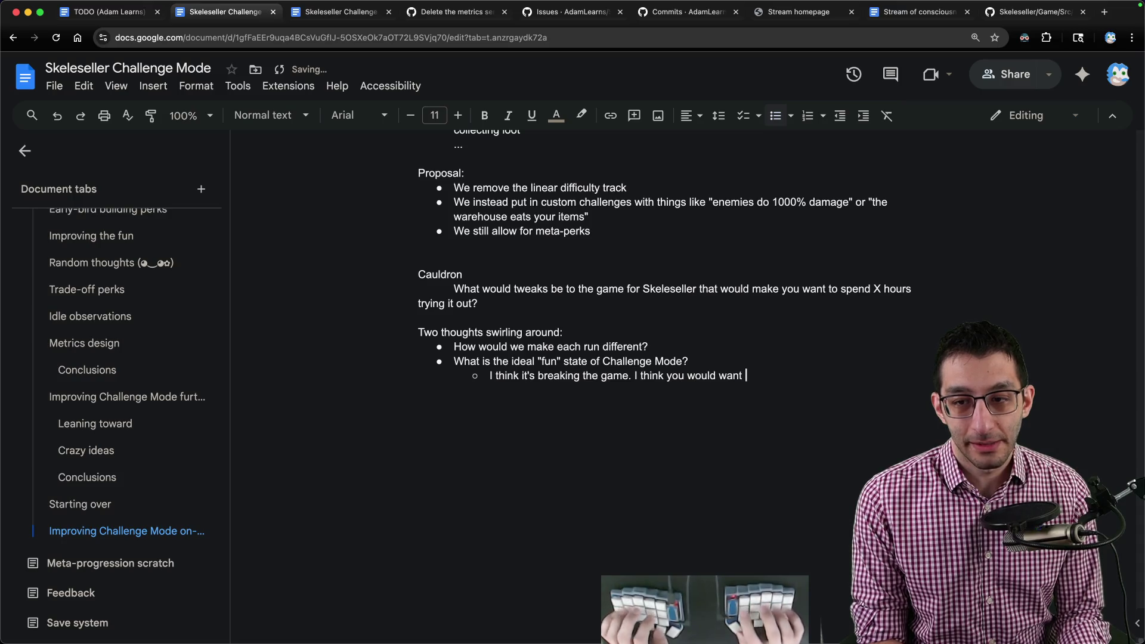
pyautogui.write('ak the game.')
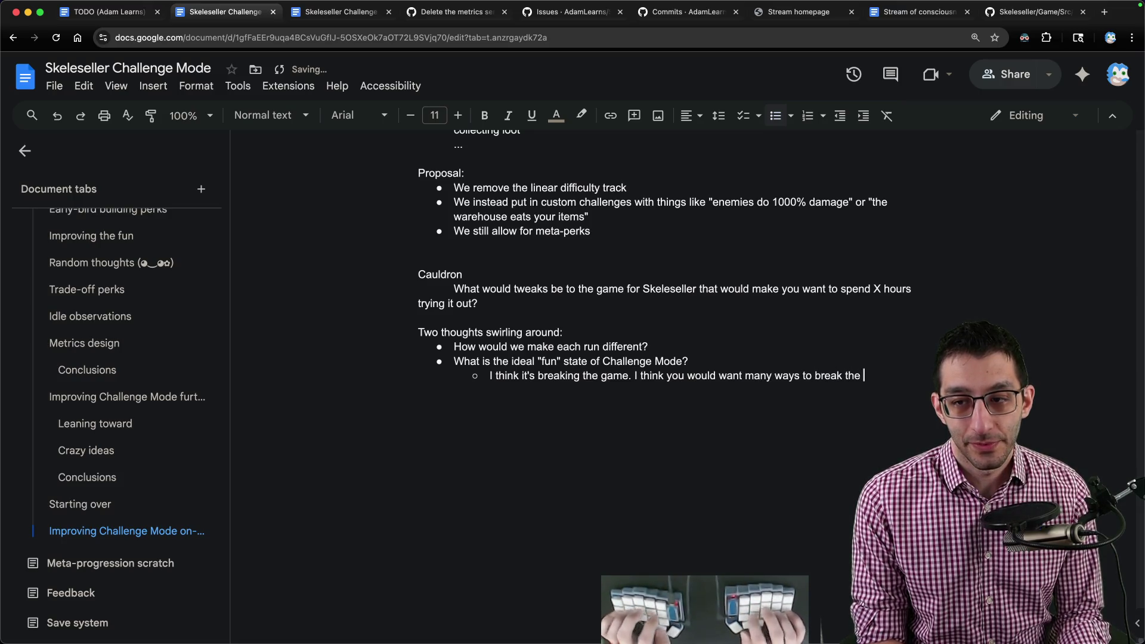
# - Nest three examples: 100 instant customers, items flying into a Garbage Slime, adventurers killing boss after boss
pyautogui.press('Return')
pyautogui.press('Tab')
pyautogui.write('100 customers')
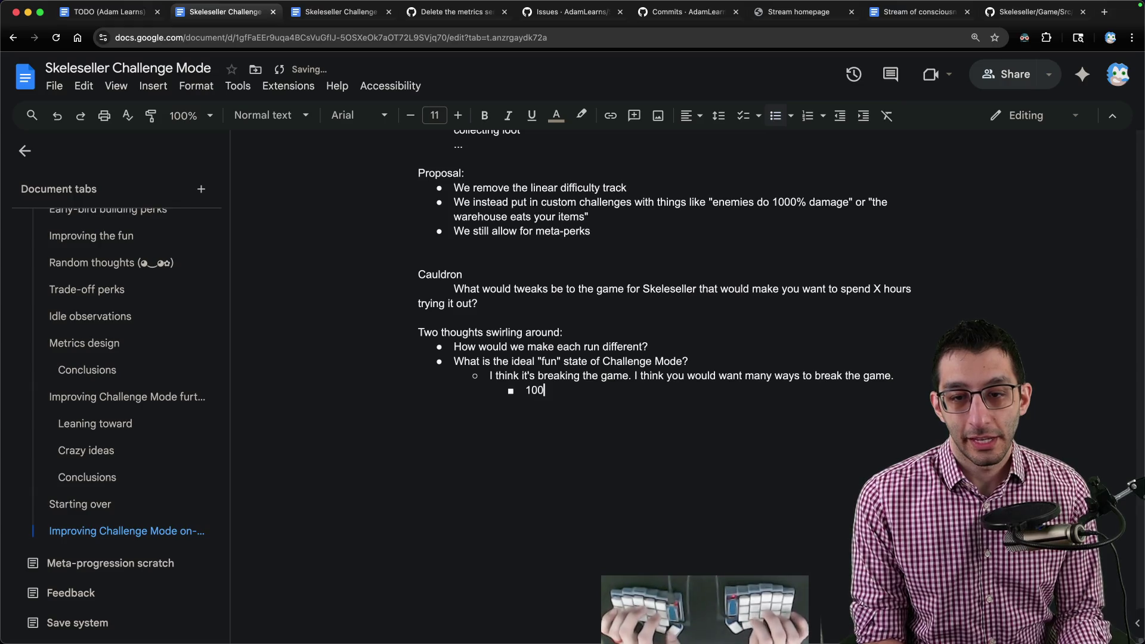
pyautogui.write(' buying stuff immediate')
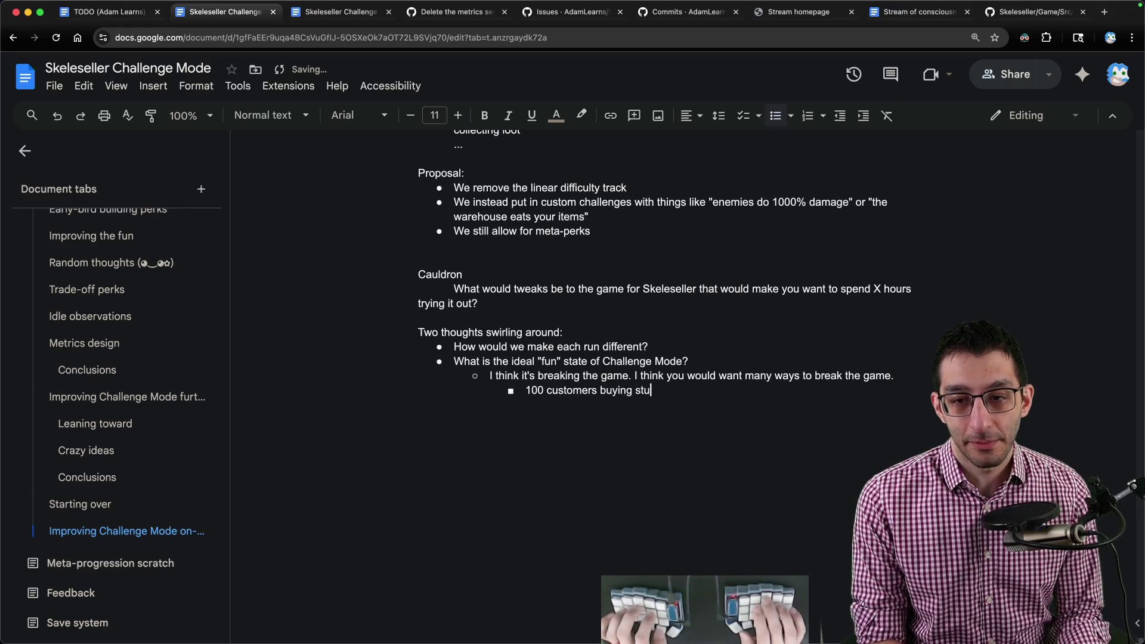
pyautogui.write('ly.')
pyautogui.press('Return')
pyautogui.write('Items flying')
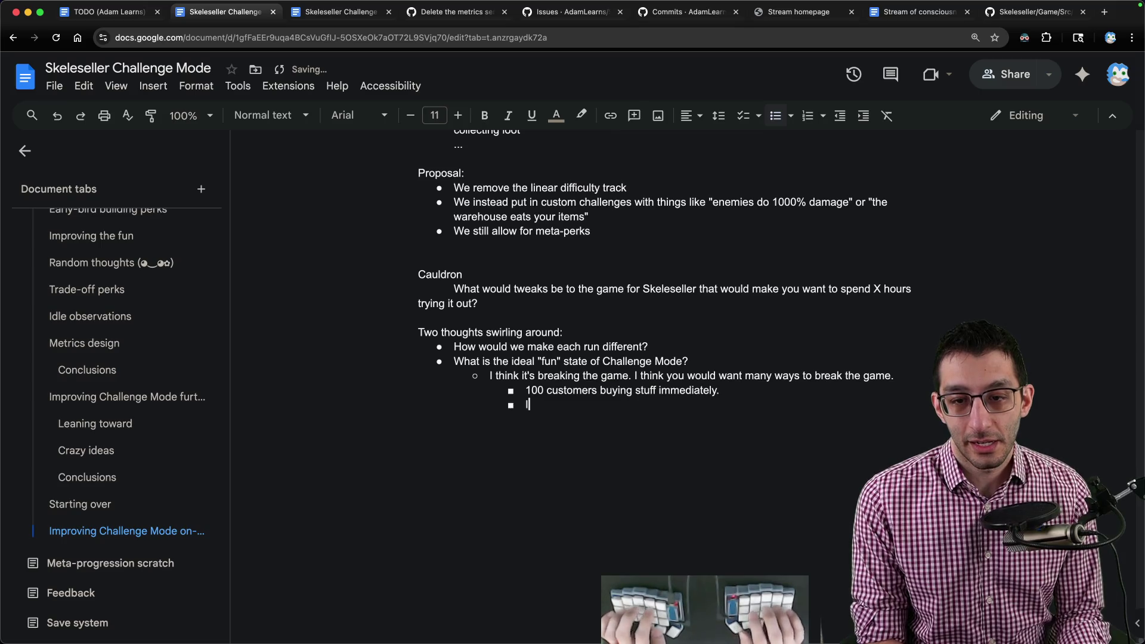
pyautogui.write(' out of the portal into an')
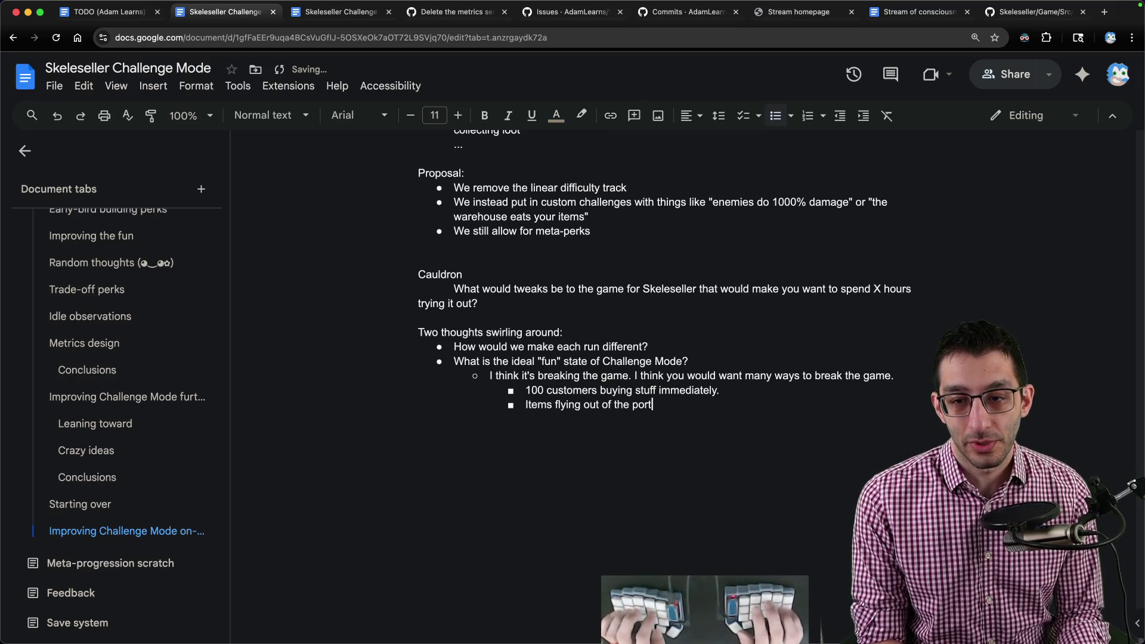
pyautogui.write(' always-hungry Garbage')
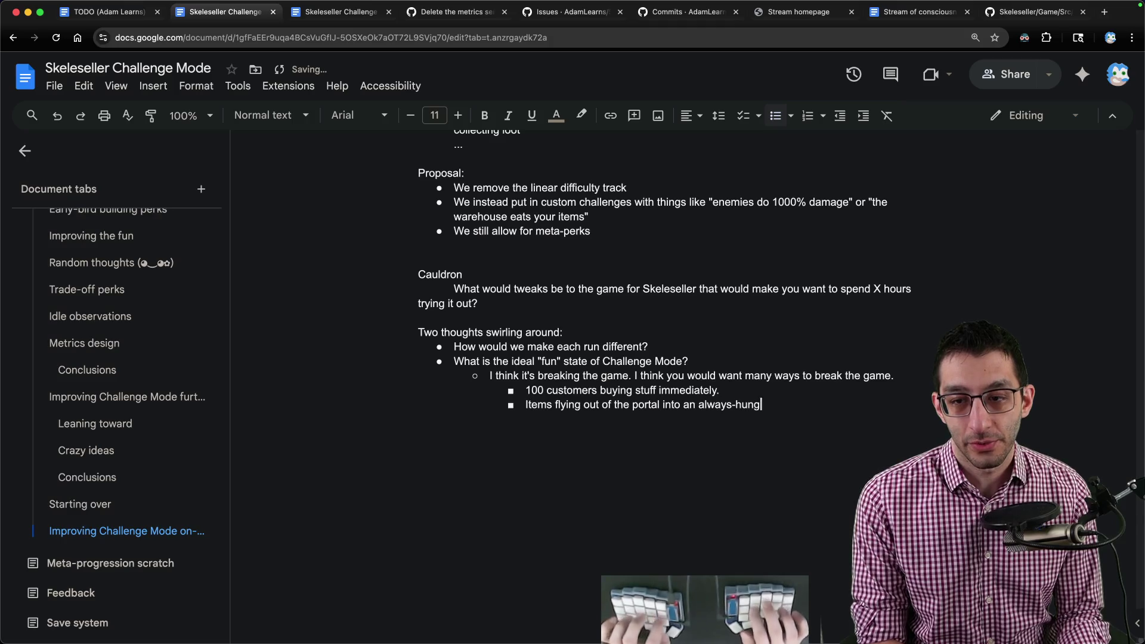
pyautogui.write(' Slime')
pyautogui.press('Return')
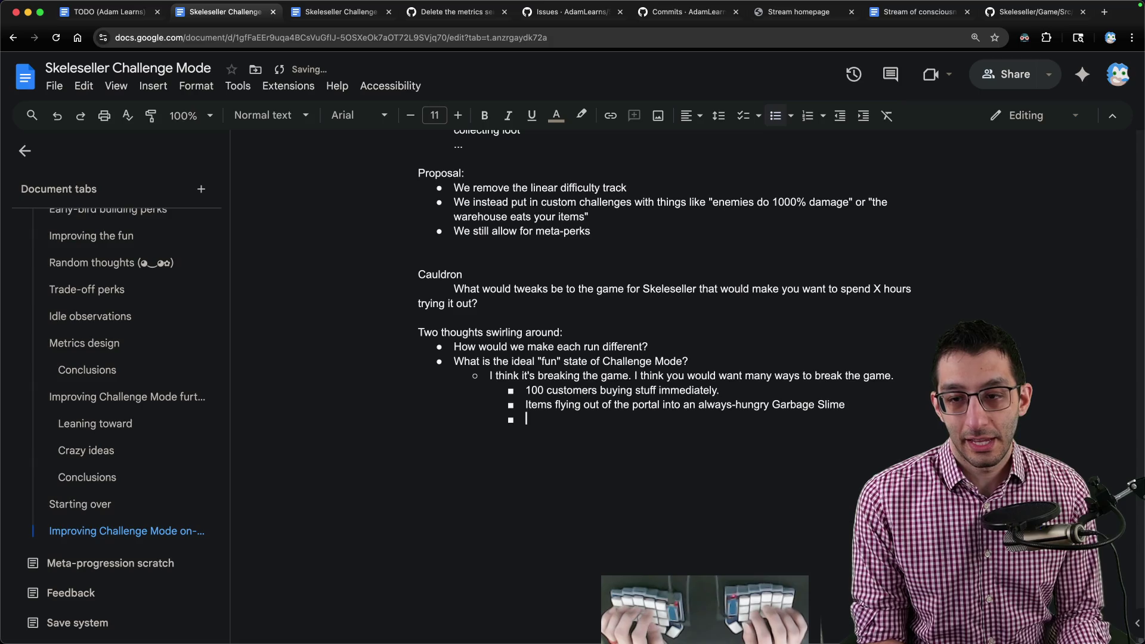
pyautogui.write('Your adventurers killing boss after boss')
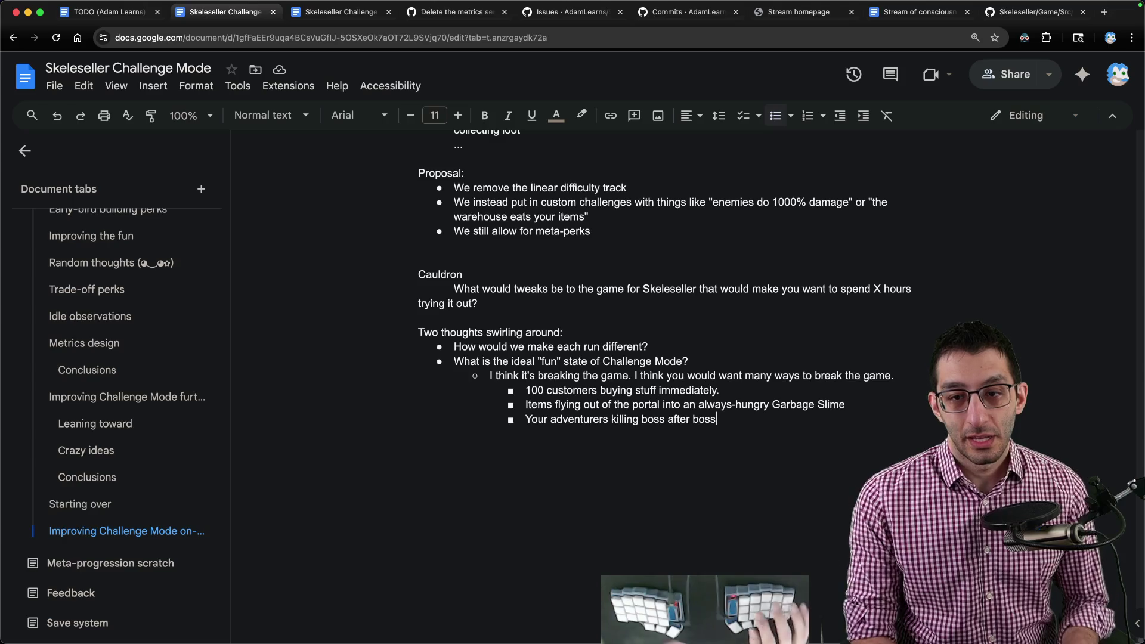
# - Under the first question, add a sub-point that perks and meta-perks should change mechanics to create synergies
pyautogui.click(716, 376)
pyautogui.press('Return')
pyautogui.press('Tab')
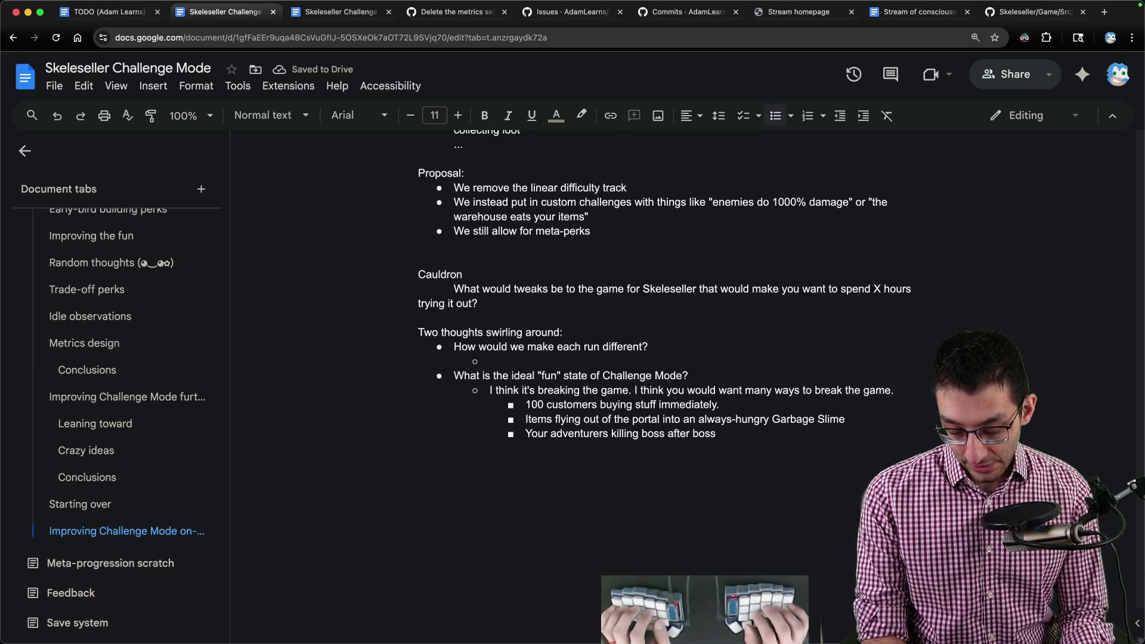
pyautogui.write('I think perks and meta-perk')
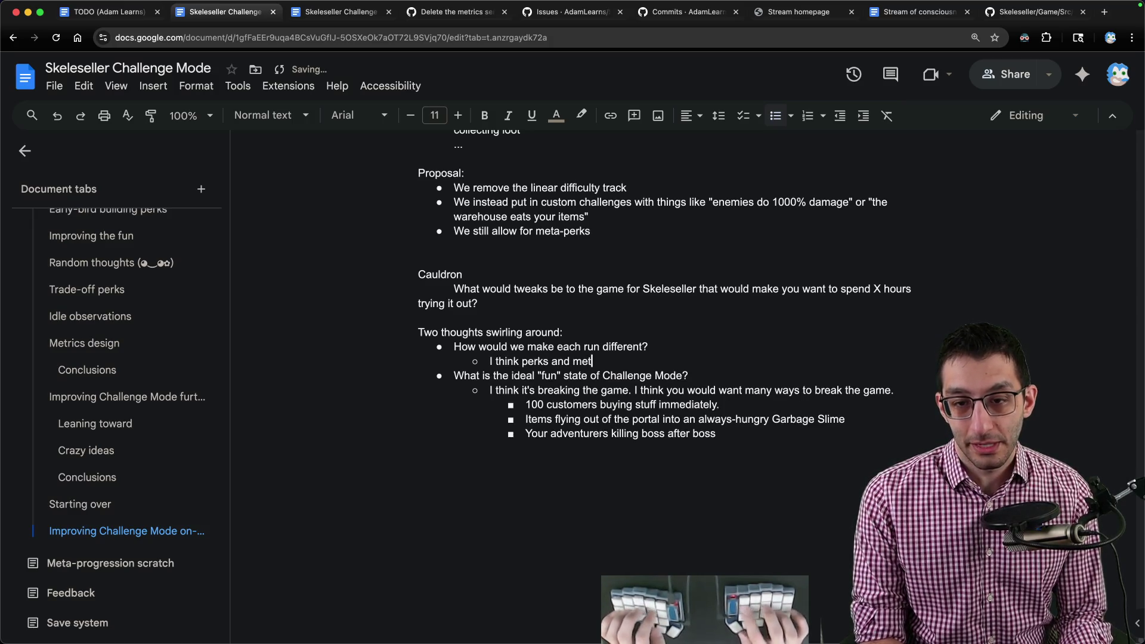
pyautogui.write('s would have to change mec')
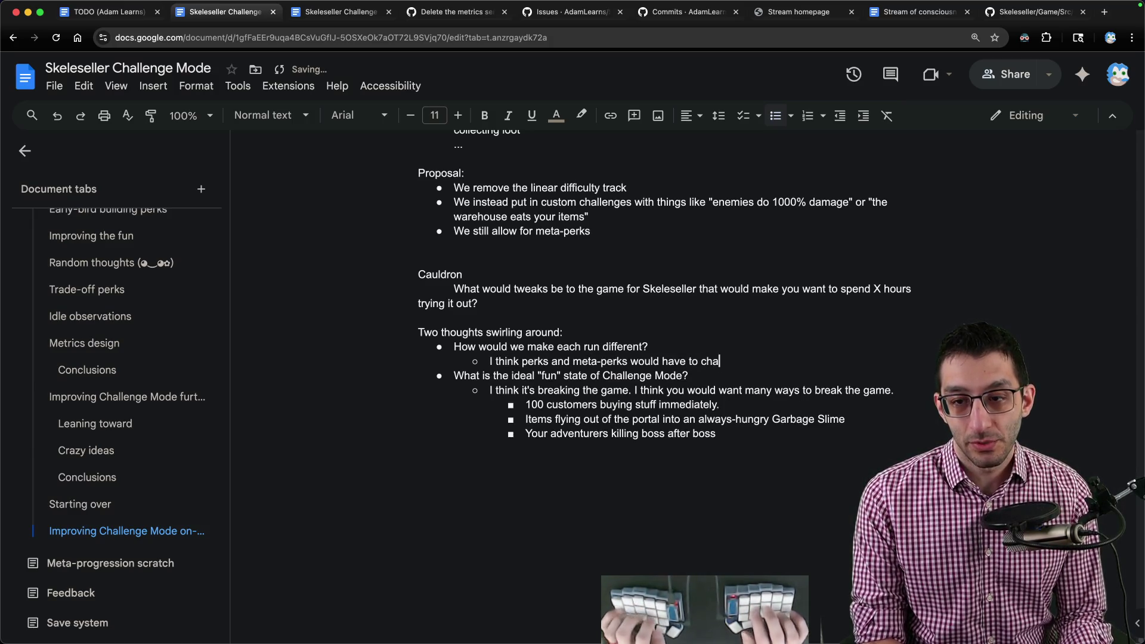
pyautogui.write('hanics slightly.')
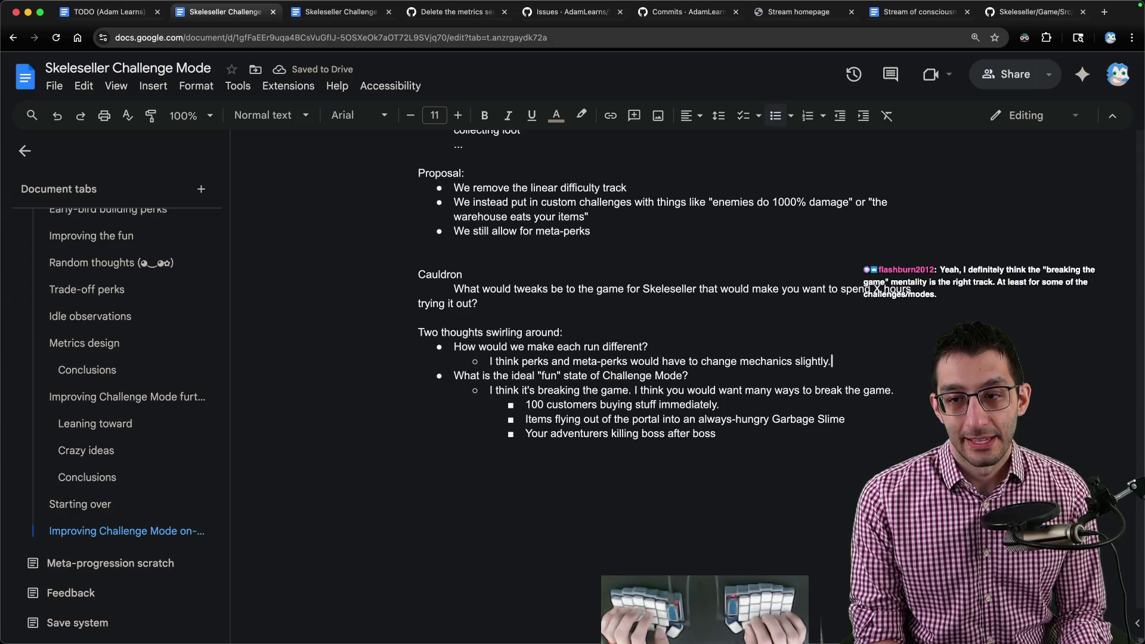
pyautogui.press('BackSpace')
pyautogui.write('so that synergies')
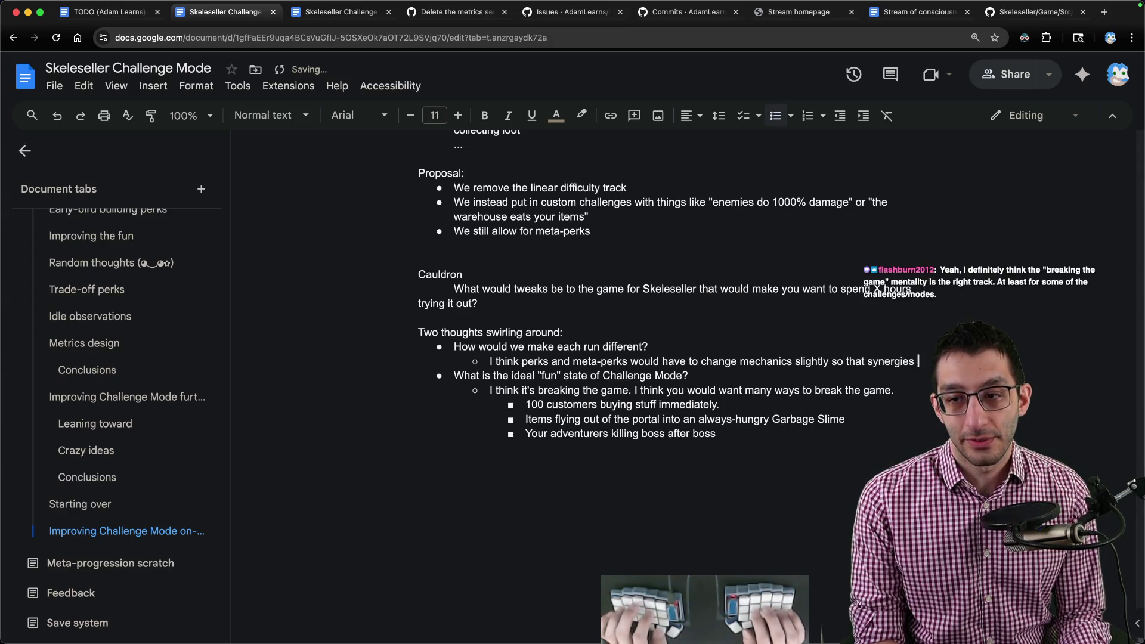
pyautogui.write("form that otherwise wouldn't")
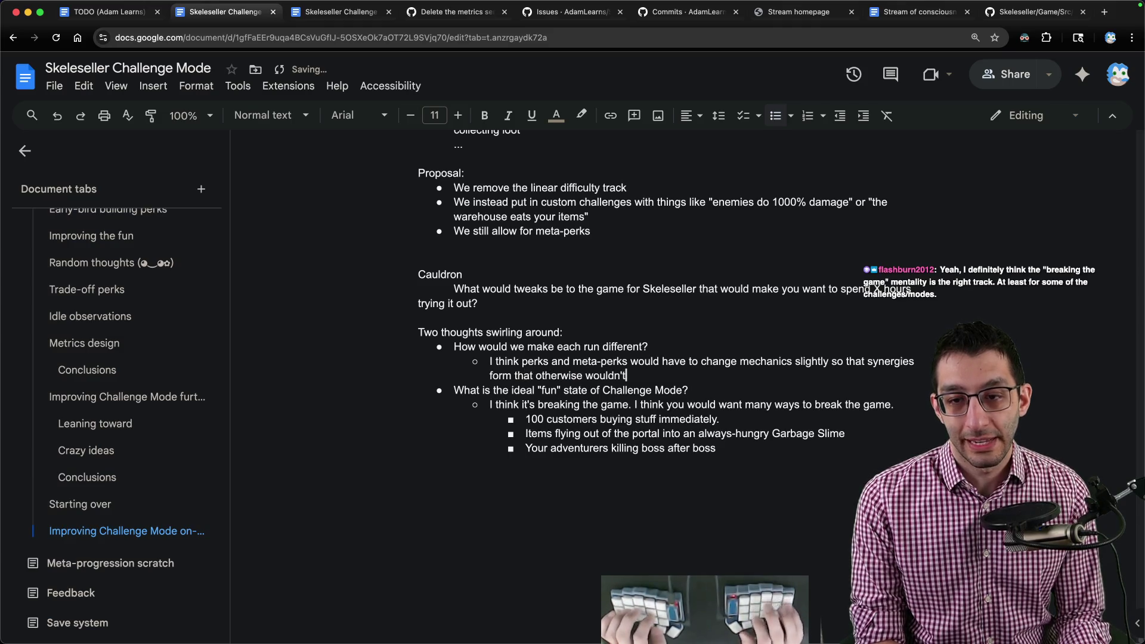
pyautogui.write(' have existi')
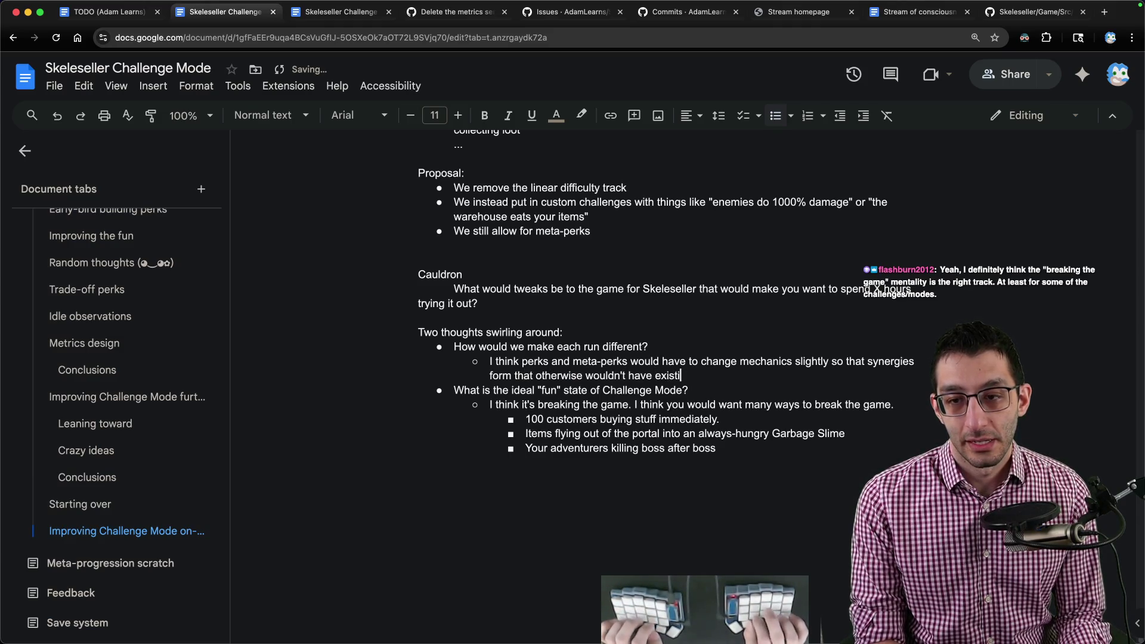
pyautogui.write('ed.')
# - Nest an example beneath it: current twists like Fish Give Gold already do this for fishing
pyautogui.press('Return')
pyautogui.write('For')
pyautogui.press('Tab')
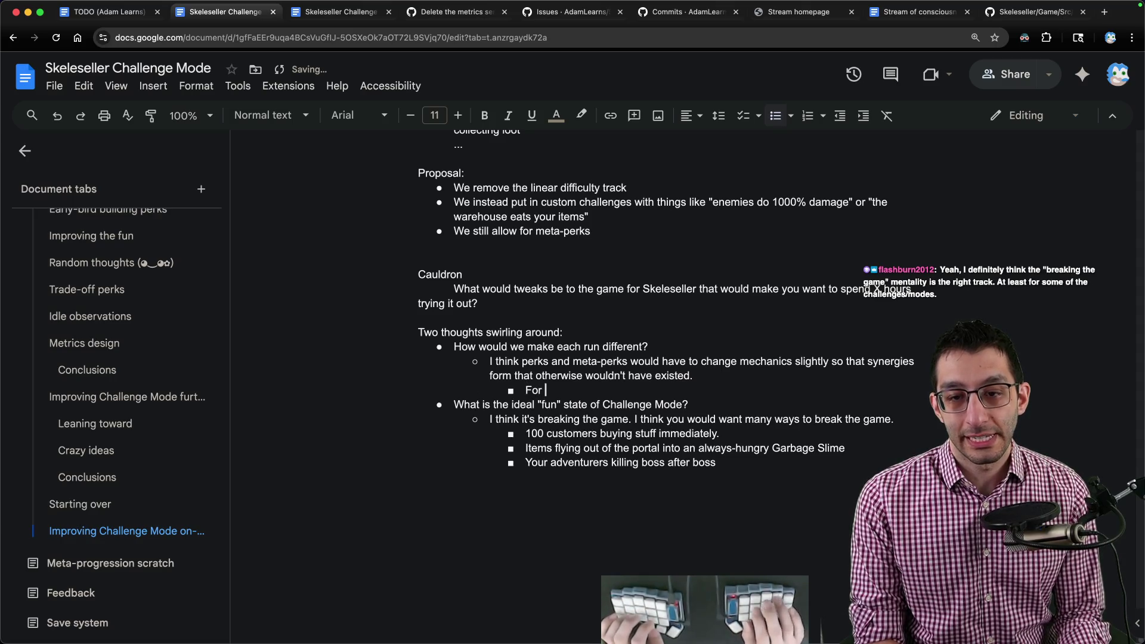
pyautogui.write('example, what are')
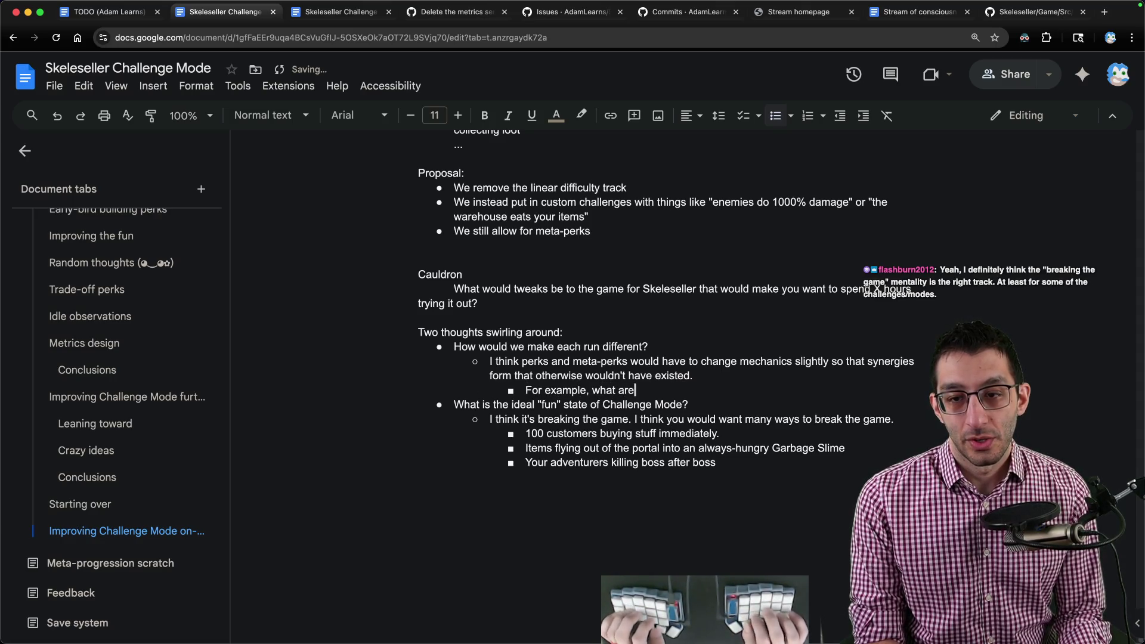
pyautogui.hotkey('alt', 'BackSpace')
pyautogui.hotkey('alt', 'BackSpace')
pyautogui.write('the cu')
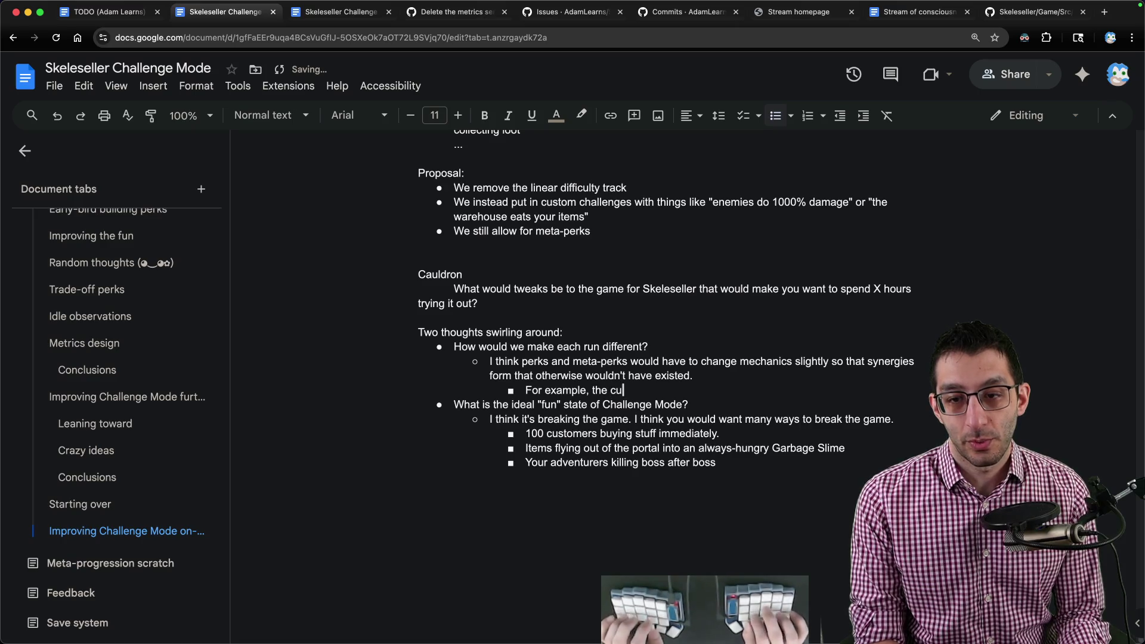
pyautogui.write('rrent twists')
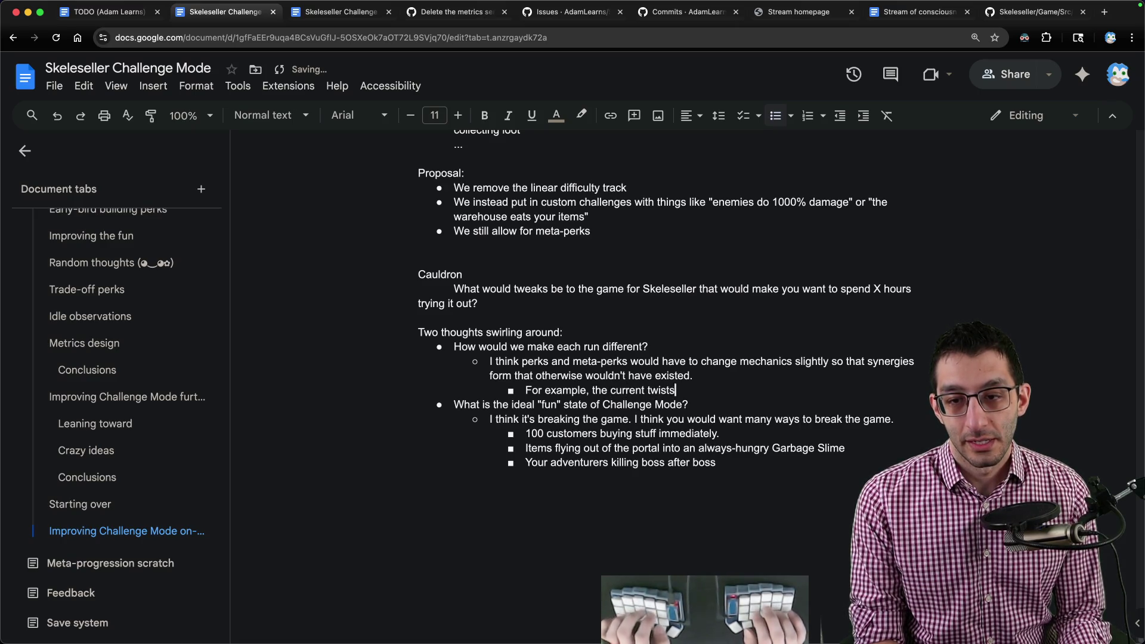
pyautogui.write(' do this to some extent')
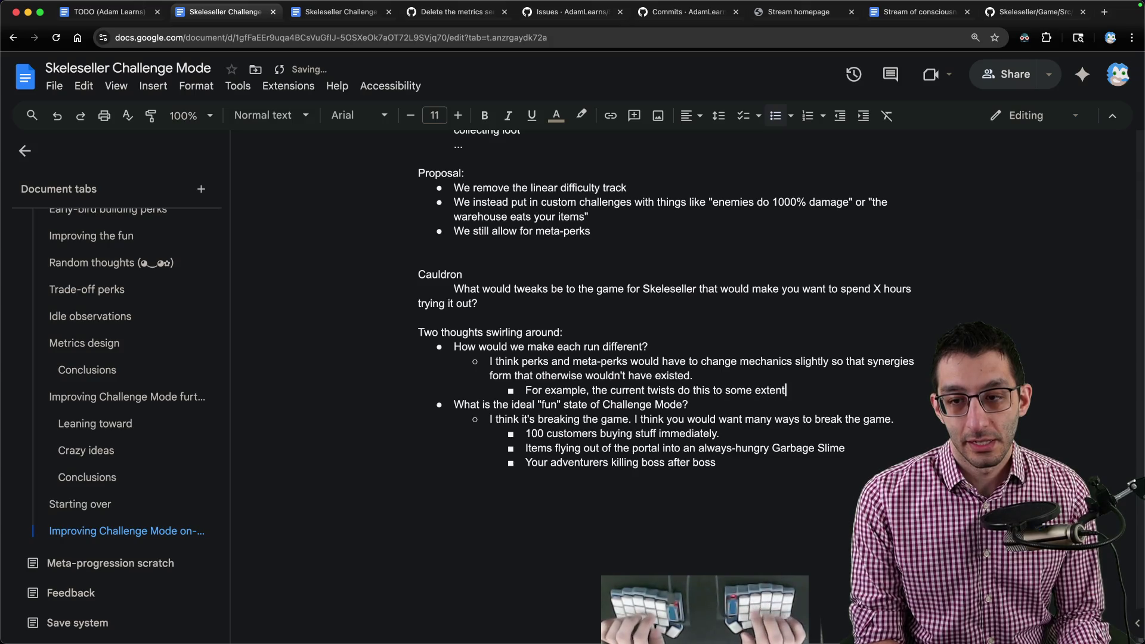
pyautogui.write(', e.g. F')
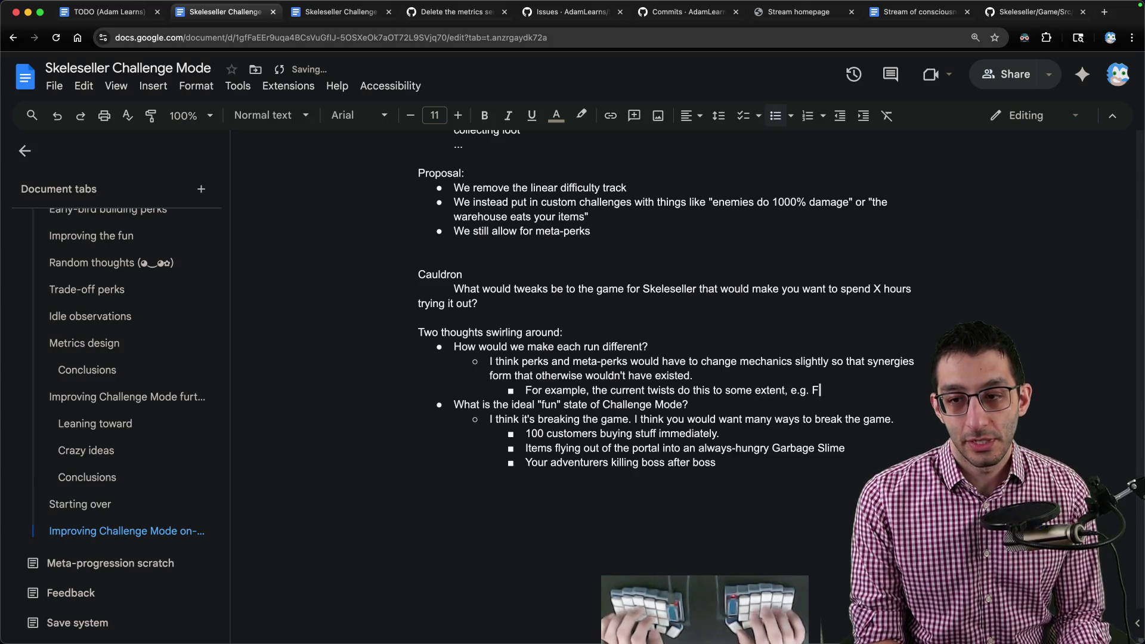
pyautogui.write('ish Give Gold. Fishin')
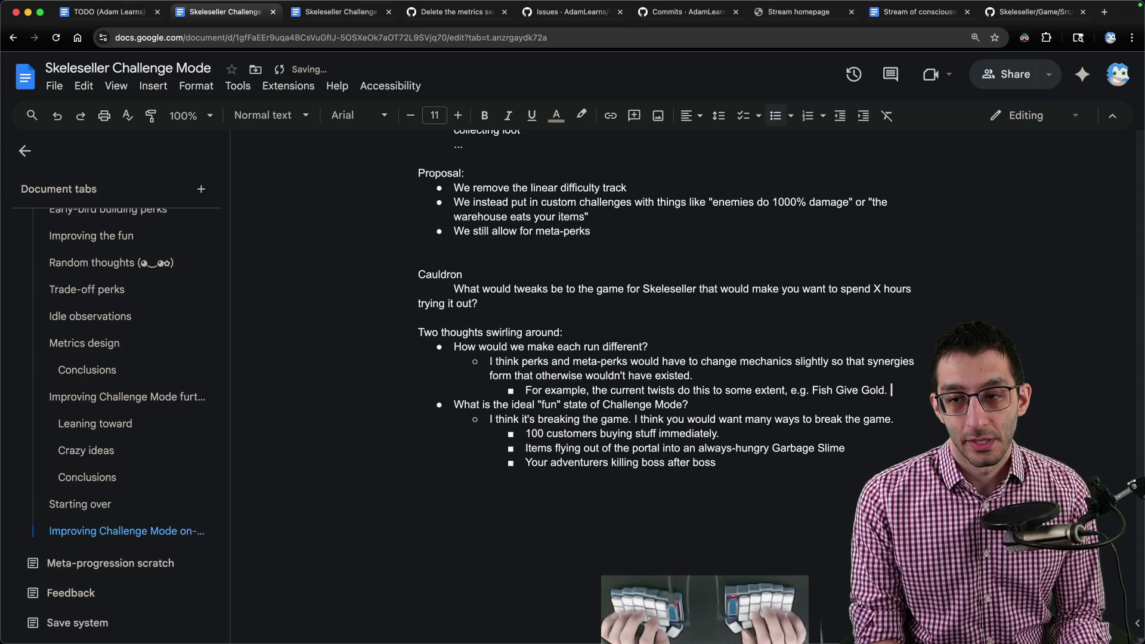
pyautogui.write("g generally shouldn't give m")
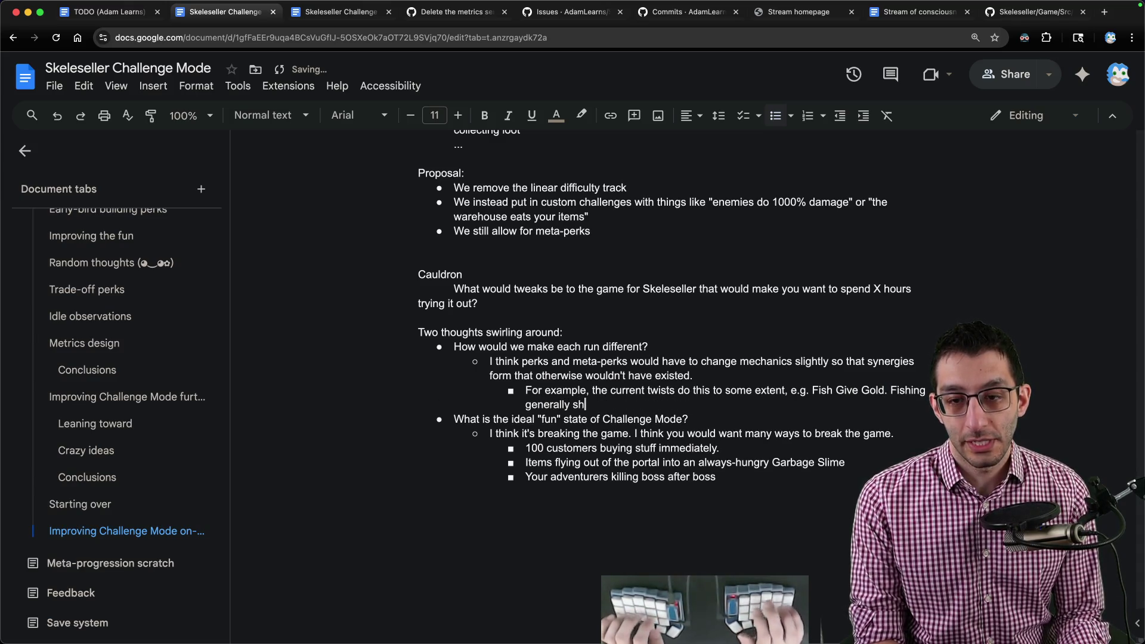
pyautogui.write('oney, but this allows you t')
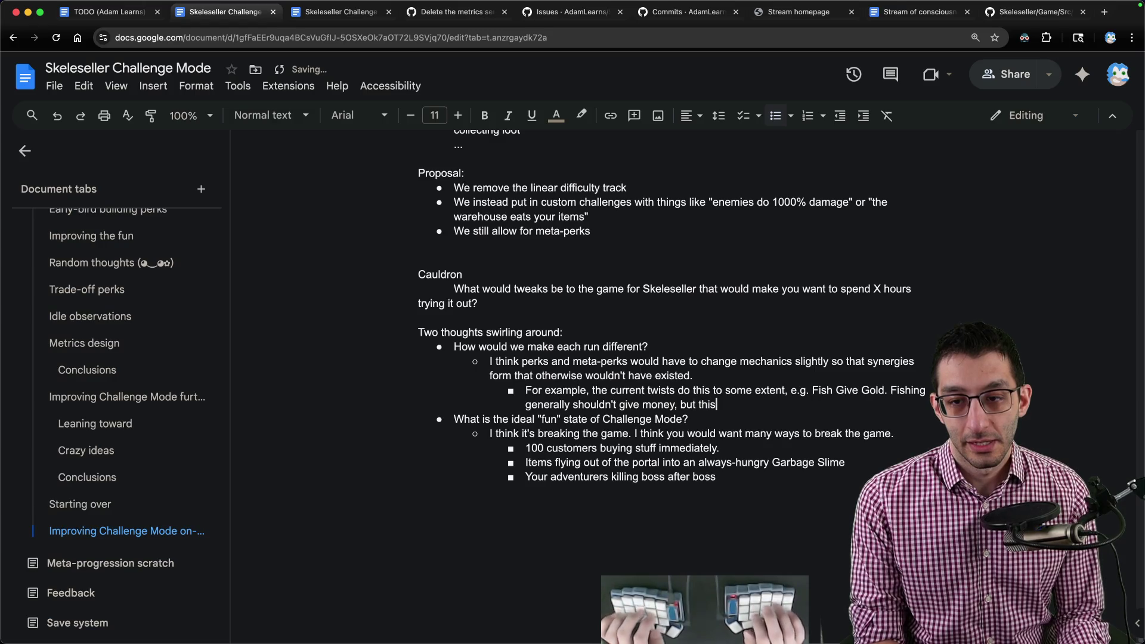
pyautogui.write('o ')
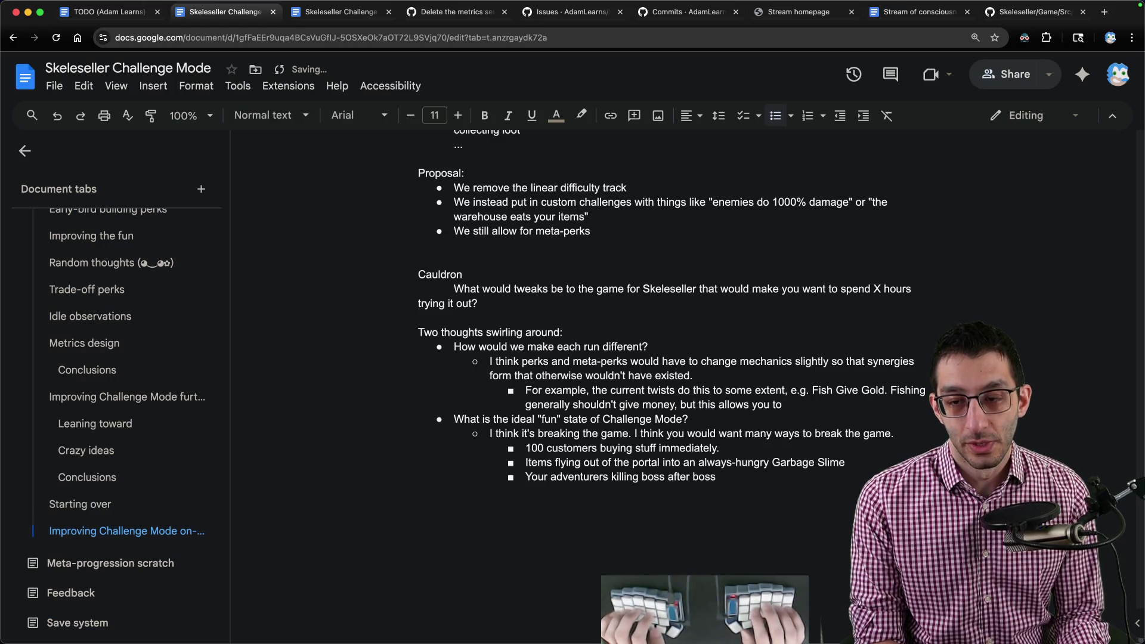
pyautogui.write('invest more into p')
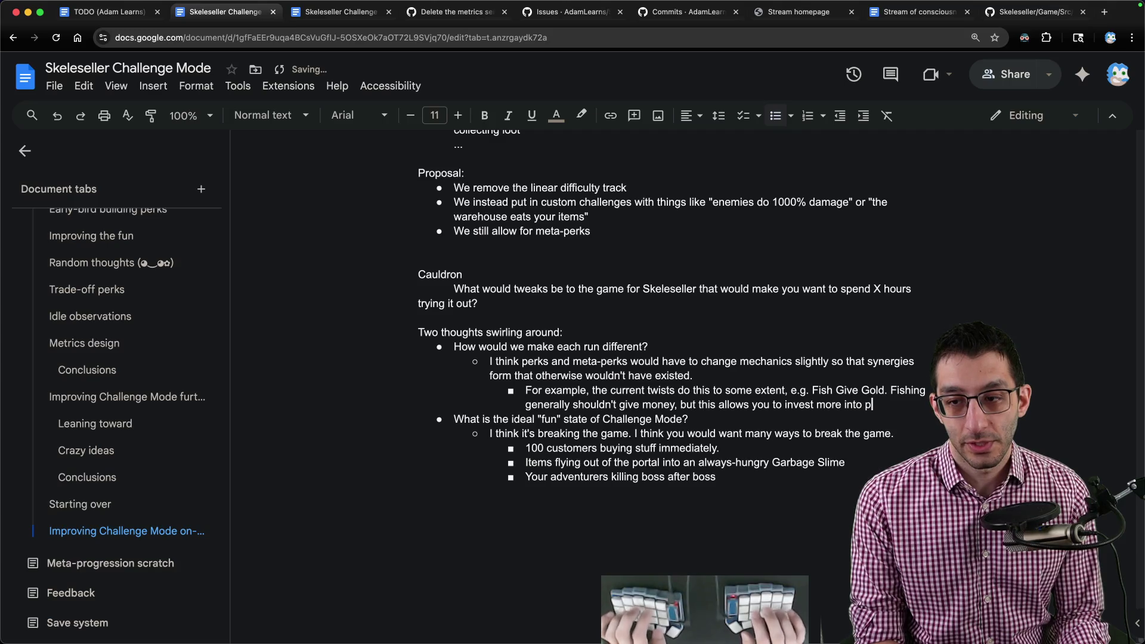
pyautogui.press('BackSpace')
pyautogui.write('fishing.')
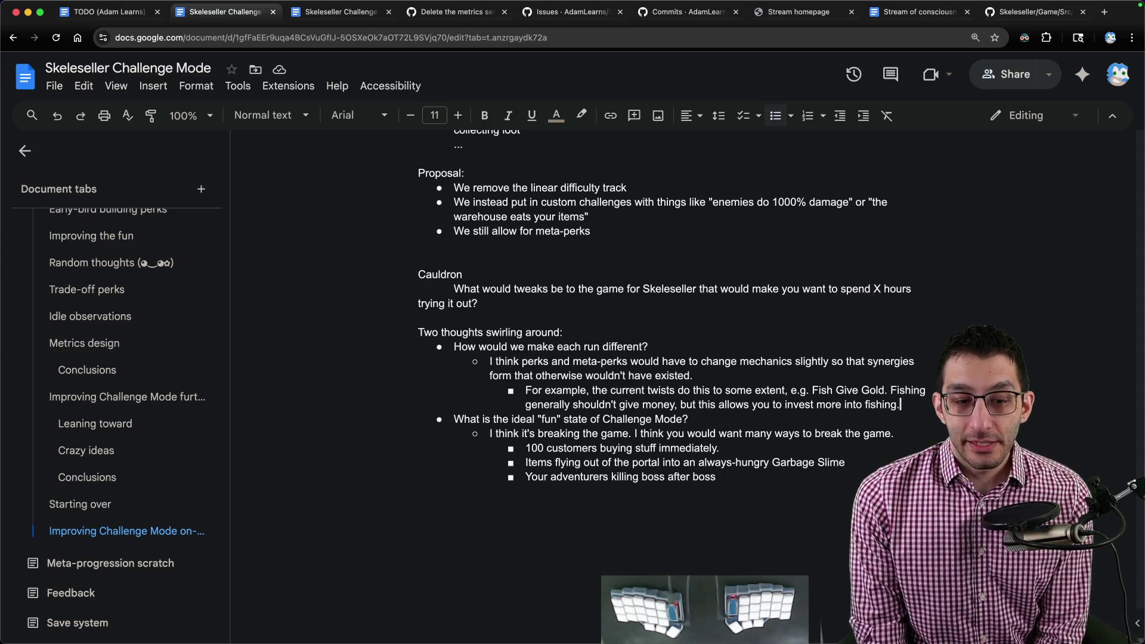
# - In the code editor, start a 'difficulty track' note with 'Level 1: X' and 'Level 2: X + Y'
pyautogui.press('super+Tab')
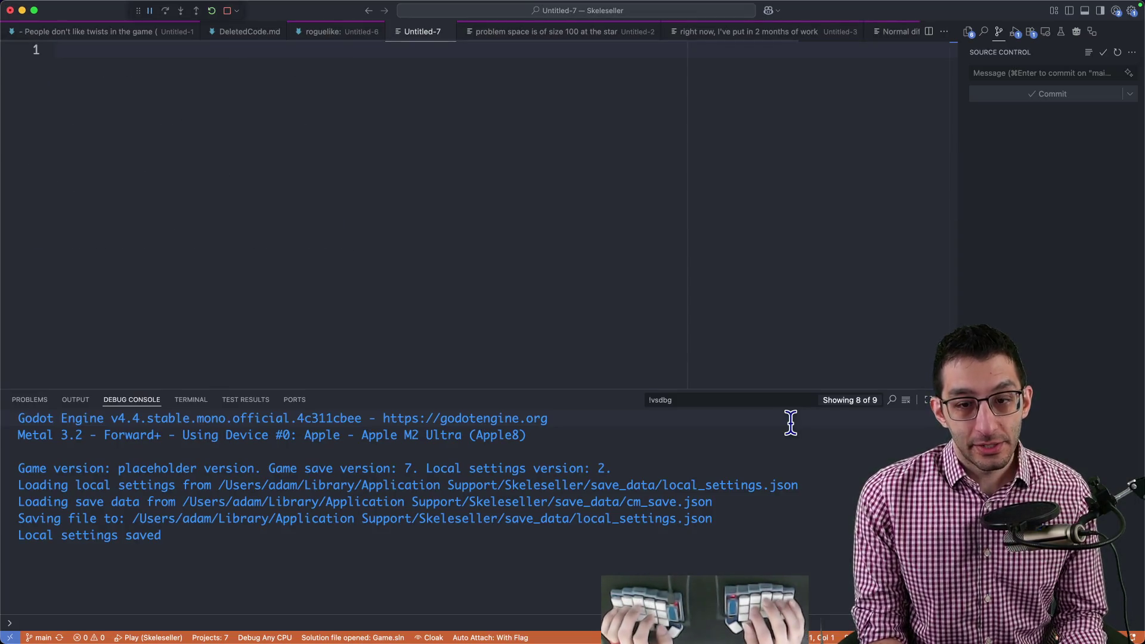
pyautogui.write('difficulty track')
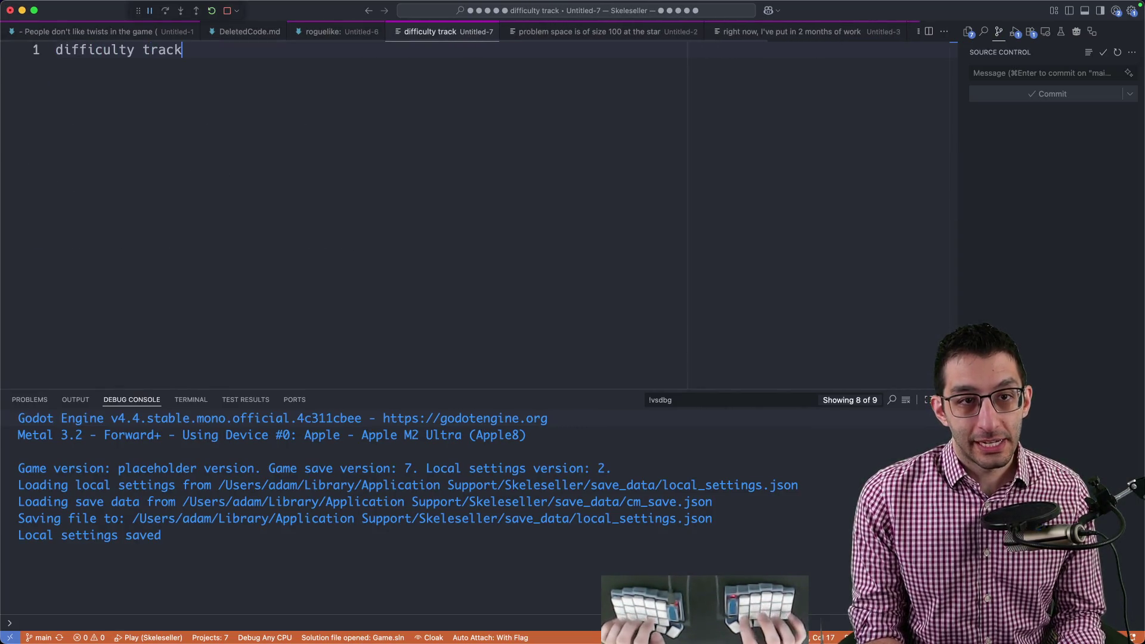
pyautogui.press('Return')
pyautogui.press('Tab')
pyautogui.write('lelv')
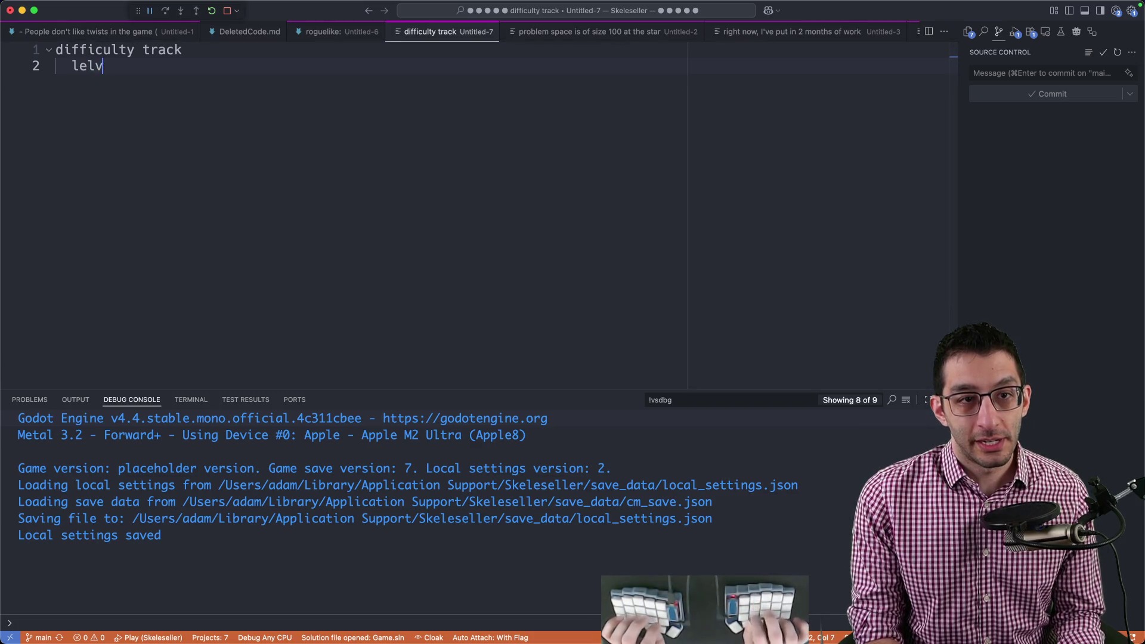
pyautogui.press('BackSpace')
pyautogui.press('BackSpace')
pyautogui.write('vel 1: X')
pyautogui.hotkey('shift', 'alt', 'Down')
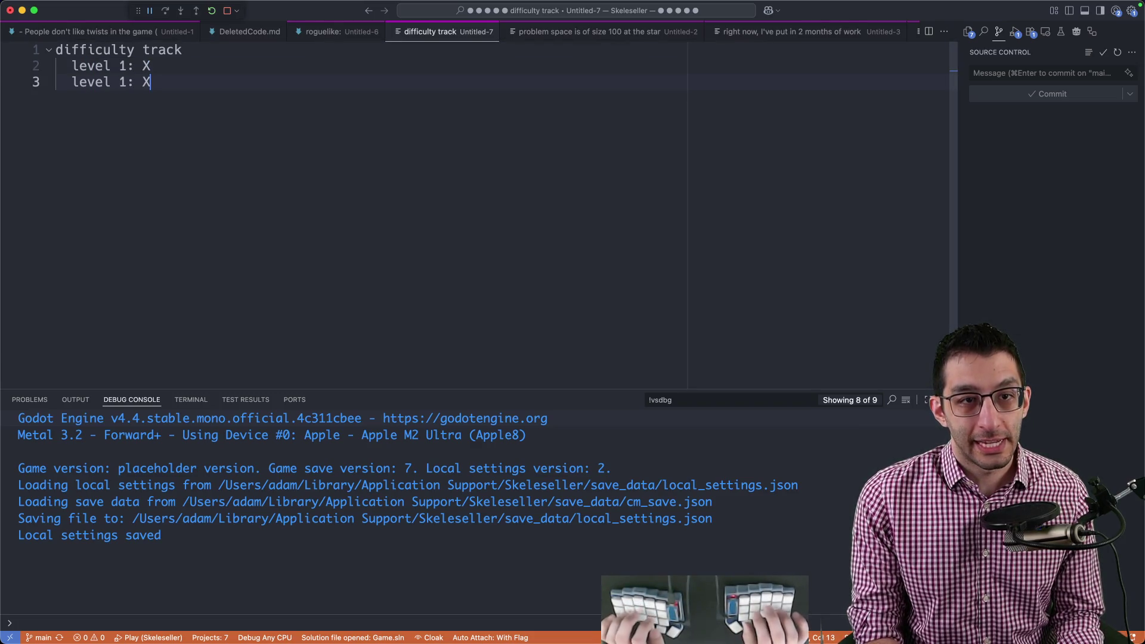
pyautogui.press('Delete')
pyautogui.write('2')
pyautogui.press('End')
pyautogui.write('+ Y')
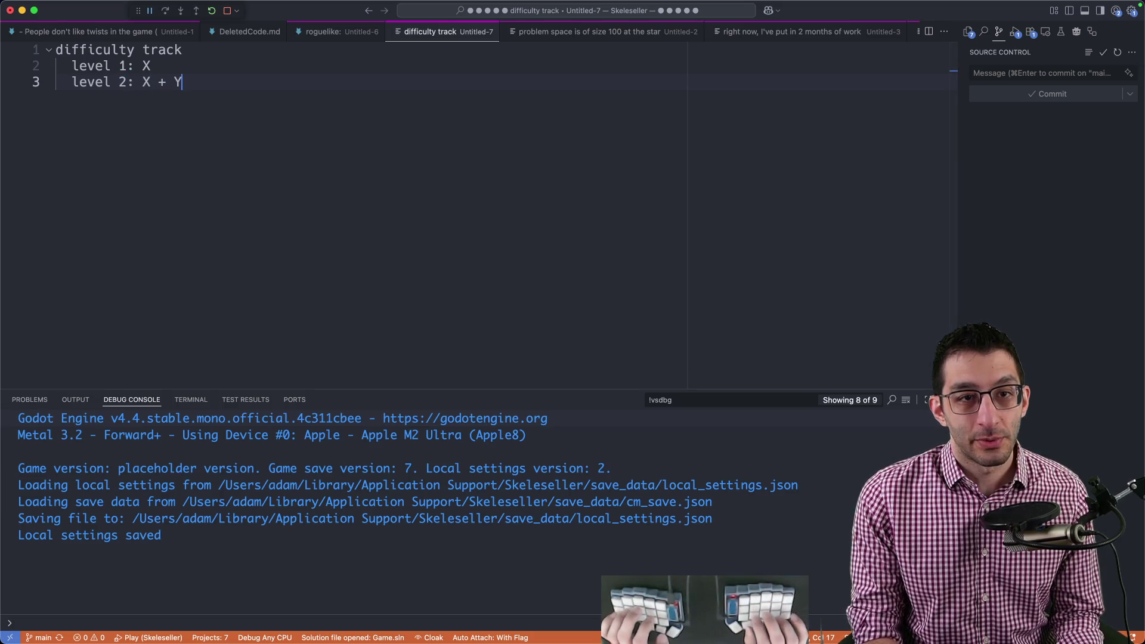
# - Add an ellipsis line and a final 'Level 20: X + Y + ... item #21' line
pyautogui.press('Return')
pyautogui.press('Return')
pyautogui.write('...')
pyautogui.press('Return')
pyautogui.write('Level 20: ')
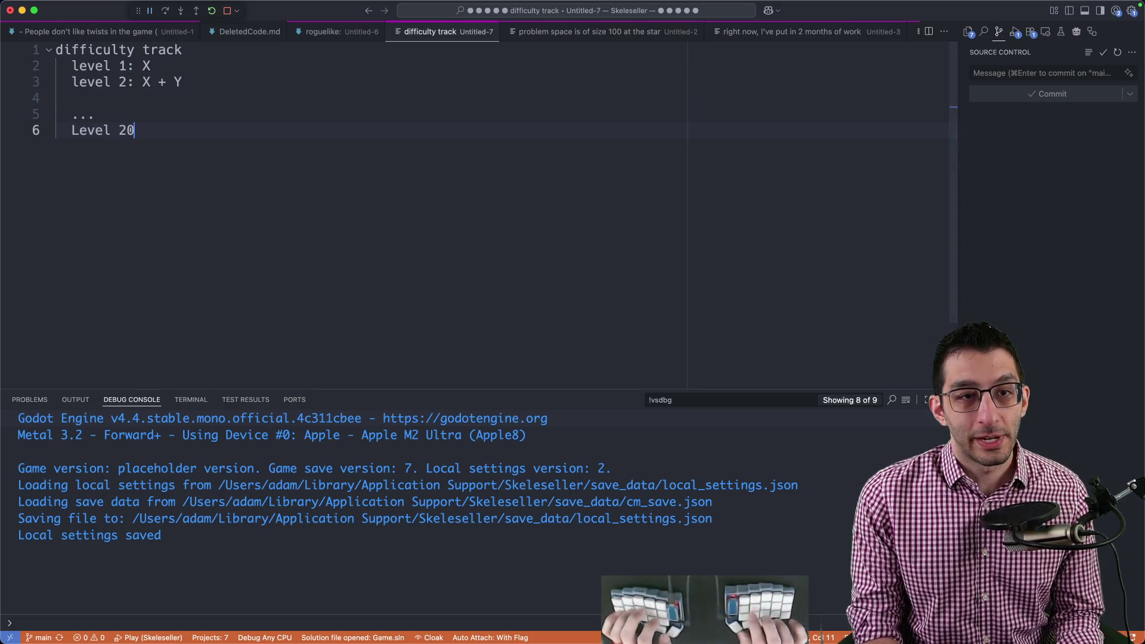
pyautogui.write('X + Y + ... ')
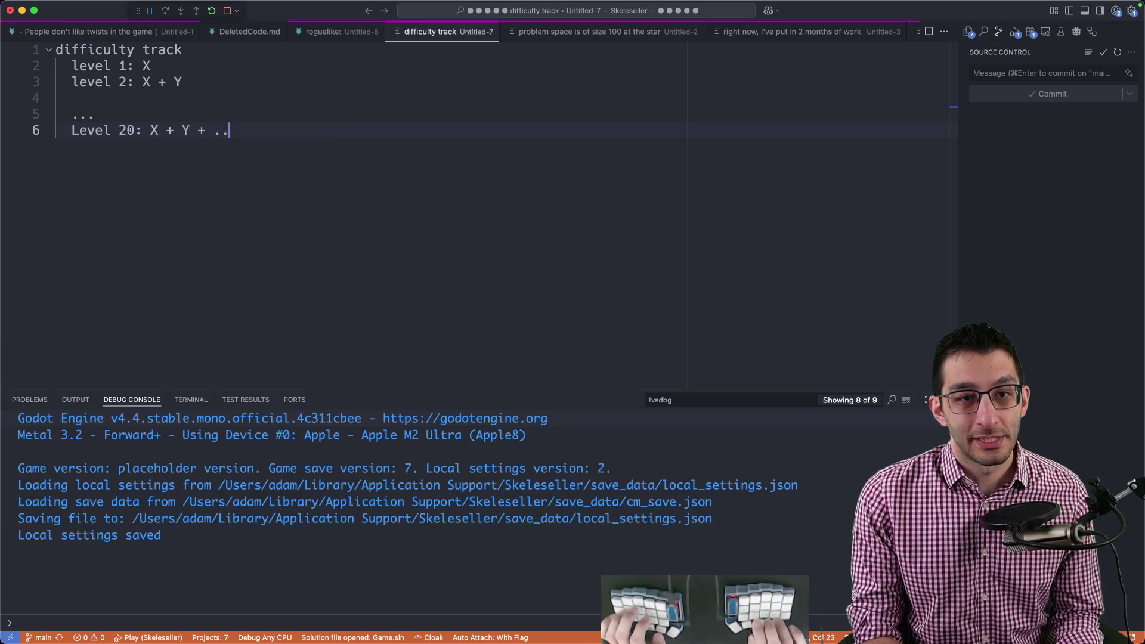
pyautogui.write('item #20')
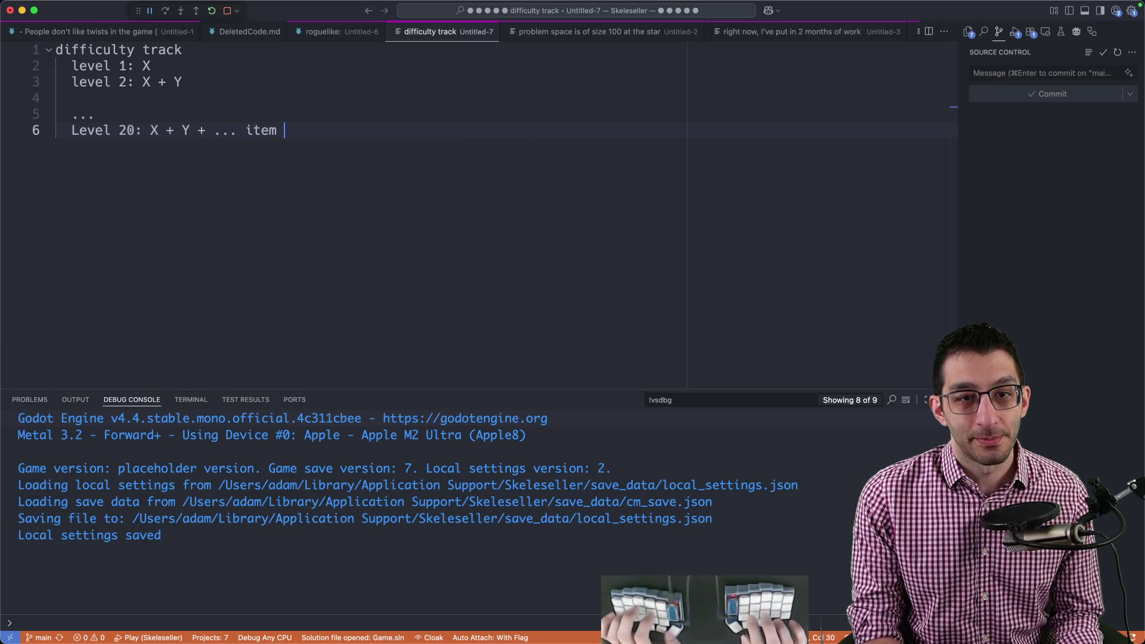
pyautogui.press('BackSpace')
pyautogui.write('1')
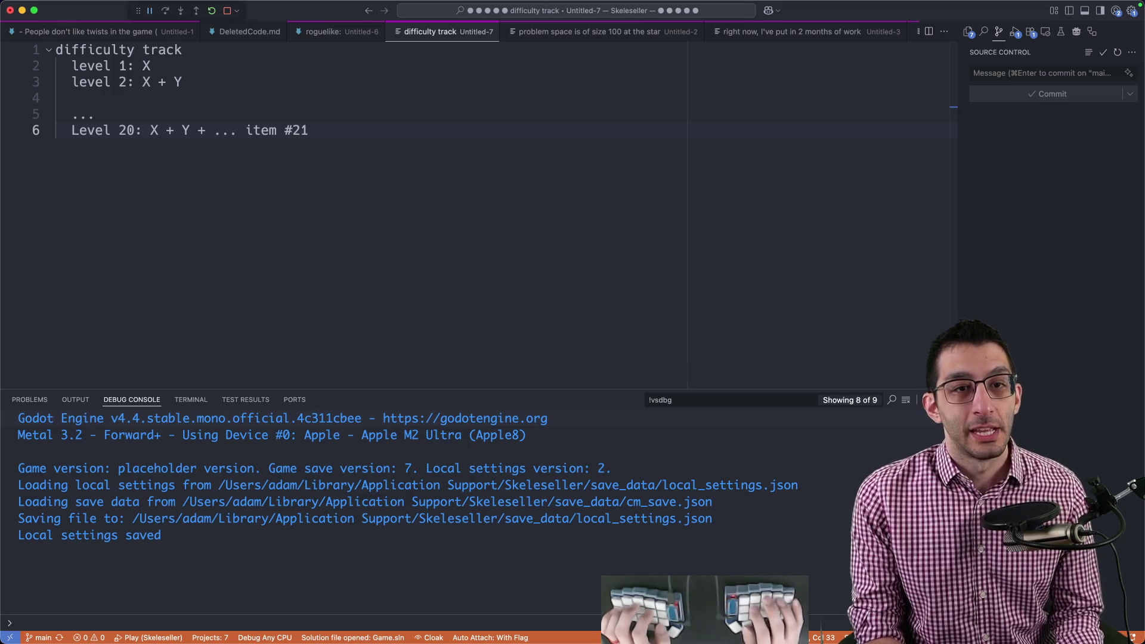
# - Add blank lines after the note, then return to the Skeleseller doc's Fish Give Gold example
pyautogui.press('Up')
pyautogui.press('Up')
pyautogui.press('Up')
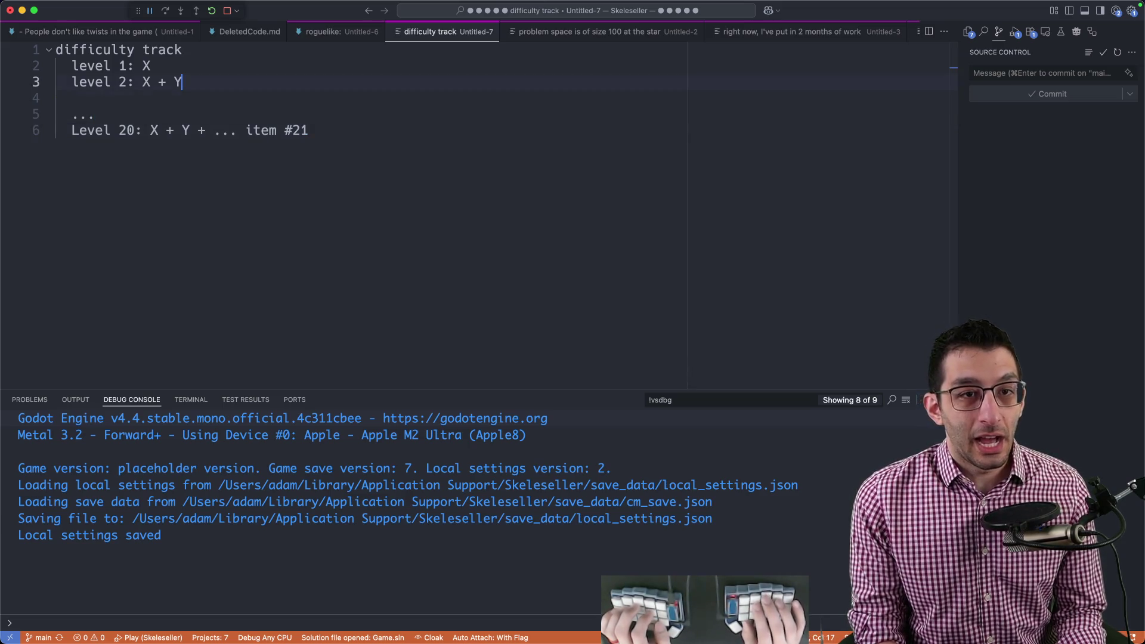
pyautogui.hotkey('shift', 'Left')
pyautogui.hotkey('shift', 'Left')
pyautogui.hotkey('shift', 'Left')
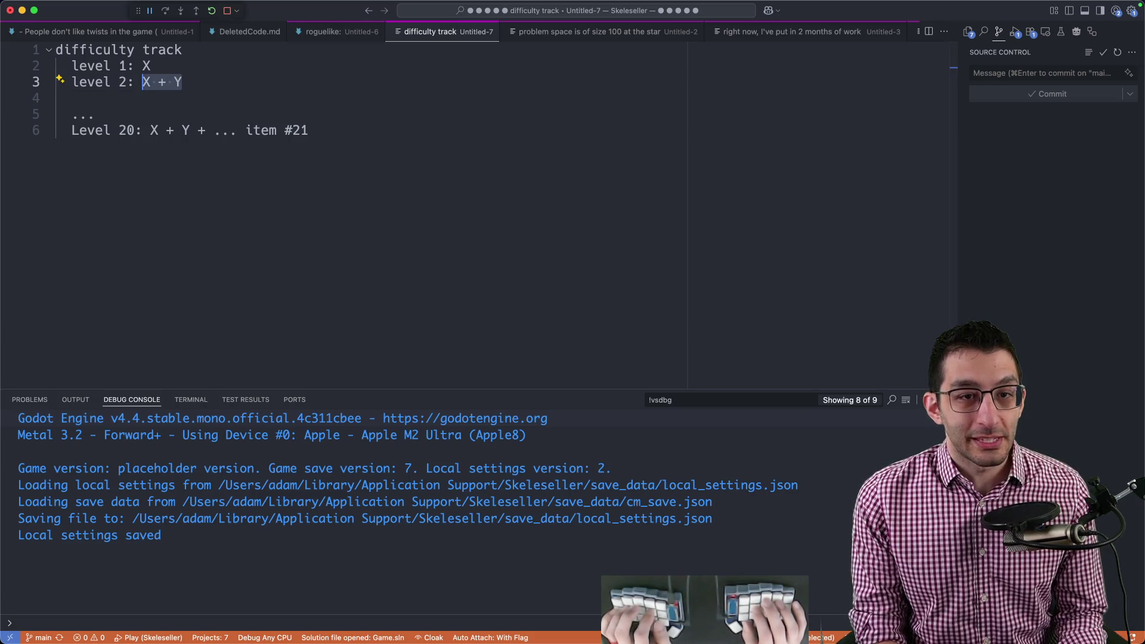
pyautogui.press('Right')
pyautogui.press('super+Down')
pyautogui.press('Return')
pyautogui.press('Return')
pyautogui.press('Return')
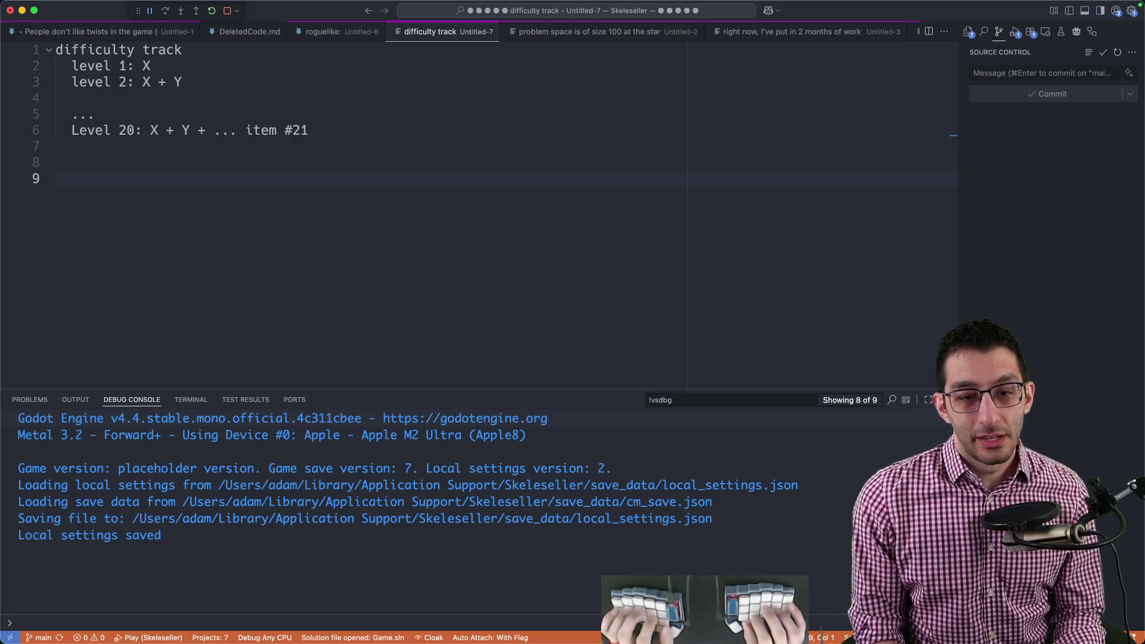
pyautogui.press('super+Tab')
pyautogui.moveTo(900, 404); pyautogui.dragTo(853, 392)
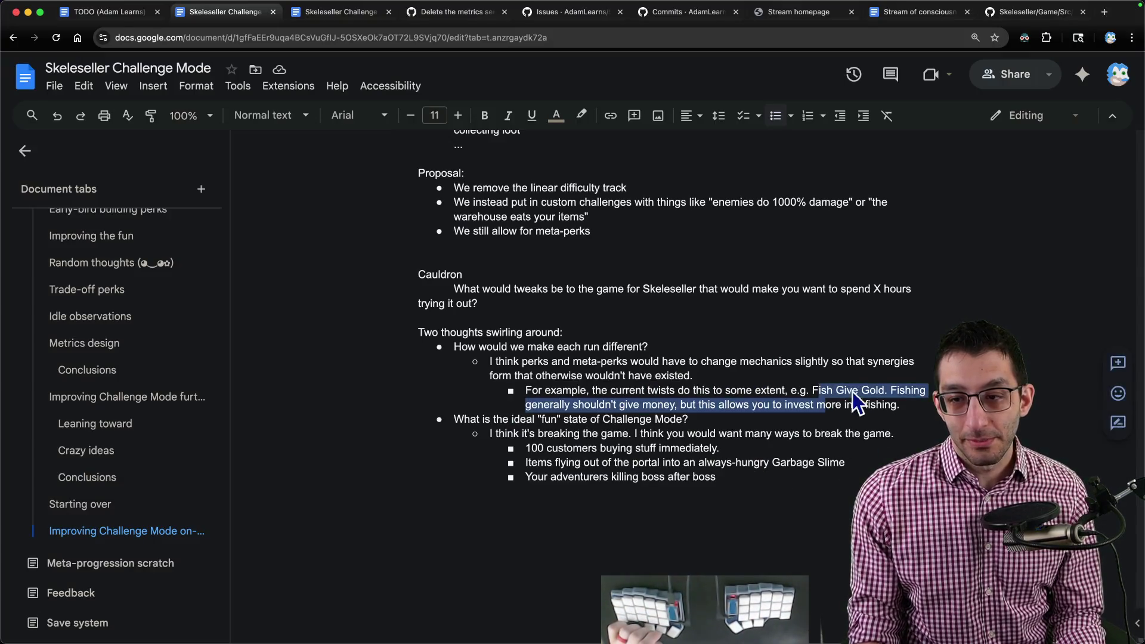
# - Below Fish Give Gold, ask 'What if meta-perks are boring and perks are exciting?' with 'Meta-perks: the farm is slightly bigger'
pyautogui.click(899, 404)
pyautogui.press('Return')
pyautogui.write('What if meta-perks are b')
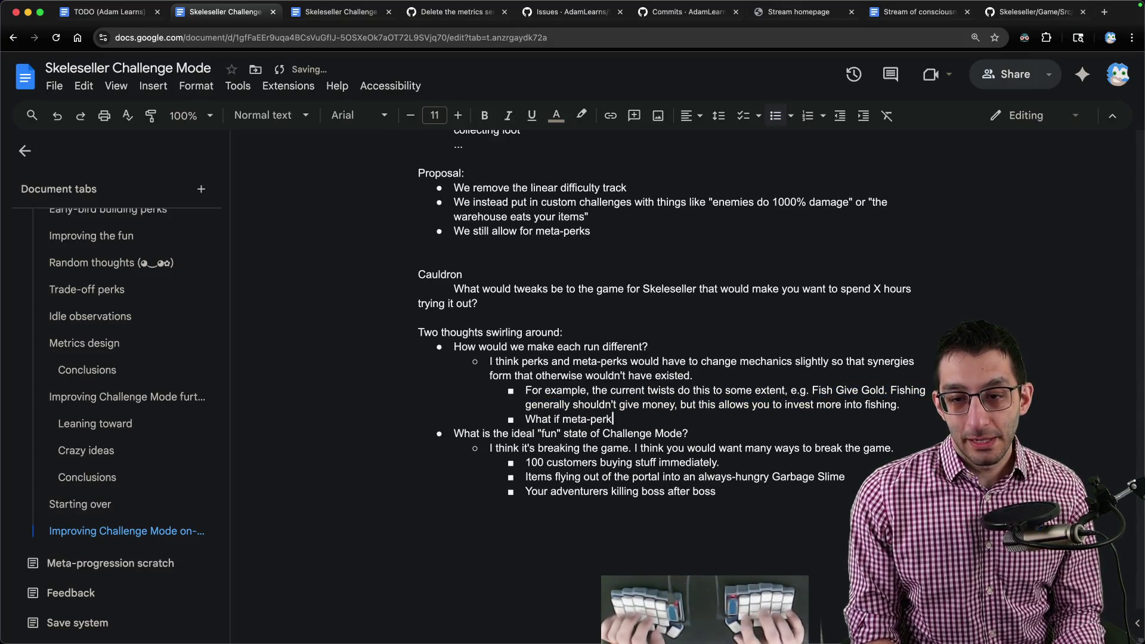
pyautogui.write('oring and perks are exc')
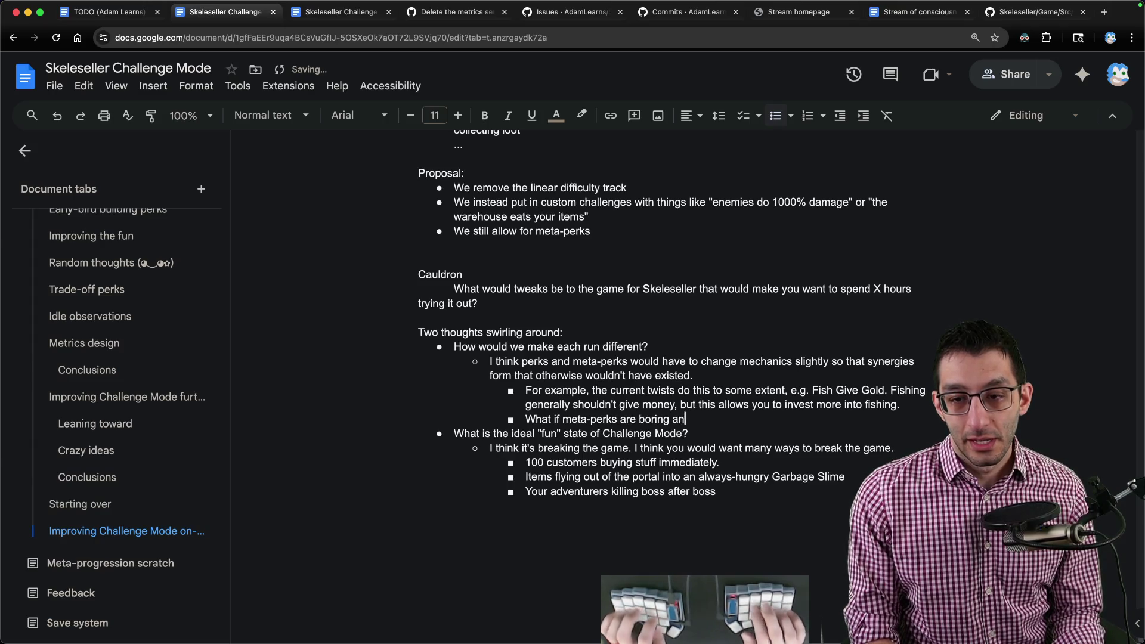
pyautogui.write('iting?')
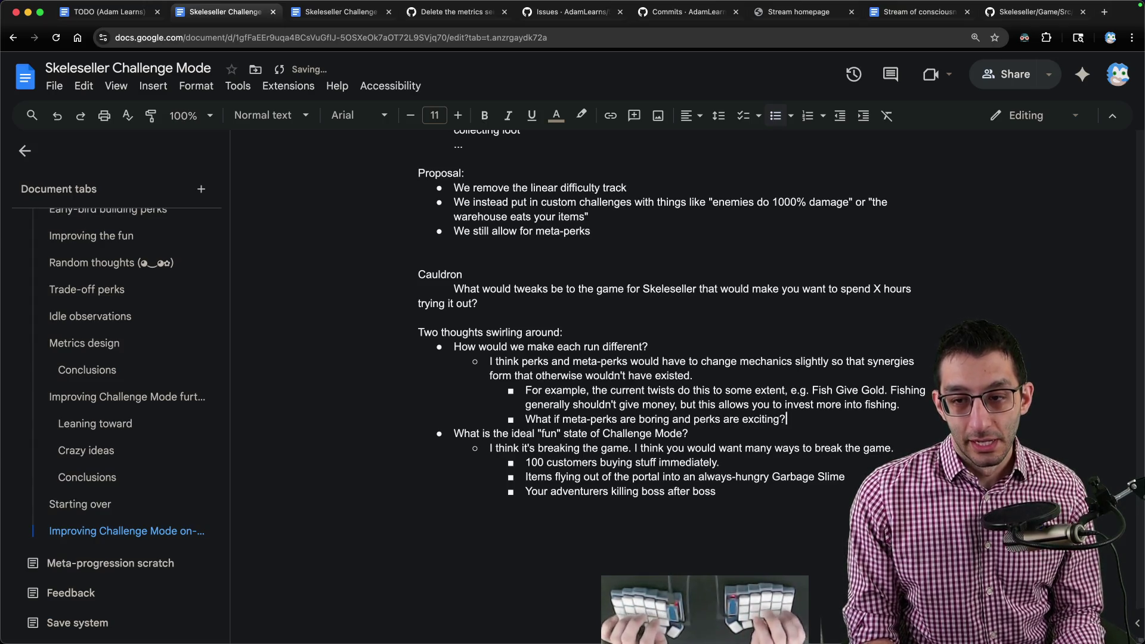
pyautogui.press('Return')
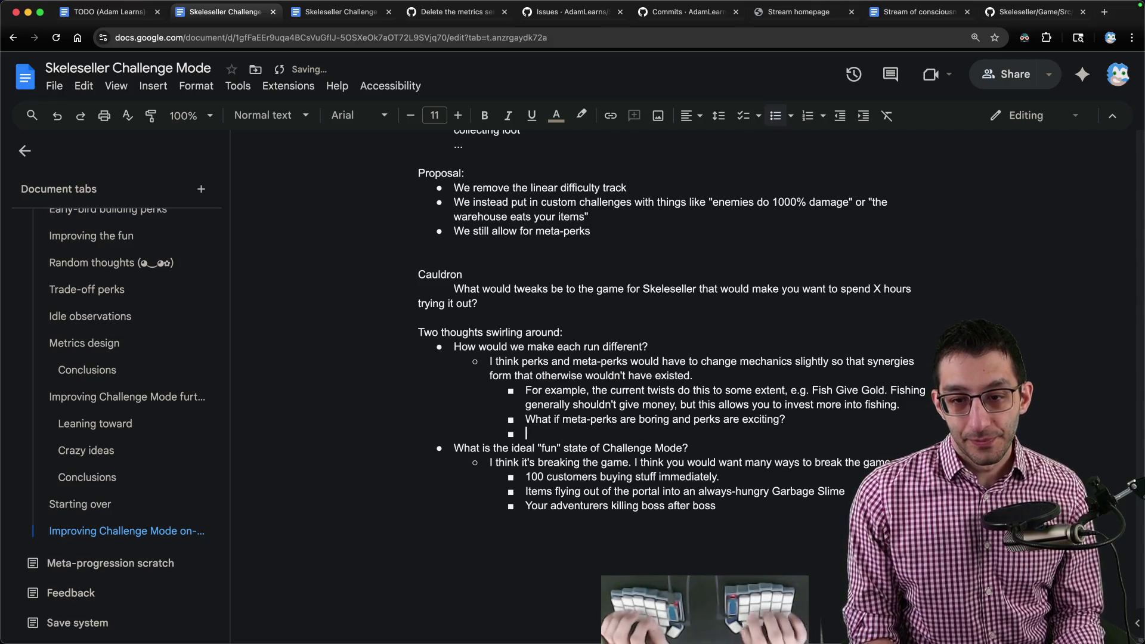
pyautogui.press('Tab')
pyautogui.write('Meta-perks')
pyautogui.press('Home')
pyautogui.press('End')
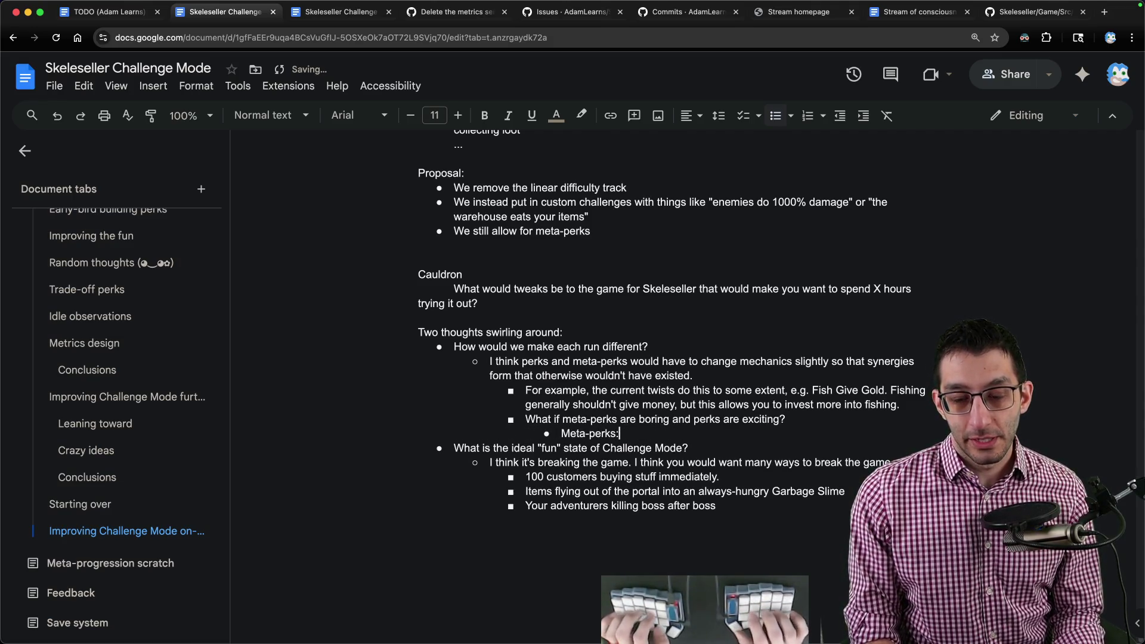
pyautogui.write(': the farm is slightly bigger')
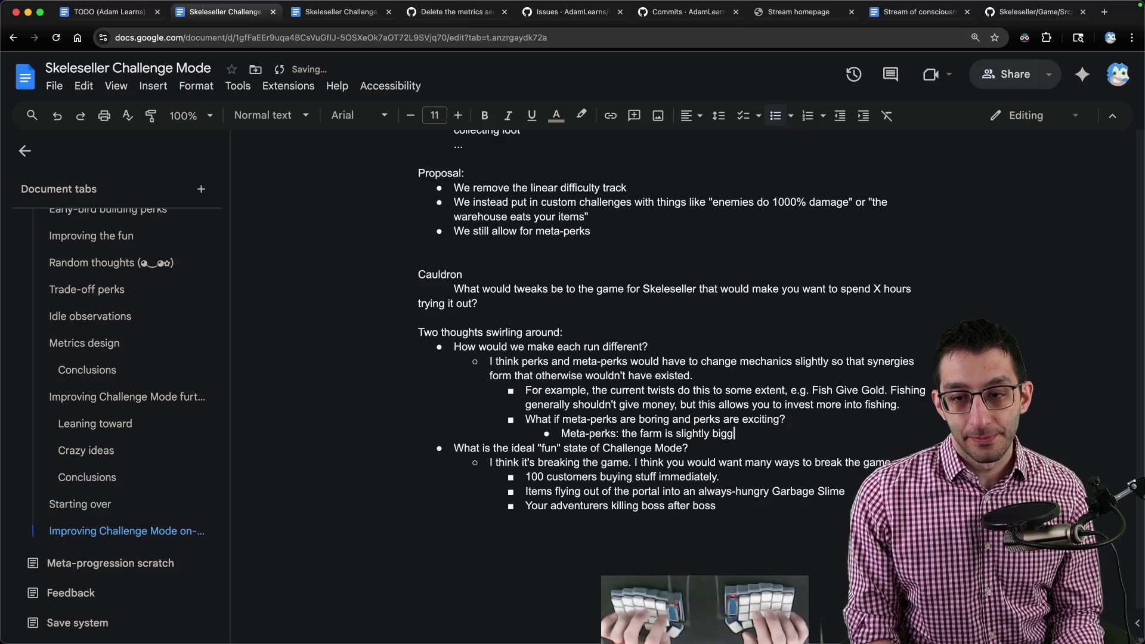
# - Add 'Perk: every time you harvest a carrot, a random adventurer gets +1 power', then start an outdented bullet
pyautogui.press('Return')
pyautogui.write('Perk: every time you harv')
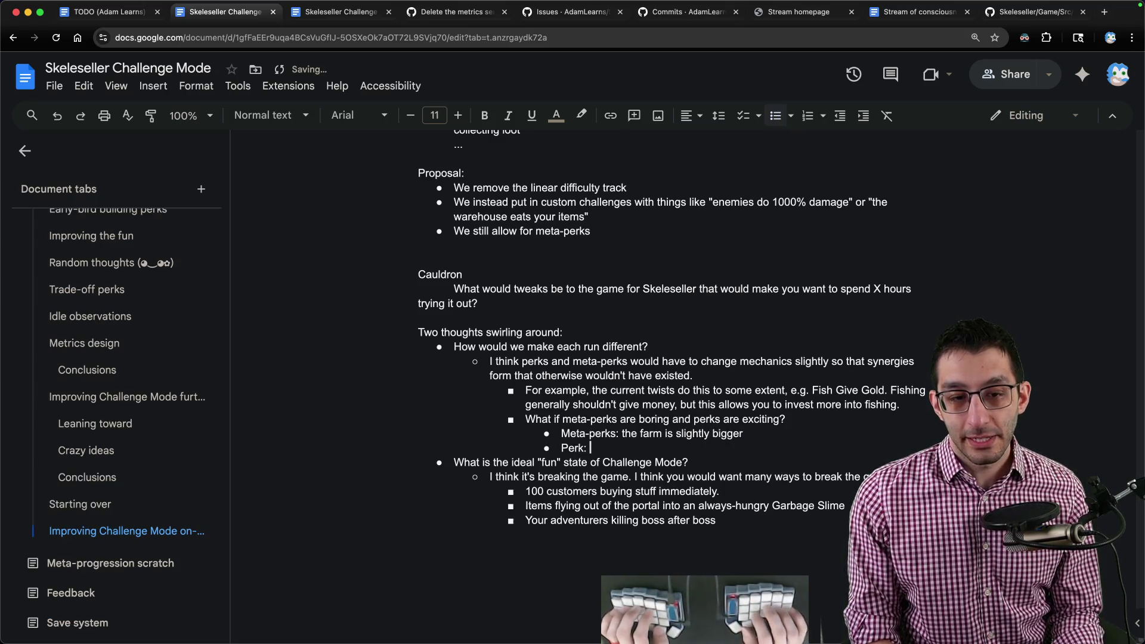
pyautogui.write('est a carrot, a random')
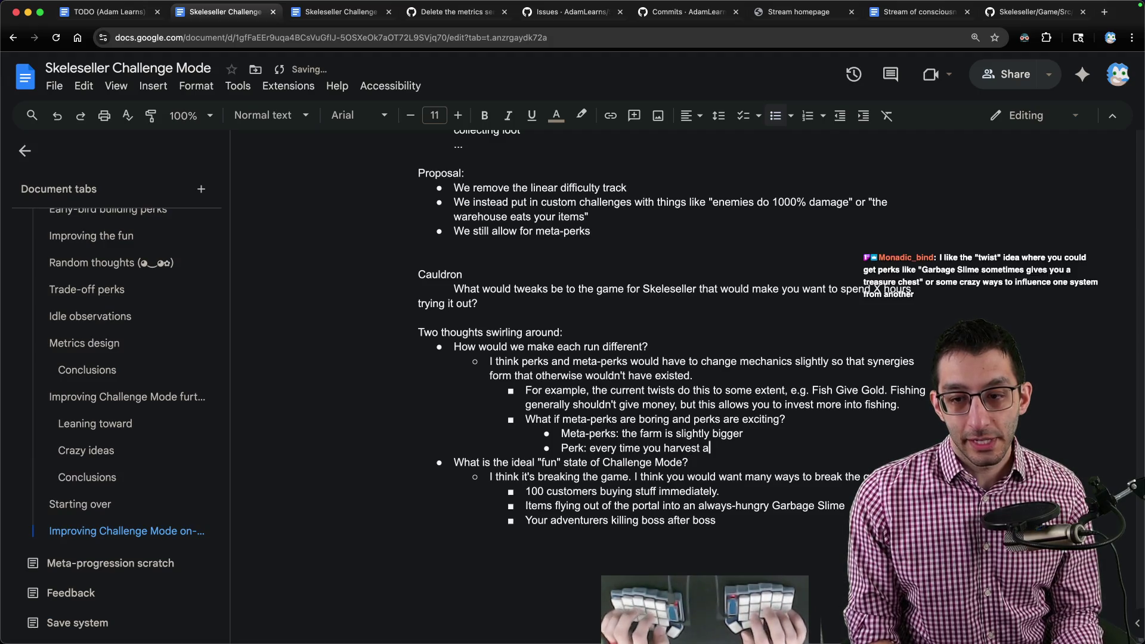
pyautogui.write(' adventurer gets ')
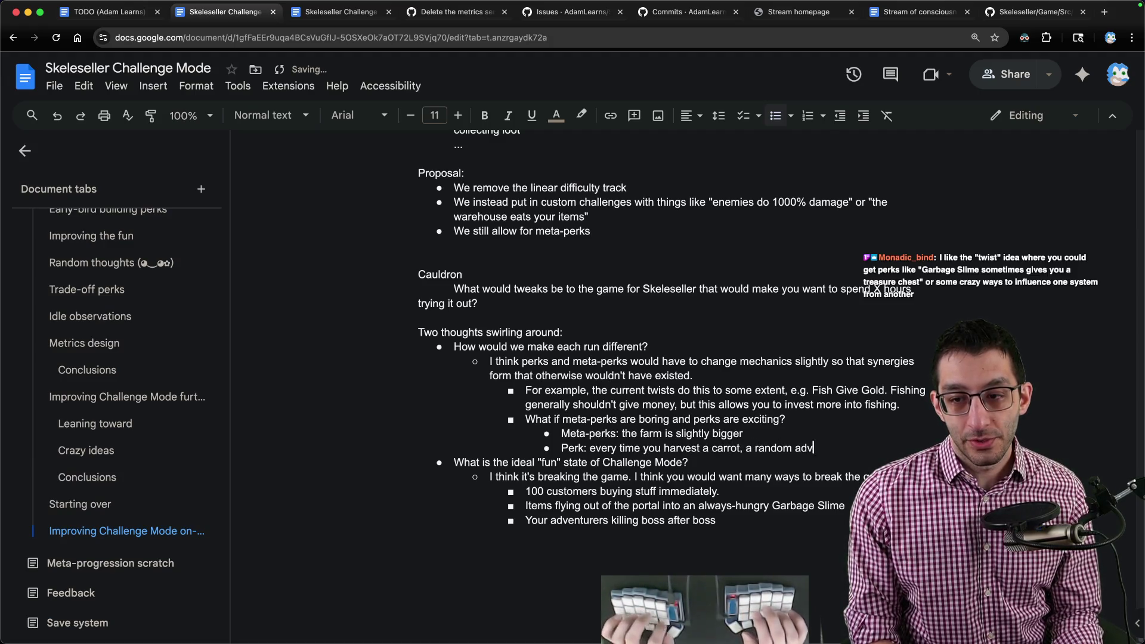
pyautogui.write('+1 power')
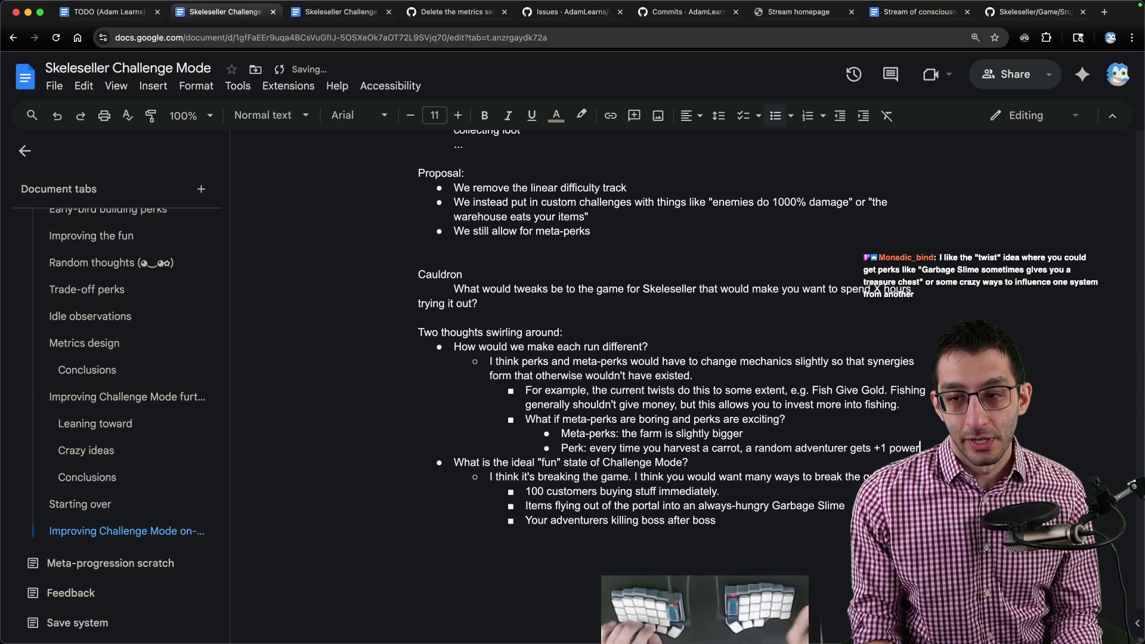
pyautogui.scroll(-2, 668, 358)
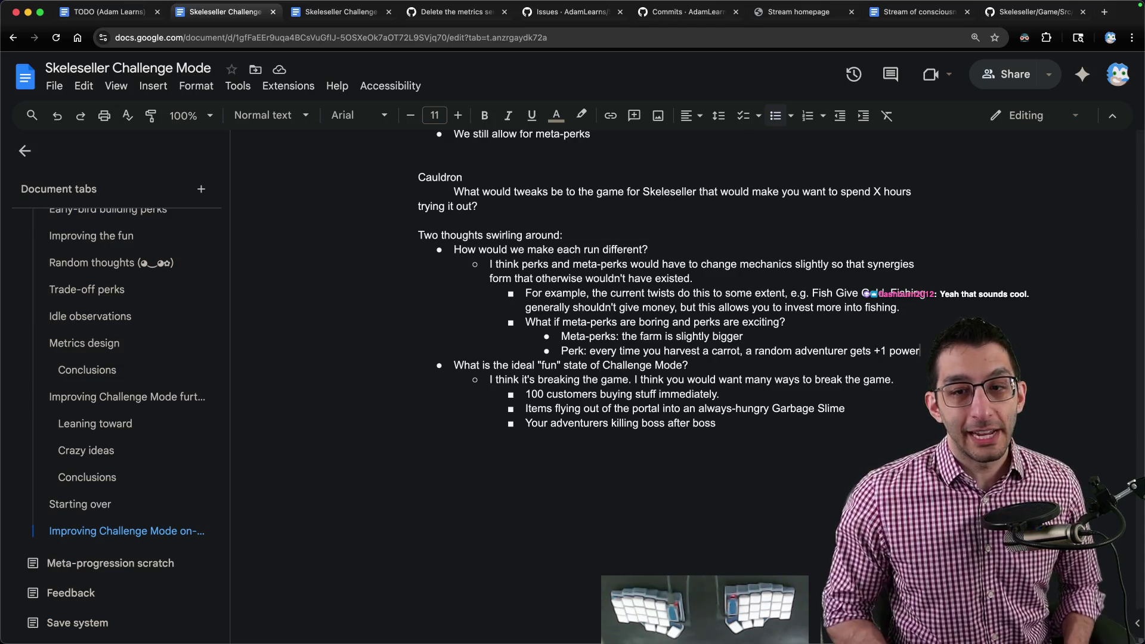
pyautogui.press('Return')
pyautogui.hotkey('shift', 'Tab')
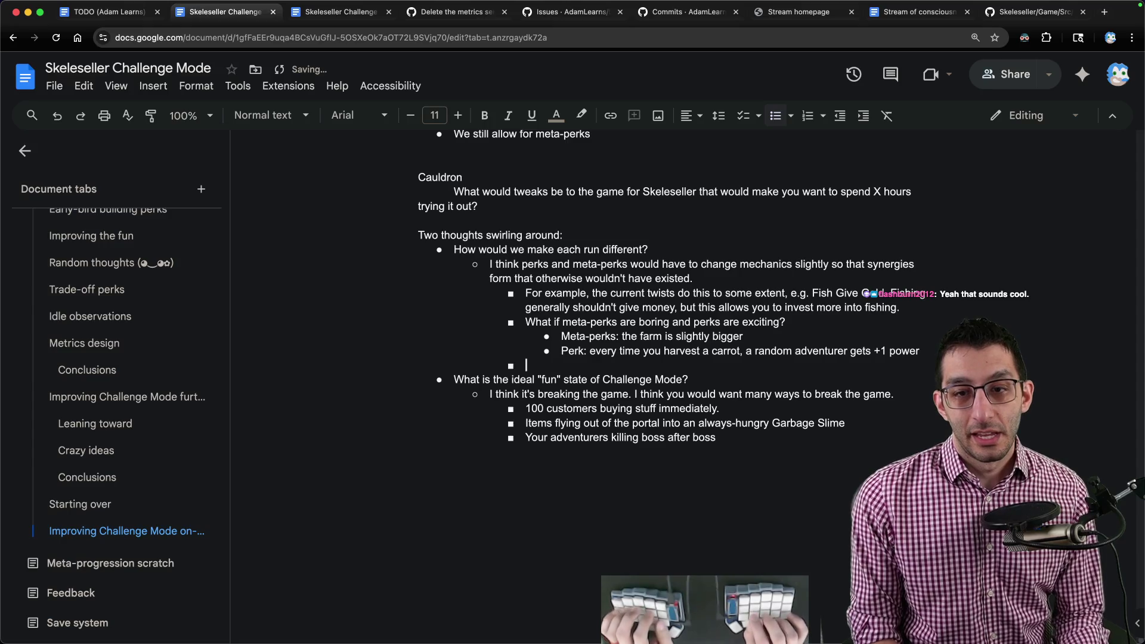
# - Write that people hate twists' negatives, proposing baking them in, e.g. 'You can't build the warehouse'
pyautogui.write('Twists')
pyautogui.hotkey('alt', 'BackSpace')
pyautogui.write('Peopl')
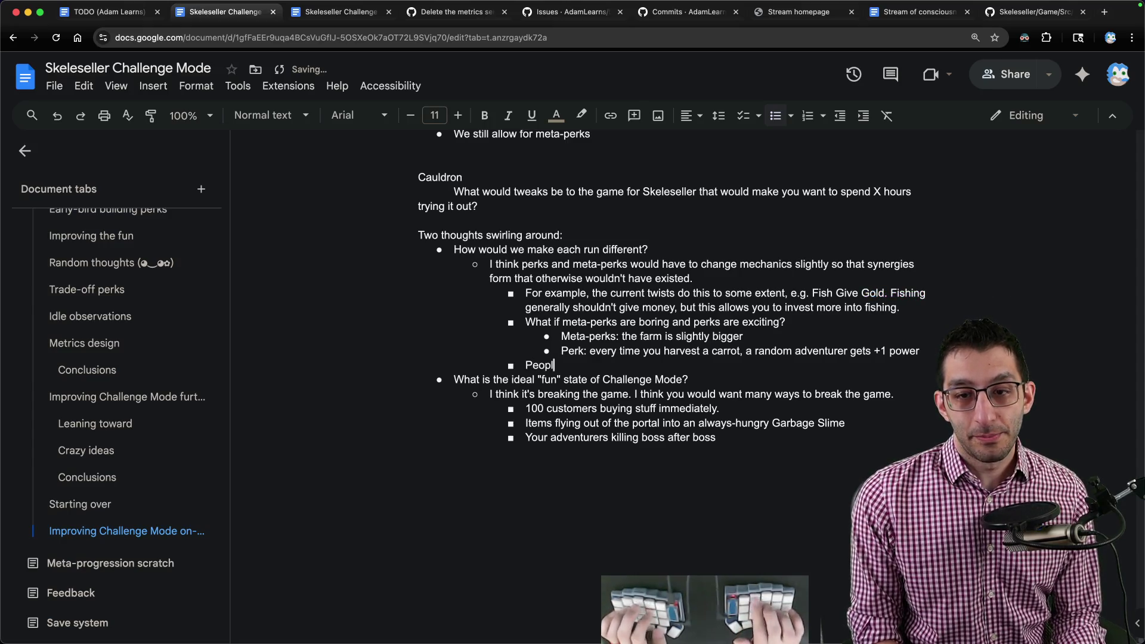
pyautogui.write("e don't mind the positive af")
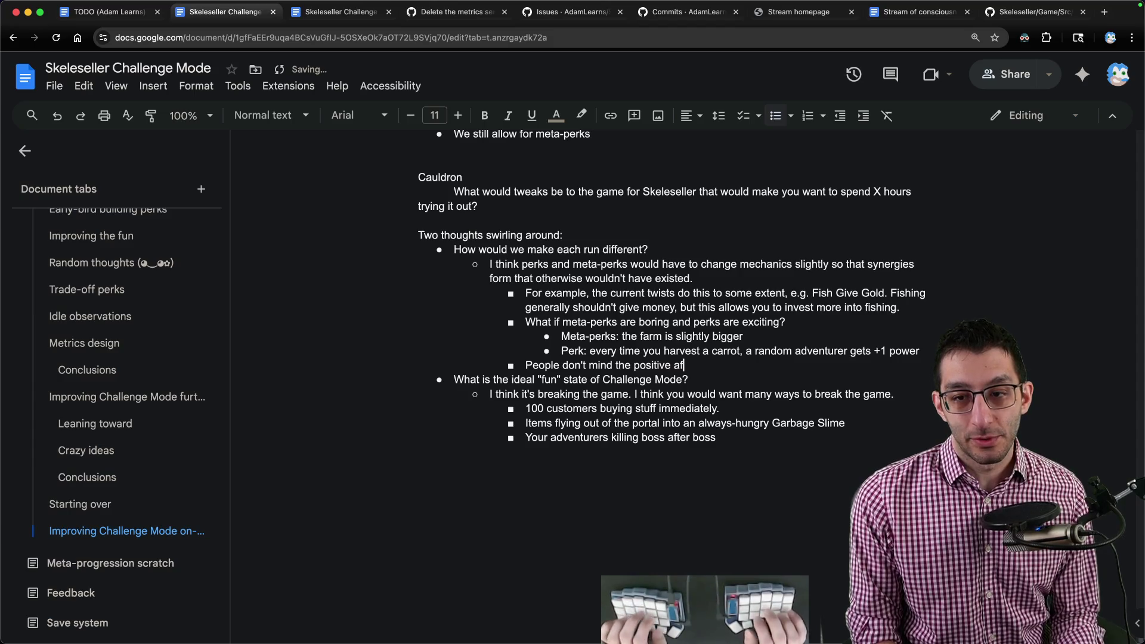
pyautogui.press('BackSpace')
pyautogui.write('spect of twists, but t')
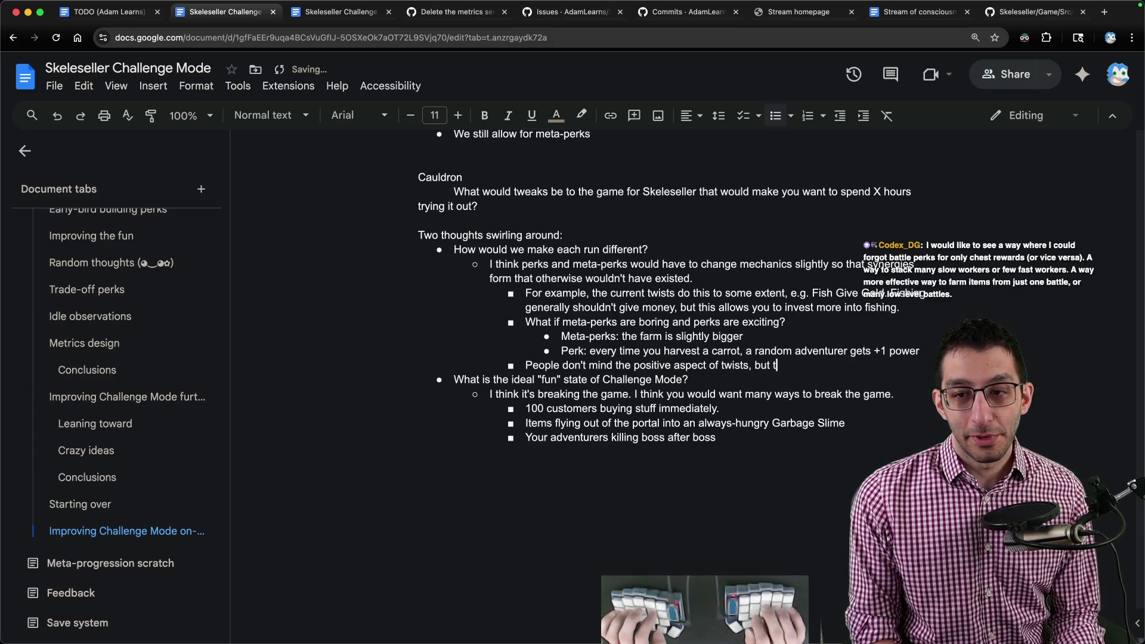
pyautogui.write('hey really hate the negatives. W')
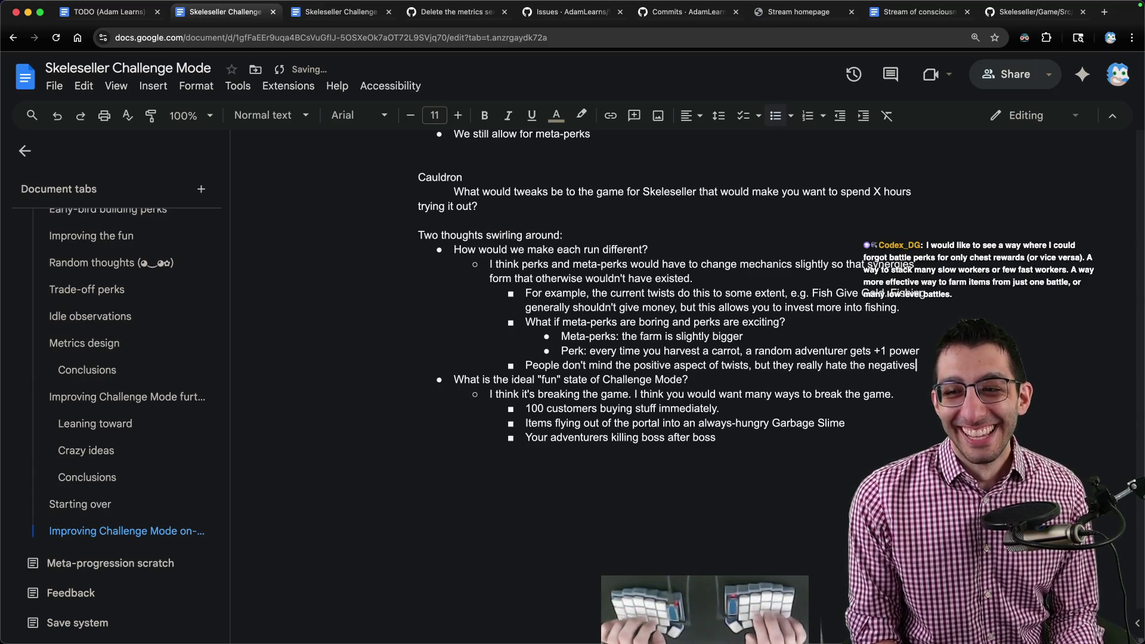
pyautogui.write('hat if the negatives were just')
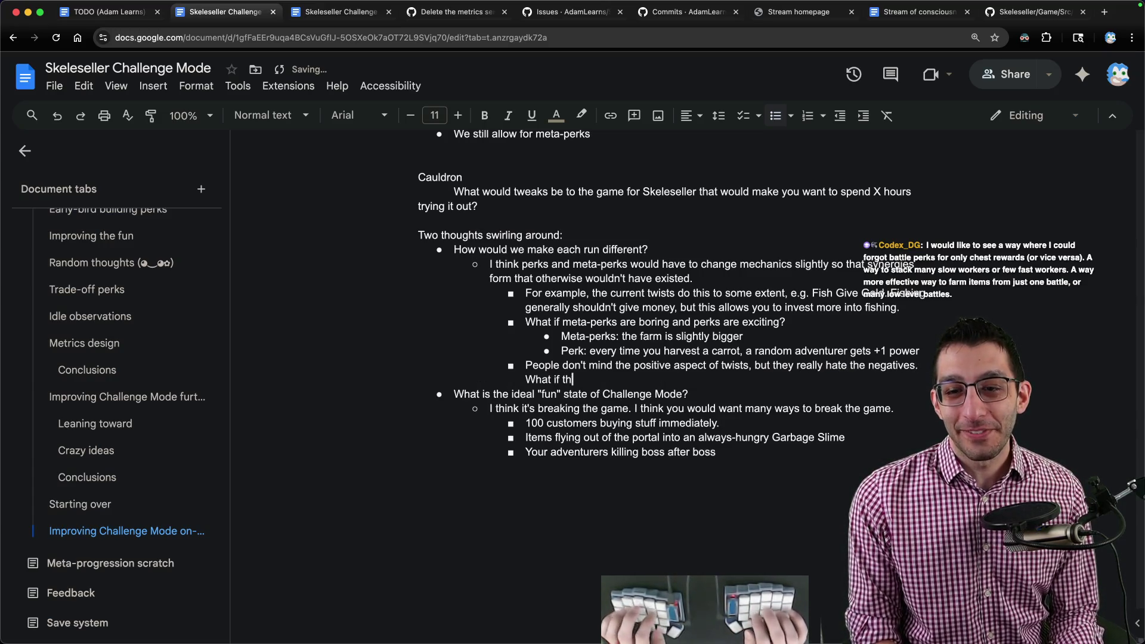
pyautogui.write(' baked into the c')
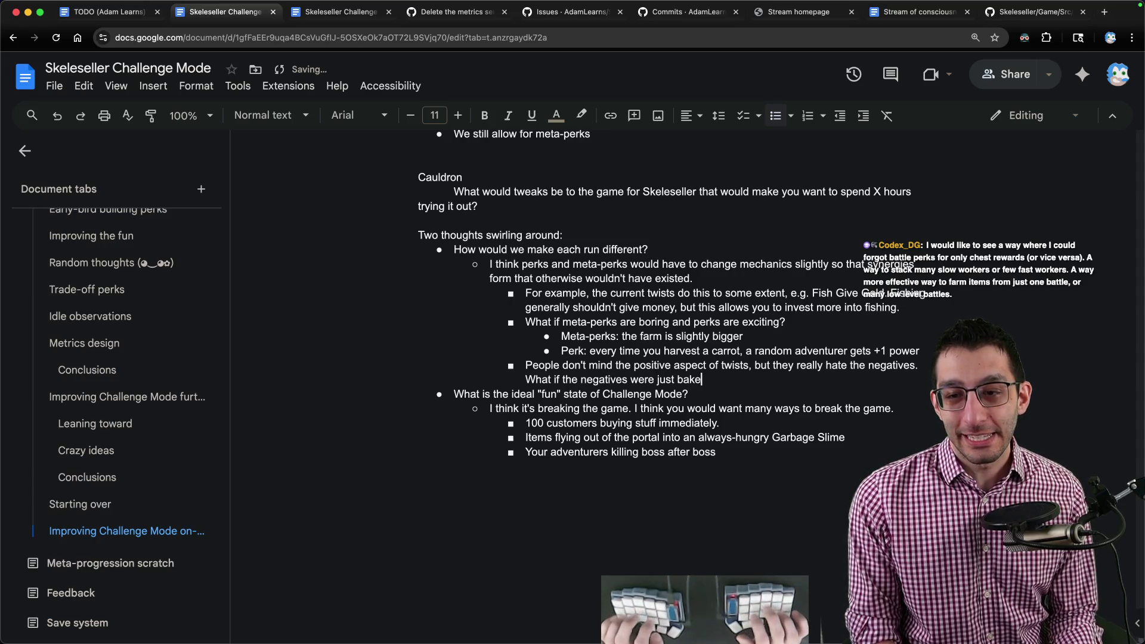
pyautogui.write('hallenge itself? E.g. ')
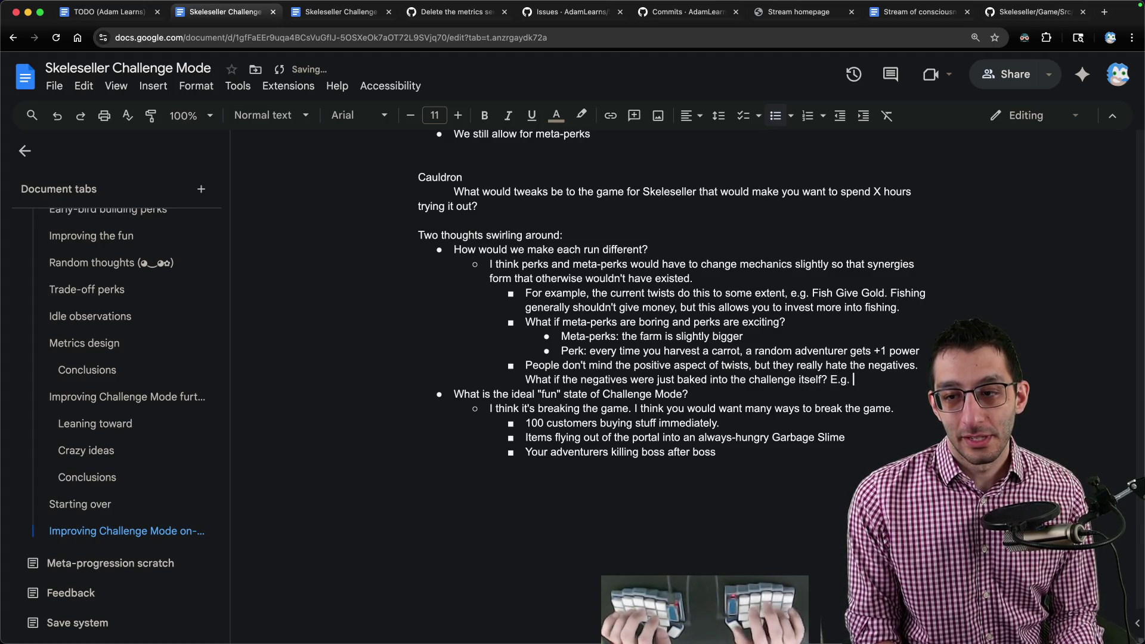
pyautogui.write('"You can\'t build the wareh')
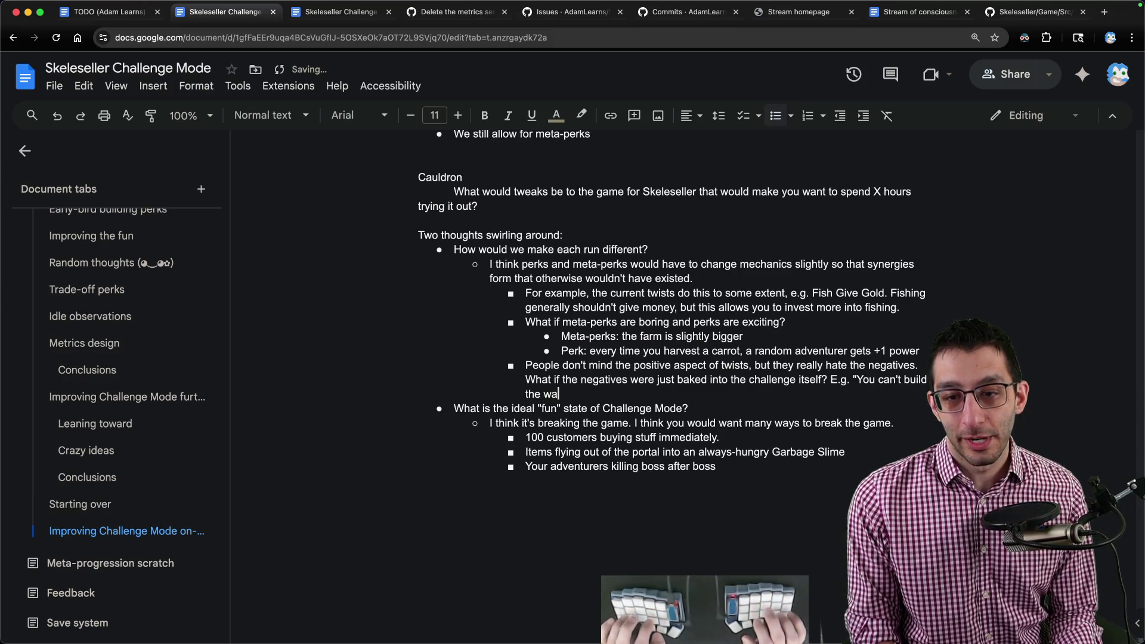
pyautogui.write('ouse".')
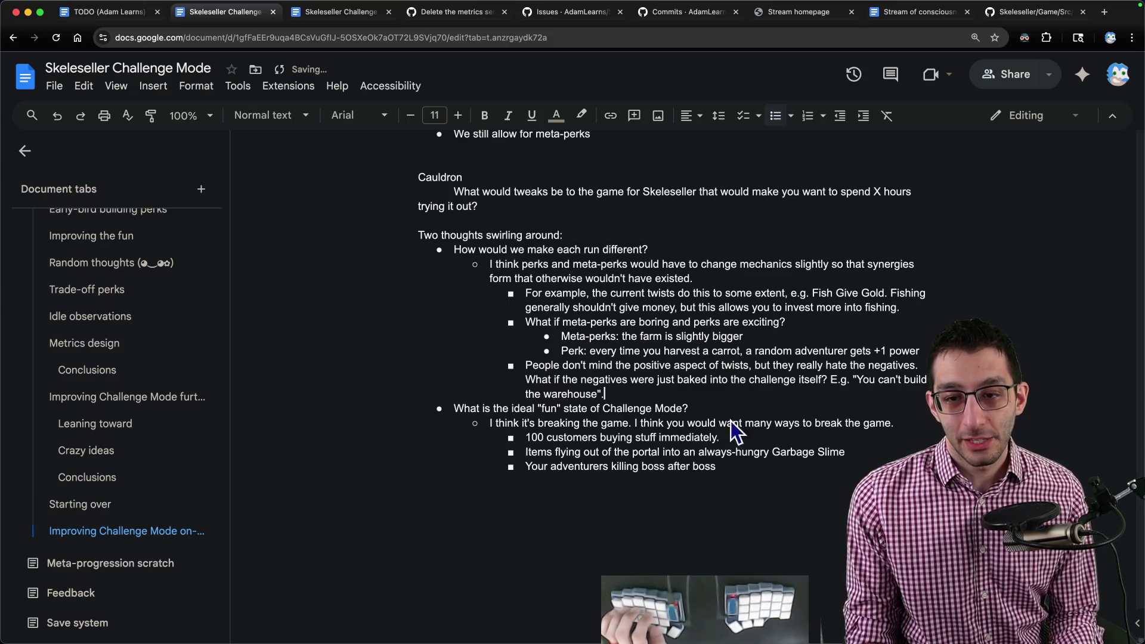
pyautogui.moveTo(606, 395); pyautogui.dragTo(474, 384)
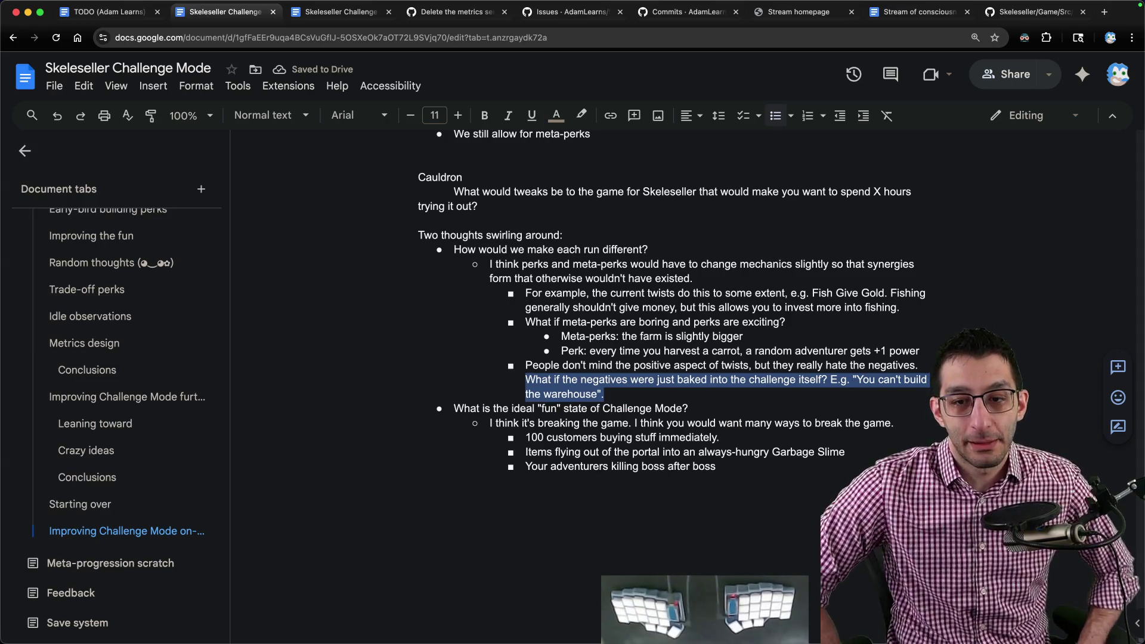
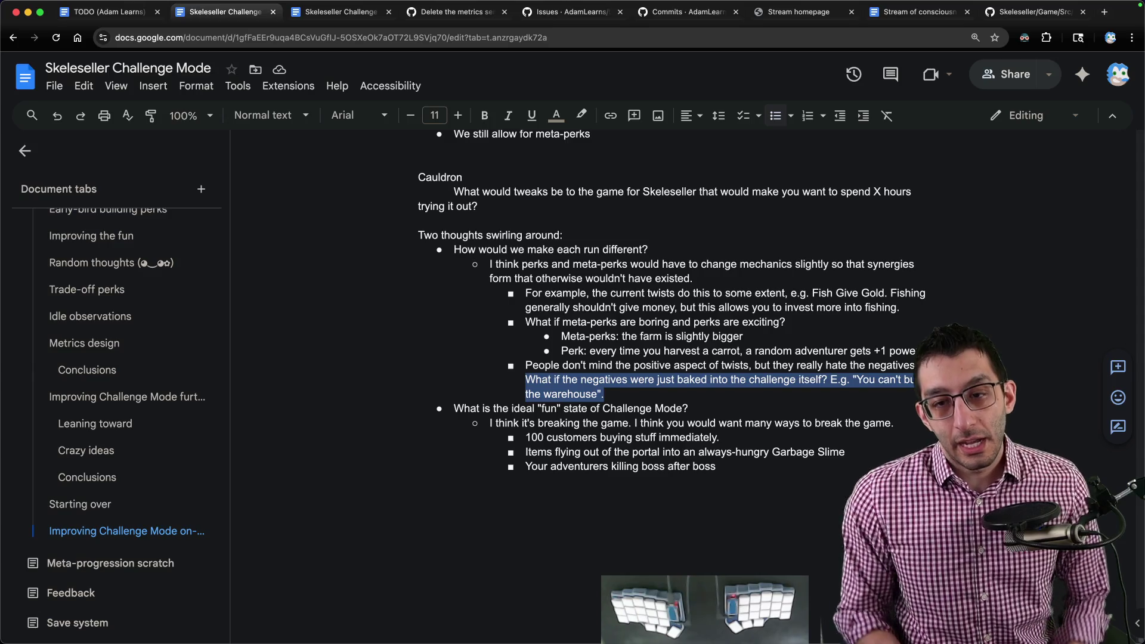
# - Add the line 'Same general conclusions as a couple of nights ago:' with a first bullet 'Remove difficulty track'
pyautogui.press('super+Down')
pyautogui.press('Return')
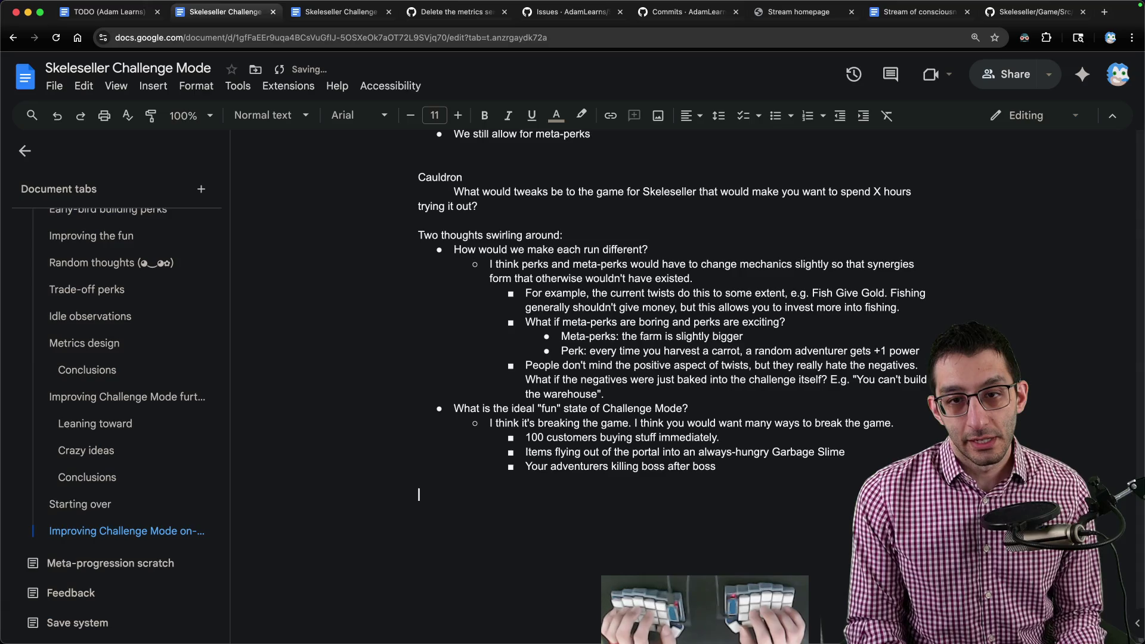
pyautogui.write('Same general conc')
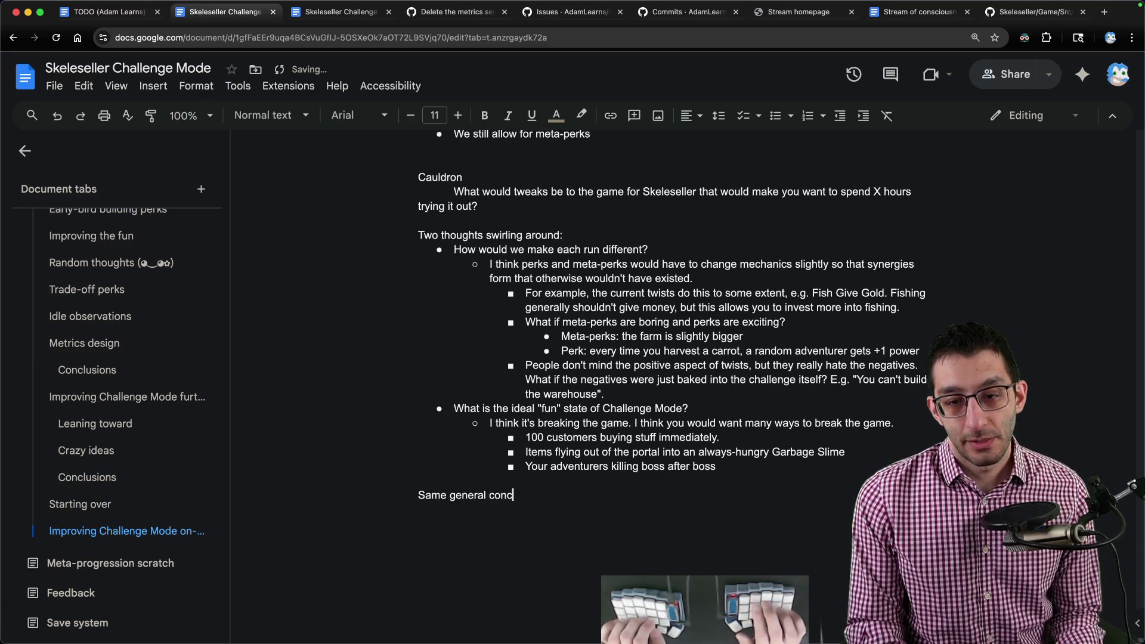
pyautogui.write('lusions as a couple of nights ago:')
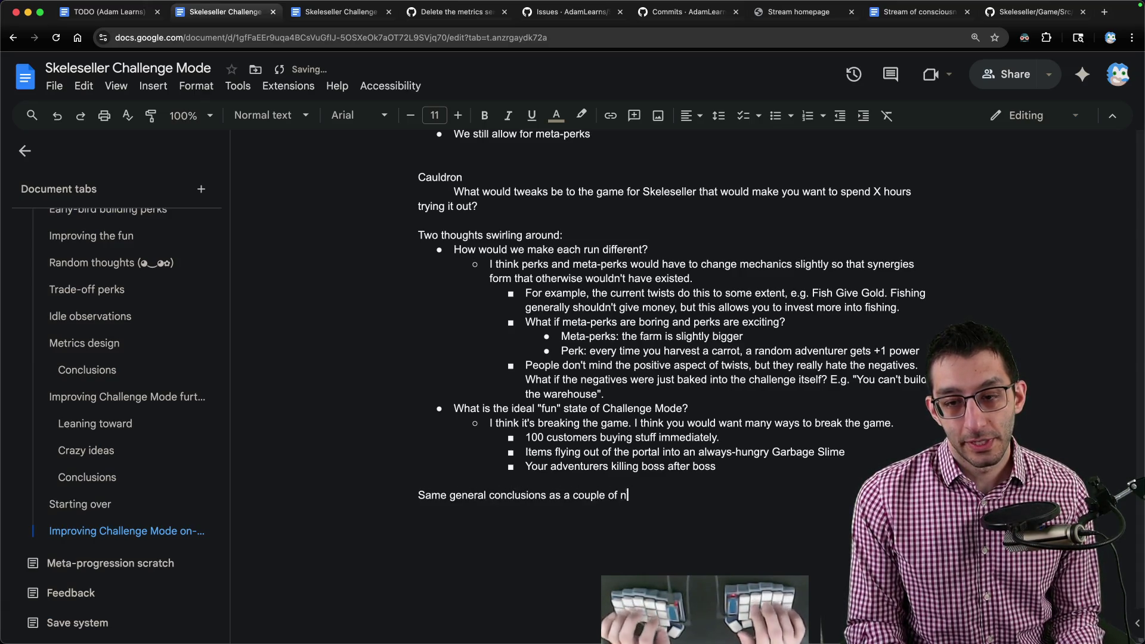
pyautogui.press('Return')
pyautogui.press('super+shift+8')
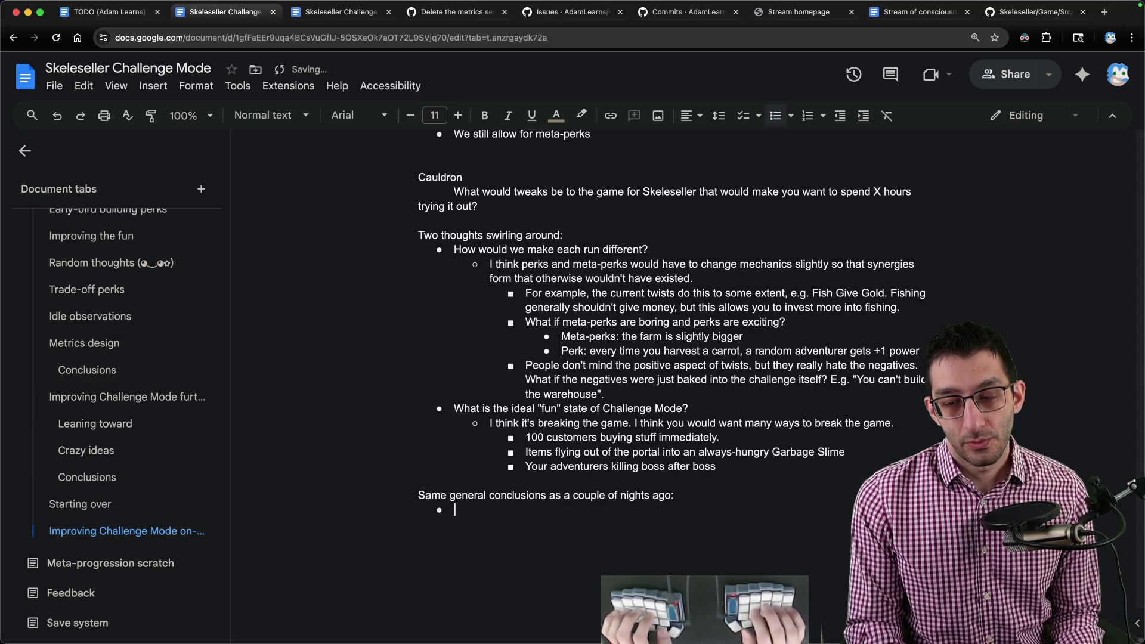
pyautogui.write('Remove difficulty trac')
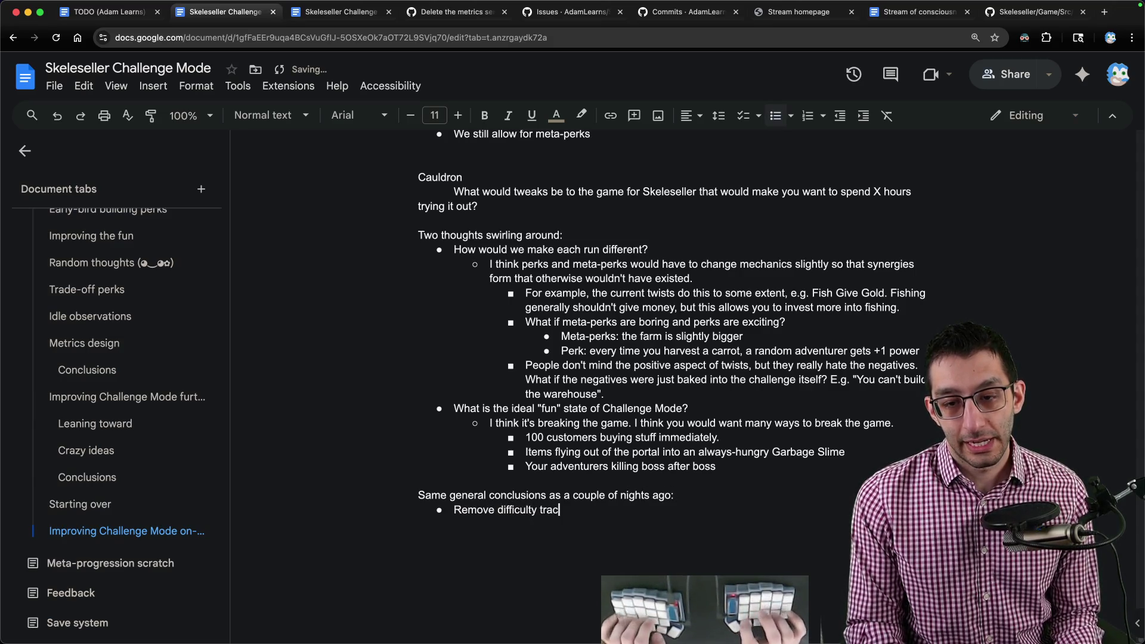
pyautogui.write('k')
# - Add a bullet about standalone challenges that can have "system hate"
pyautogui.press('Return')
pyautogui.write('Add standalone ')
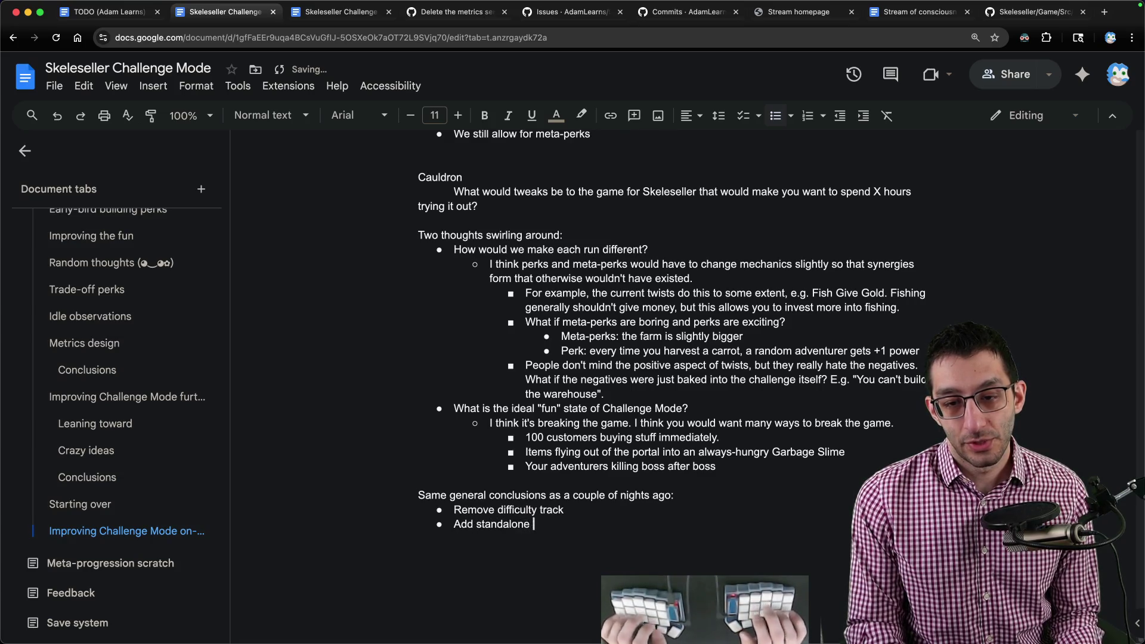
pyautogui.write('challenges that can have "')
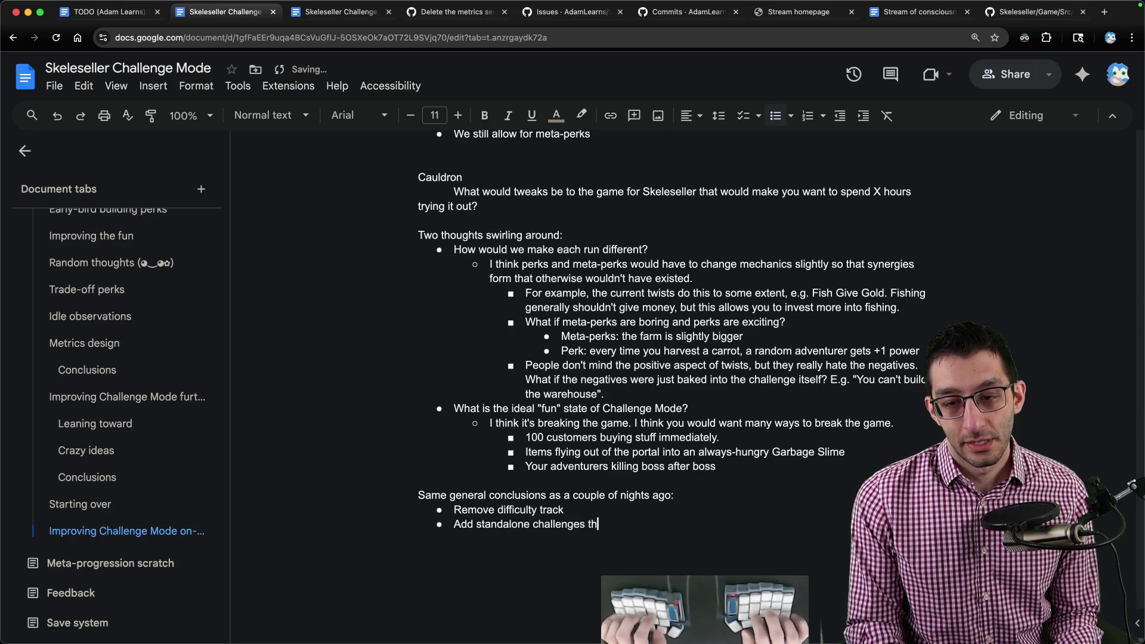
pyautogui.write('ss')
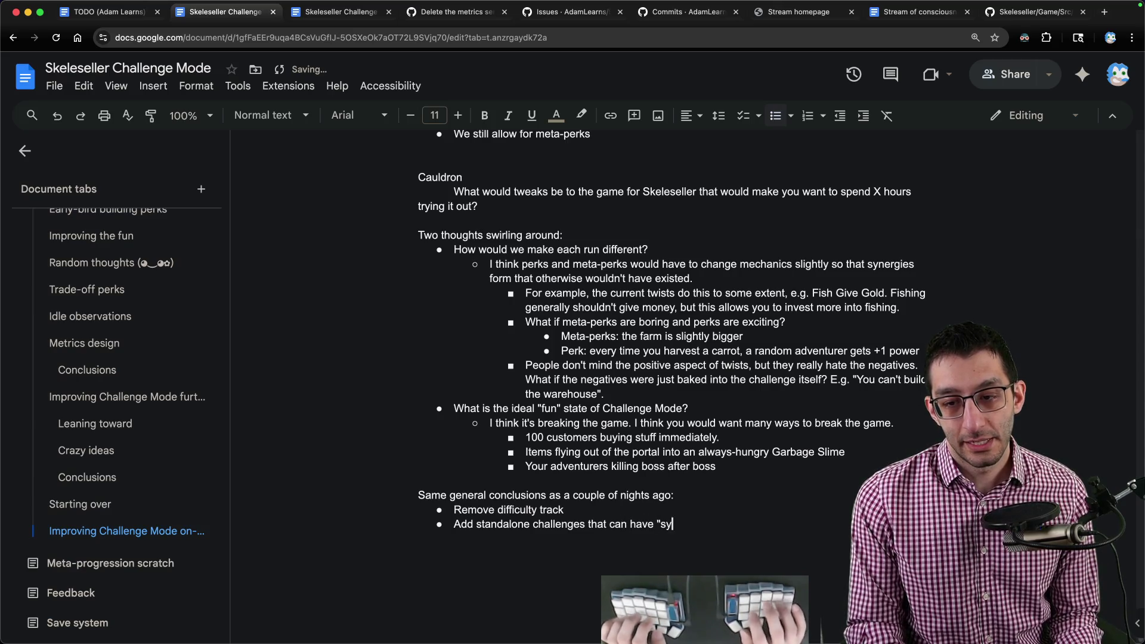
pyautogui.press('BackSpace')
pyautogui.press('BackSpace')
pyautogui.write('stem-hate')
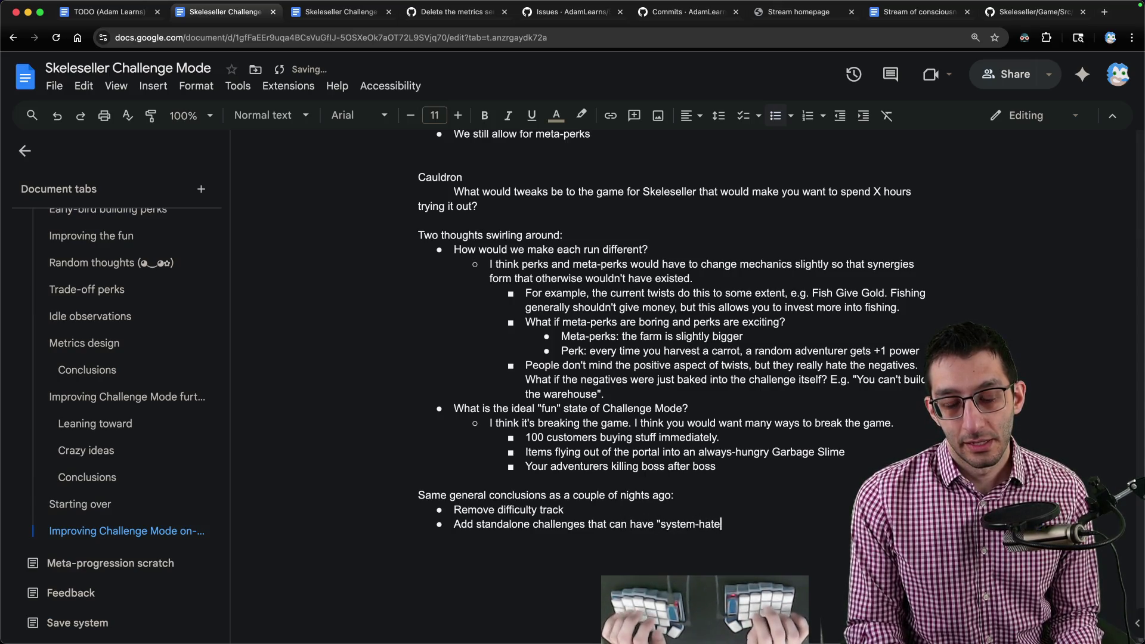
pyautogui.press('BackSpace')
pyautogui.press('End')
# - Add a third bullet reading 'Change up perks, meta-perks and twists'
pyautogui.press('Return')
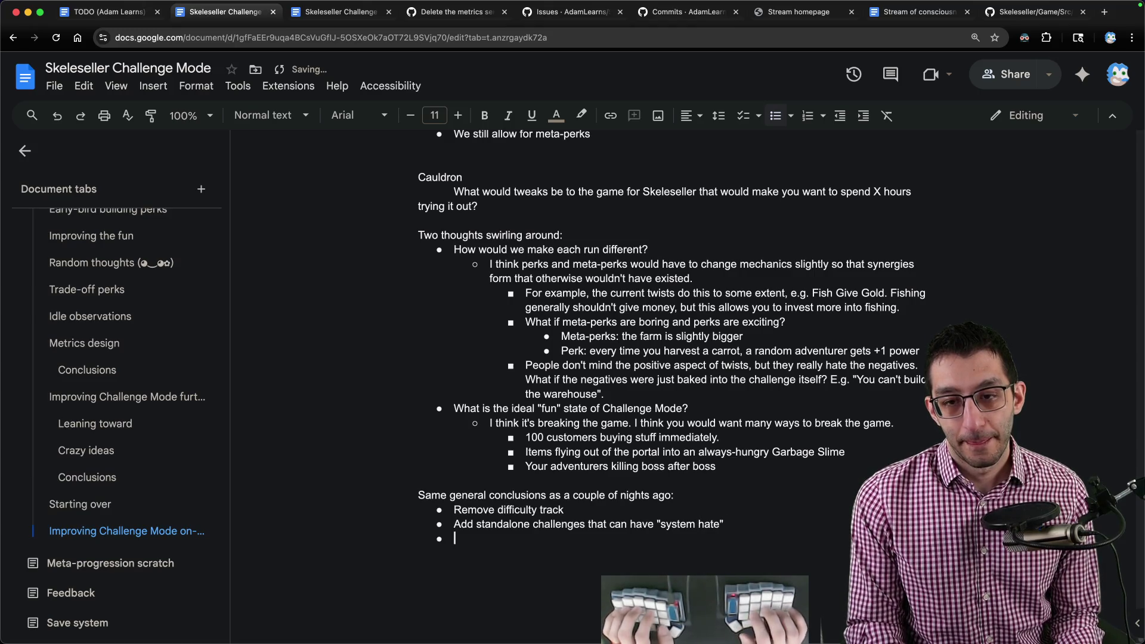
pyautogui.write('Change up perks and')
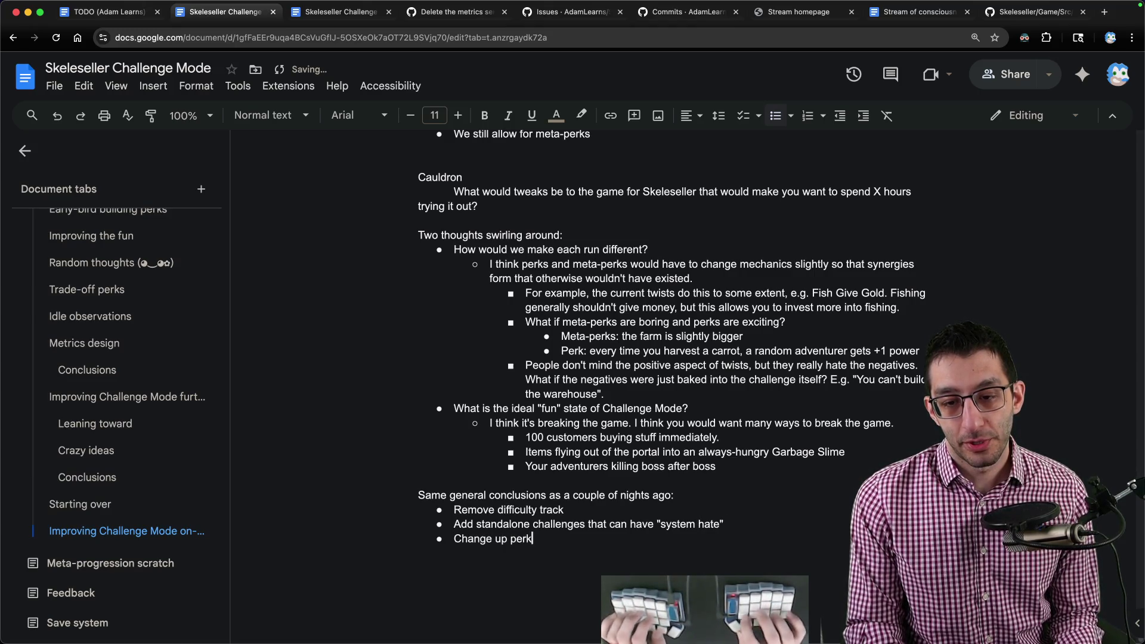
pyautogui.write(' meta-perks')
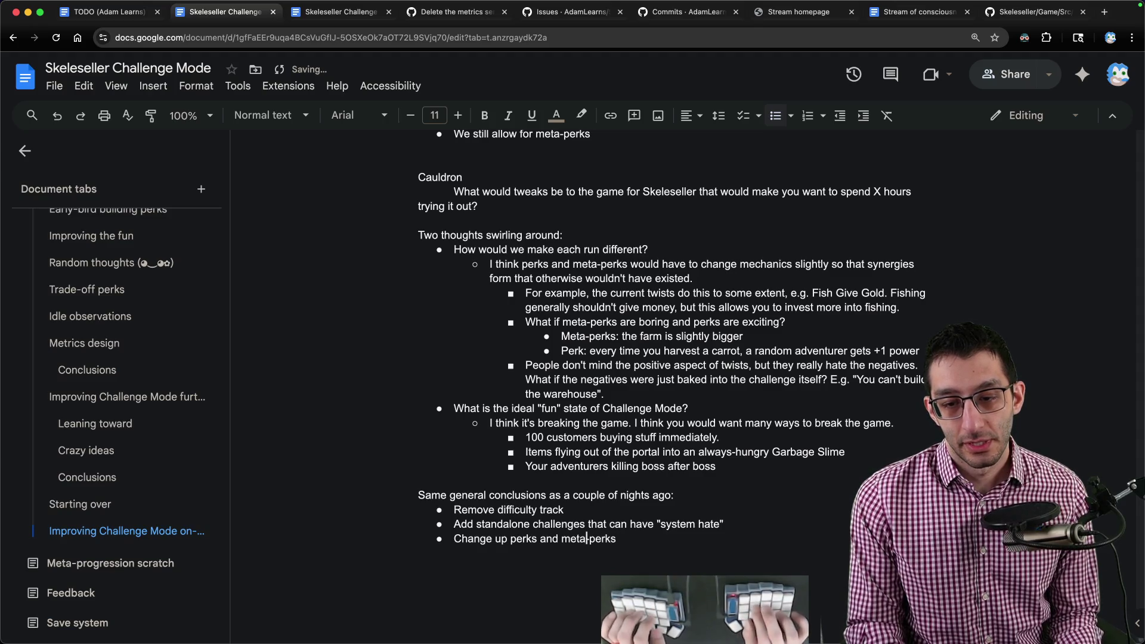
pyautogui.hotkey('alt', 'Left')
pyautogui.hotkey('alt', 'BackSpace')
pyautogui.press('BackSpace')
pyautogui.write(',')
pyautogui.press('End')
pyautogui.write('and t')
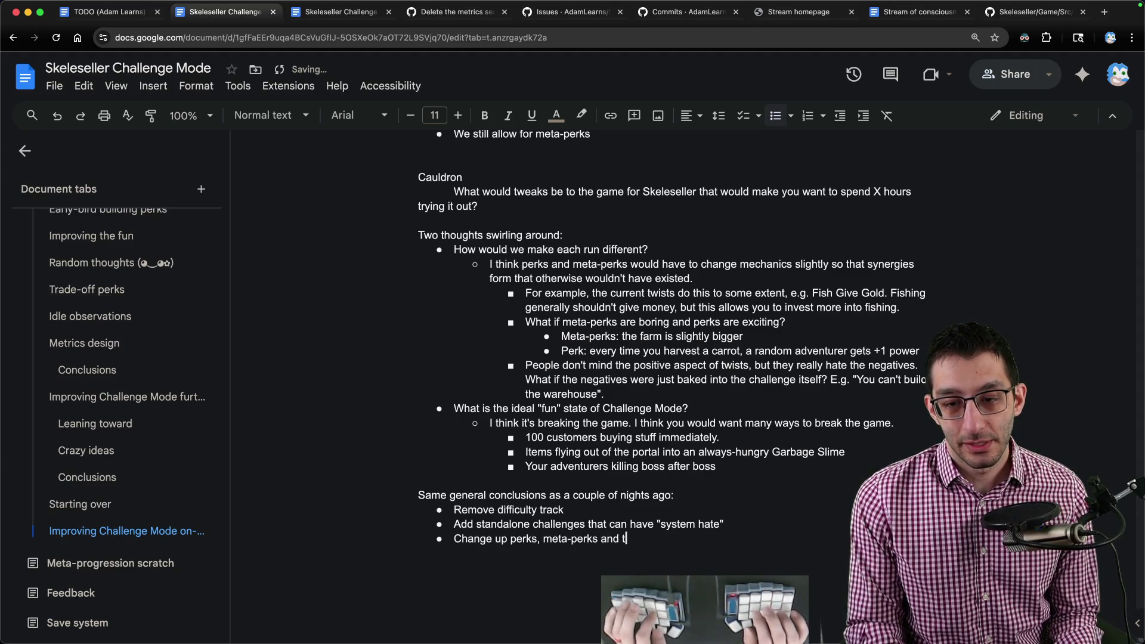
pyautogui.write('wists')
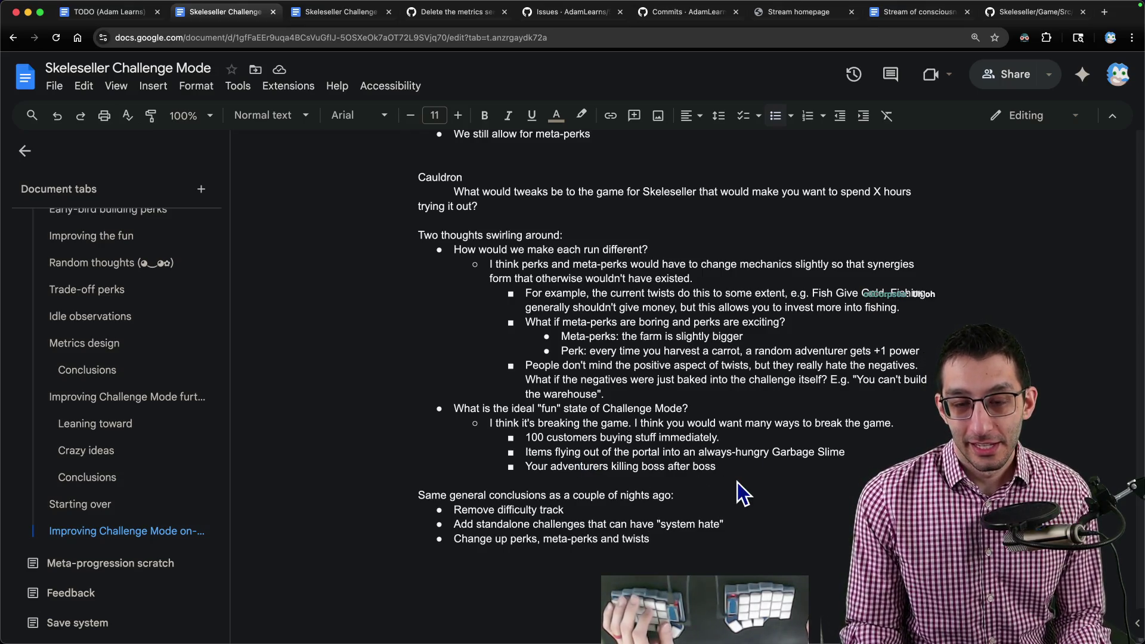
# - Below the shops example under Ideas, add a sub-bullet about a challenge with no adventurer limit
pyautogui.scroll(15, 738, 482)
pyautogui.click(125, 444)
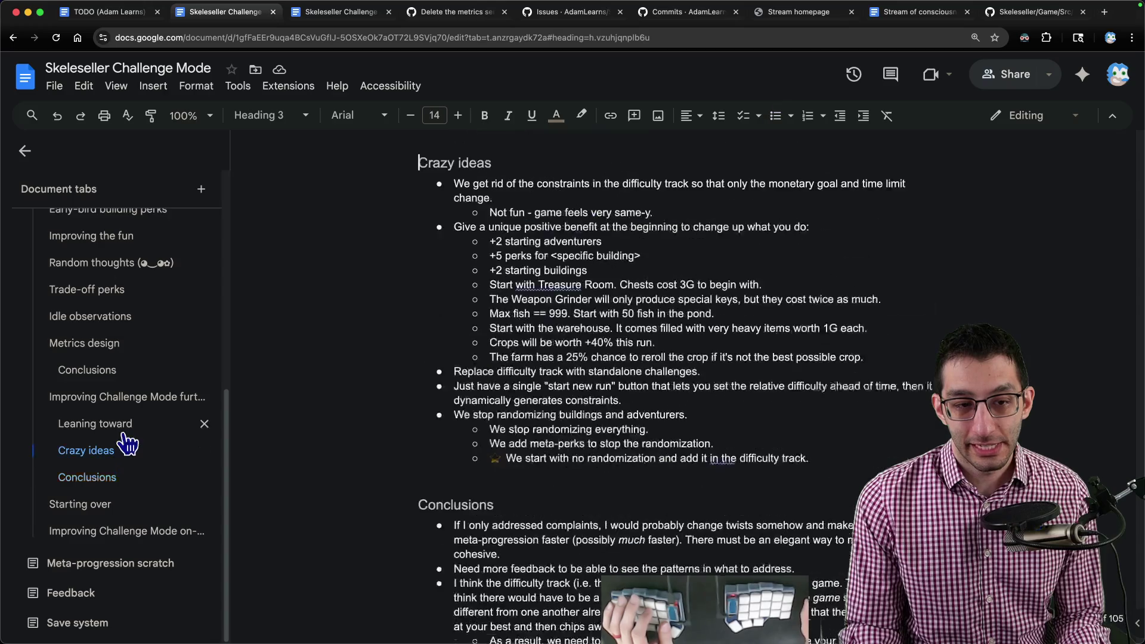
pyautogui.click(123, 426)
pyautogui.scroll(-3, 494, 389)
pyautogui.scroll(3, 506, 385)
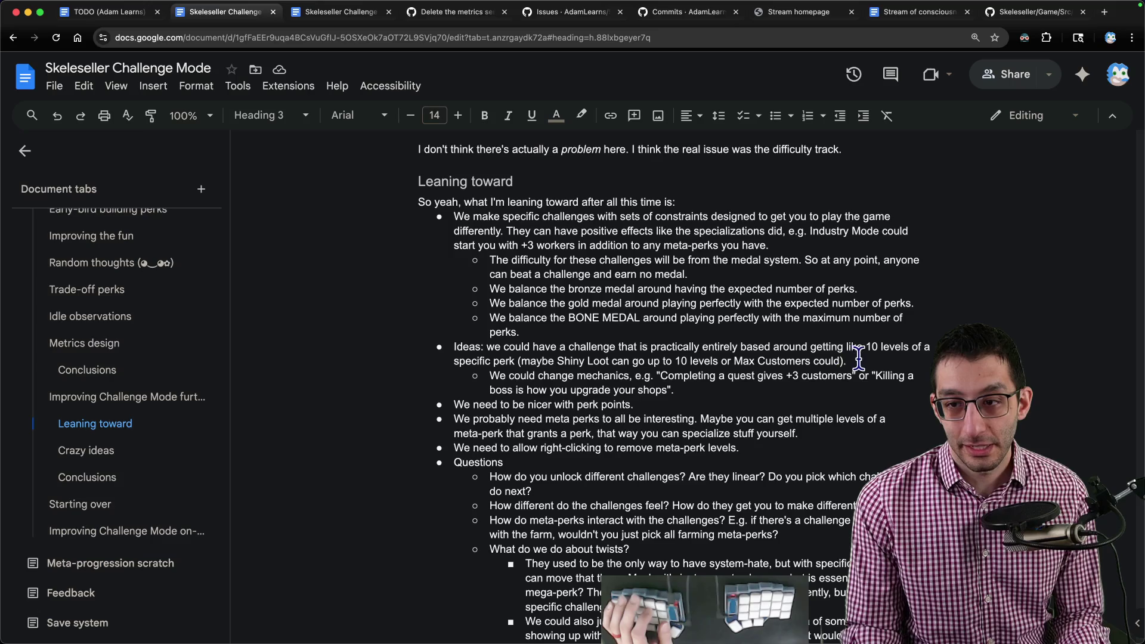
pyautogui.click(713, 389)
pyautogui.press('Return')
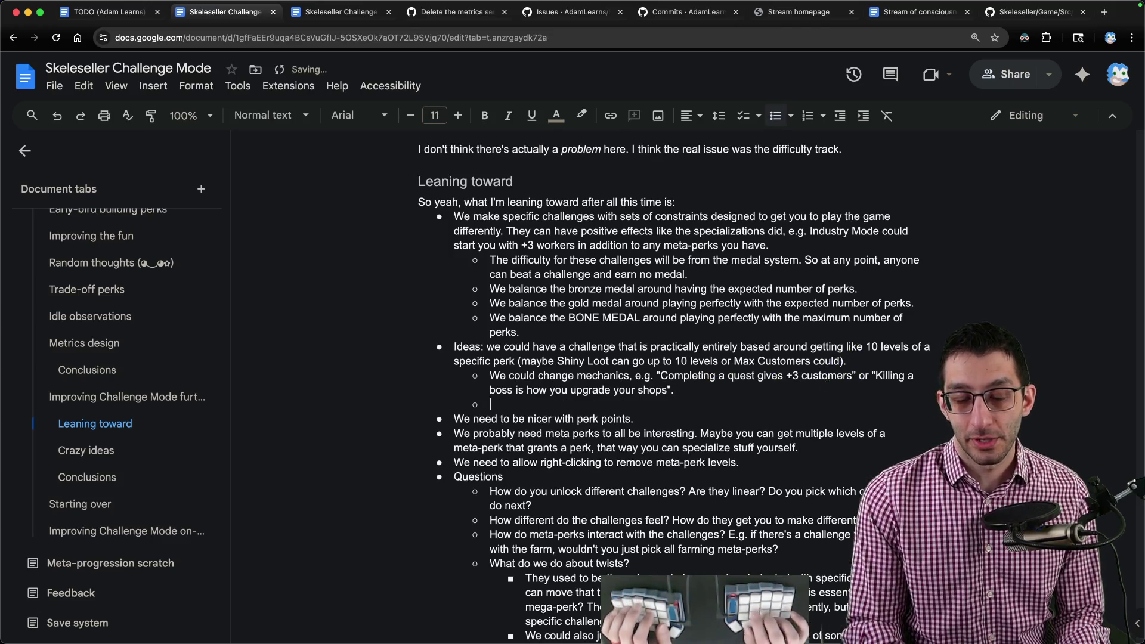
pyautogui.write('Could have a ch')
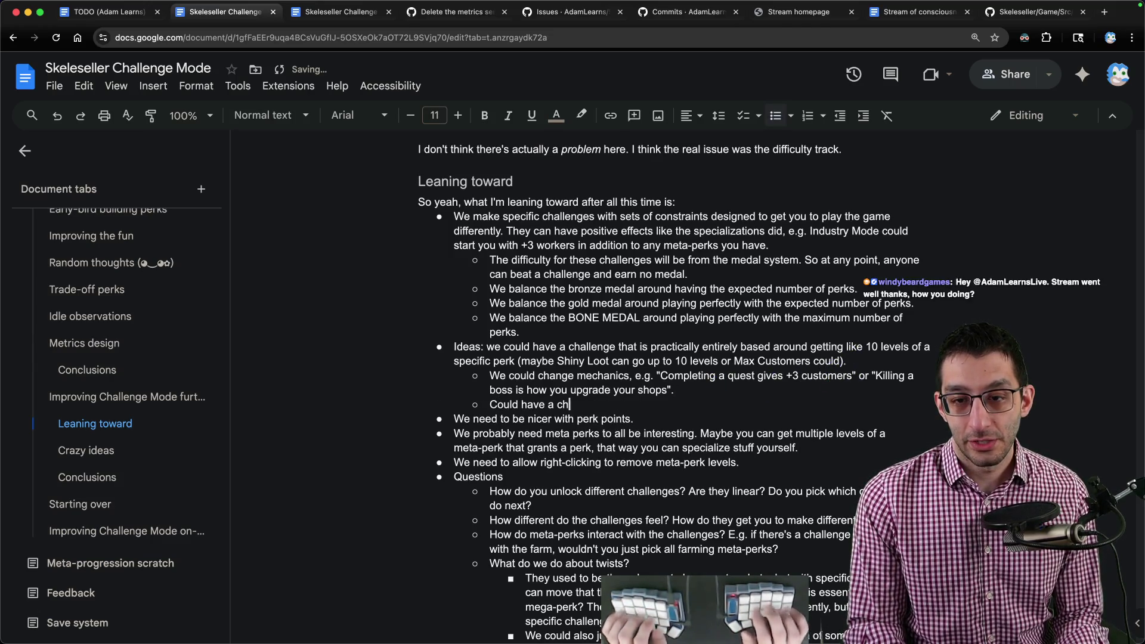
pyautogui.write('allenge whe')
pyautogui.write(' thes')
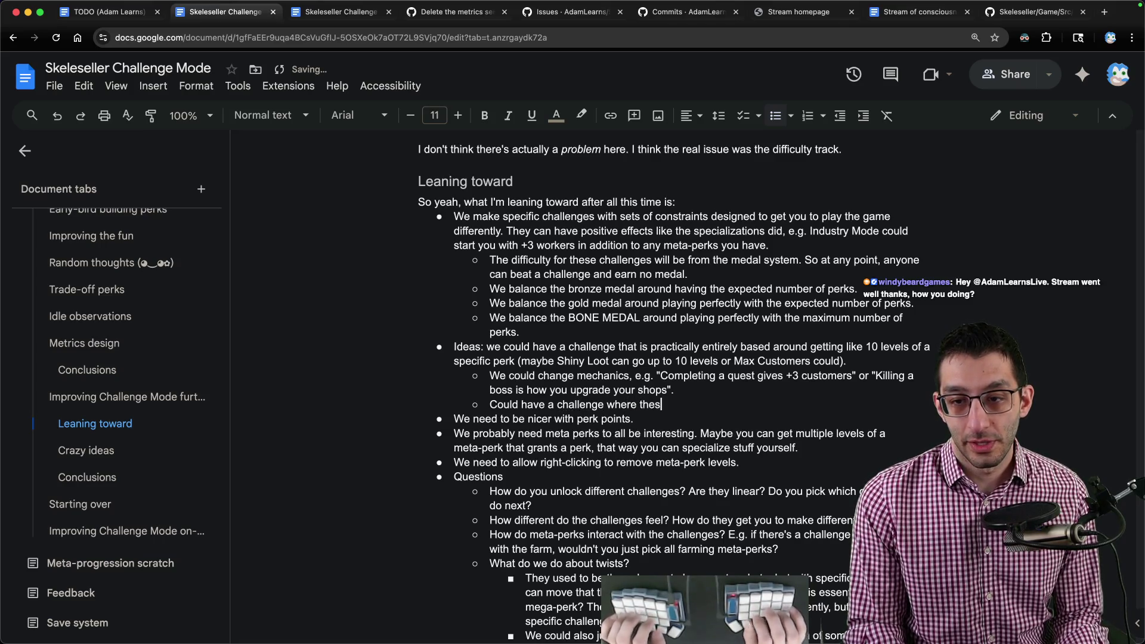
pyautogui.write('s no limit to the number o')
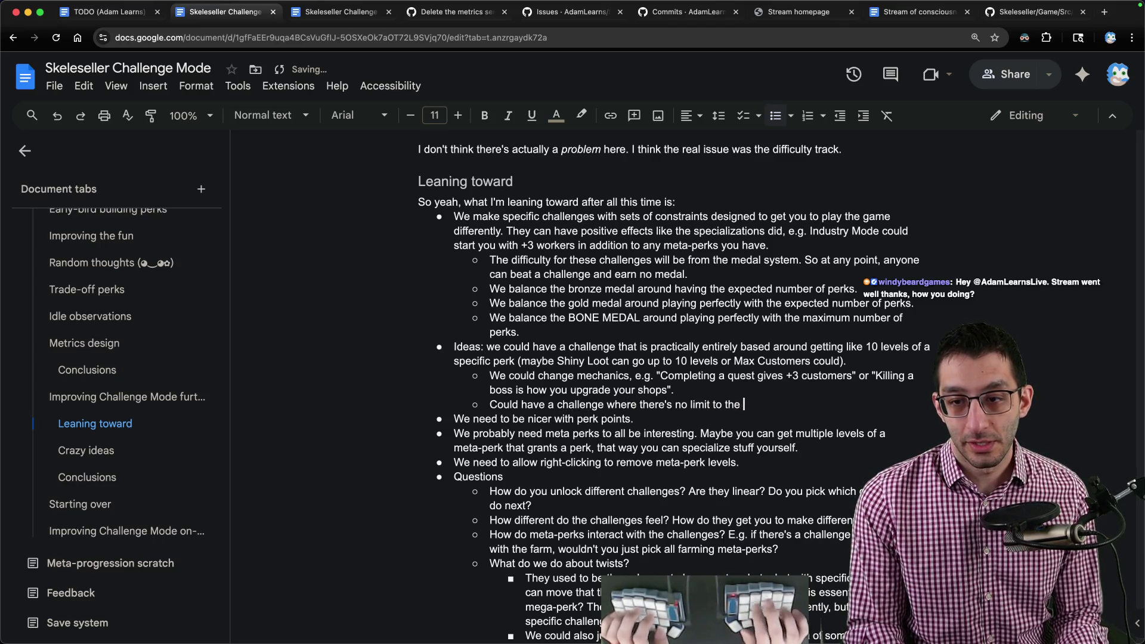
pyautogui.write('f adventurers you can')
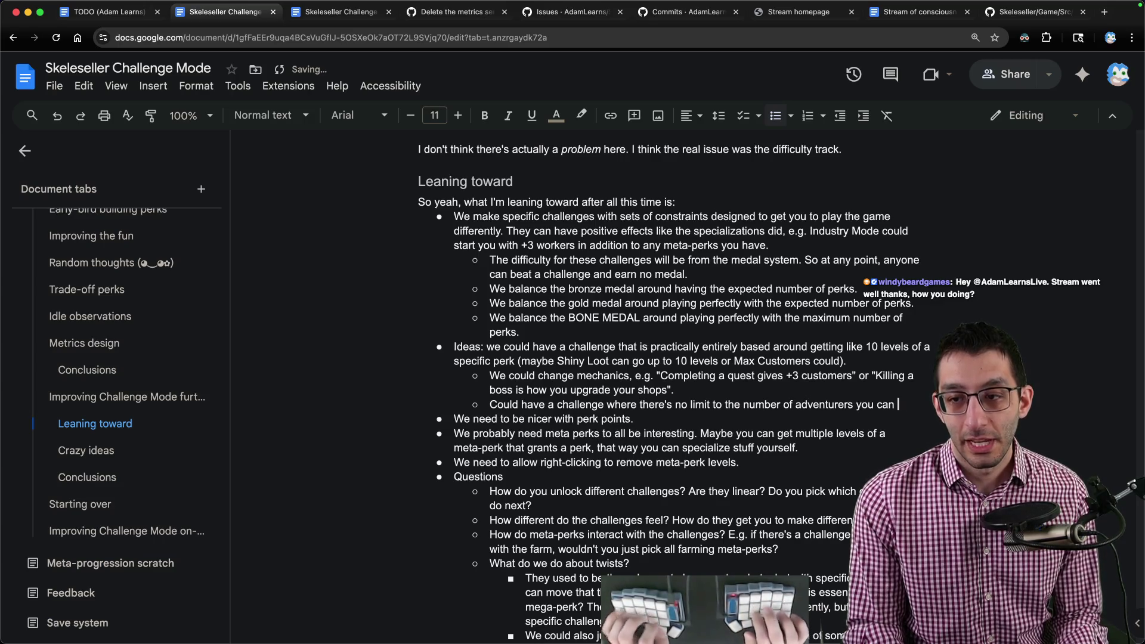
pyautogui.hotkey('shift', 'Up')
pyautogui.hotkey('shift', 'Up')
pyautogui.hotkey('shift', 'Up')
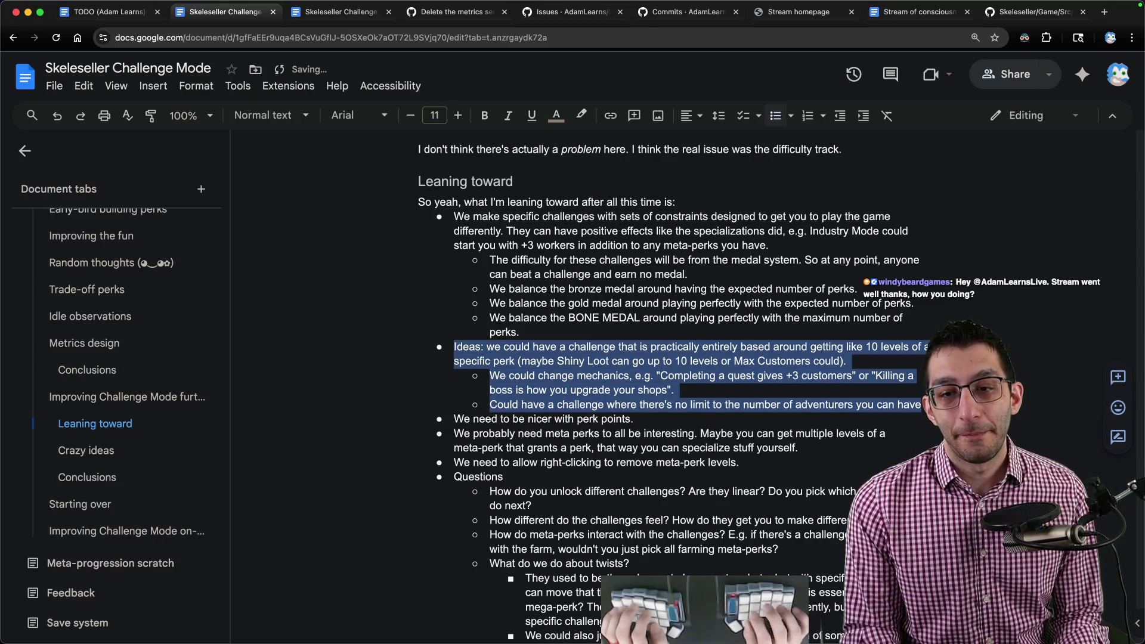
pyautogui.press('Right')
pyautogui.hotkey('shift', 'Up')
pyautogui.hotkey('shift', 'Up')
pyautogui.hotkey('shift', 'Up')
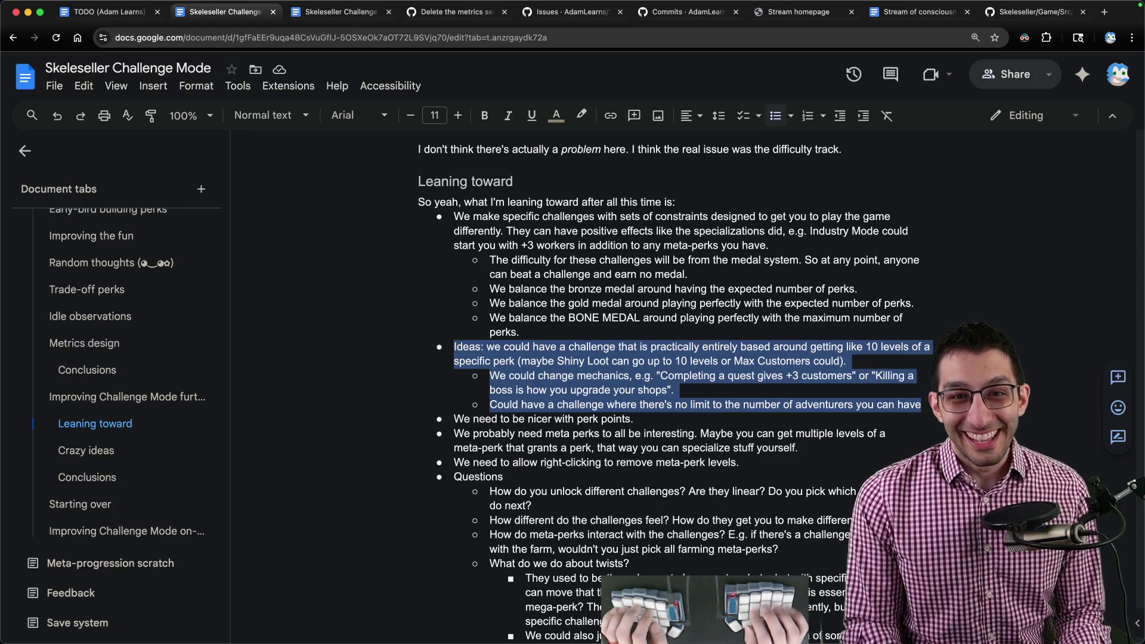
# - Add a '"just another identity crisis"' line at the document end, then delete it
pyautogui.press('super+Down')
pyautogui.press('Return')
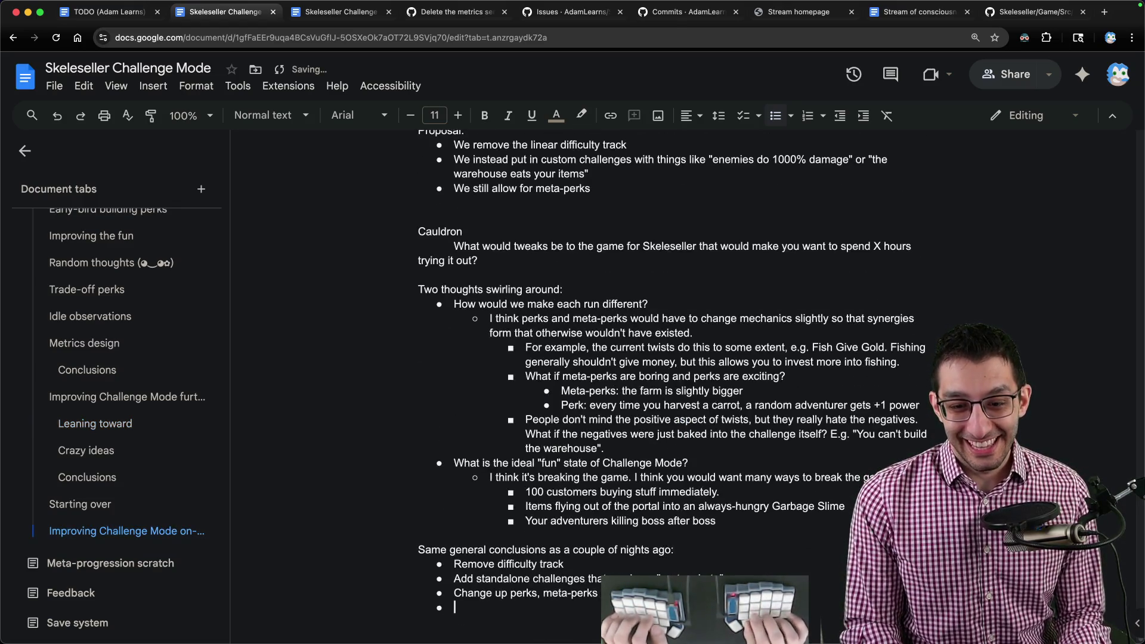
pyautogui.press('Return')
pyautogui.press('Return')
pyautogui.write('"just another identity cri')
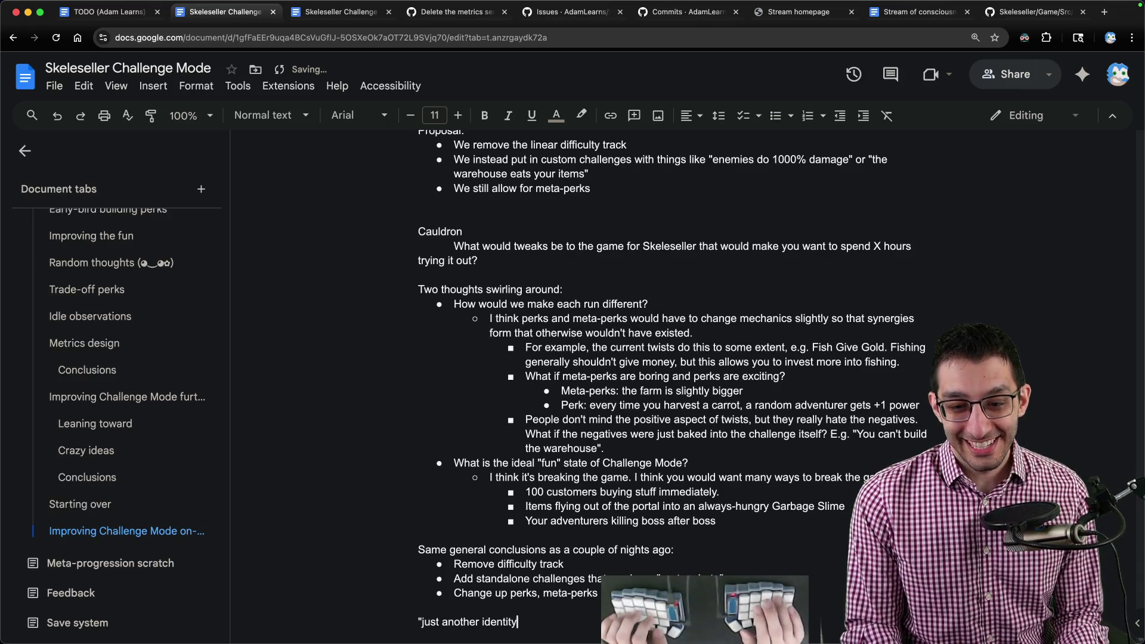
pyautogui.write('sis"')
pyautogui.scroll(-5, 674, 489)
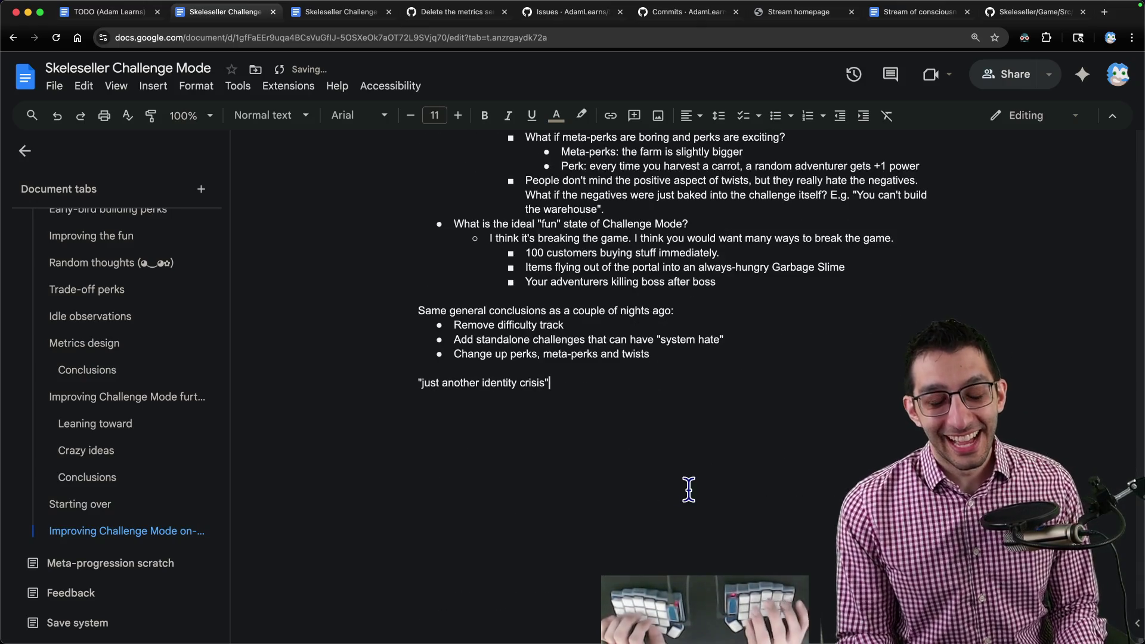
pyautogui.press('super+shift+Left')
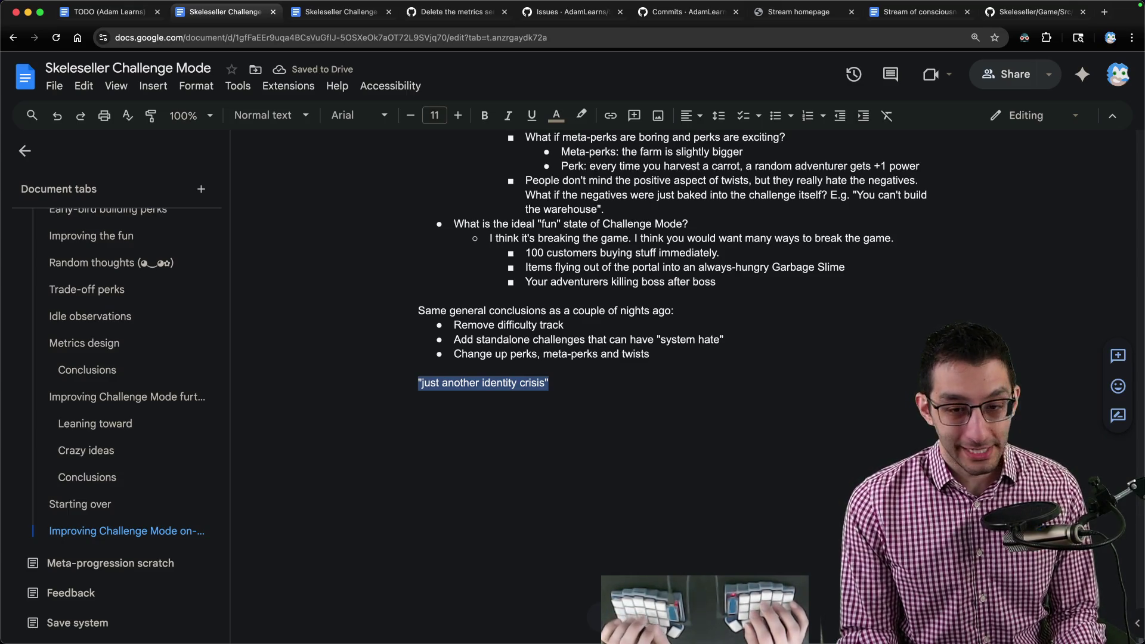
pyautogui.press('BackSpace')
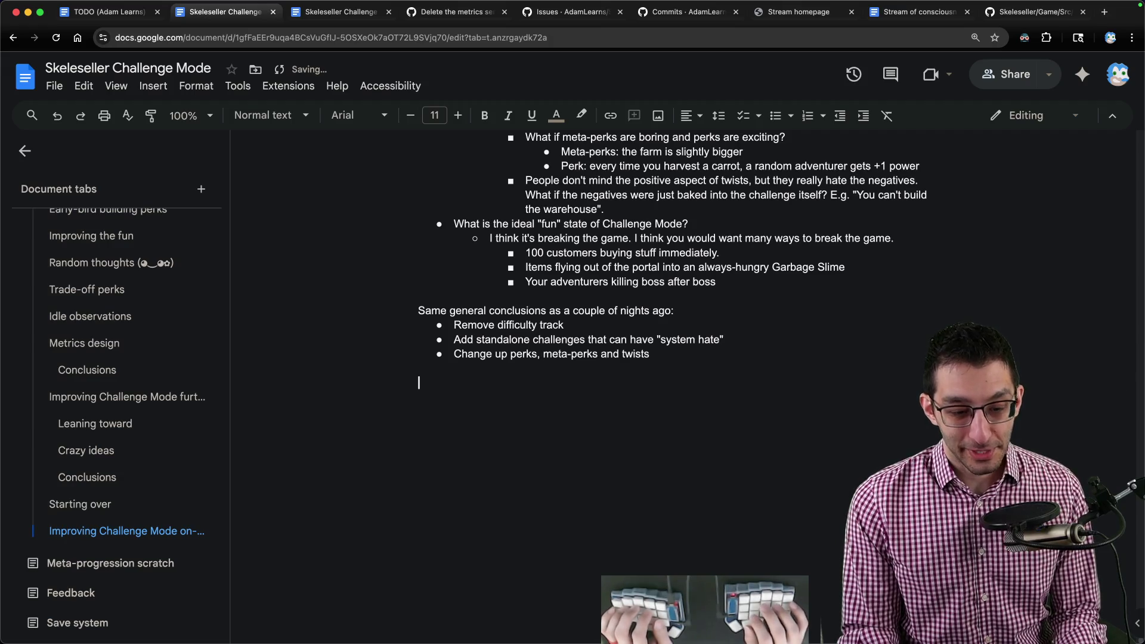
# - Type 'feedback' with an indented note 'mixed or maybe slightly negative' beneath it, then select the note
pyautogui.write('feedback')
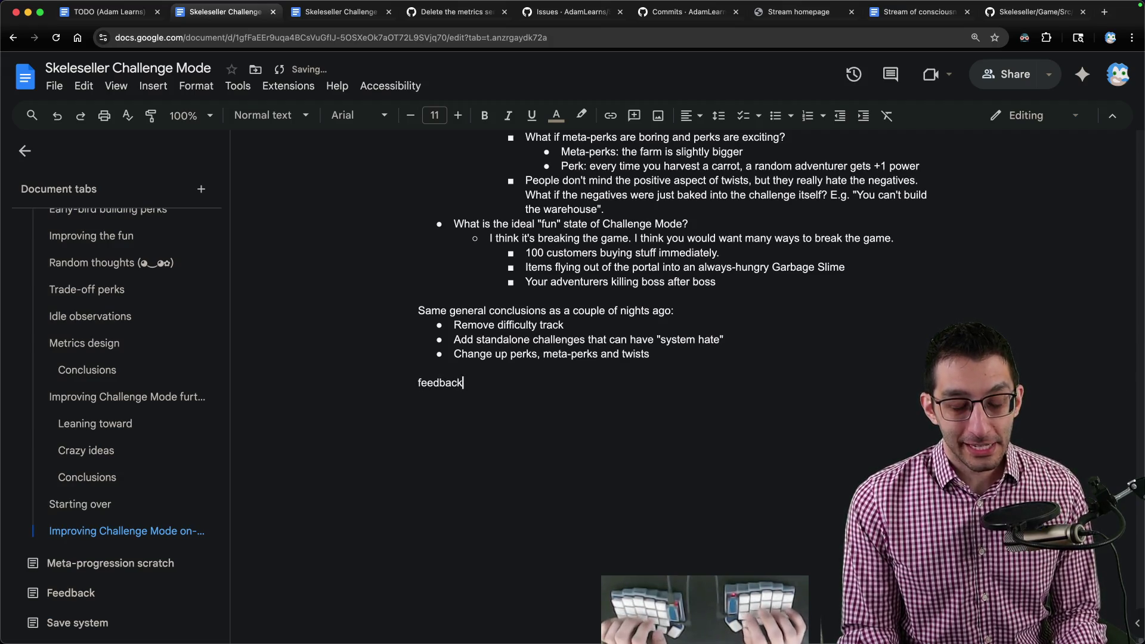
pyautogui.press('Return')
pyautogui.press('Tab')
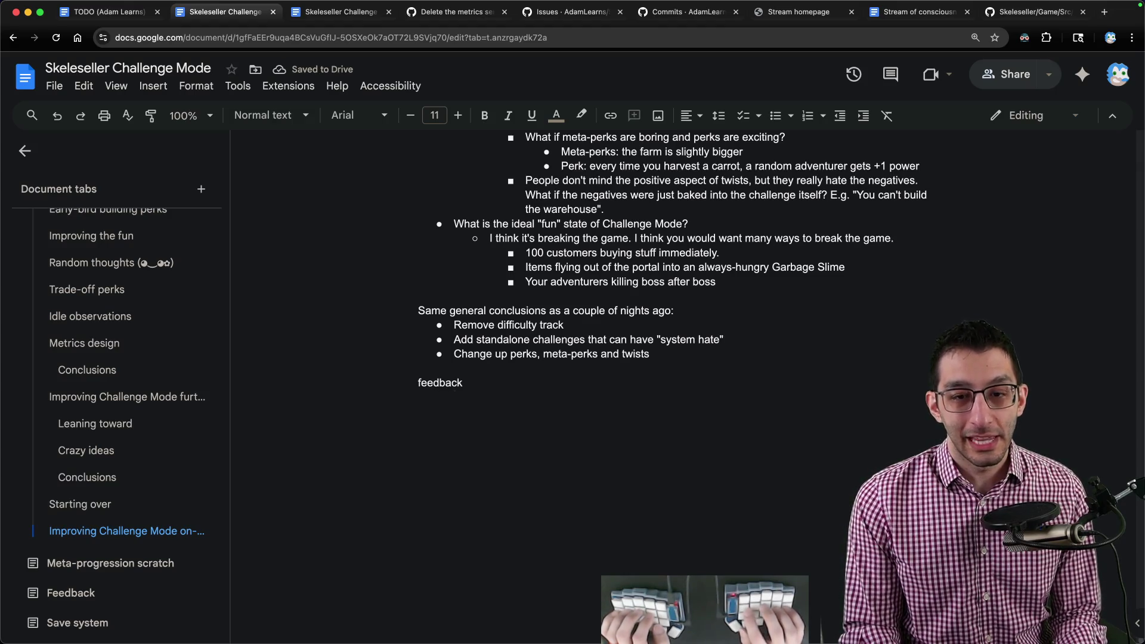
pyautogui.write('mixed')
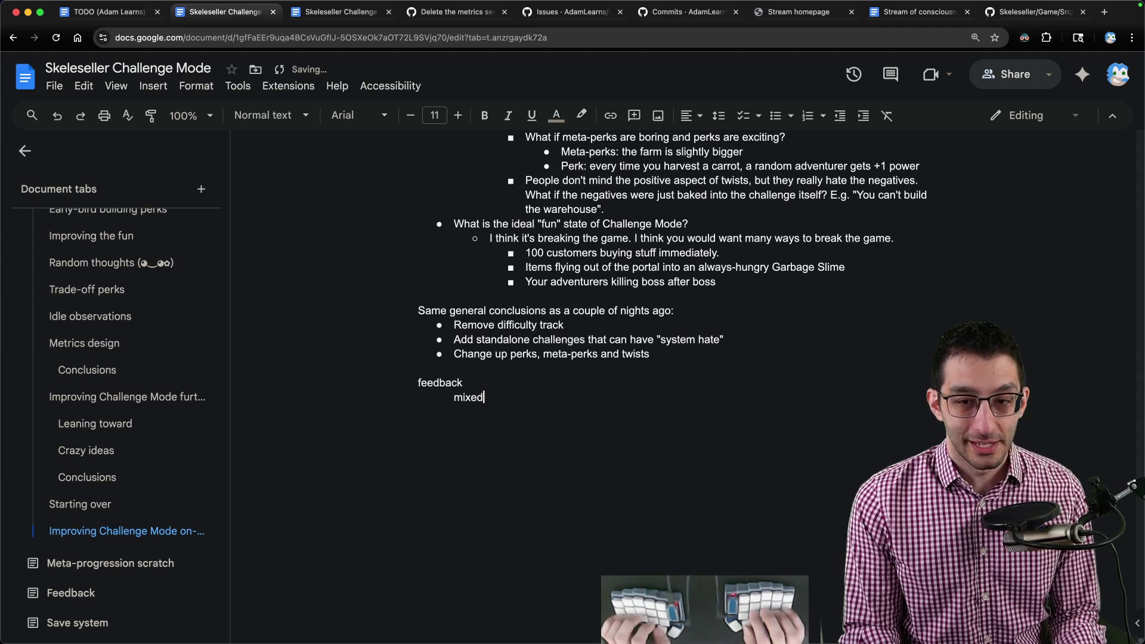
pyautogui.write(' or maybe slightly negative')
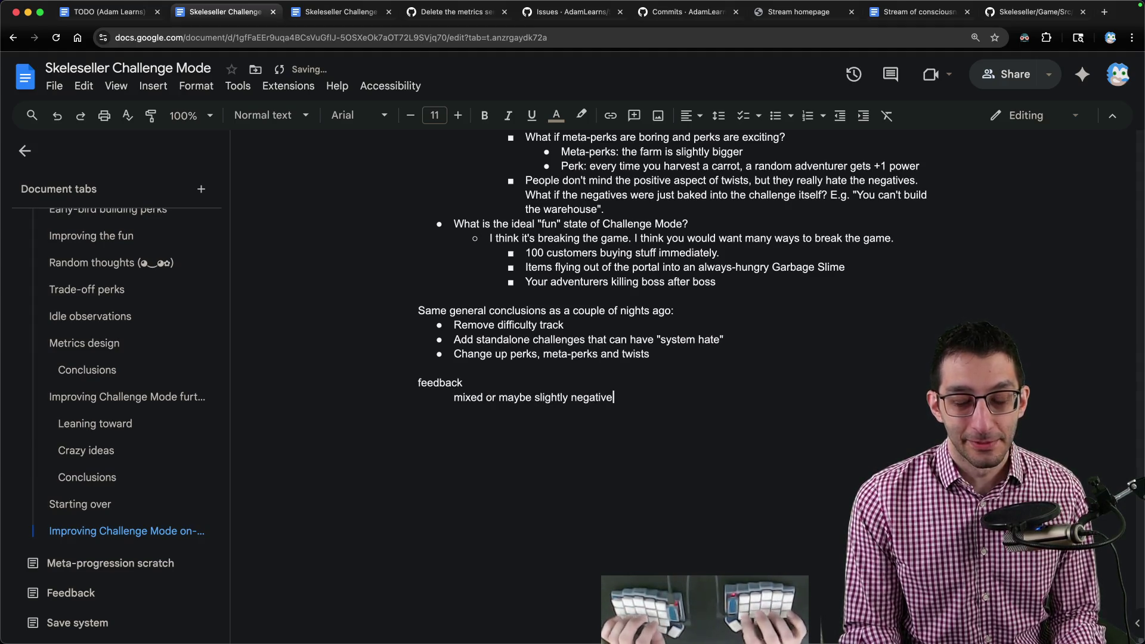
pyautogui.press('super+shift+Left')
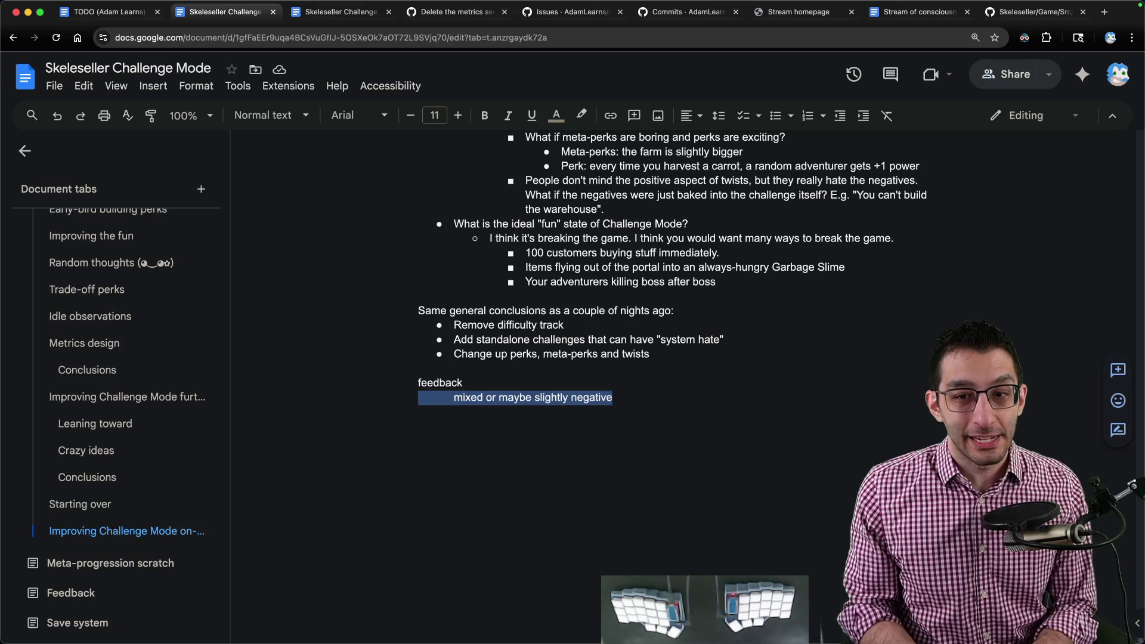
pyautogui.moveTo(454, 398); pyautogui.dragTo(685, 395)
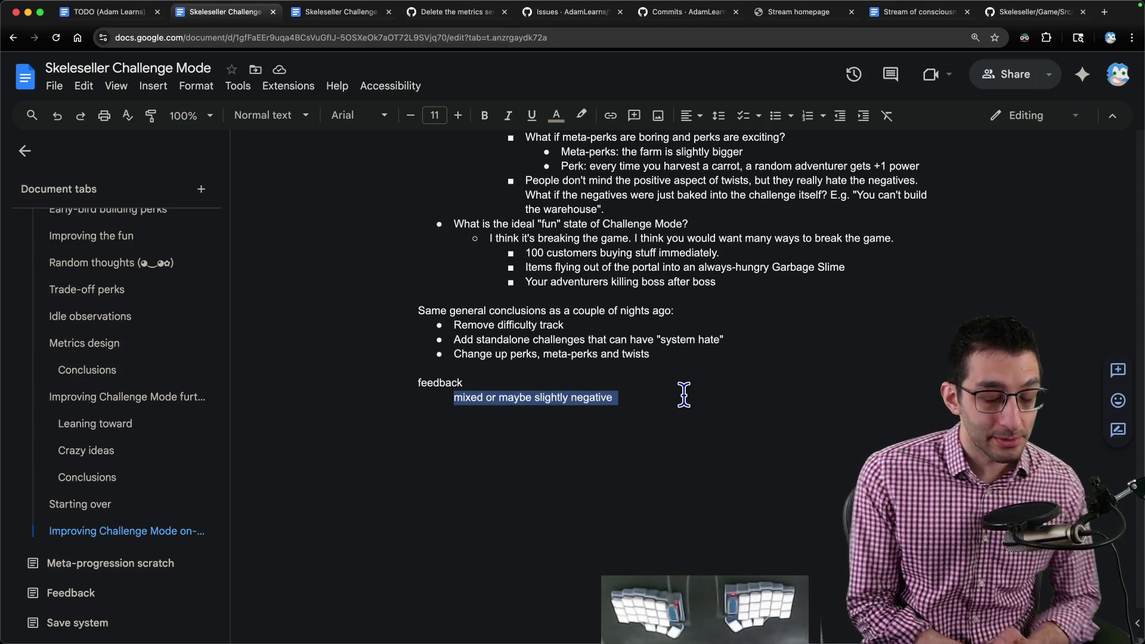
pyautogui.click(776, 623)
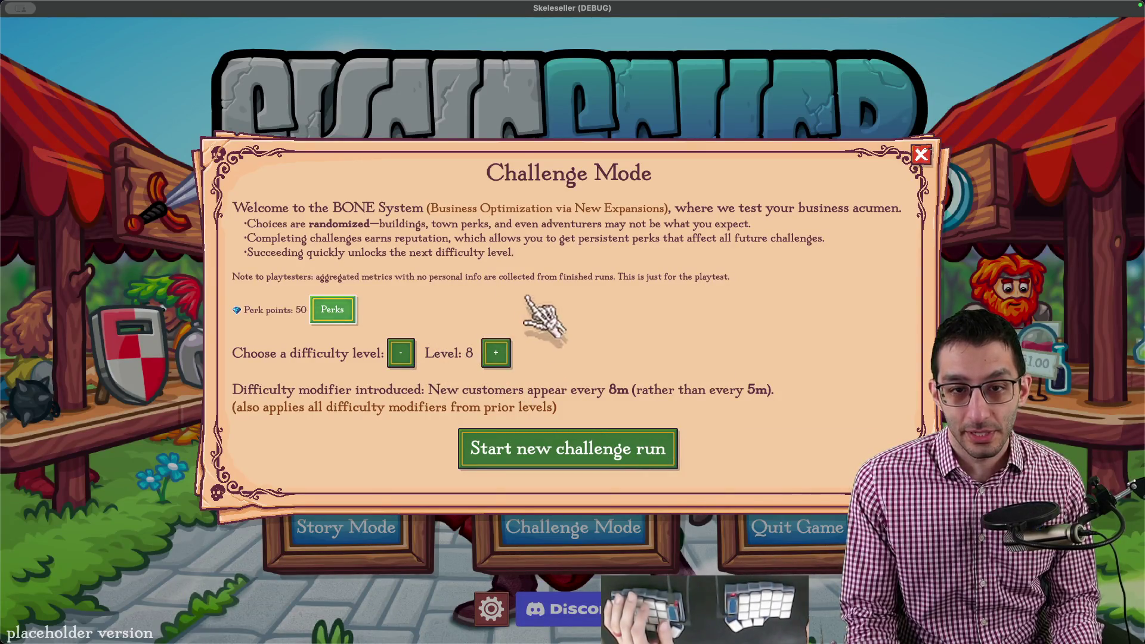
# - Step the Challenge Mode difficulty down and up, ending at Level 9 with its slower-hunger Garbage Slime
pyautogui.click(401, 353)
pyautogui.click(401, 353)
pyautogui.click(401, 353)
pyautogui.click(401, 353)
pyautogui.click(401, 352)
pyautogui.click(400, 353)
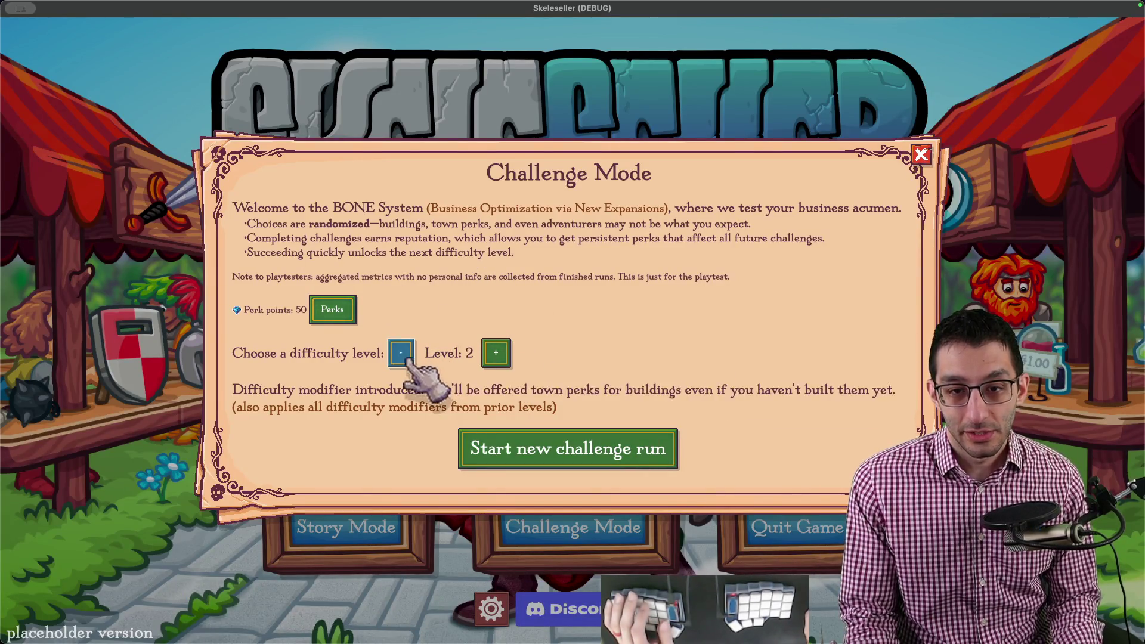
pyautogui.click(401, 353)
pyautogui.click(401, 353)
pyautogui.click(492, 353)
pyautogui.click(492, 353)
pyautogui.click(493, 353)
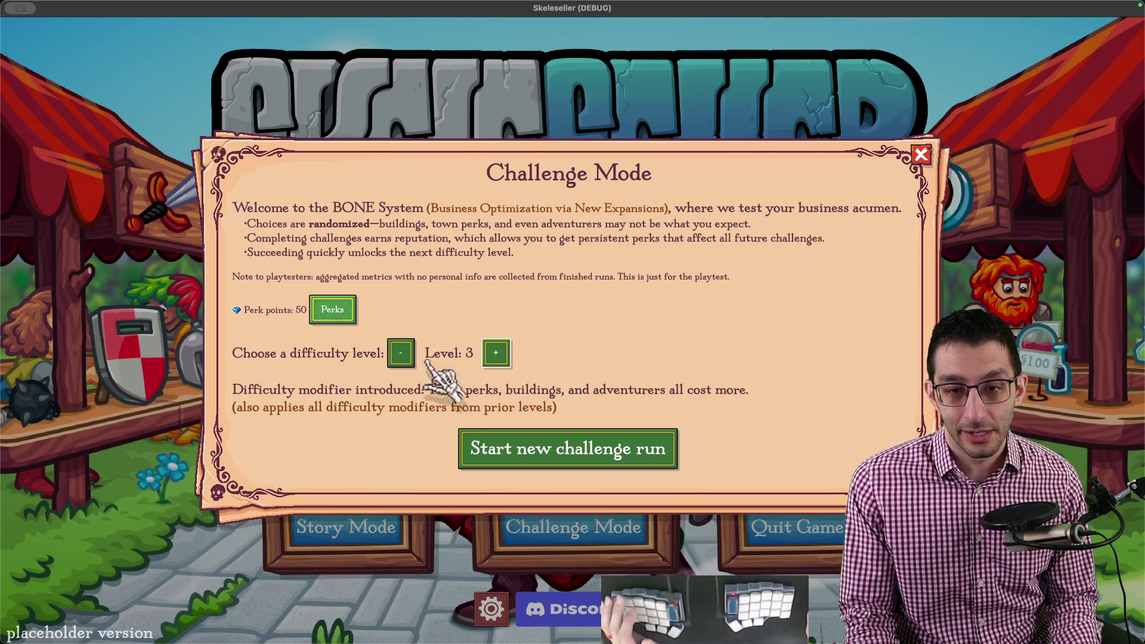
pyautogui.click(401, 352)
pyautogui.click(401, 352)
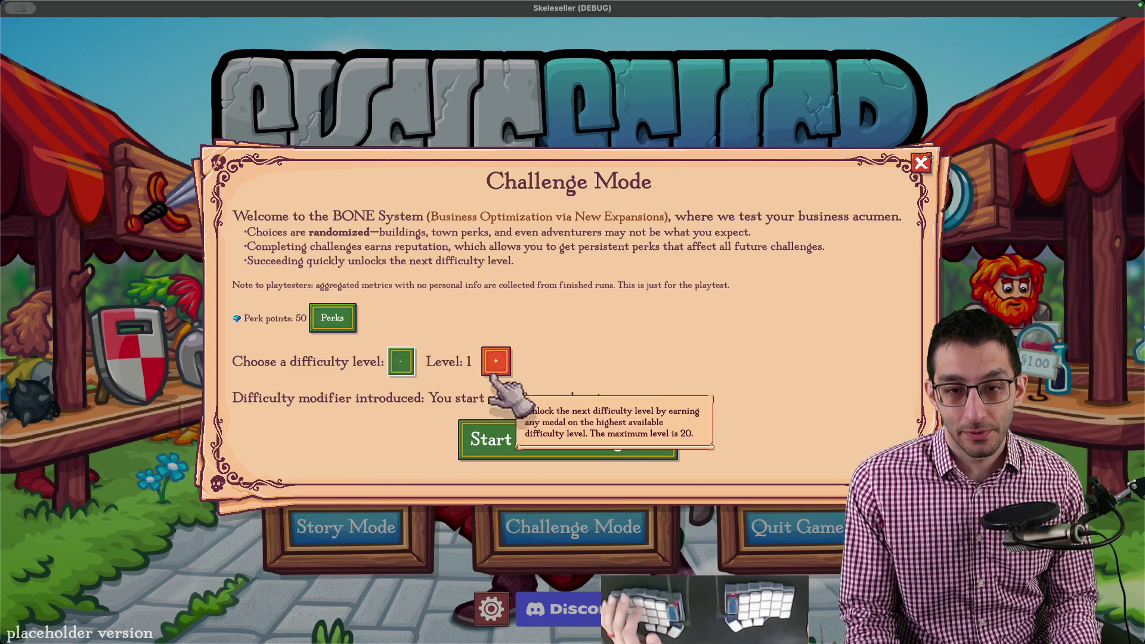
pyautogui.click(495, 361)
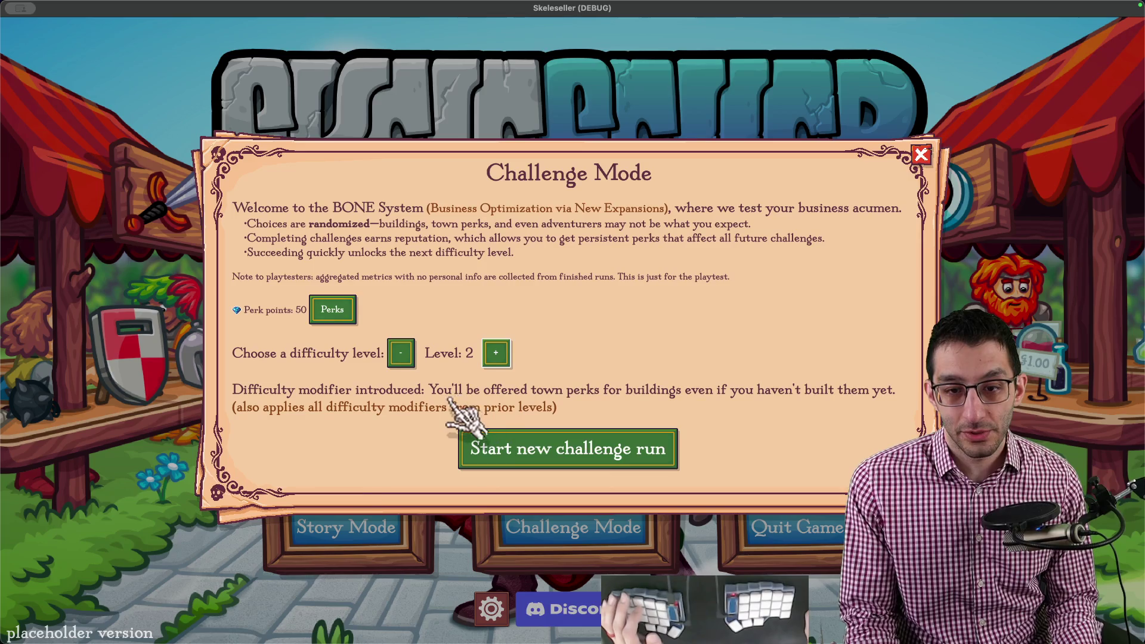
pyautogui.click(496, 352)
pyautogui.click(496, 352)
pyautogui.click(497, 352)
pyautogui.click(496, 352)
pyautogui.click(496, 352)
pyautogui.click(496, 352)
pyautogui.click(496, 353)
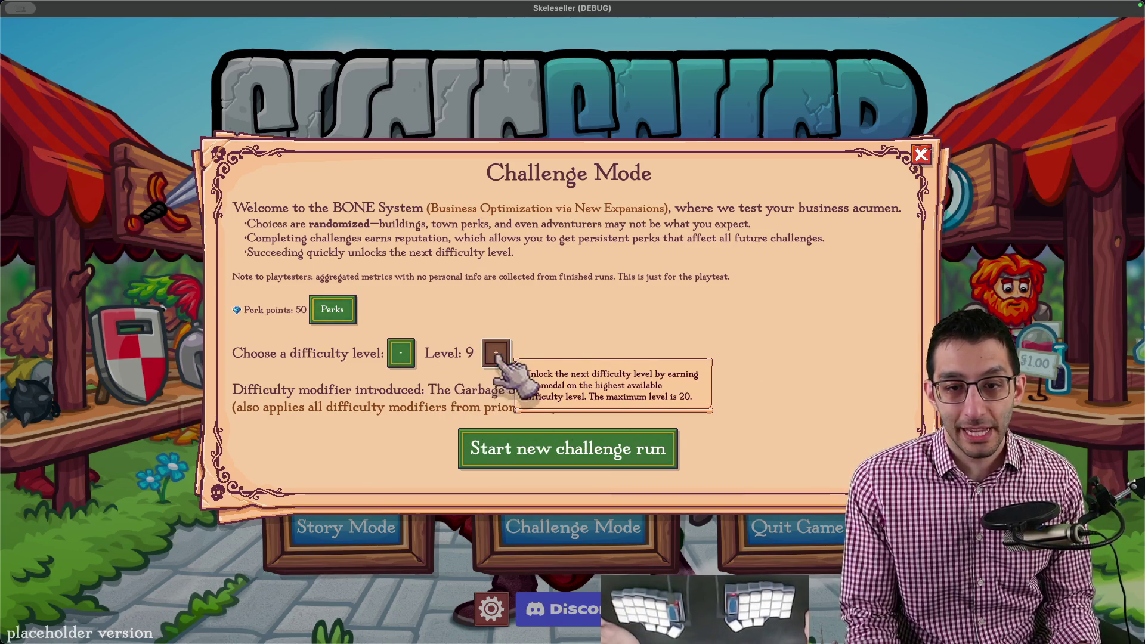
pyautogui.moveTo(525, 453)
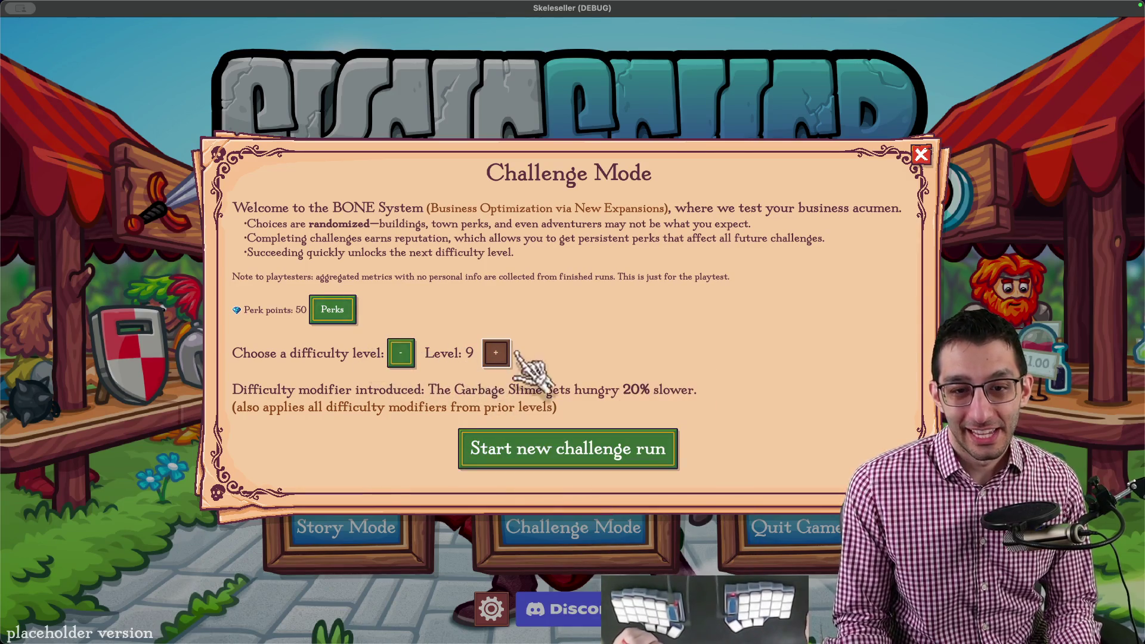
# - Browse the Perks list with 50 perk points, close it, and quit the game back to the doc
pyautogui.click(332, 310)
pyautogui.scroll(-3, 613, 322)
pyautogui.scroll(3, 614, 338)
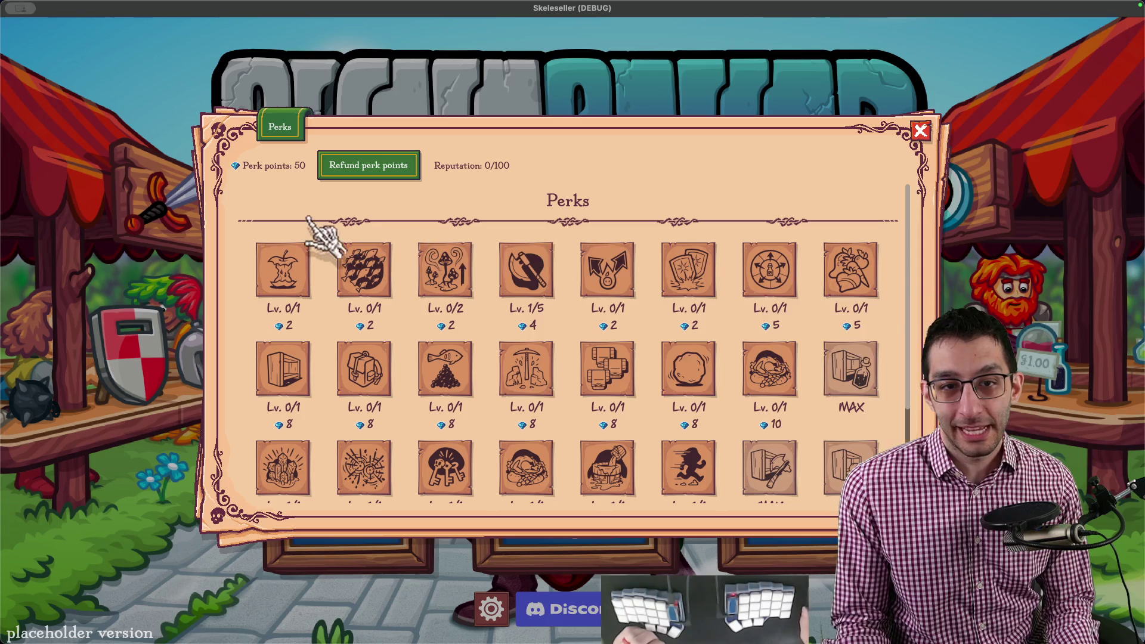
pyautogui.moveTo(293, 173)
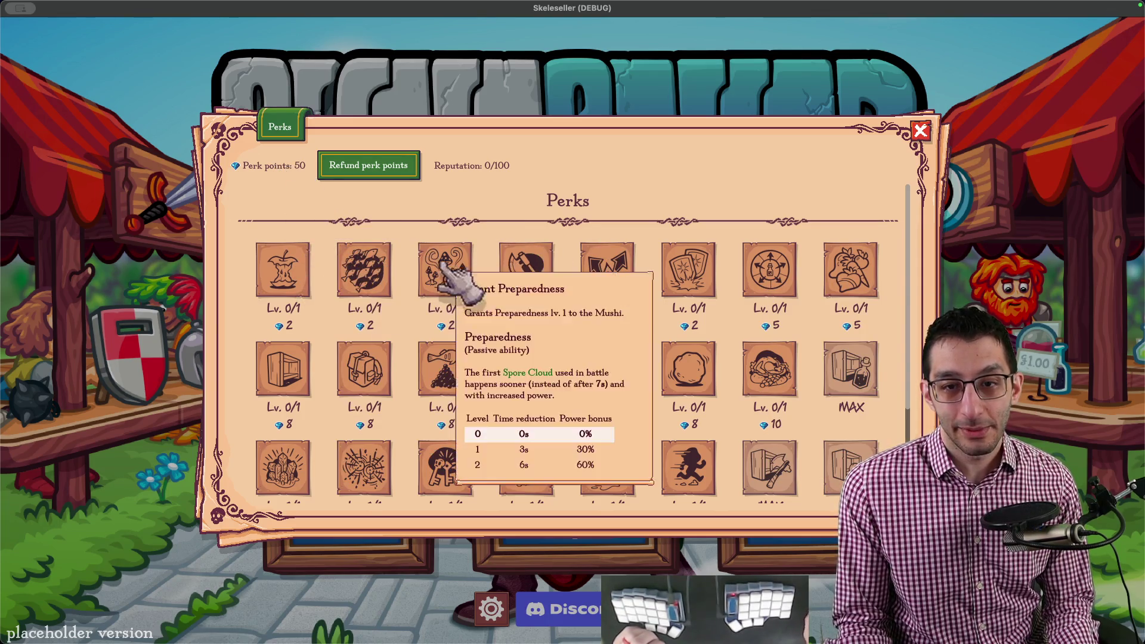
pyautogui.scroll(-3, 524, 370)
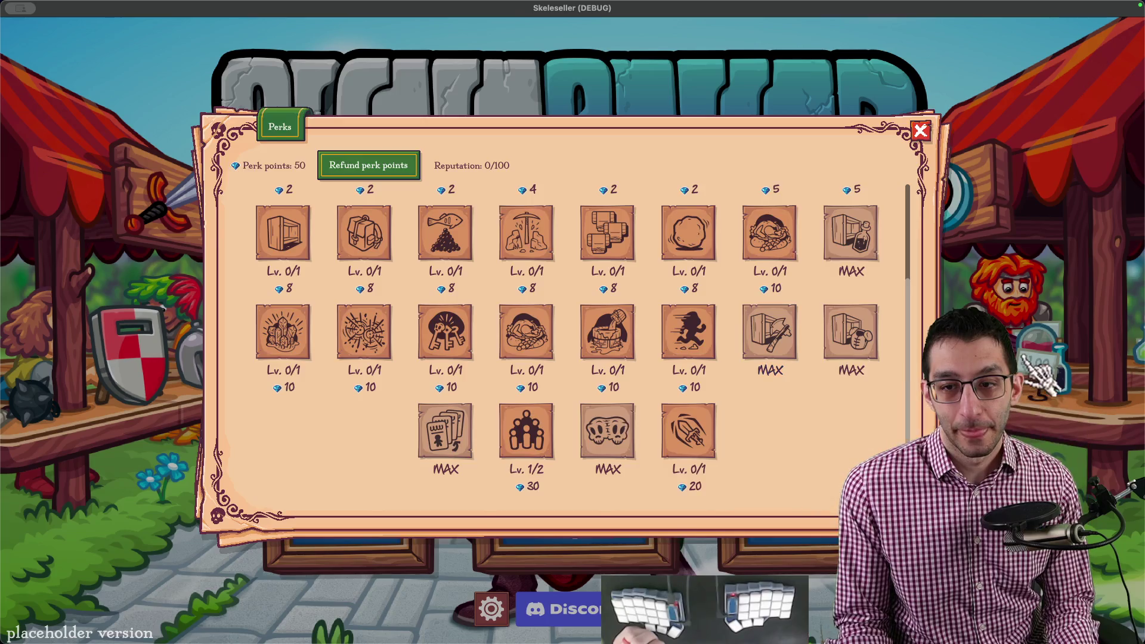
pyautogui.press('Escape')
pyautogui.press('super+q')
pyautogui.press('super+Tab')
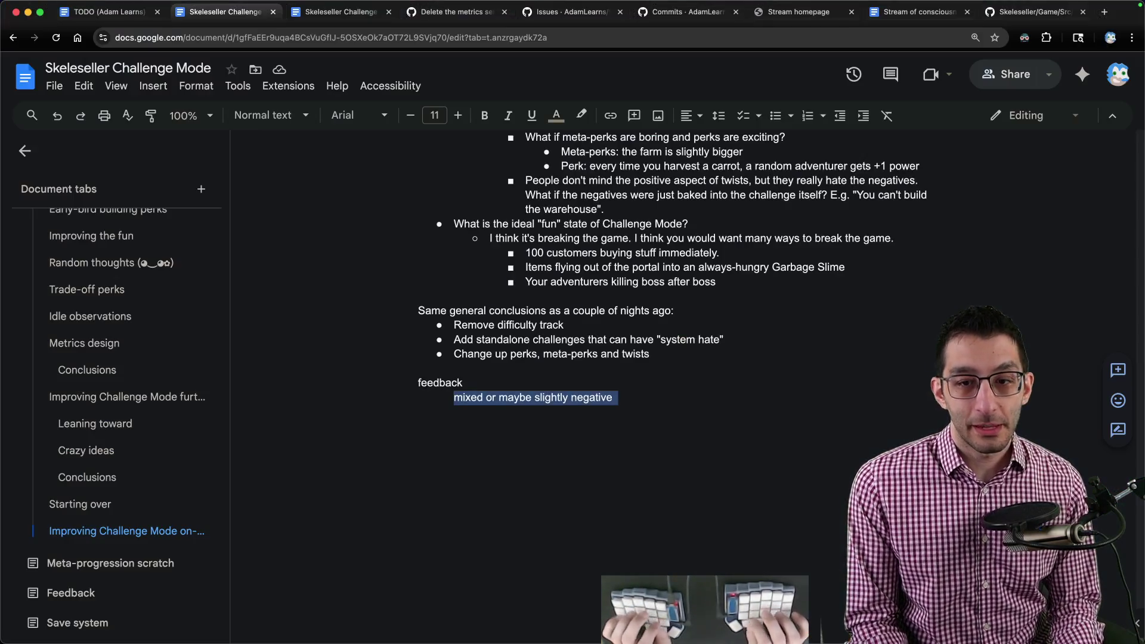
pyautogui.scroll(1, 774, 363)
pyautogui.scroll(5, 764, 373)
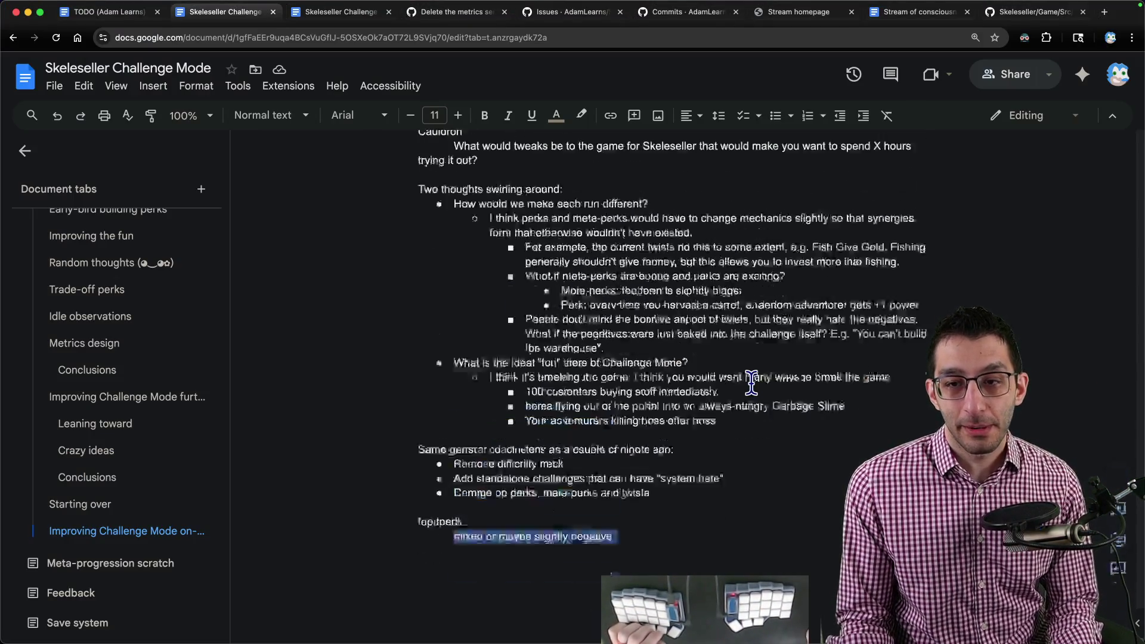
pyautogui.scroll(-6, 751, 381)
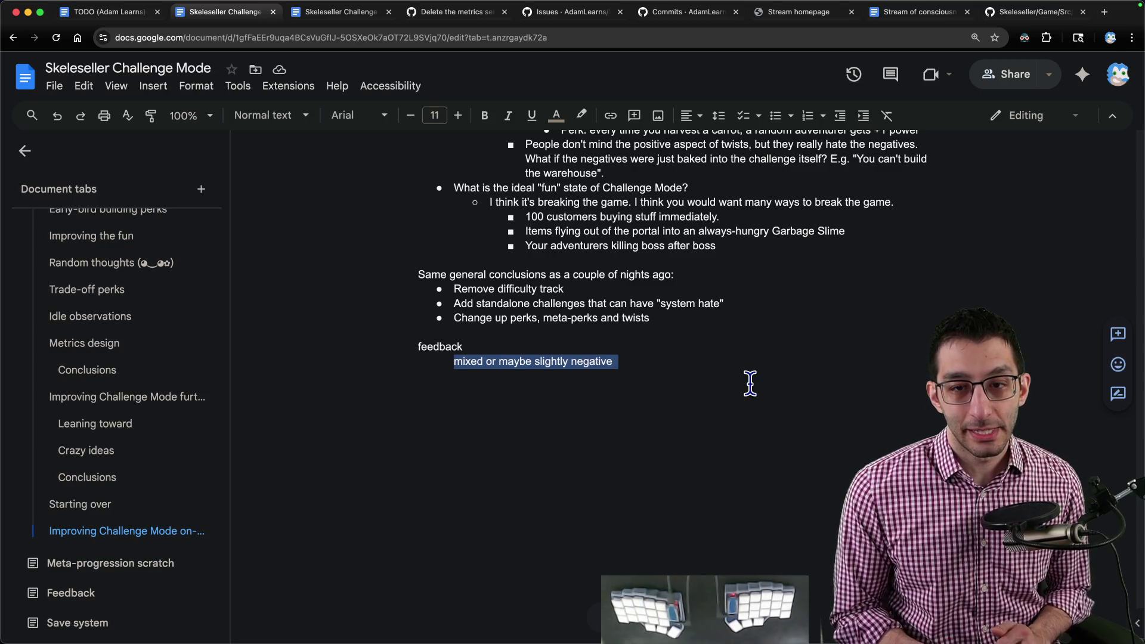
pyautogui.scroll(10, 745, 380)
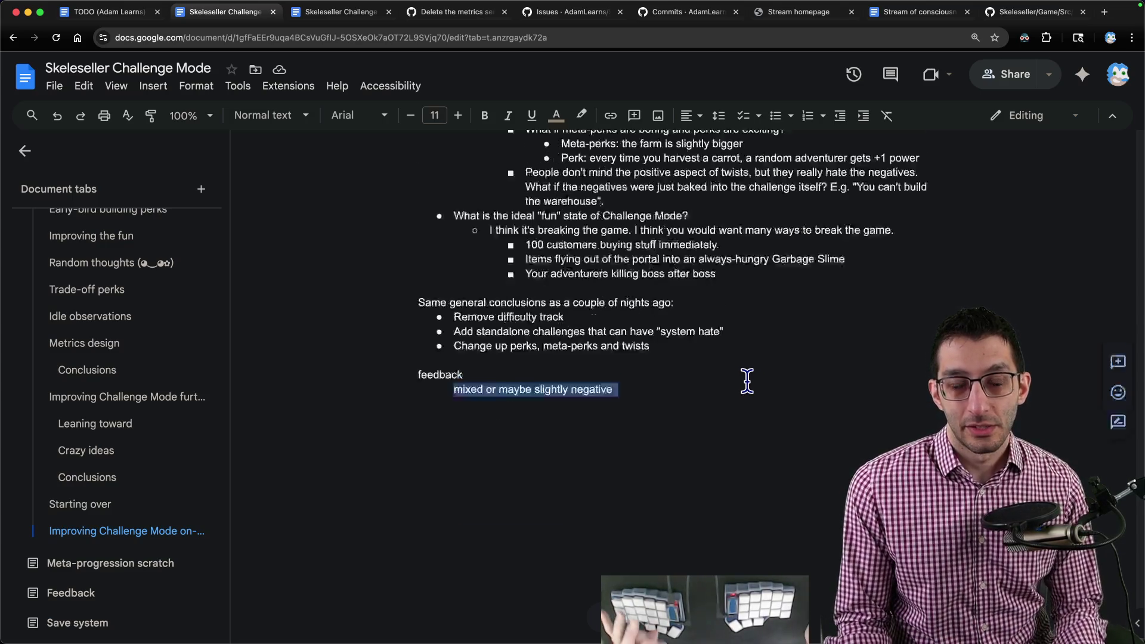
pyautogui.scroll(-5, 744, 382)
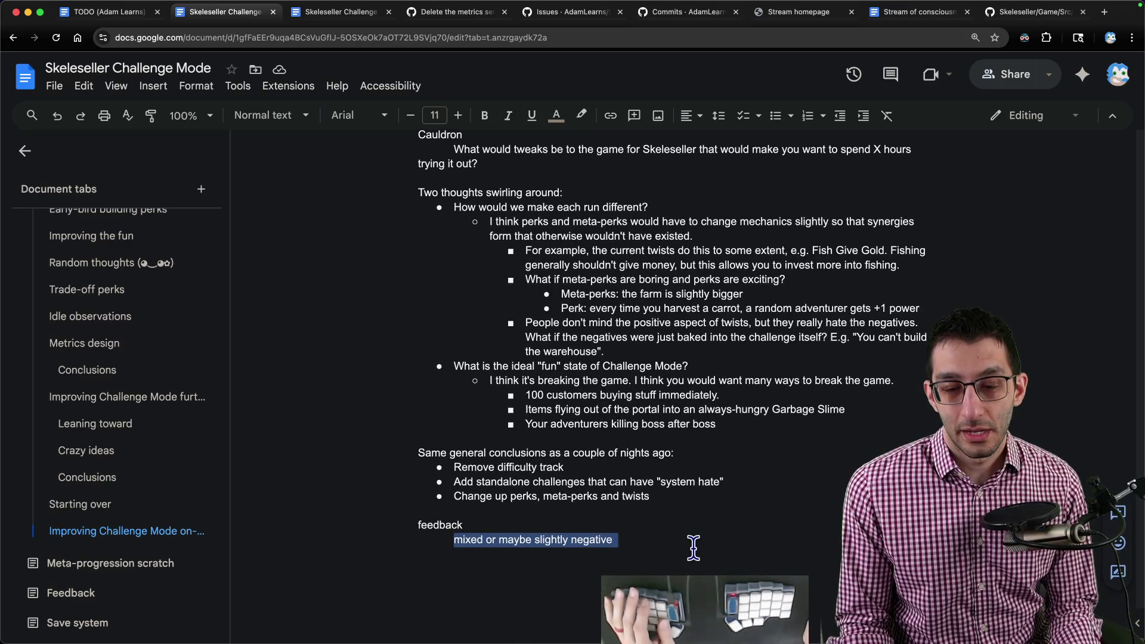
pyautogui.click(693, 547)
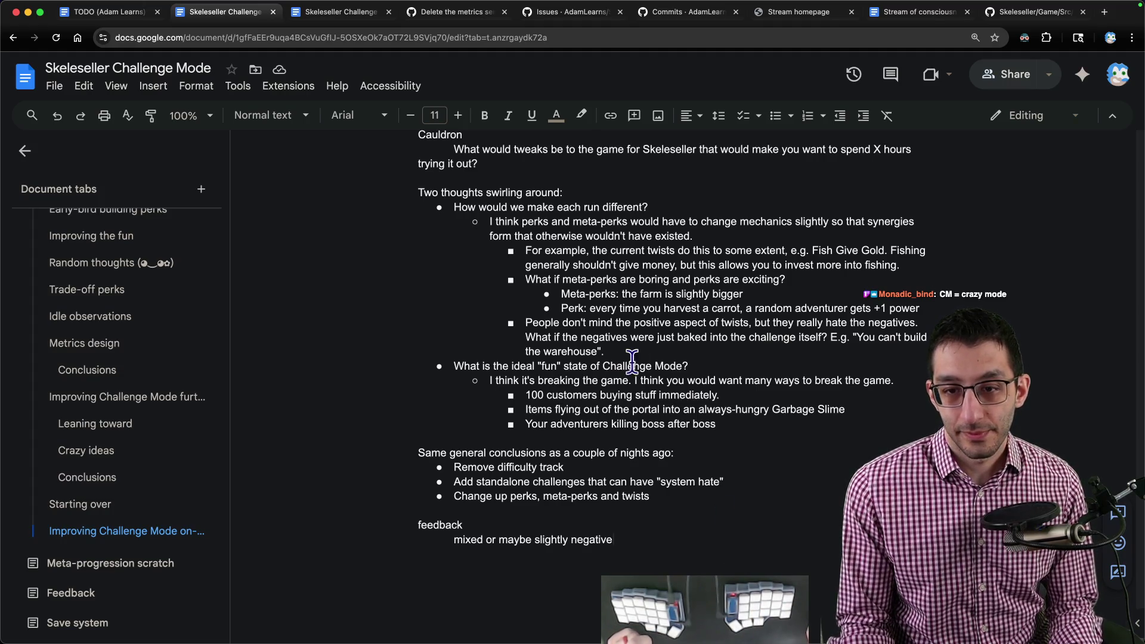
pyautogui.moveTo(454, 366); pyautogui.dragTo(907, 411)
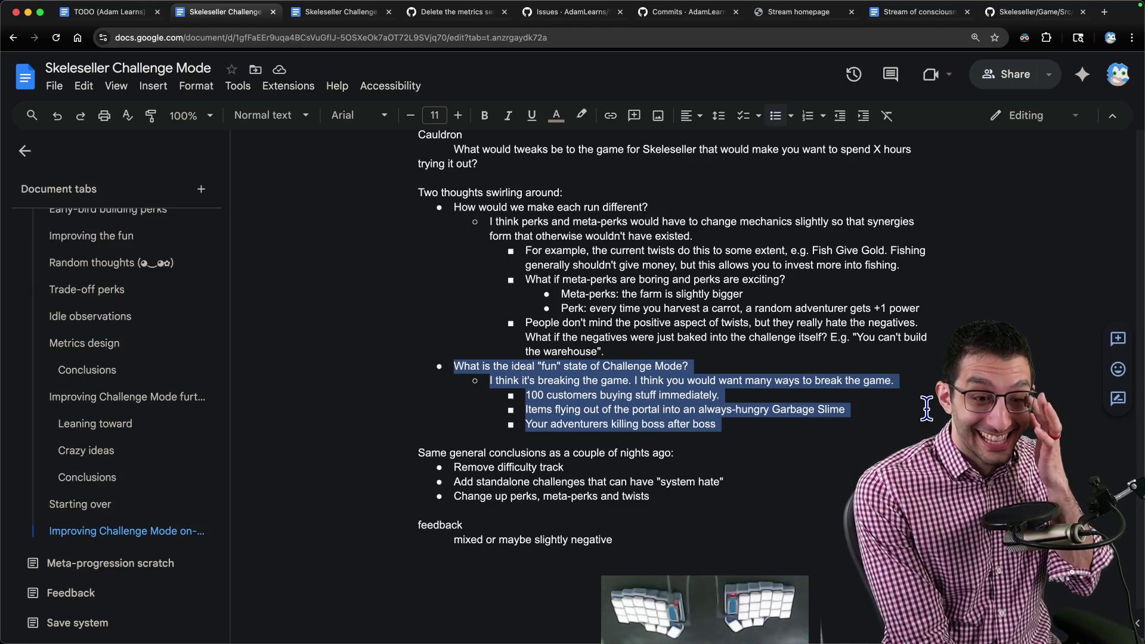
pyautogui.click(443, 621)
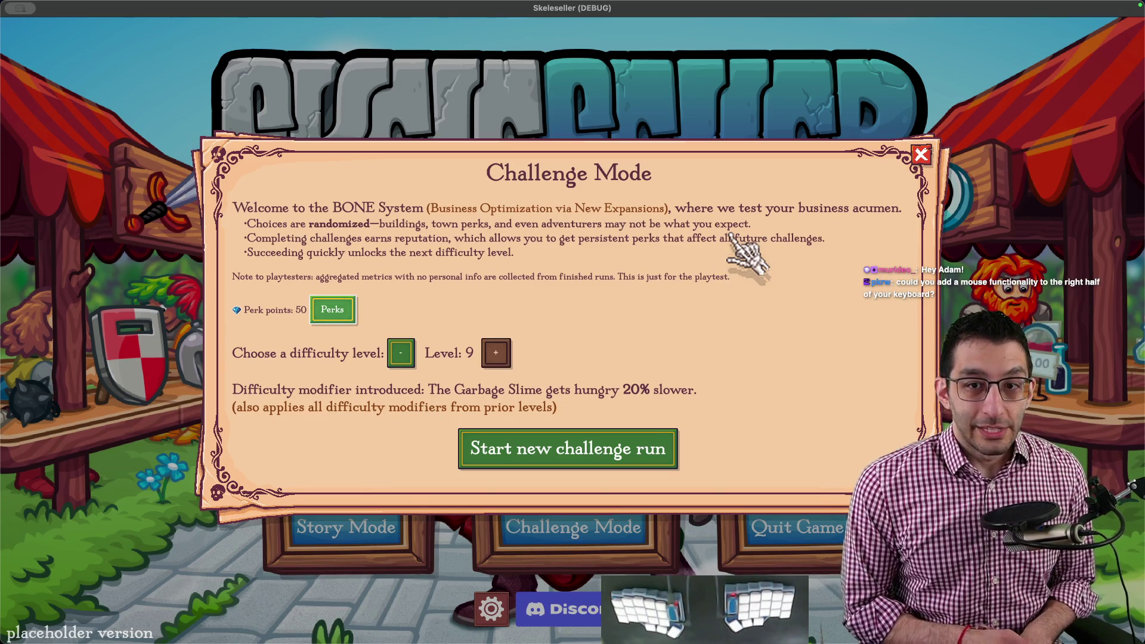
pyautogui.press('super+Tab')
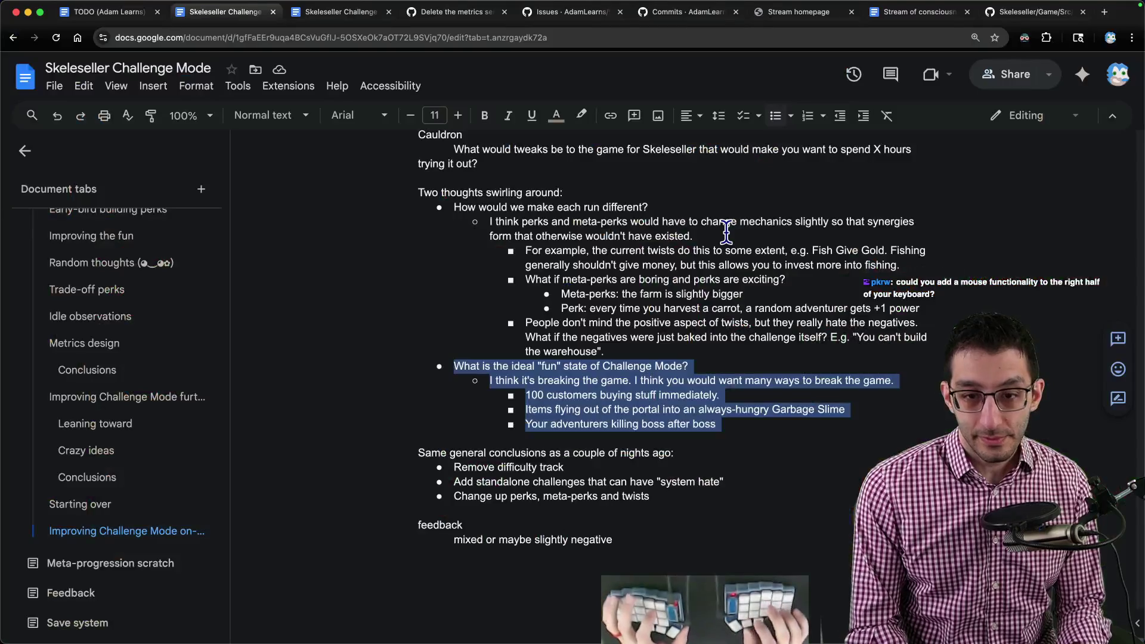
pyautogui.scroll(20, 571, 356)
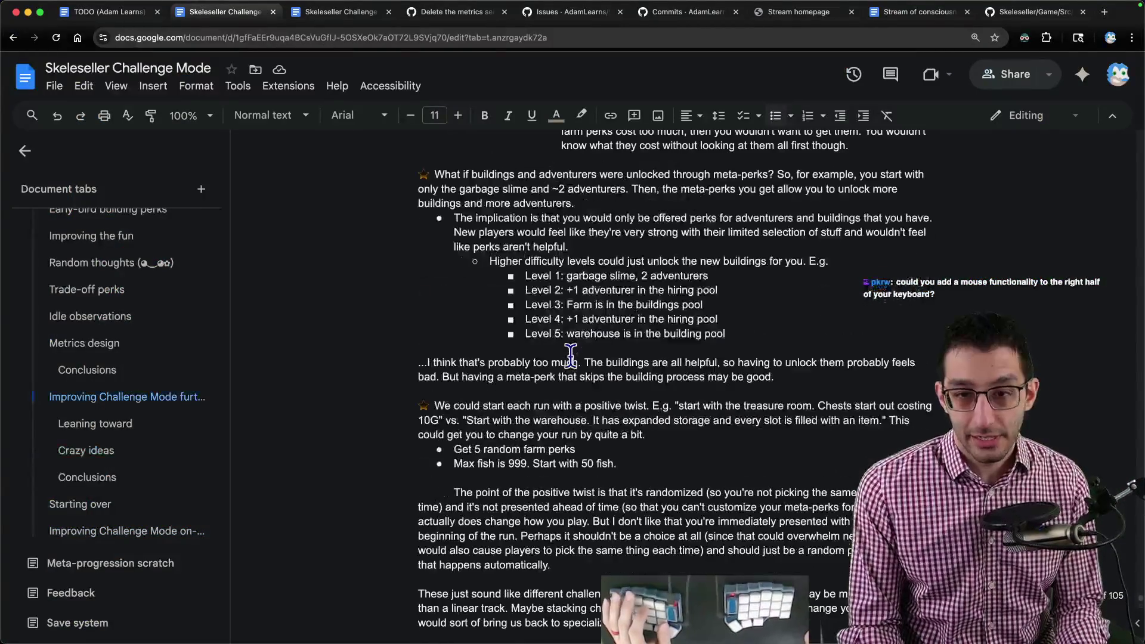
# - Under the farming meta-perks question, add an indented bullet asking whether meta-perks should be the boring ones
pyautogui.scroll(-10, 568, 370)
pyautogui.scroll(-10, 568, 371)
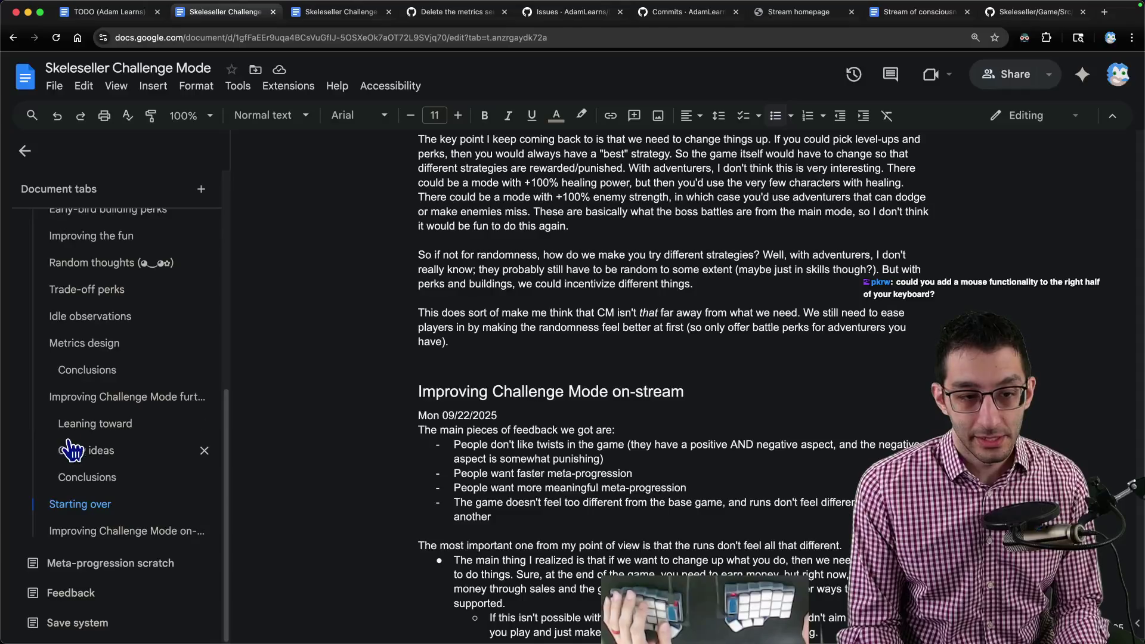
pyautogui.click(108, 424)
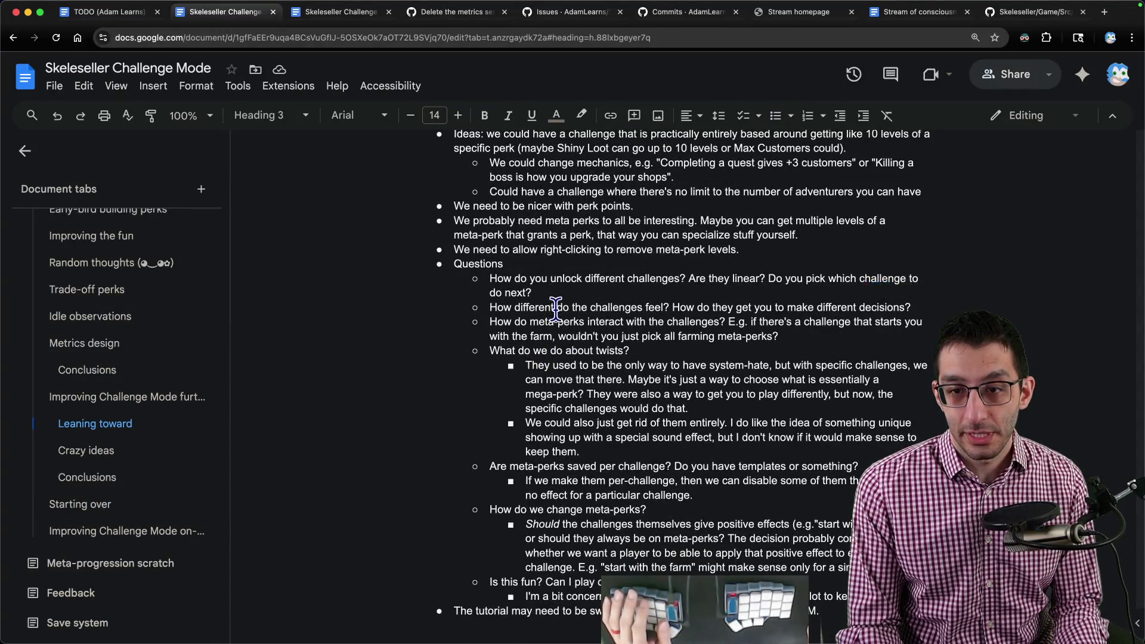
pyautogui.click(784, 336)
pyautogui.press('Return')
pyautogui.press('Tab')
pyautogui.write('Should meta-perks ')
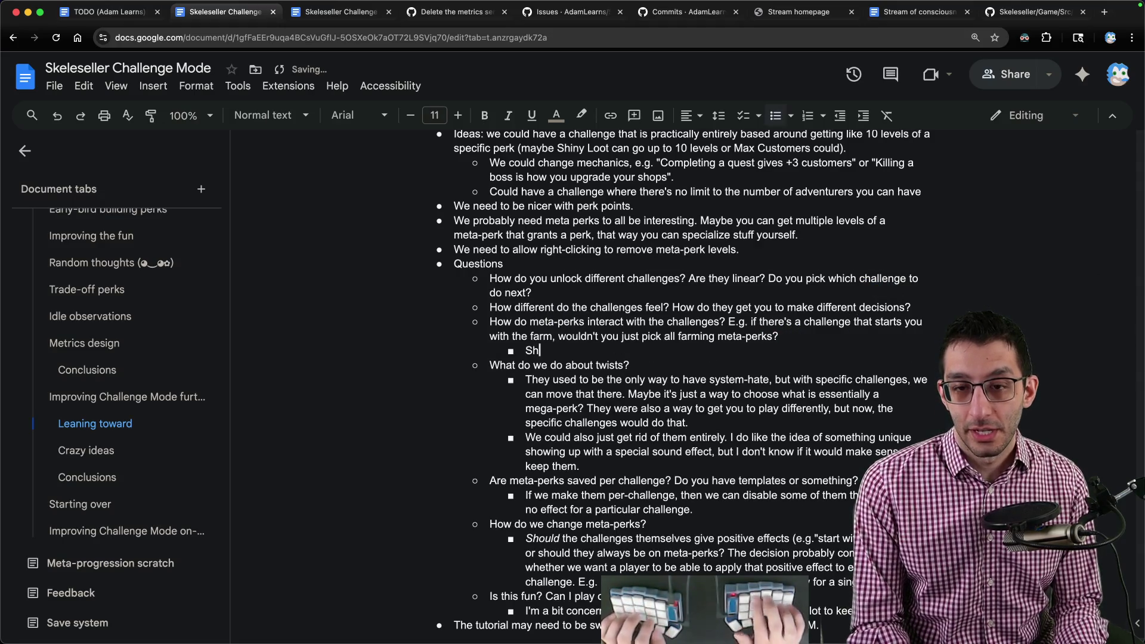
pyautogui.write('be the boring perks and re')
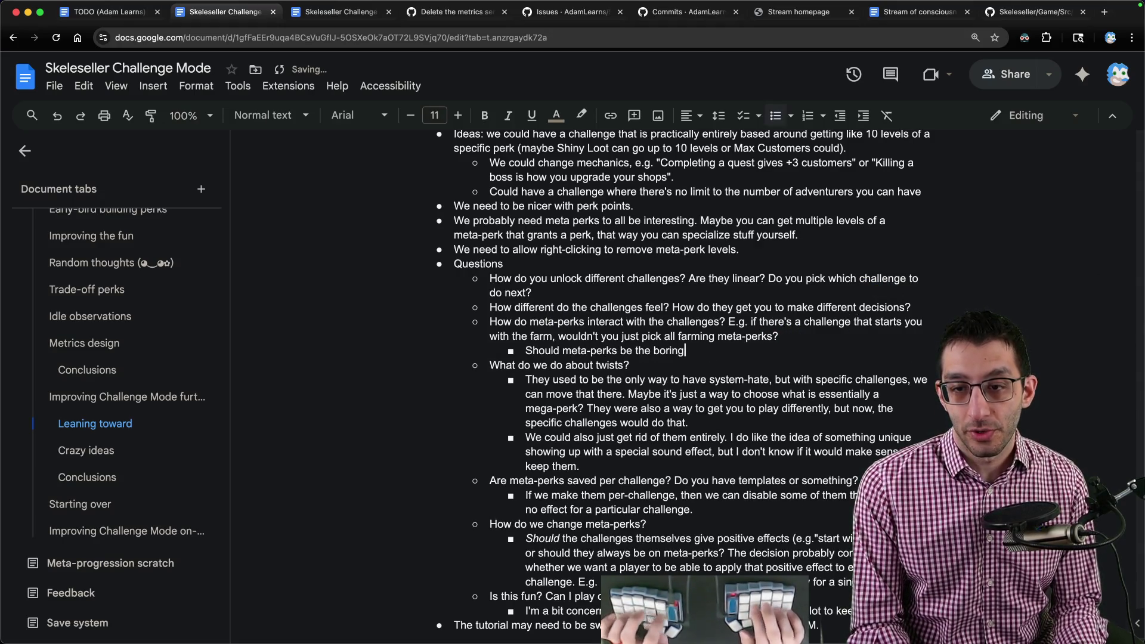
pyautogui.write('gular perks should be more interes')
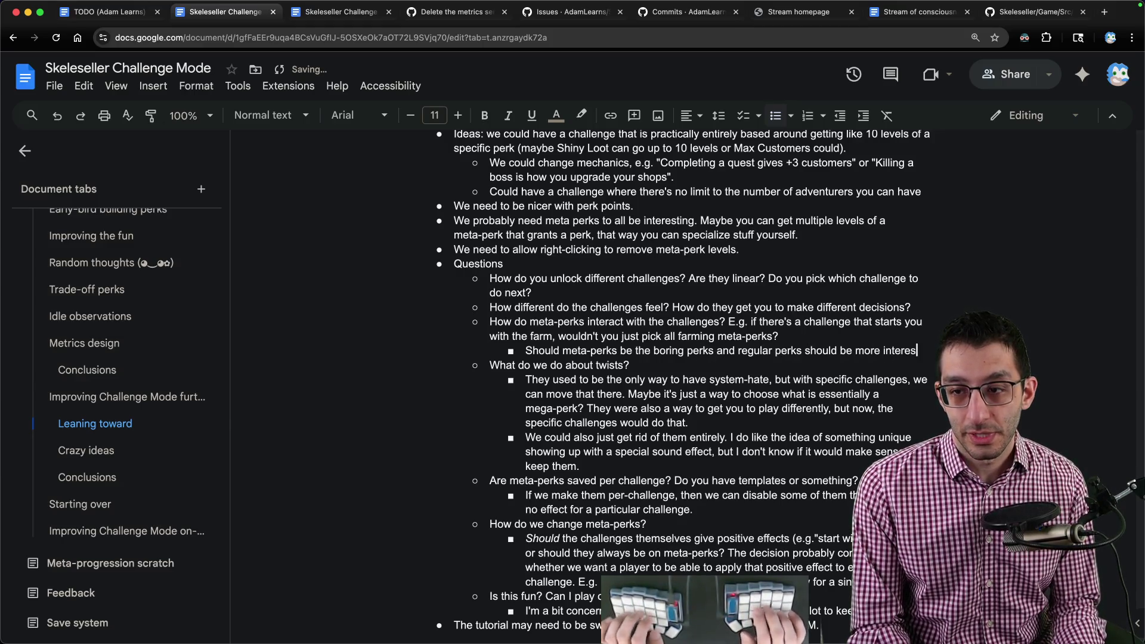
pyautogui.write('ting/exciting? That ')
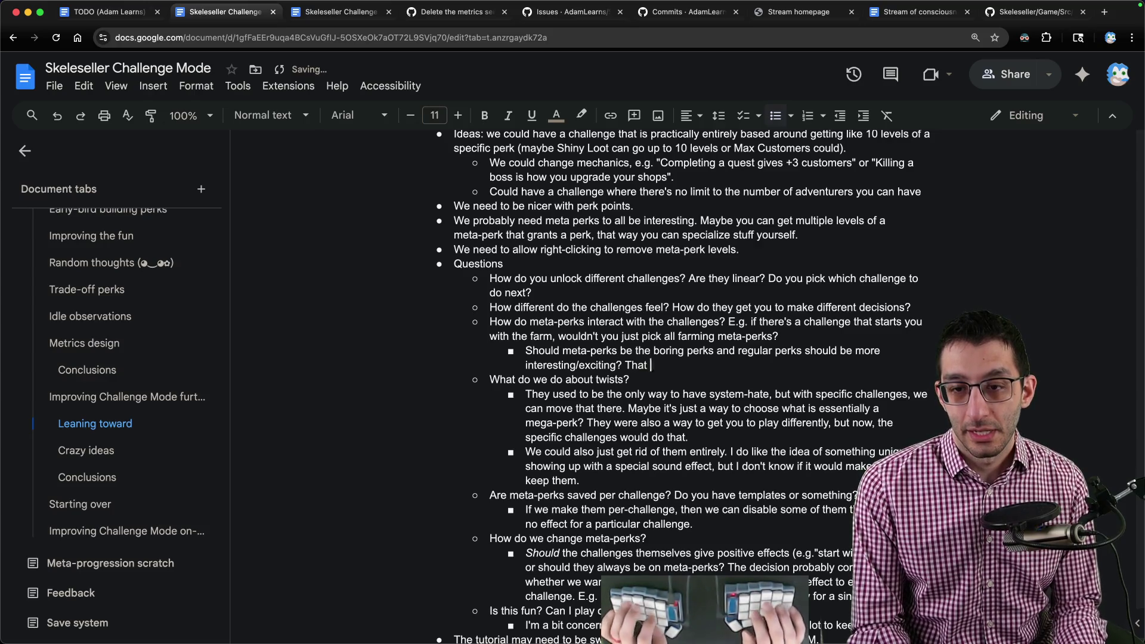
pyautogui.write('way the run would change f')
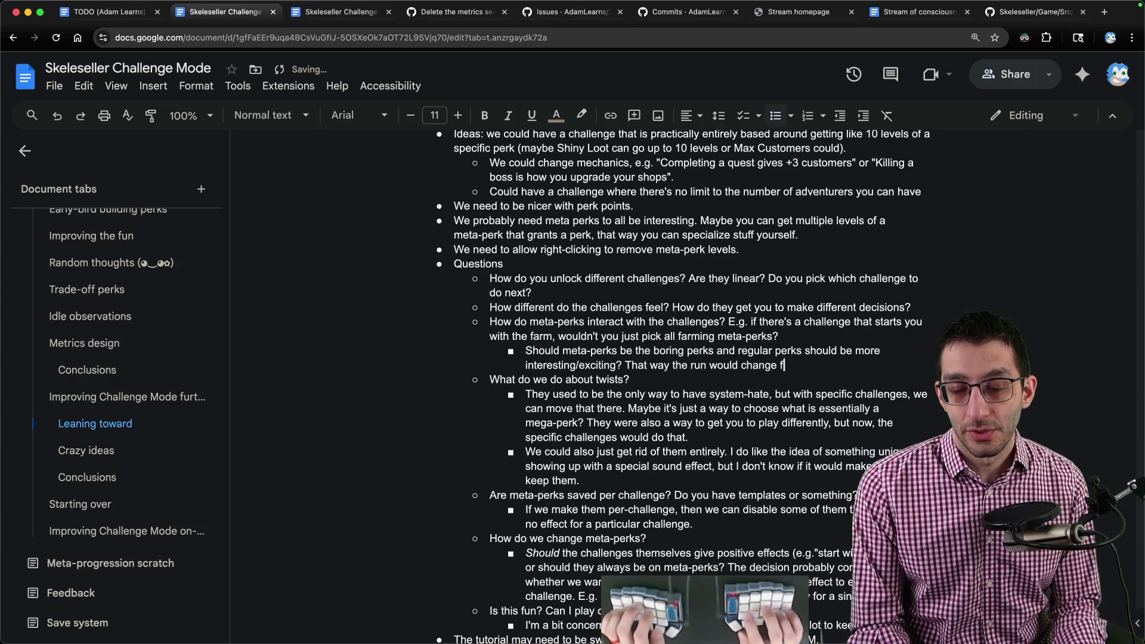
pyautogui.write('rom within rather ')
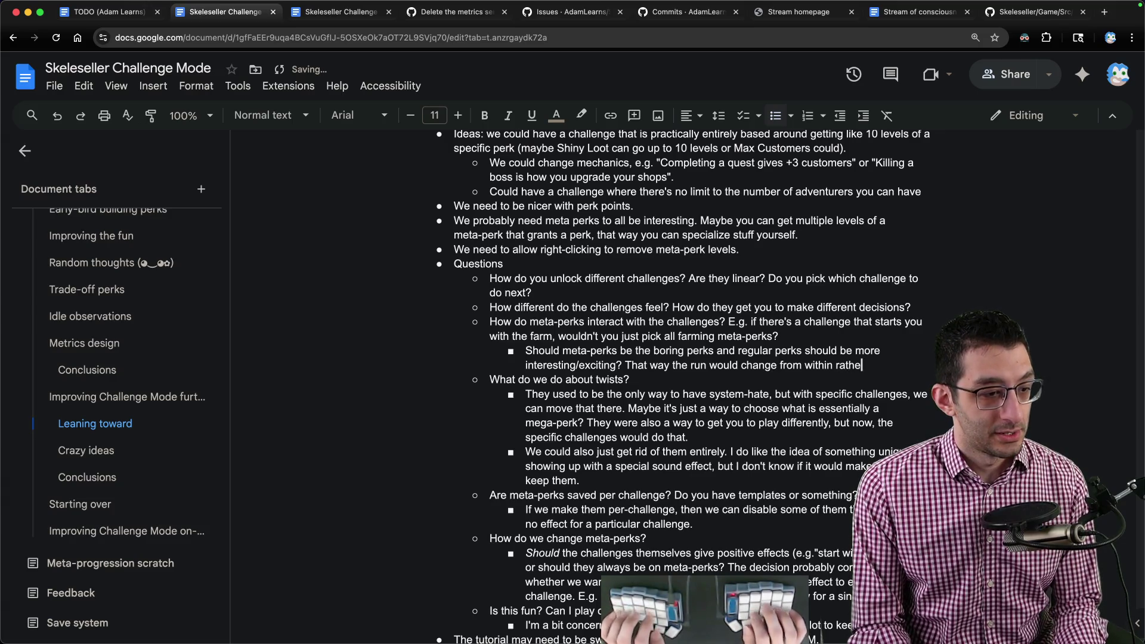
pyautogui.write('than before it.')
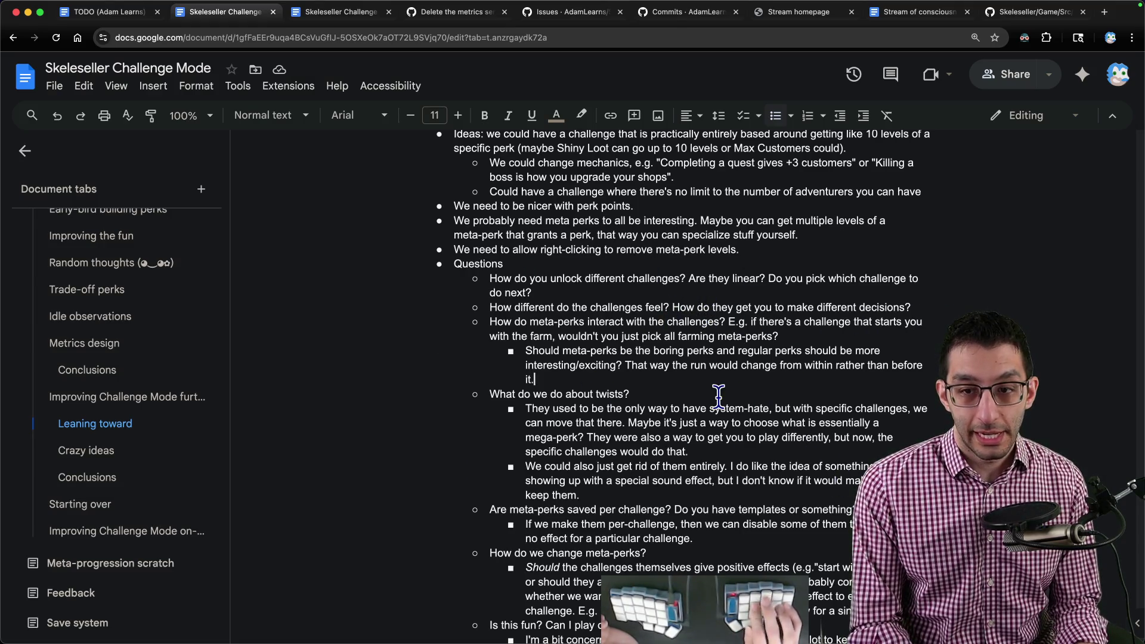
# - Select the twists question, dismiss its context menu, and switch to the VS Code difficulty track notes
pyautogui.moveTo(719, 395)
pyautogui.mouseDown()
pyautogui.moveTo(718, 240)
pyautogui.moveTo(715, 352)
pyautogui.mouseUp()
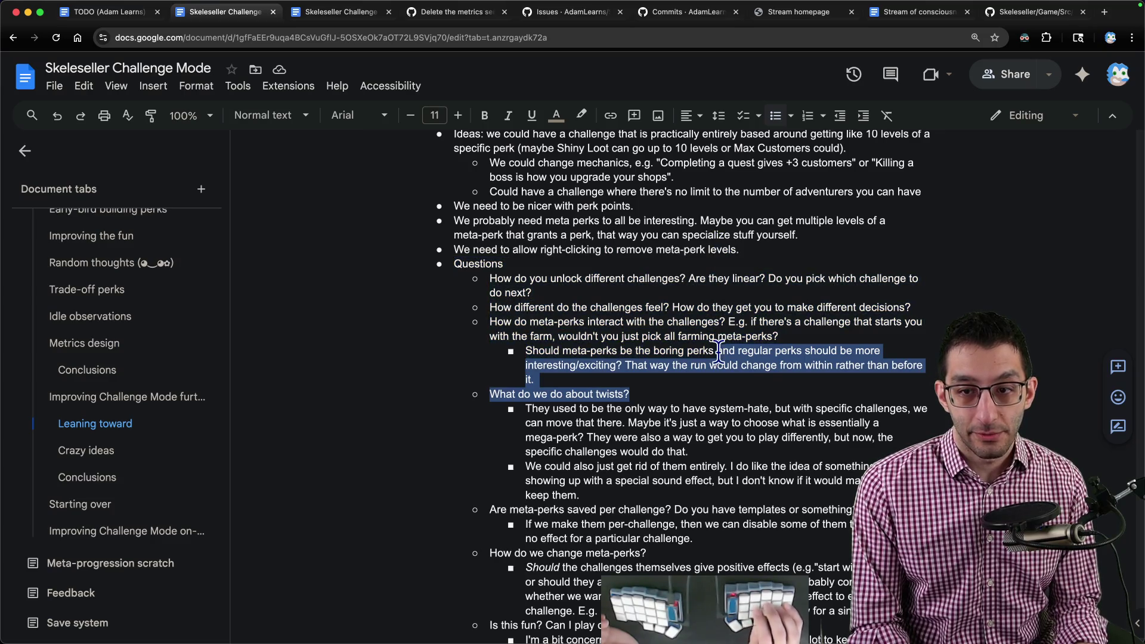
pyautogui.rightClick(715, 352)
pyautogui.click(647, 352)
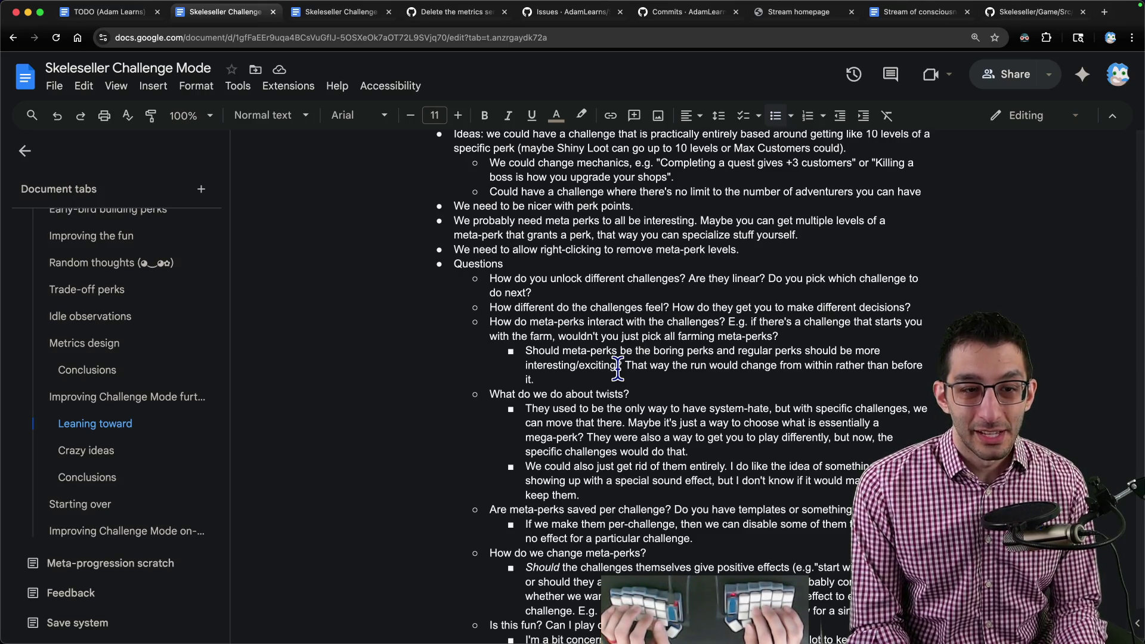
pyautogui.write('g')
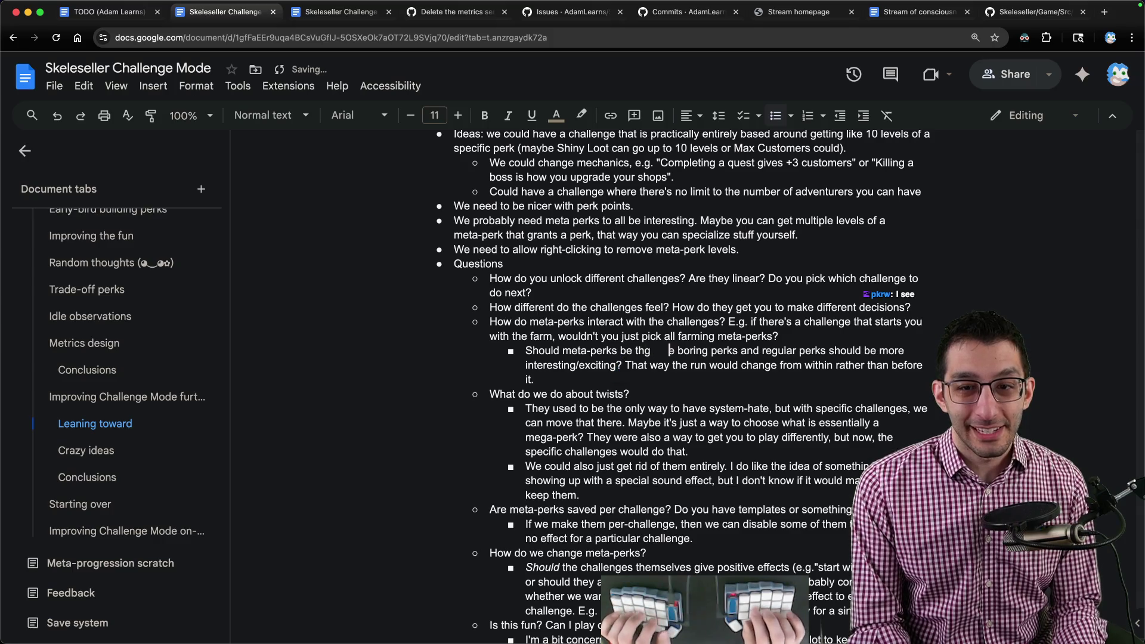
pyautogui.press('super+Tab')
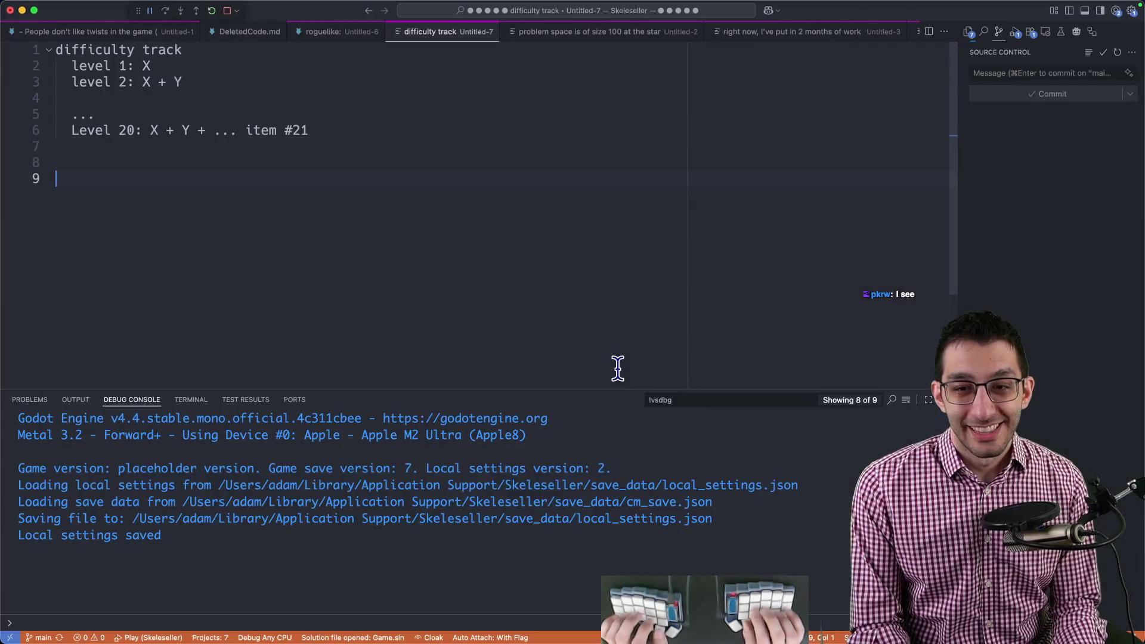
# - Tile VS Code on the left half beside Chrome, review the difficulty track lines, and return to the doc
pyautogui.hotkey('ctrl', 'alt', 'Left')
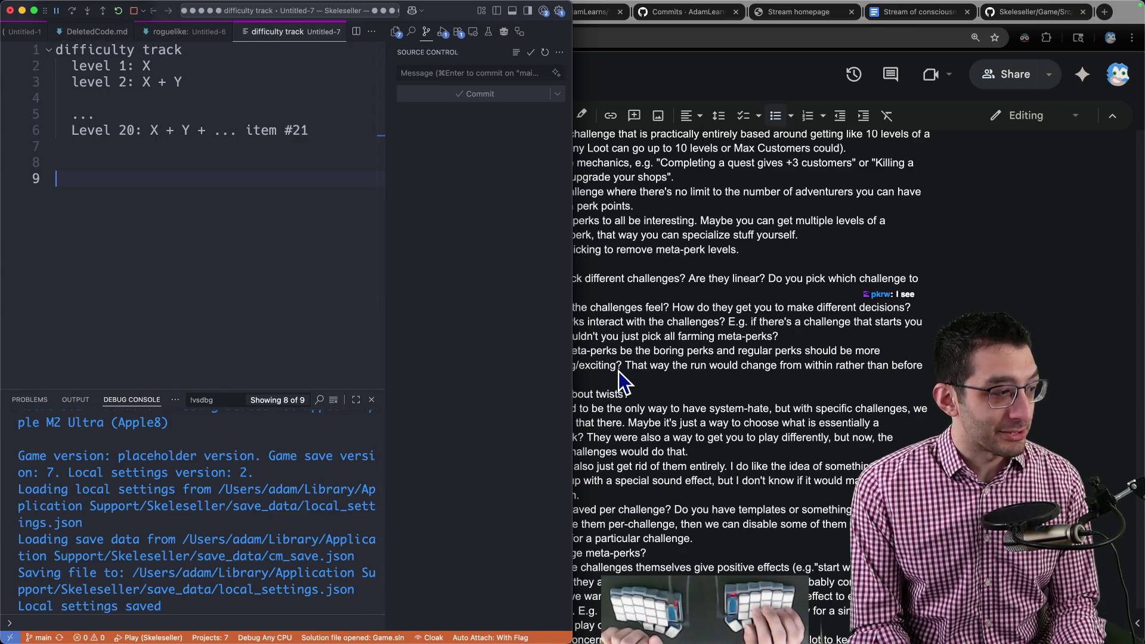
pyautogui.press('Up')
pyautogui.press('Up')
pyautogui.press('Up')
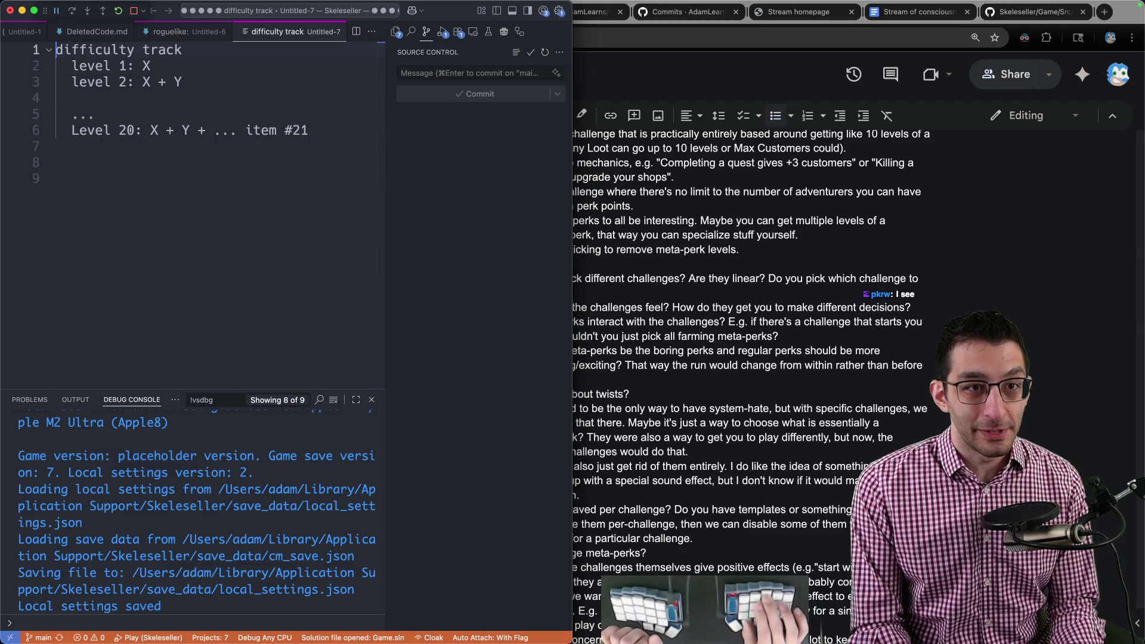
pyautogui.press('Down')
pyautogui.press('Down')
pyautogui.press('Up')
pyautogui.press('Up')
pyautogui.press('Up')
pyautogui.press('Down')
pyautogui.press('Down')
pyautogui.press('Down')
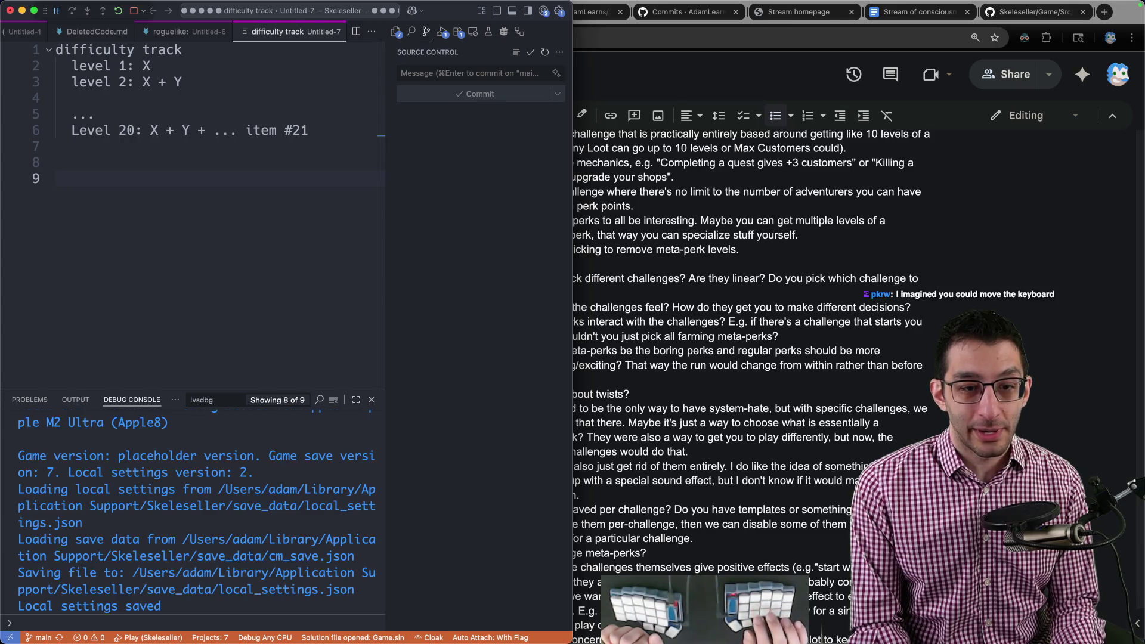
pyautogui.press('super+Tab')
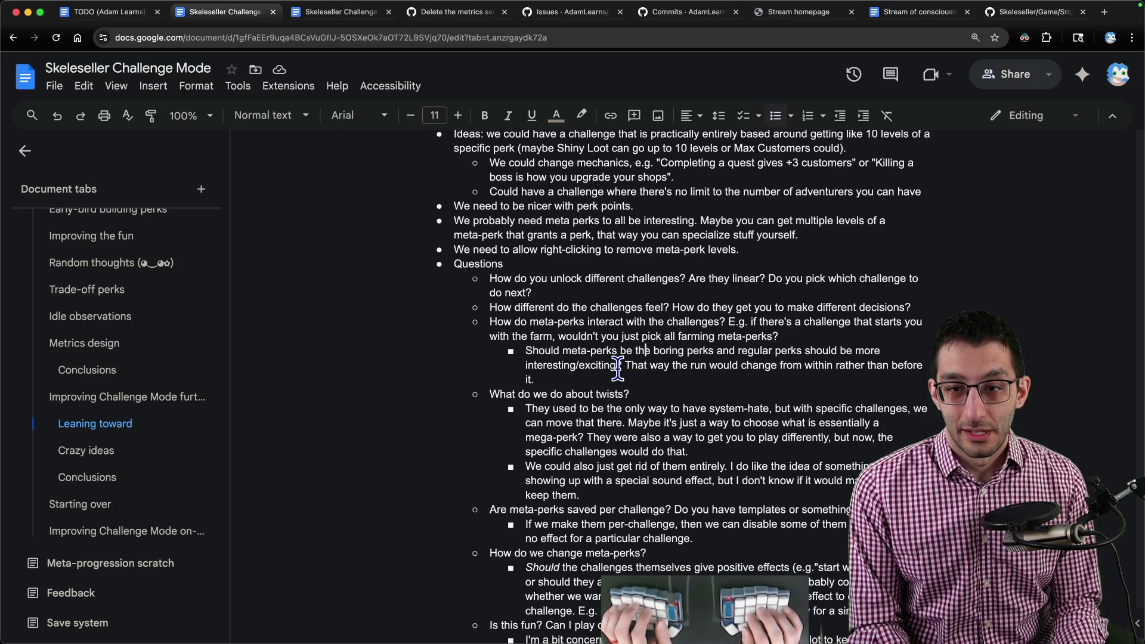
# - Start a 'How do we change' question after the meta-perks point, then delete it
pyautogui.press('super+z')
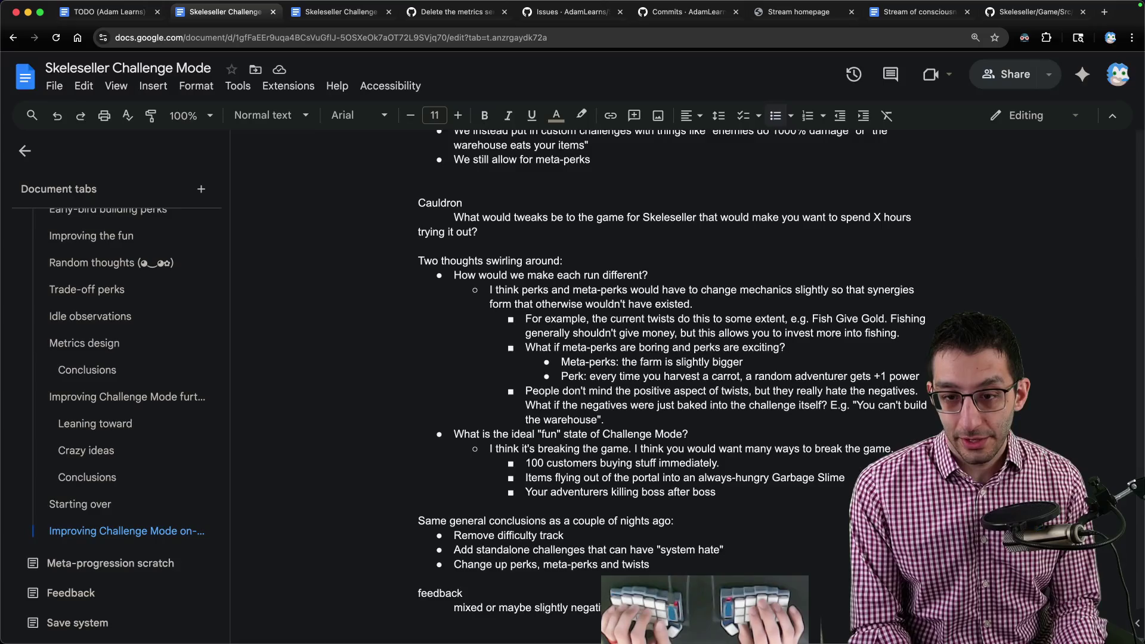
pyautogui.press('Up')
pyautogui.press('Up')
pyautogui.press('Up')
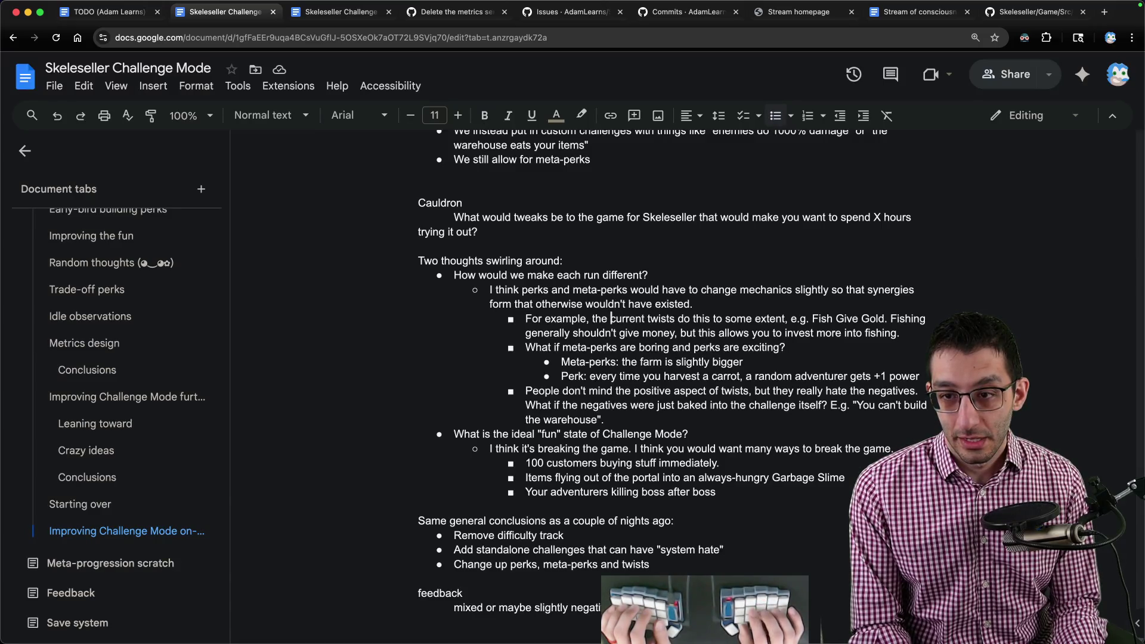
pyautogui.hotkey('ctrl', 'z')
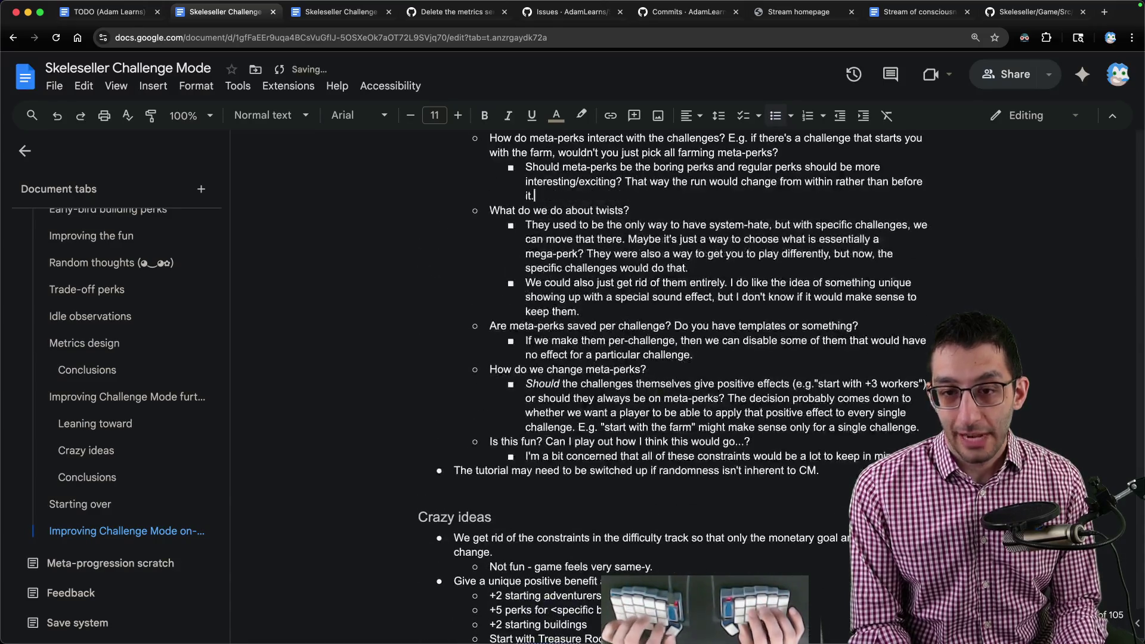
pyautogui.scroll(1, 599, 367)
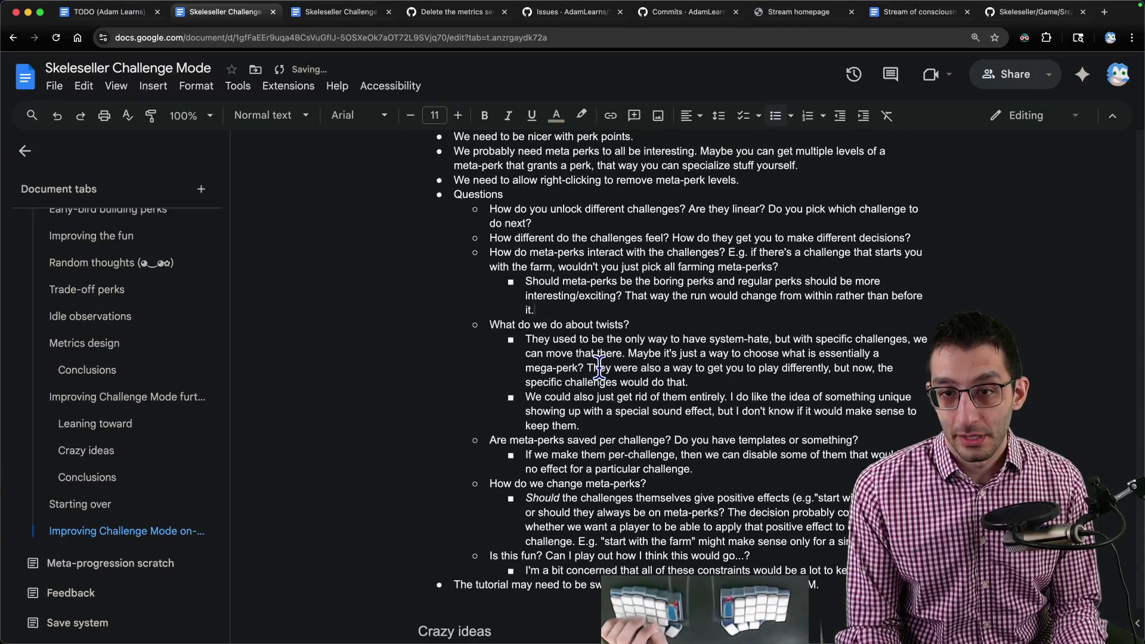
pyautogui.press('Return')
pyautogui.hotkey('shift', 'Tab')
pyautogui.write('How do we c')
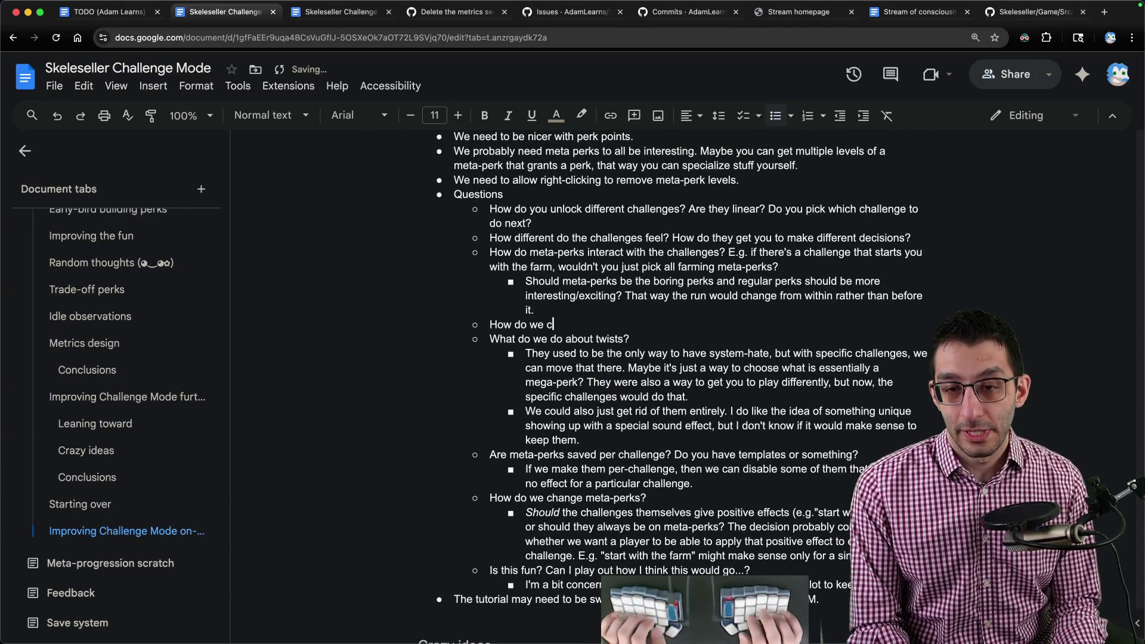
pyautogui.write('hange')
pyautogui.press('super+BackSpace')
pyautogui.press('BackSpace')
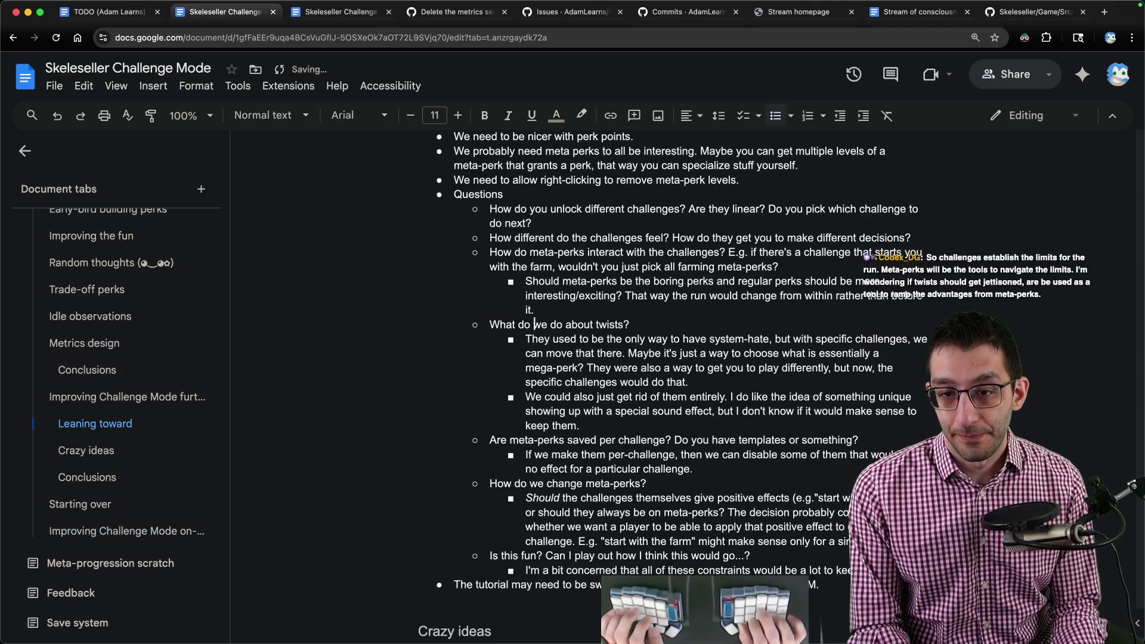
# - Select the 'We could also' bullet under the twists answer
pyautogui.click(531, 353)
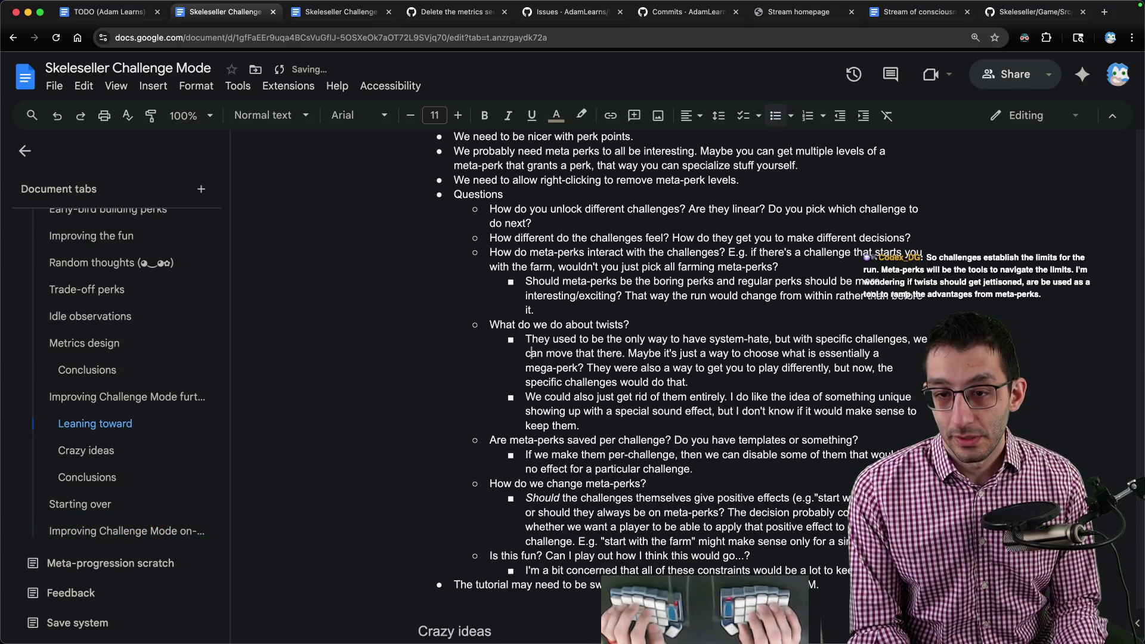
pyautogui.press('Down')
pyautogui.press('Down')
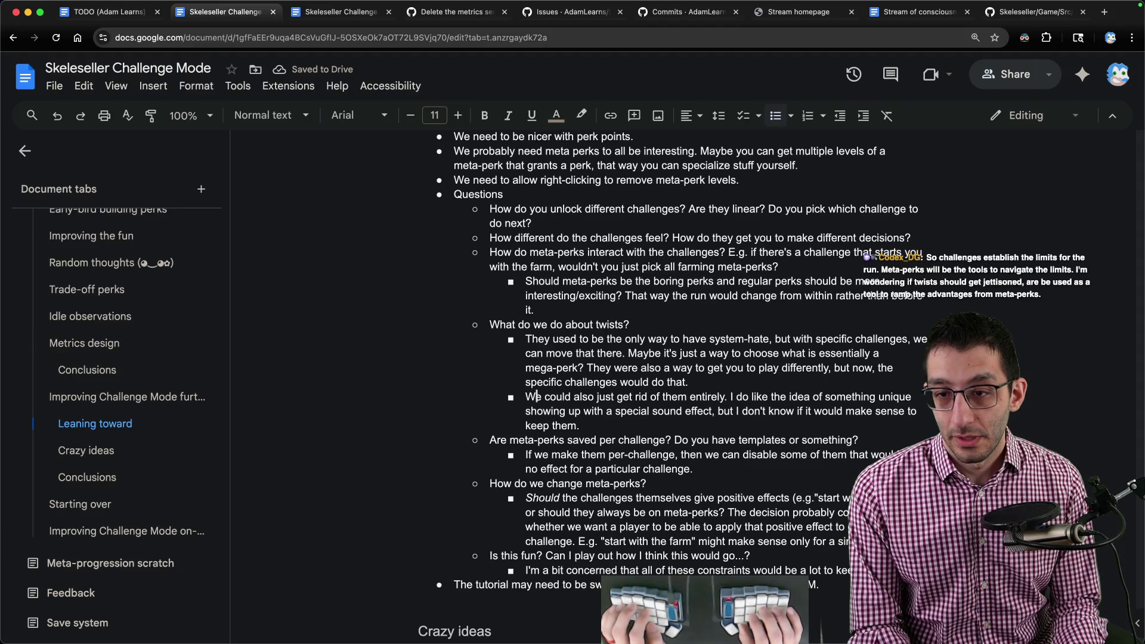
pyautogui.press('Left')
pyautogui.hotkey('shift', 'Down')
pyautogui.hotkey('shift', 'Down')
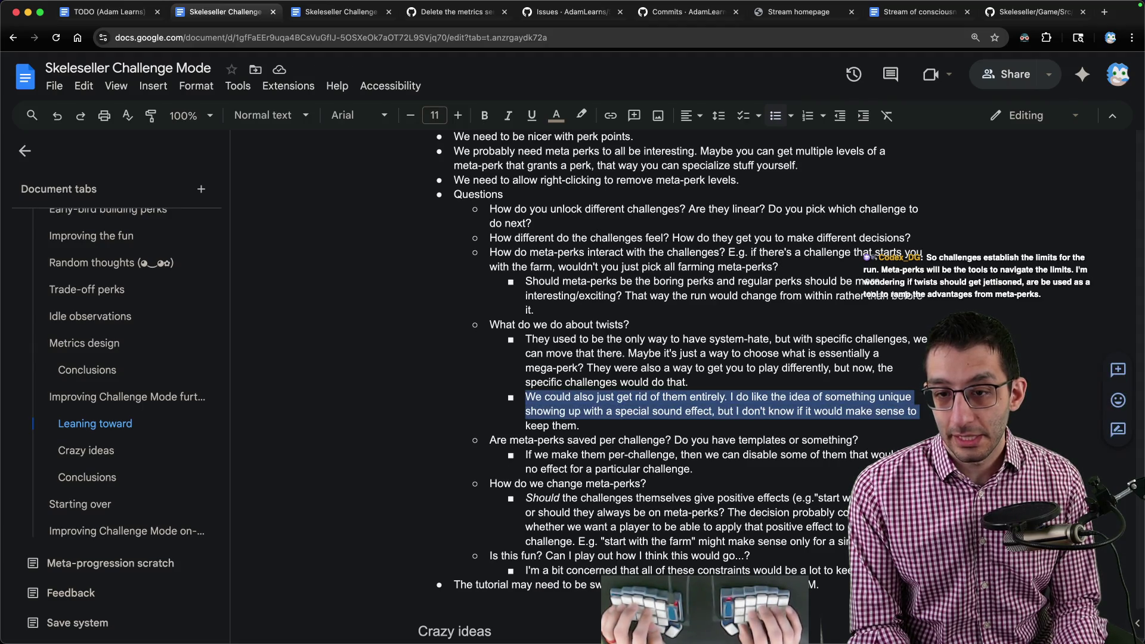
pyautogui.hotkey('shift', 'Down')
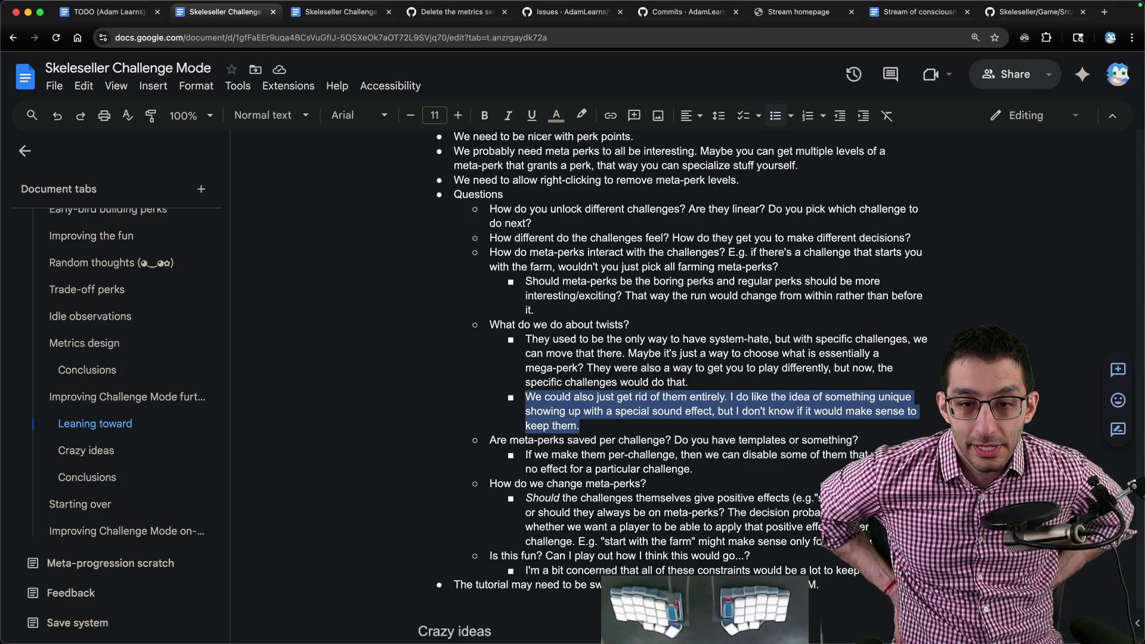
# - Add the question 'Do we even need randomness if we're going to have different challenges?' with an indented yes answer
pyautogui.click(579, 441)
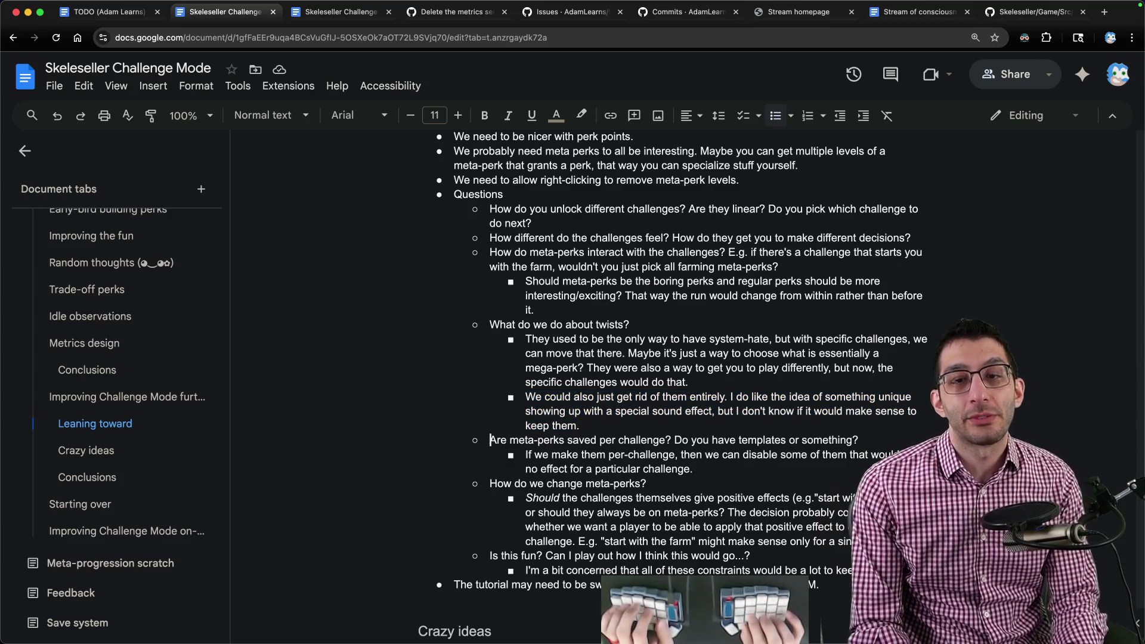
pyautogui.press('Return')
pyautogui.press('Up')
pyautogui.write('Do we even')
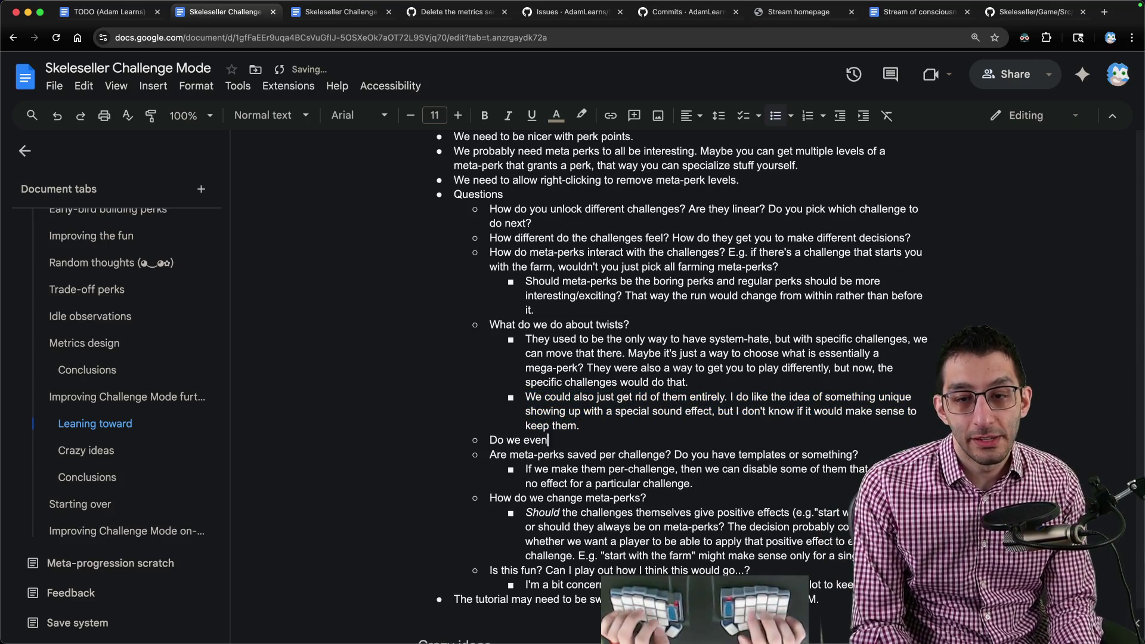
pyautogui.write(" need randomness if we're")
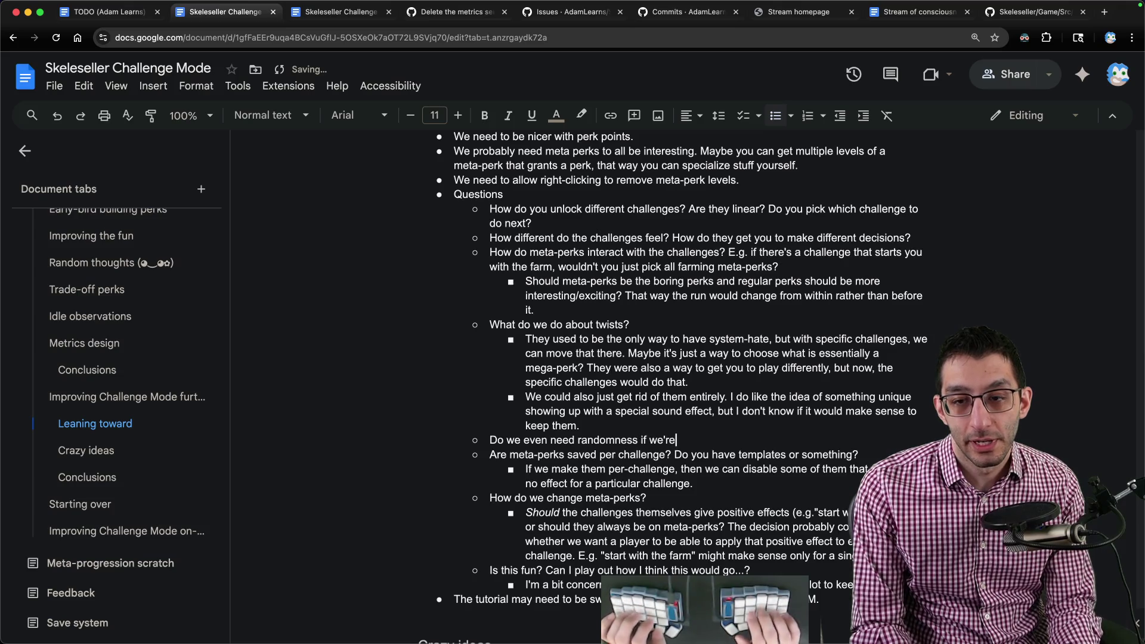
pyautogui.write(' going to have di')
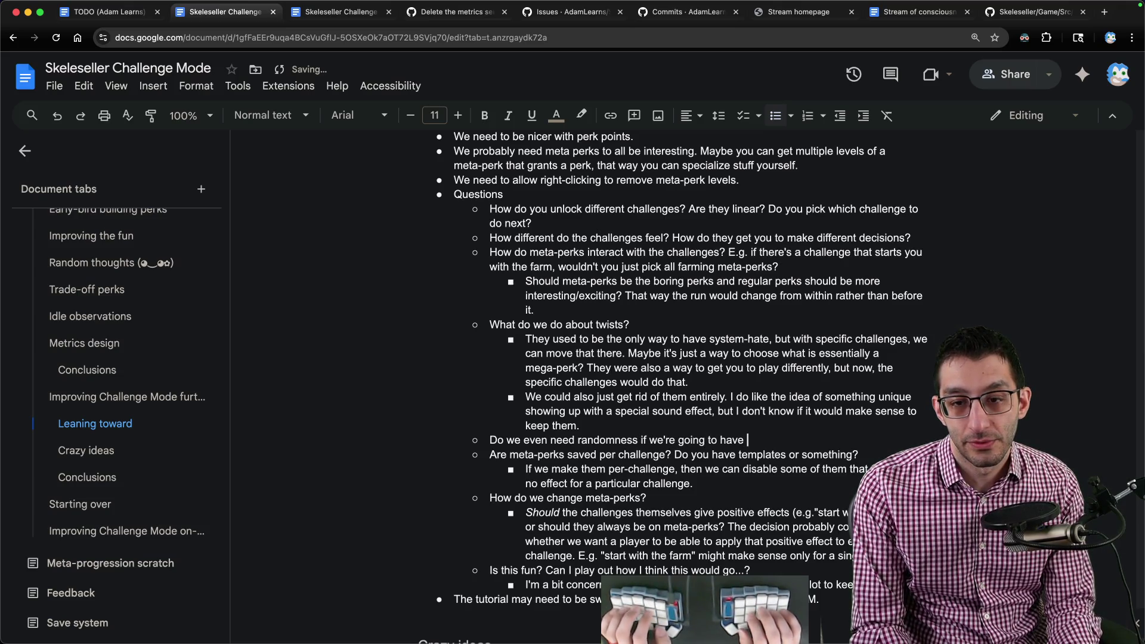
pyautogui.write('fferent challenges?')
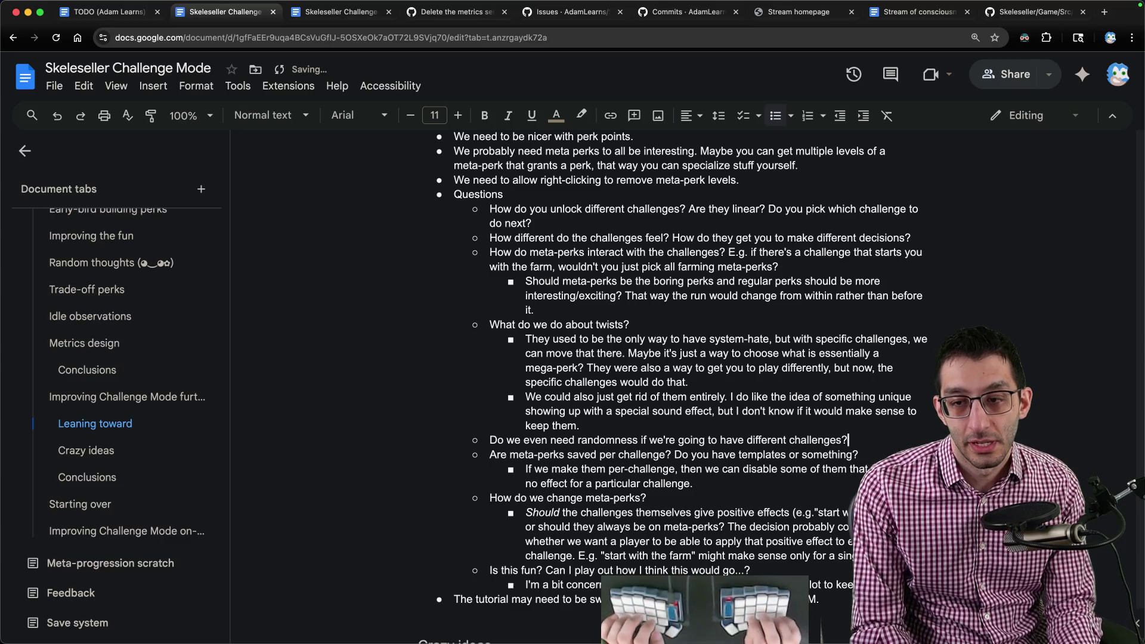
pyautogui.press('Return')
pyautogui.press('Tab')
pyautogui.write('I think the answer is')
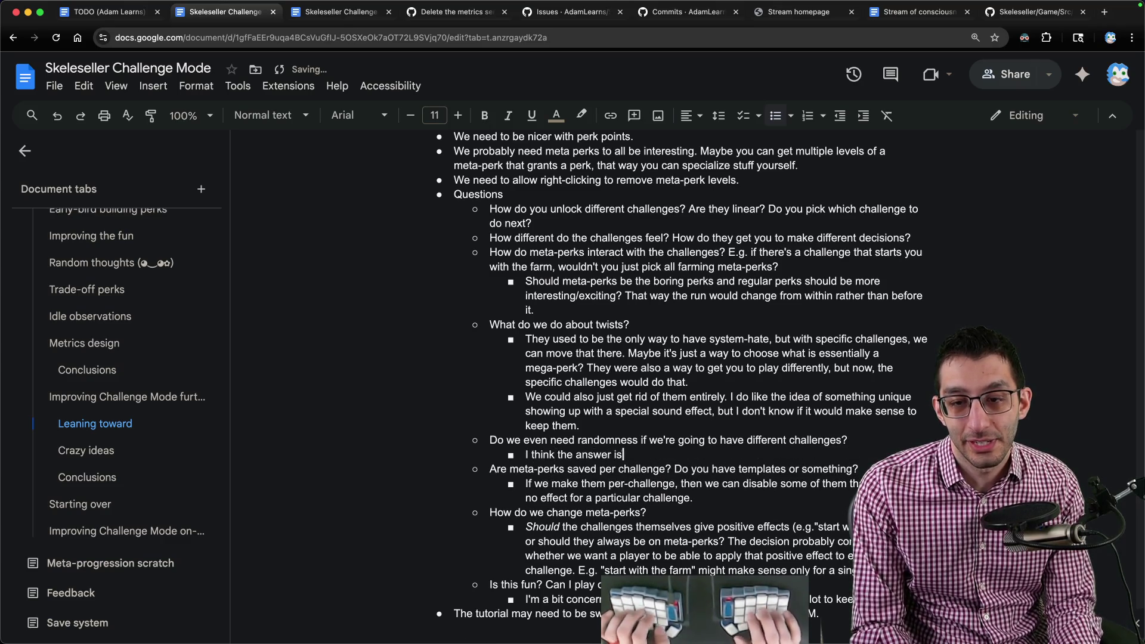
pyautogui.write('eS"" because otherwise you')
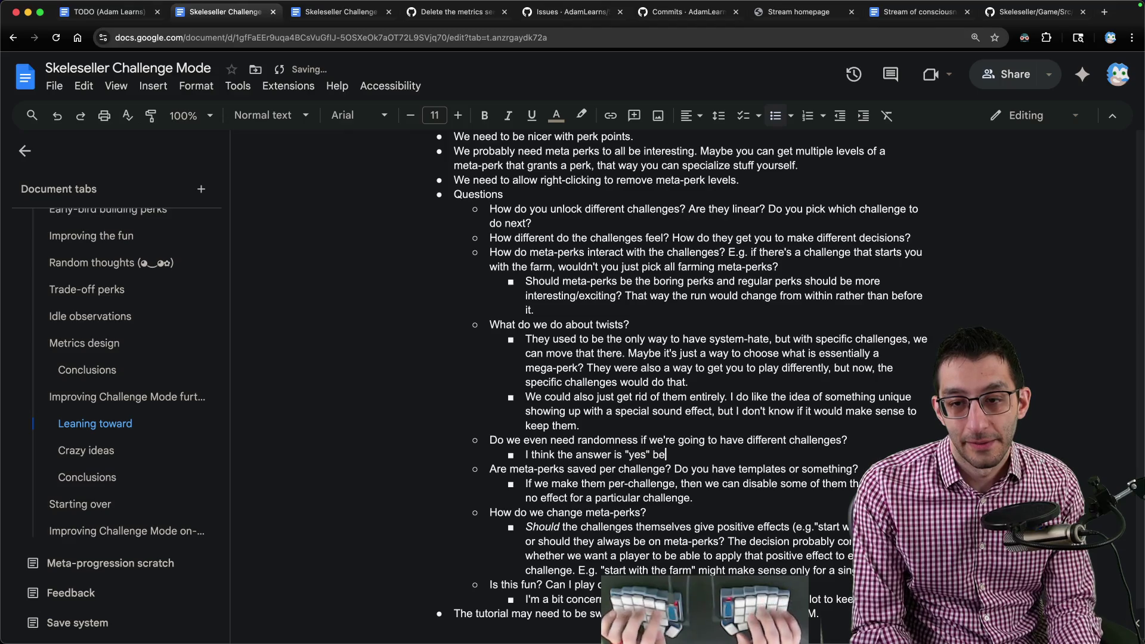
pyautogui.write(' would probably try the sa')
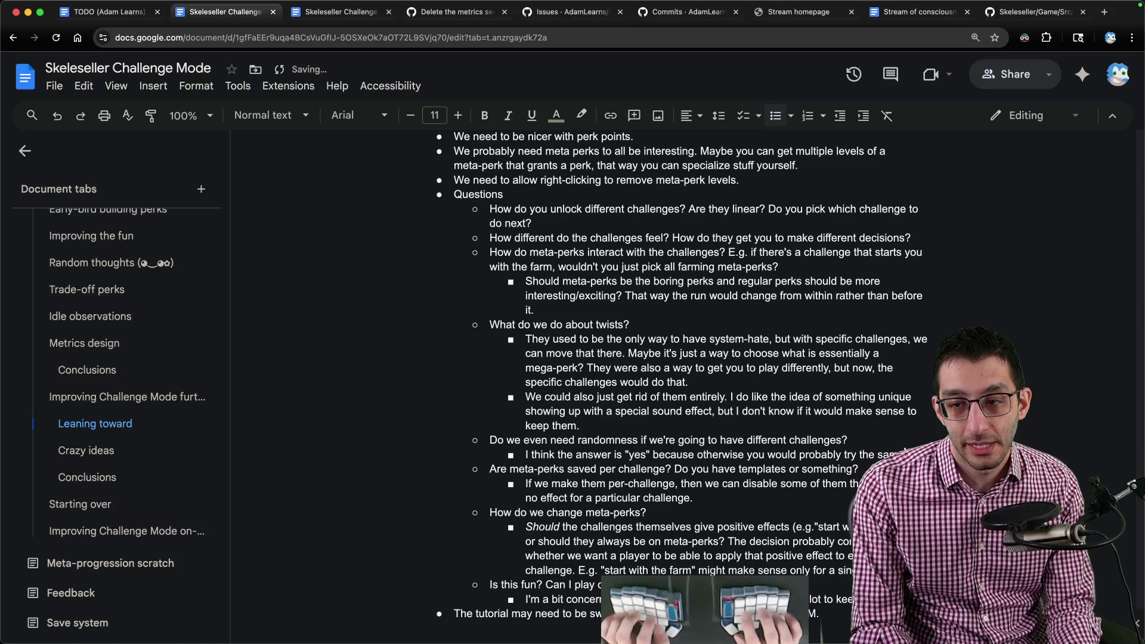
pyautogui.write('general strategy for ev')
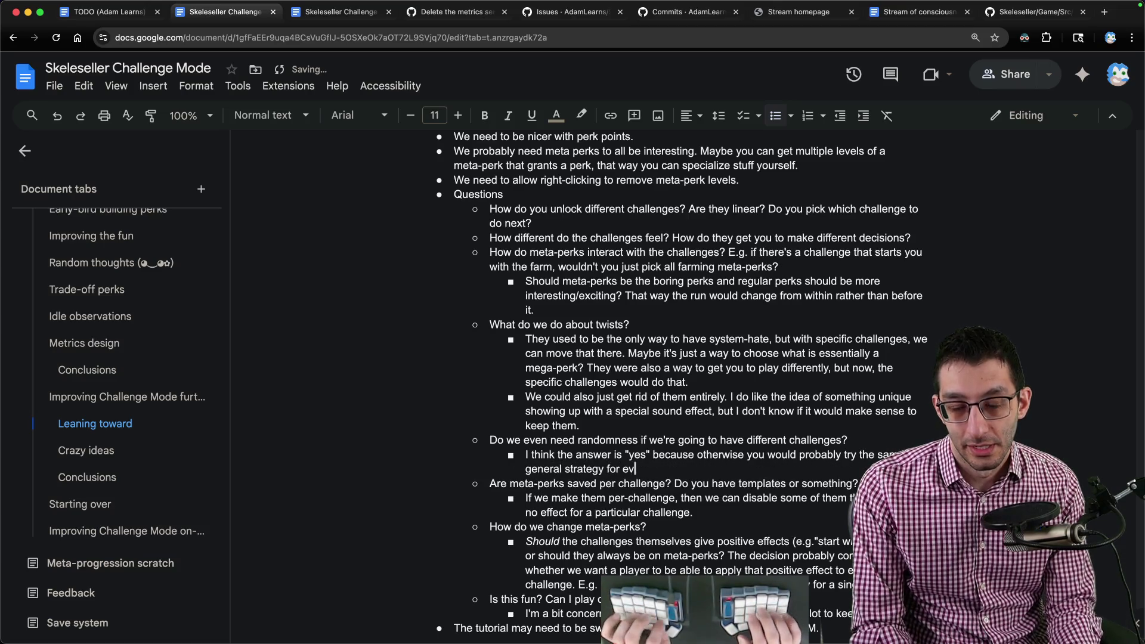
pyautogui.write('eryth challenge.')
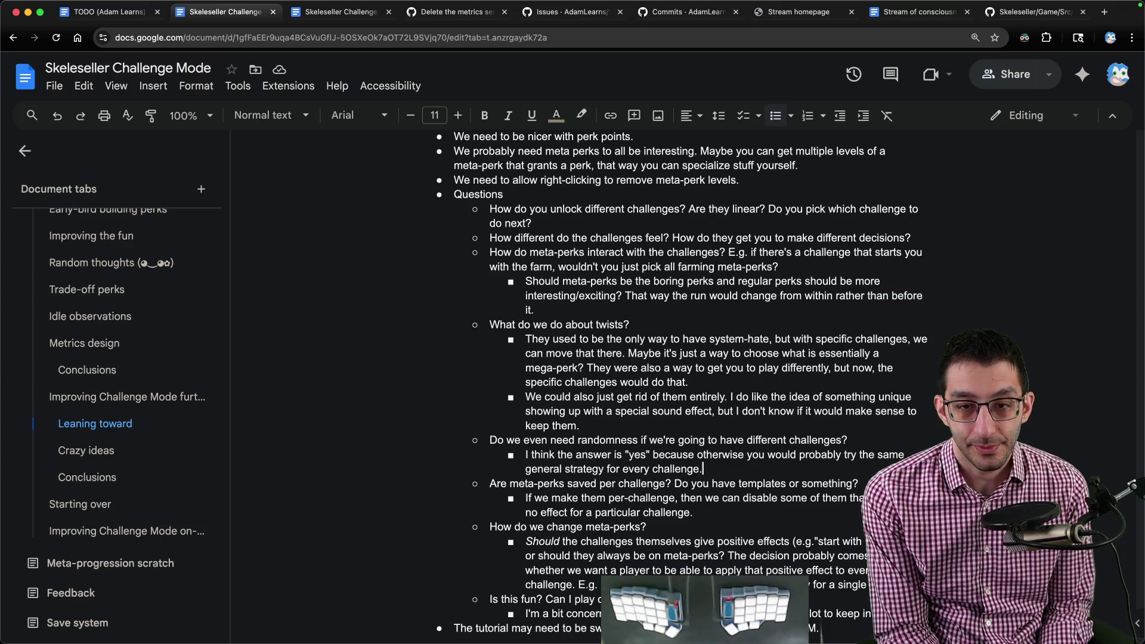
pyautogui.press('super+Tab')
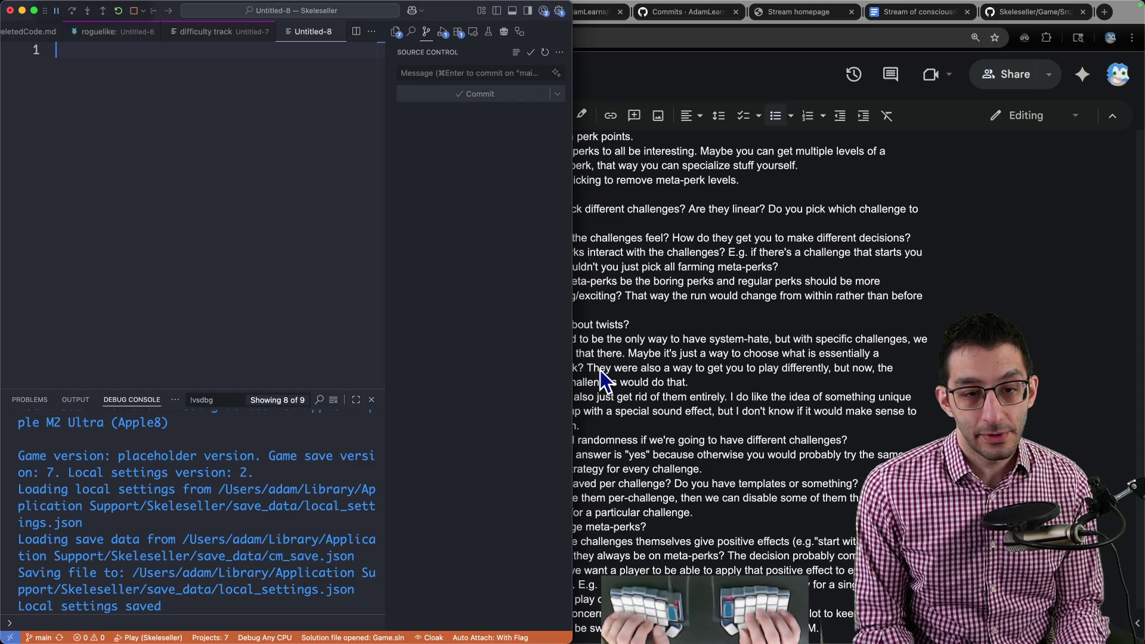
# - Title the note 'equivalence classes of choices' and add 'positive choices before the run'
pyautogui.write('equivalence classes')
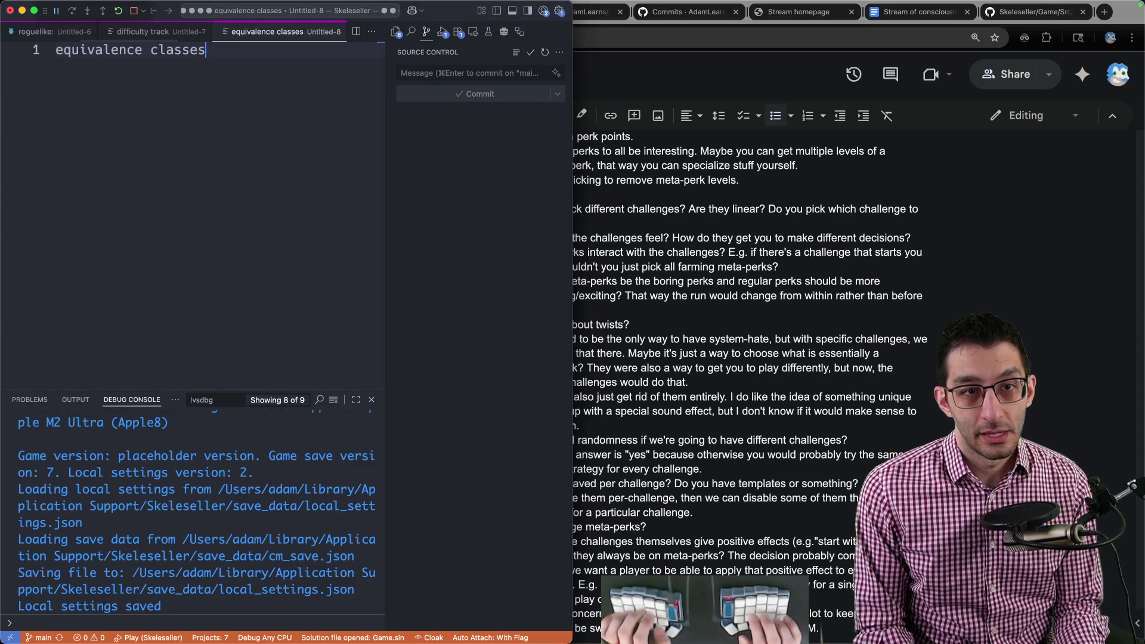
pyautogui.write(' of choices')
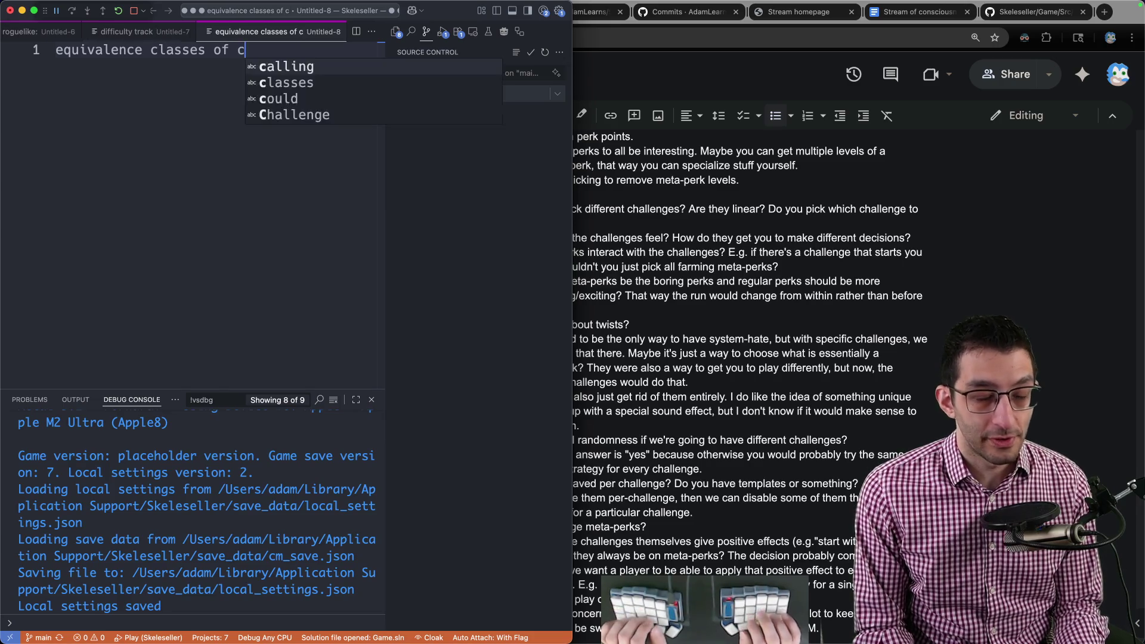
pyautogui.press('Return')
pyautogui.press('Return')
pyautogui.press('Return')
pyautogui.write('m')
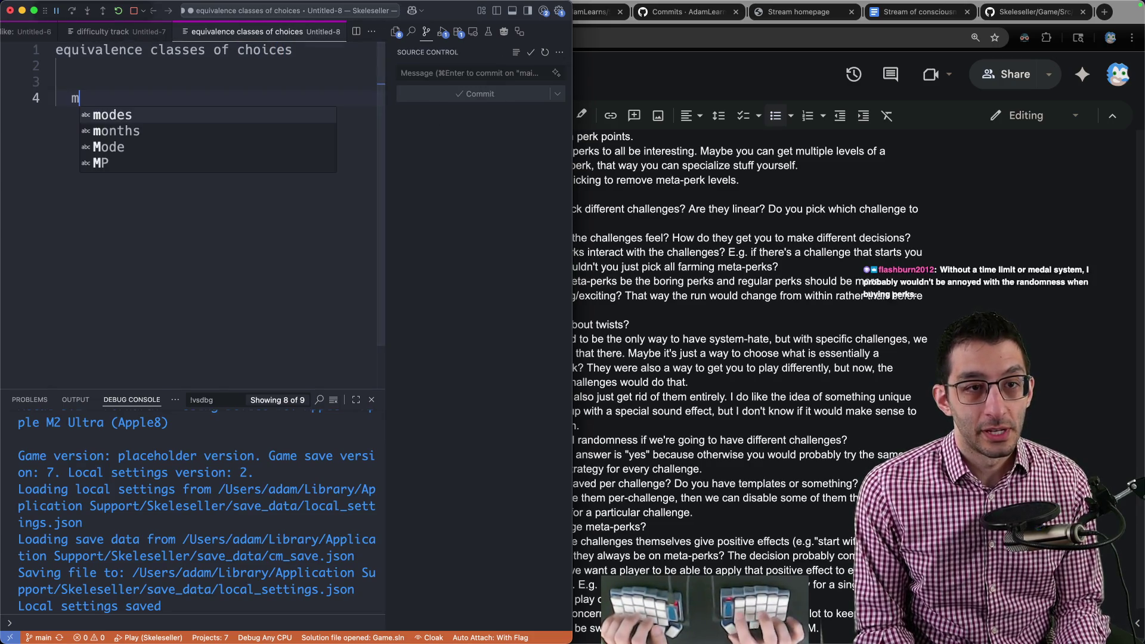
pyautogui.press('BackSpace')
pyautogui.write('before')
pyautogui.press('BackSpace')
pyautogui.press('BackSpace')
pyautogui.press('BackSpace')
pyautogui.write('ch')
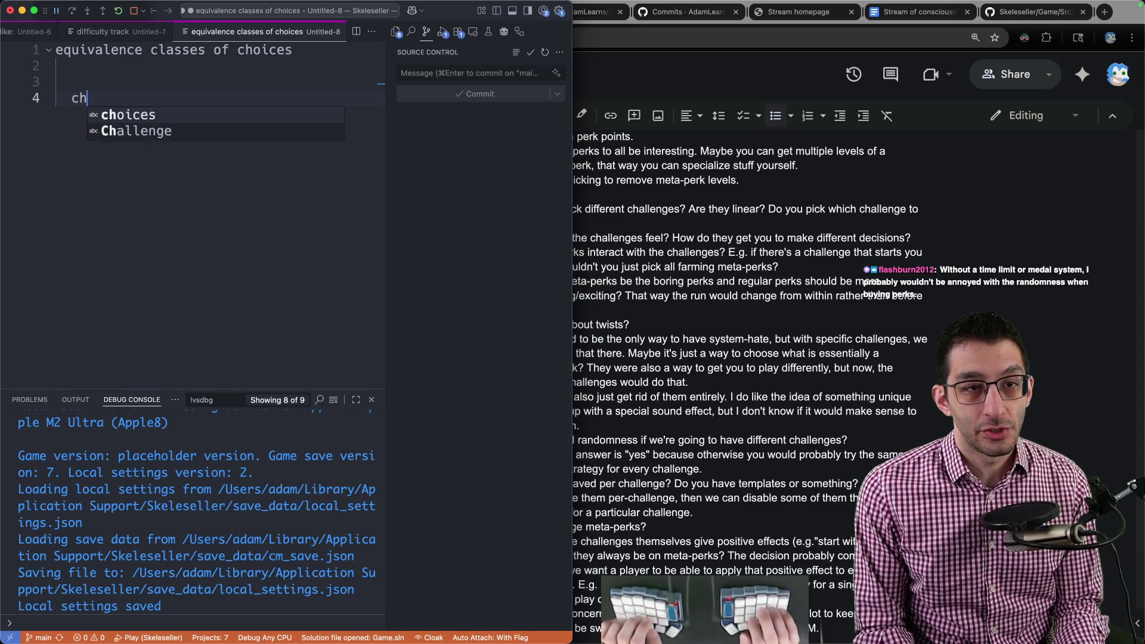
pyautogui.write('oices before the run')
pyautogui.click(72, 98)
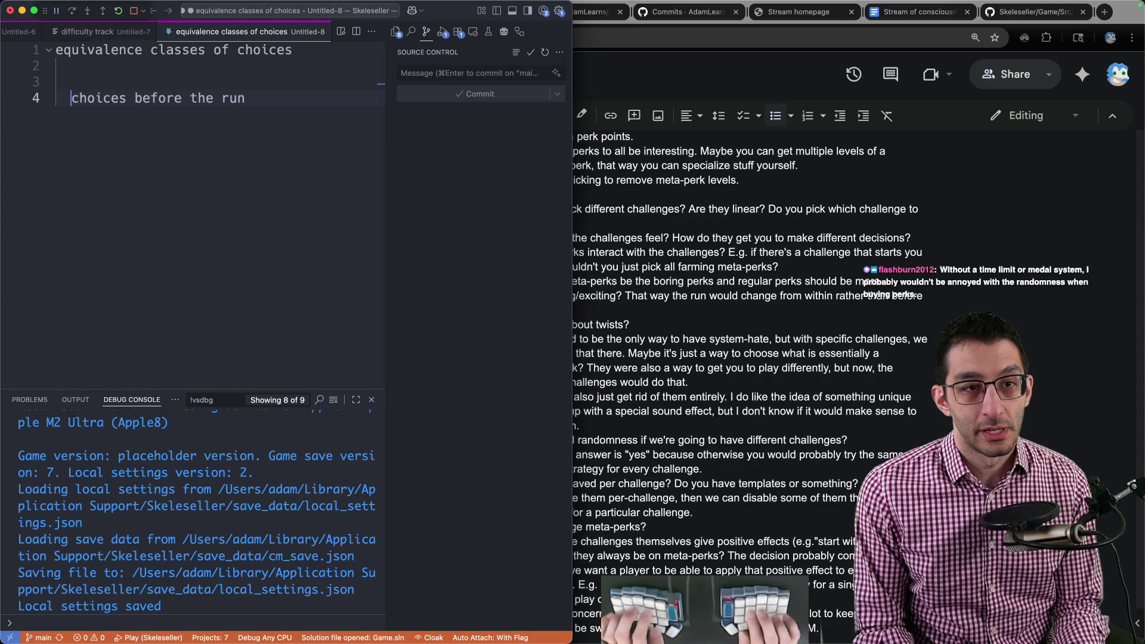
pyautogui.write('positive')
# - Add 'positive choices during the run' and 'positive AND negative choice combined during the run'
pyautogui.hotkey('alt', 'shift', 'Down')
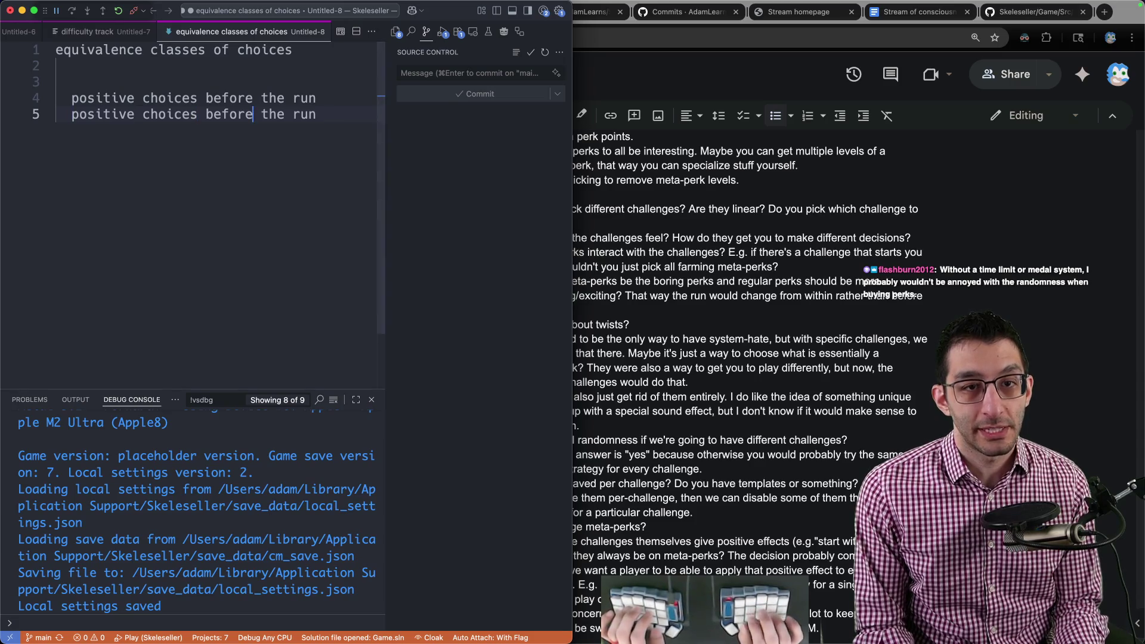
pyautogui.hotkey('alt', 'BackSpace')
pyautogui.write('during')
pyautogui.press('super+Return')
pyautogui.write('positive')
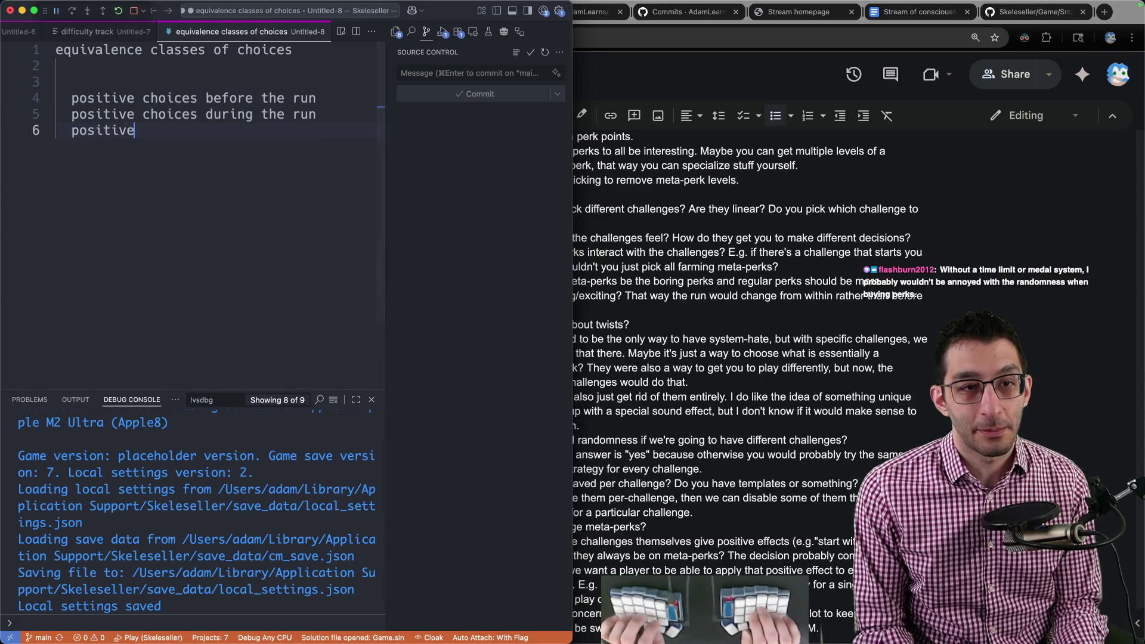
pyautogui.write(' AND negative choice combon')
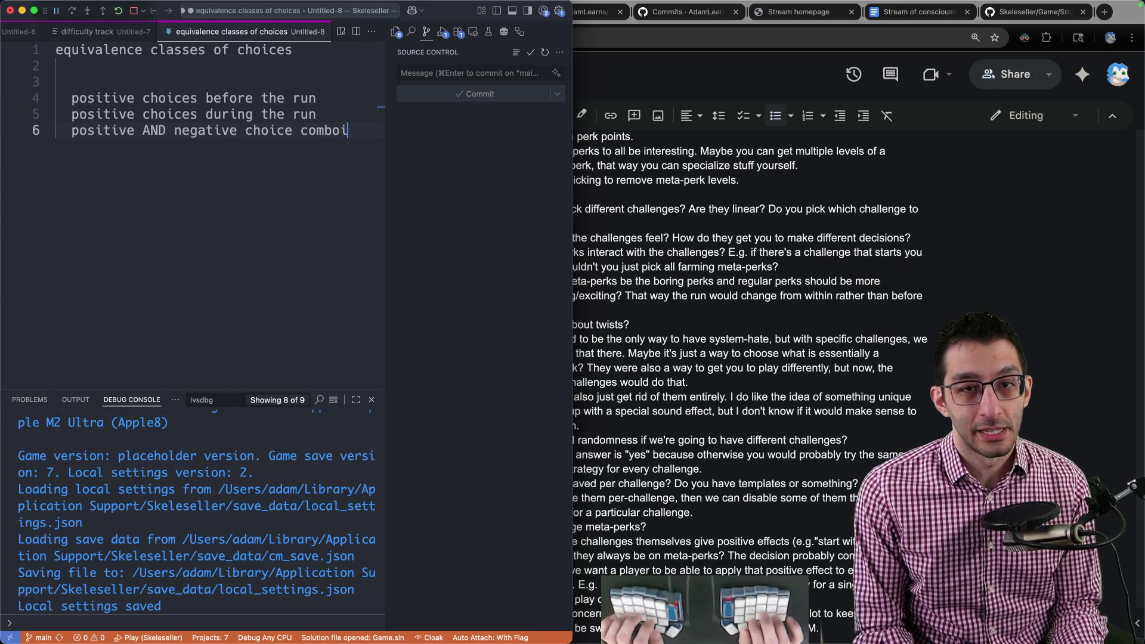
pyautogui.press('BackSpace')
pyautogui.press('BackSpace')
pyautogui.write('ined during the run')
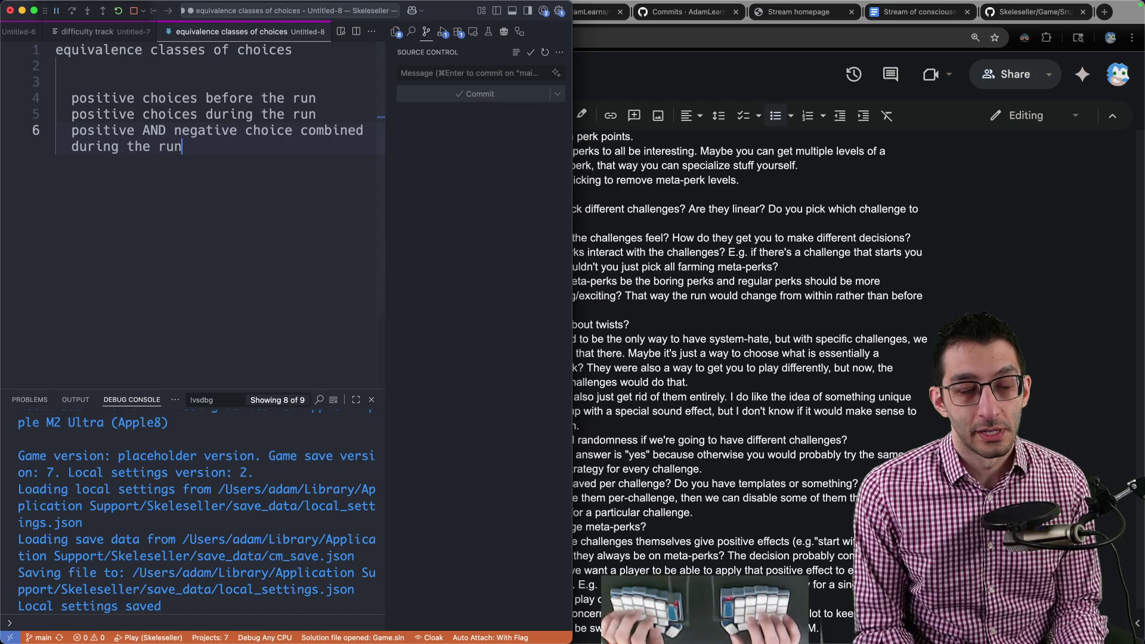
# - Hide the sidebar and debug console, then add the line 'if twists were only positive'
pyautogui.press('super+b')
pyautogui.press('super+j')
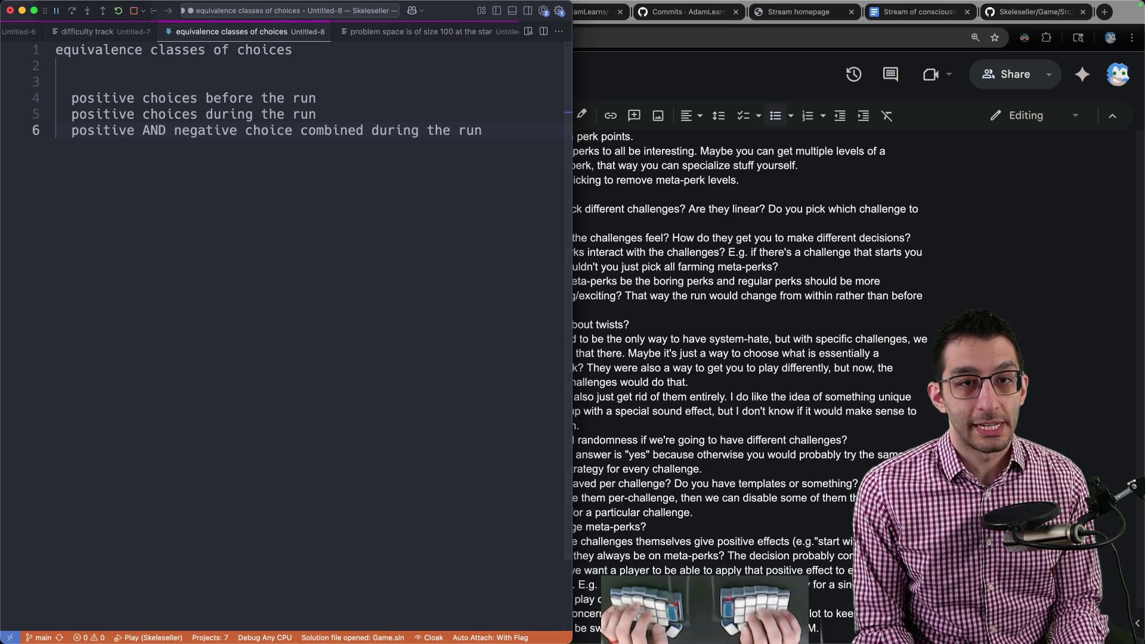
pyautogui.press('Return')
pyautogui.press('Return')
pyautogui.press('Return')
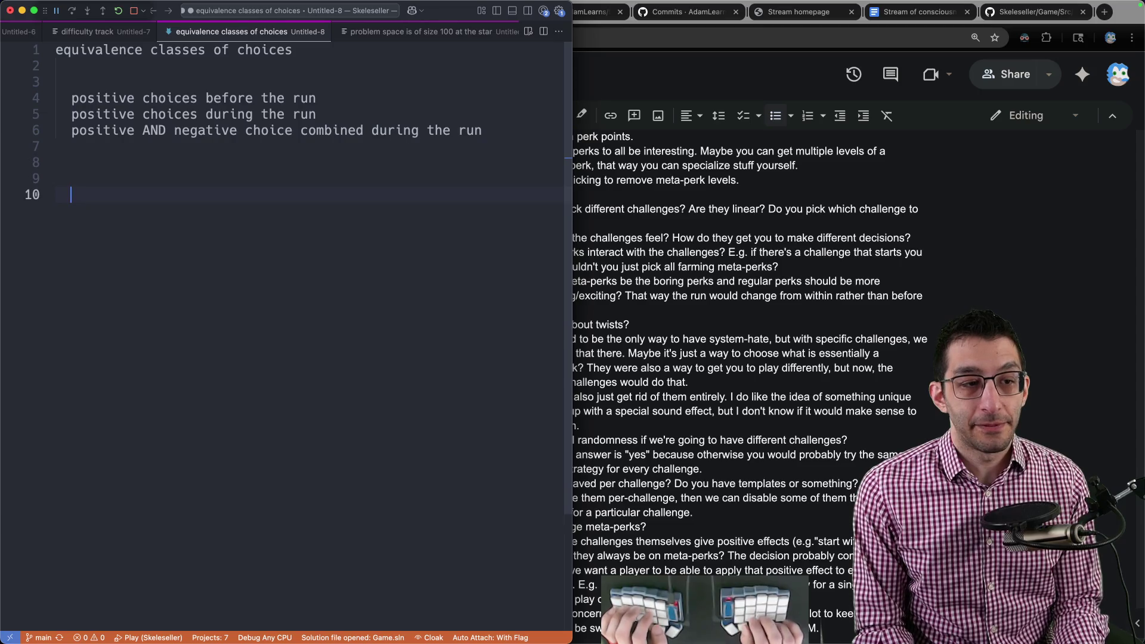
pyautogui.write('if twists were only positive')
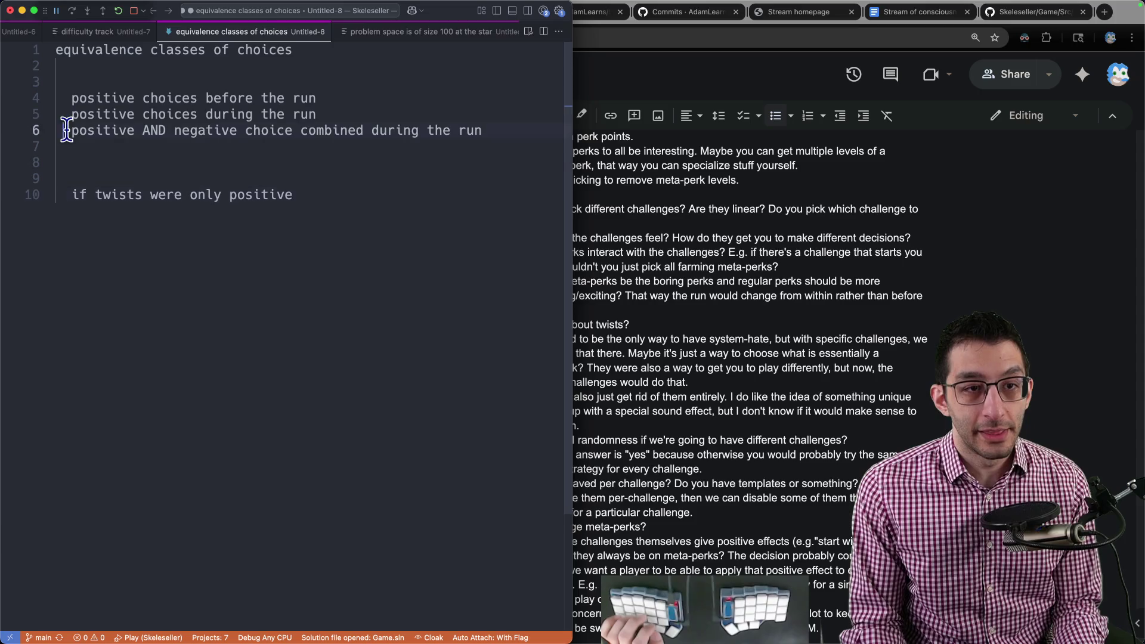
pyautogui.moveTo(62, 130); pyautogui.dragTo(514, 136)
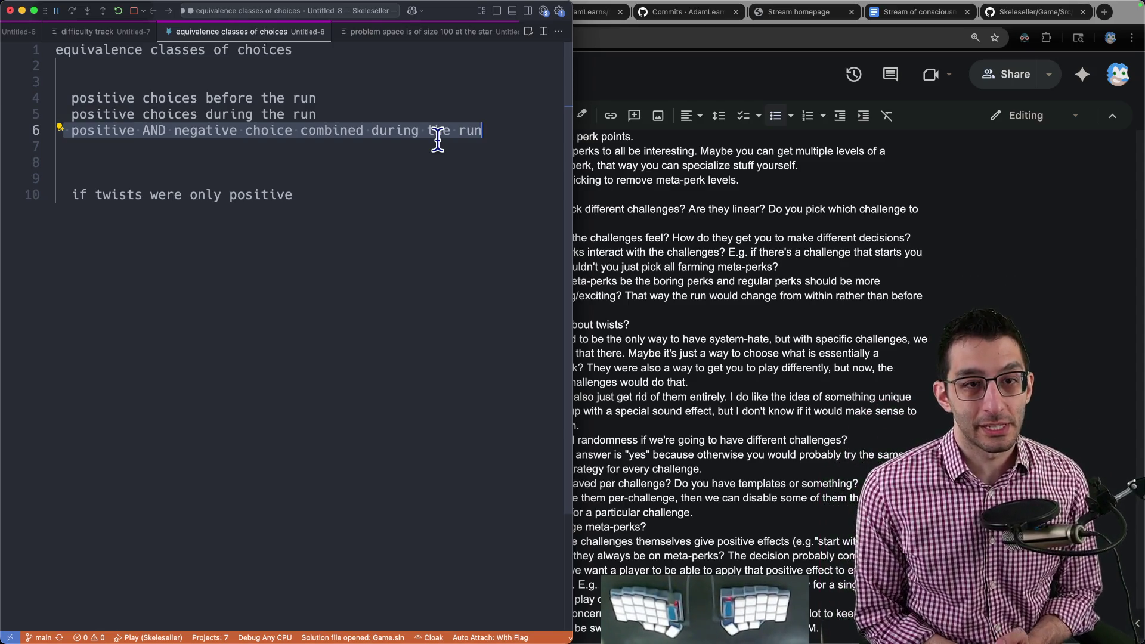
pyautogui.doubleClick(100, 130)
pyautogui.moveTo(100, 130); pyautogui.dragTo(486, 133)
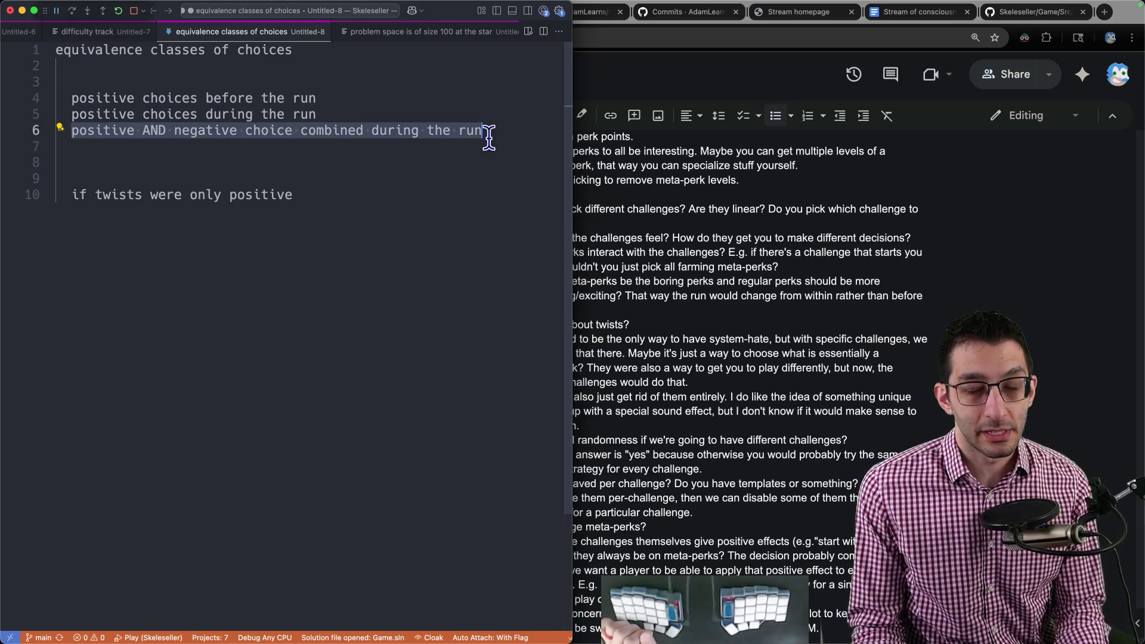
pyautogui.moveTo(174, 130); pyautogui.dragTo(485, 132)
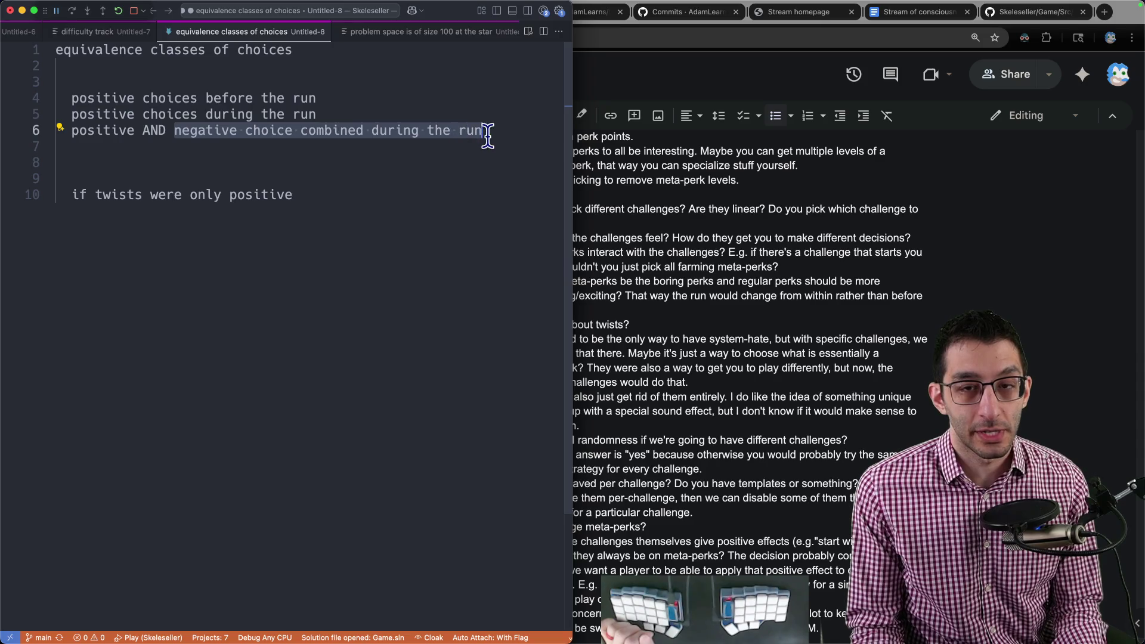
pyautogui.doubleClick(108, 130)
pyautogui.moveTo(71, 98); pyautogui.dragTo(332, 113)
pyautogui.moveTo(482, 128); pyautogui.dragTo(501, 113)
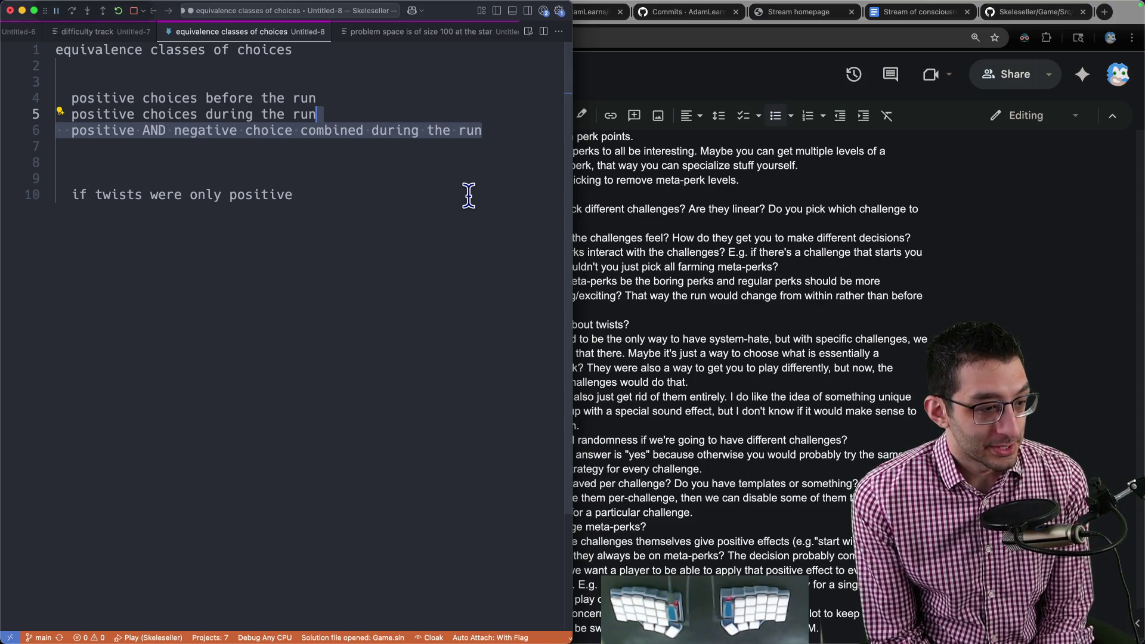
pyautogui.click(469, 196)
pyautogui.press('Return')
pyautogui.press('Return')
pyautogui.press('Return')
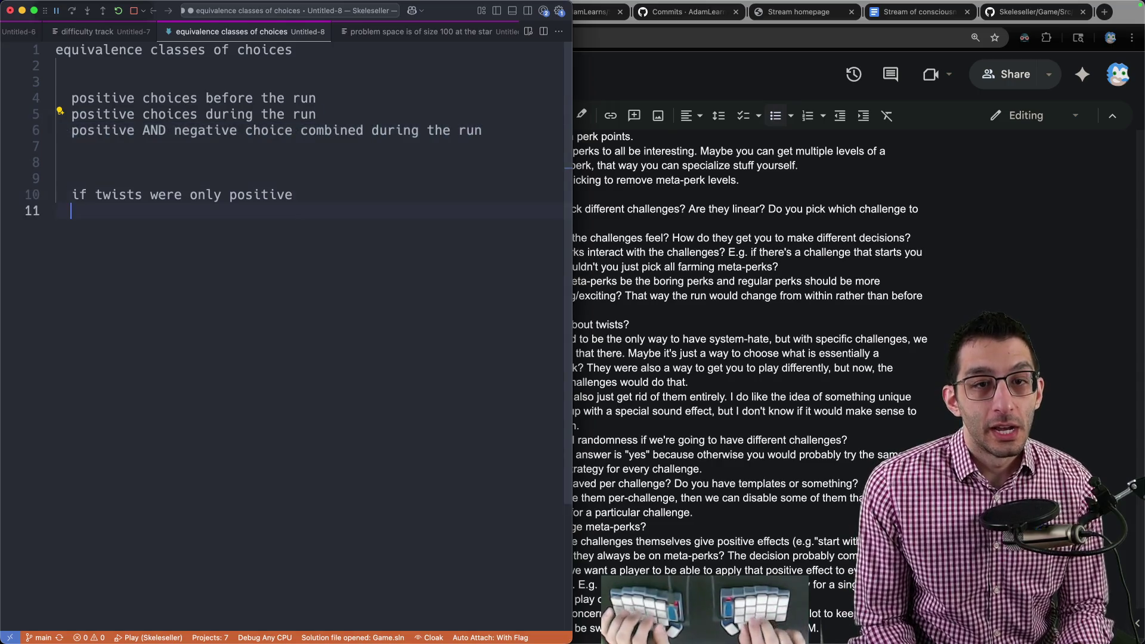
# - Note 'time limits are bad for Skeleseller', then 'the medal system is good', 'randomness == good' and 'medal system == good'
pyautogui.write('time lmi')
pyautogui.press('BackSpace')
pyautogui.press('BackSpace')
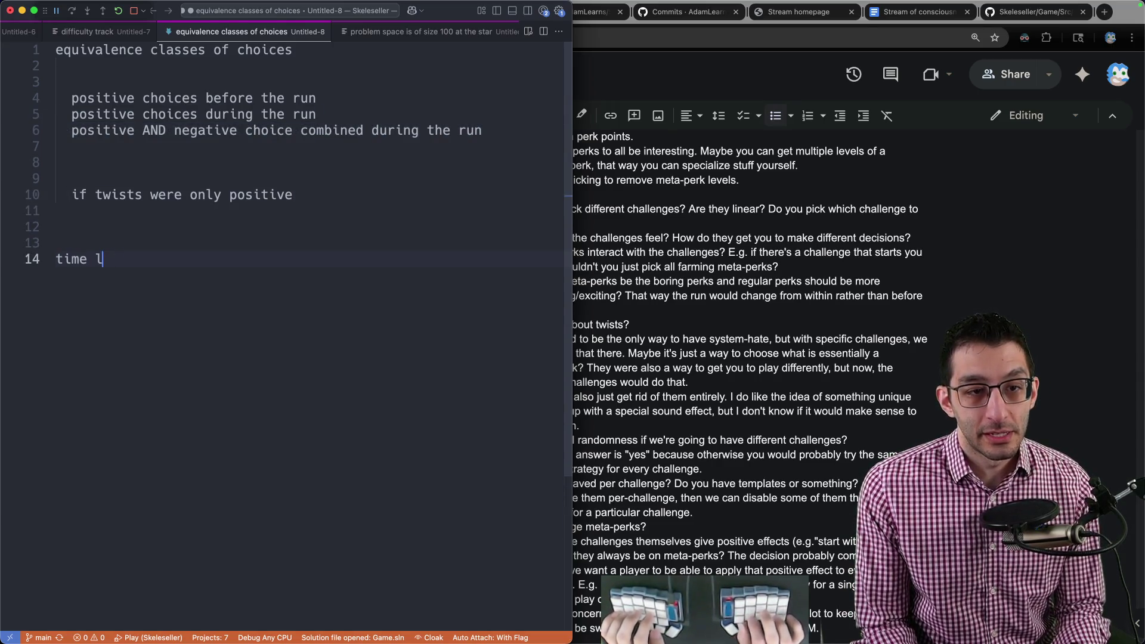
pyautogui.write('imits are bad ')
pyautogui.write('for Skeleseller')
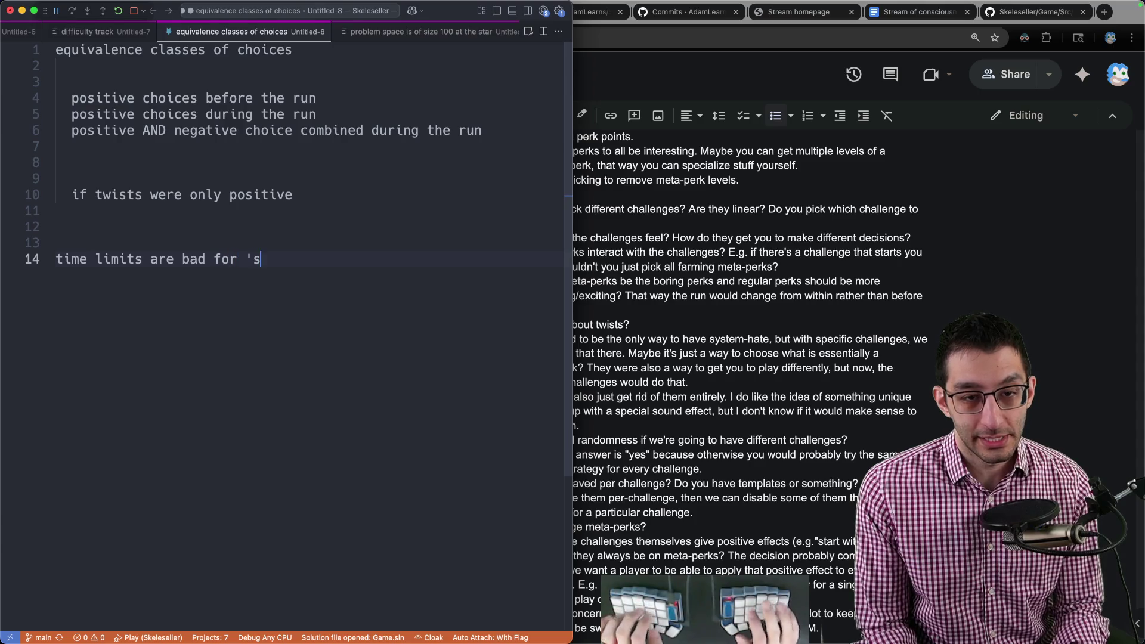
pyautogui.press('Return')
pyautogui.press('Tab')
pyautogui.write('the medal system is good')
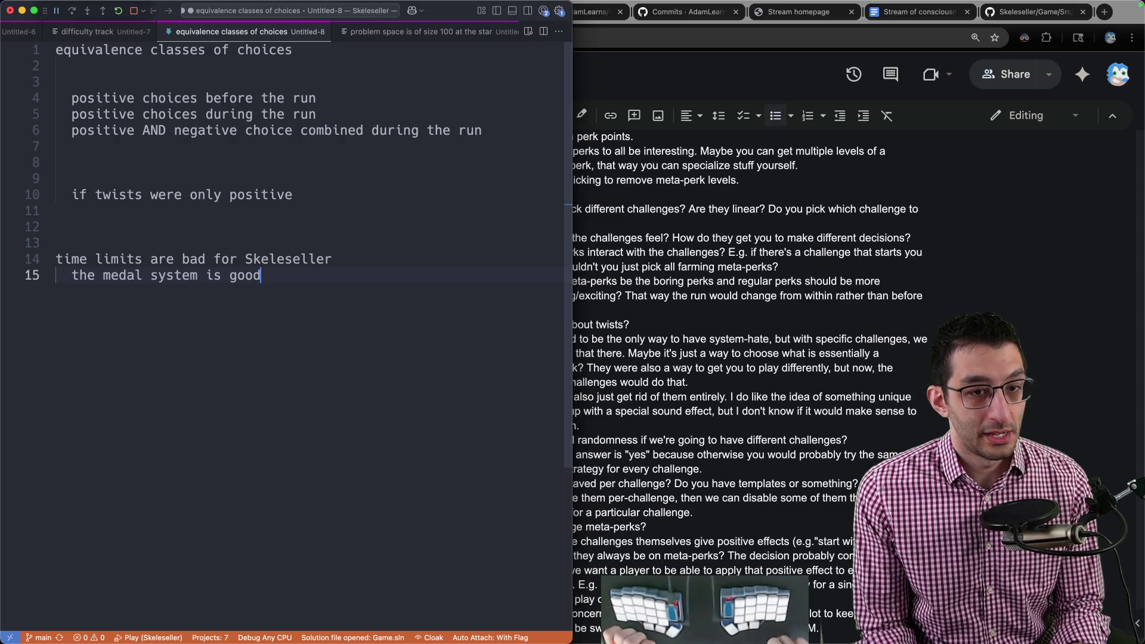
pyautogui.press('Return')
pyautogui.press('Return')
pyautogui.press('Return')
pyautogui.write('random')
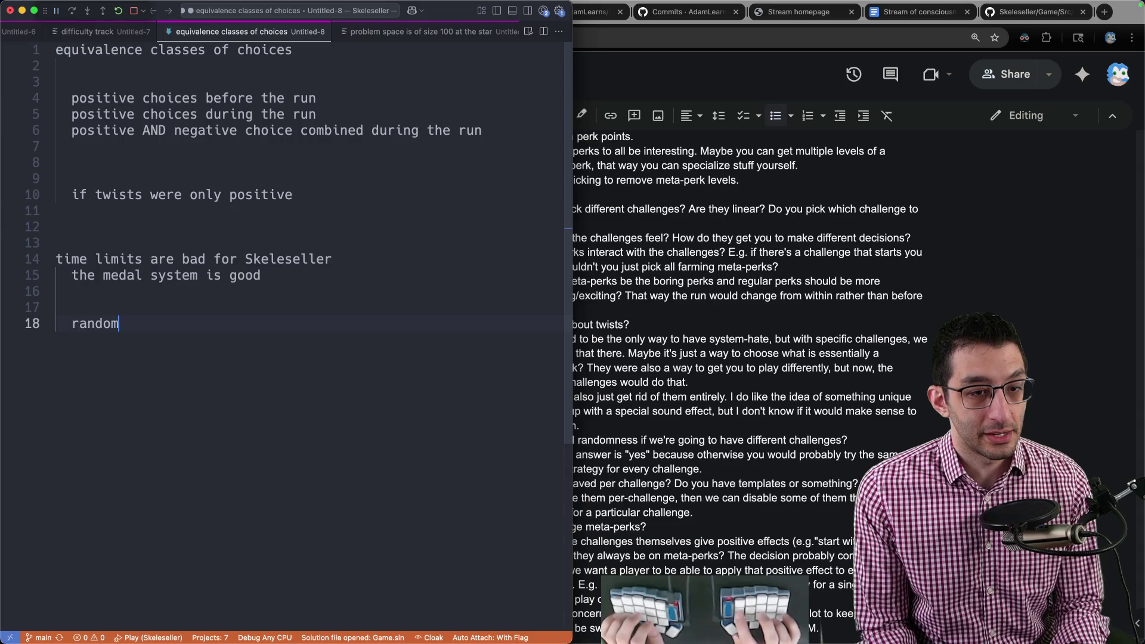
pyautogui.write('ness == good')
pyautogui.press('Return')
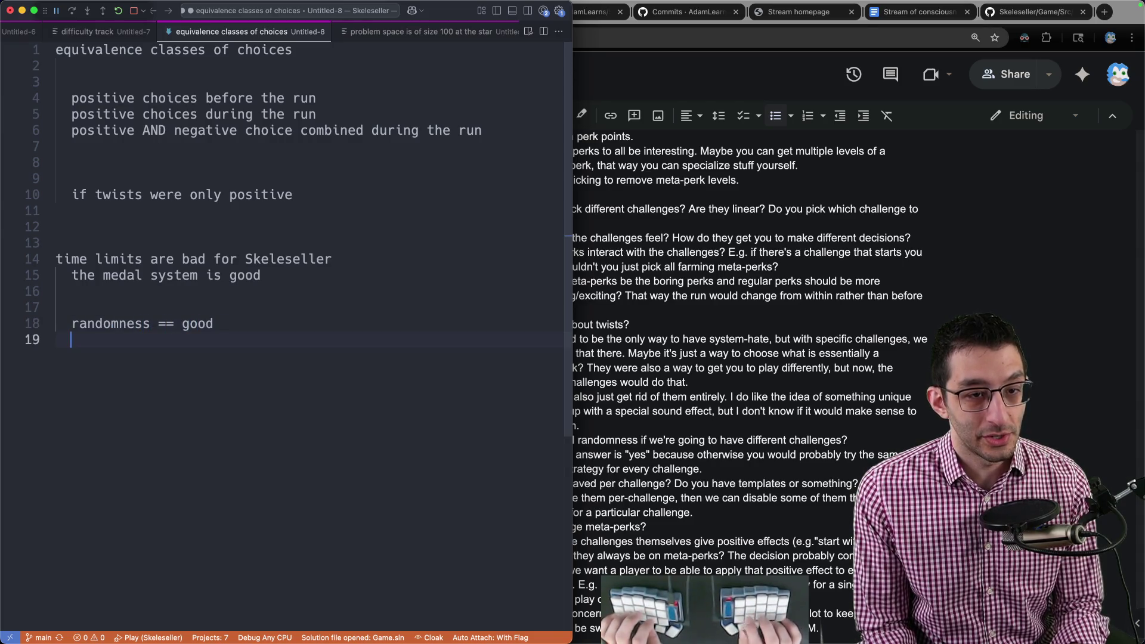
pyautogui.write('medal system == good')
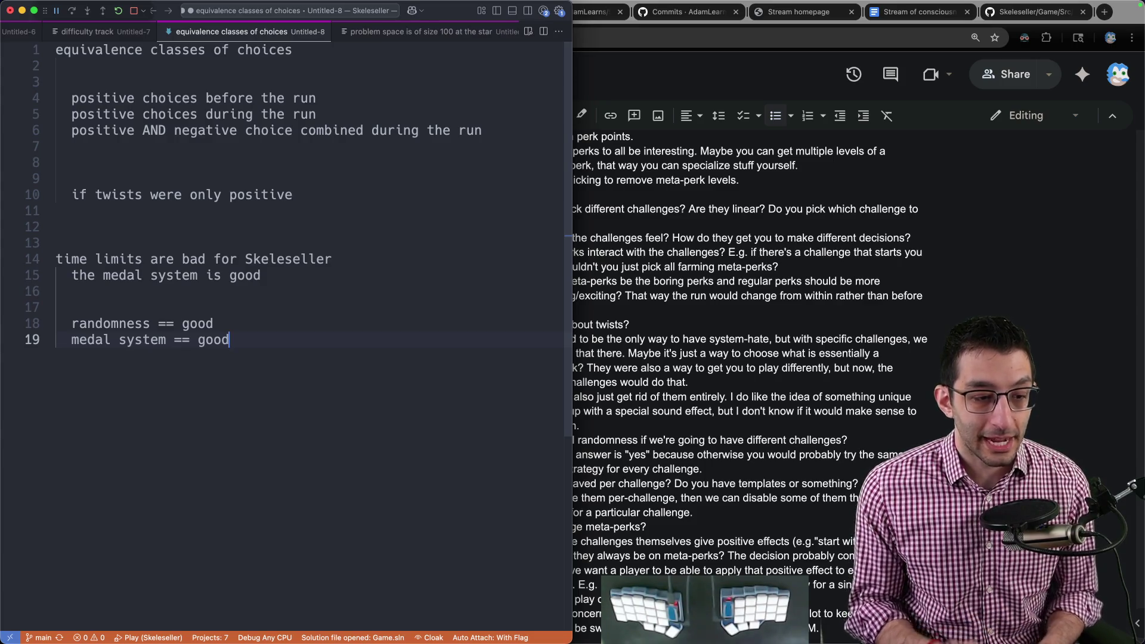
pyautogui.press('Return')
pyautogui.press('Return')
pyautogui.press('Return')
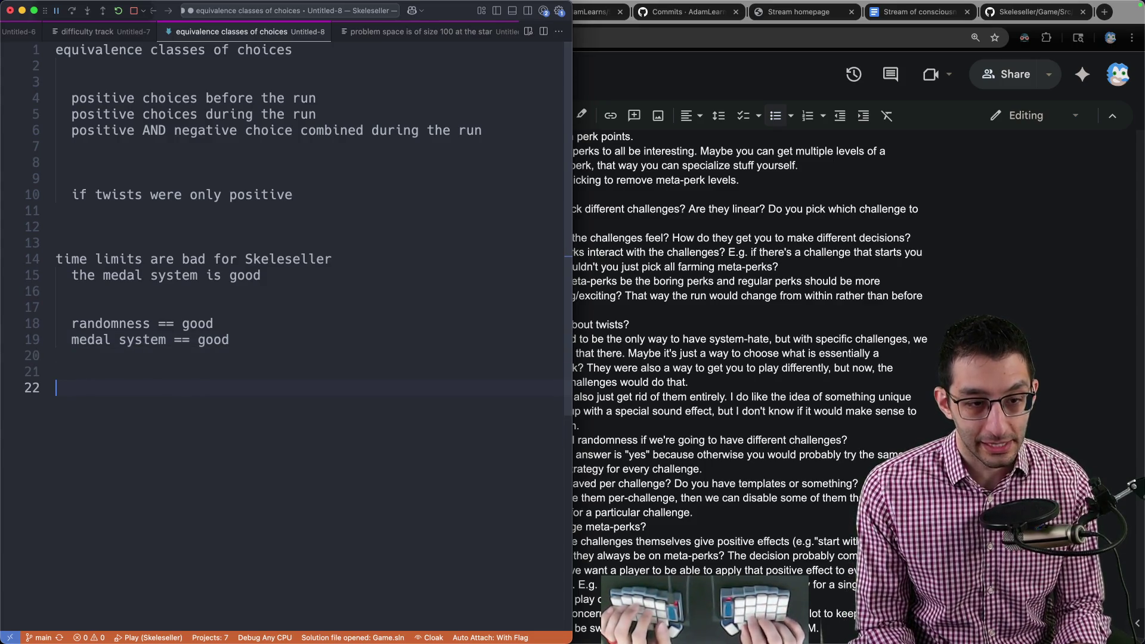
# - Add a 'gold medal' entry with the indented line 'meta-progression is so slow that I want the gold'
pyautogui.write('gold medal')
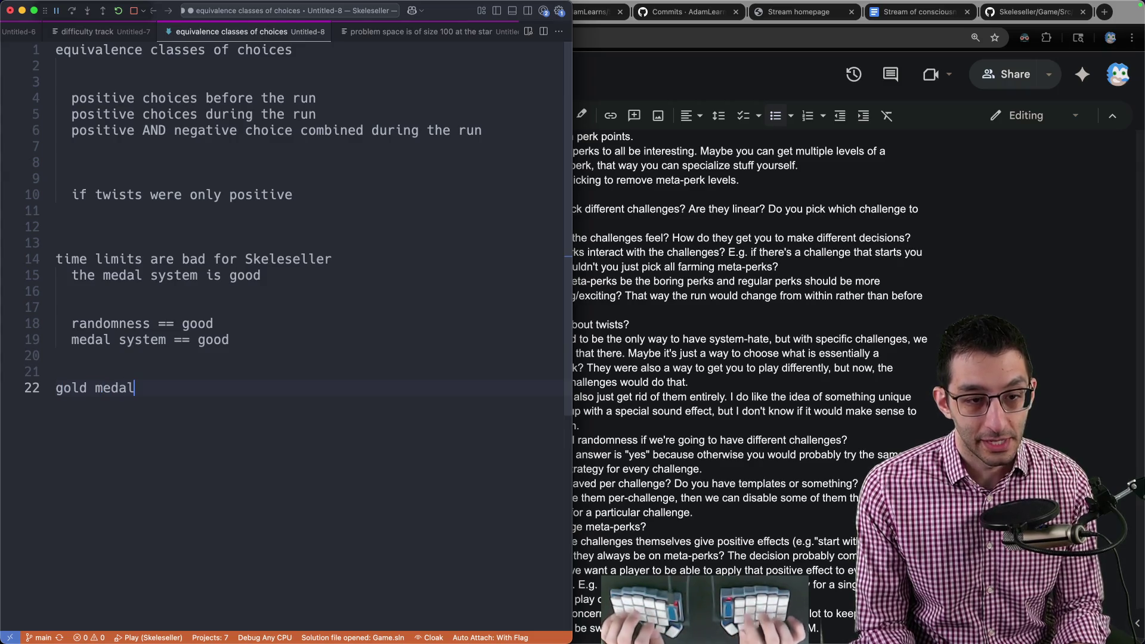
pyautogui.press('Return')
pyautogui.press('Tab')
pyautogui.write('meta-progression is s')
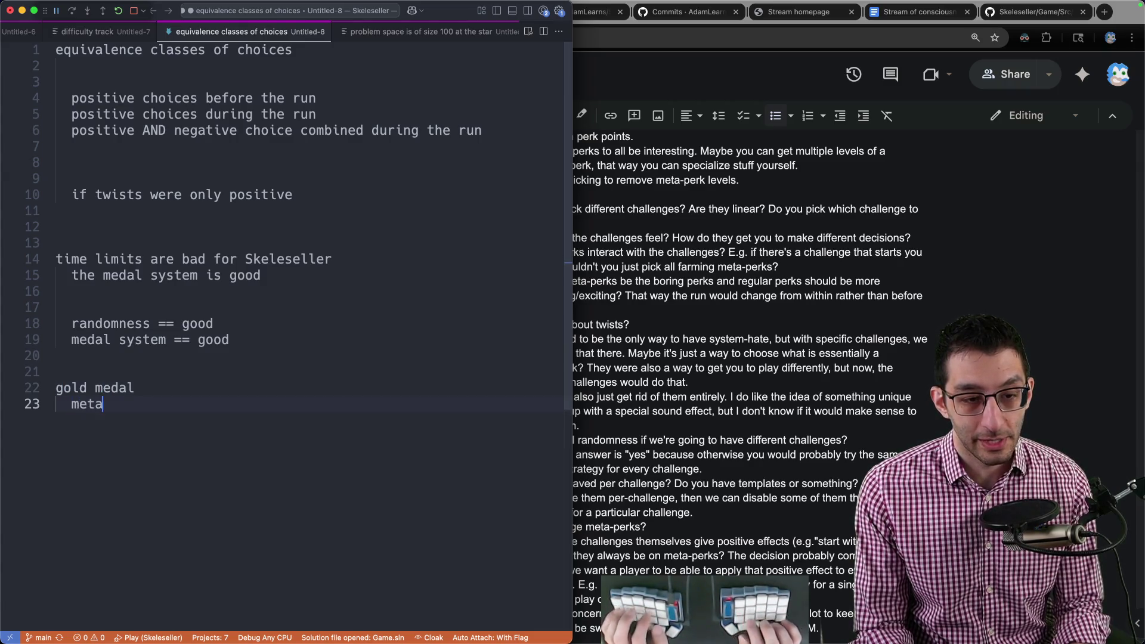
pyautogui.write('o slow that I want the ')
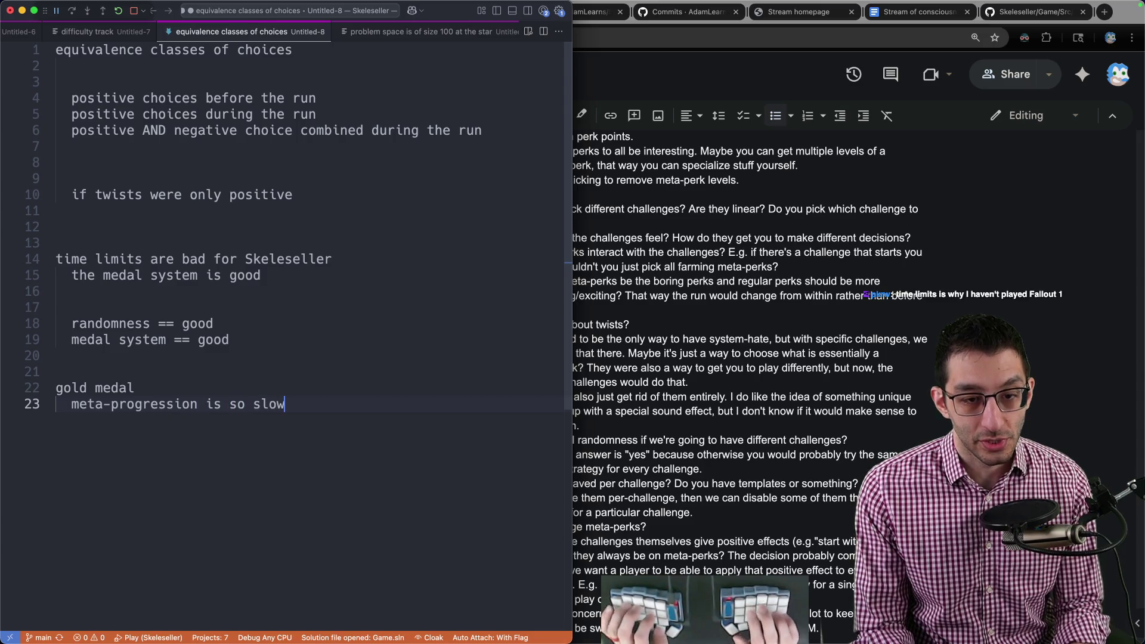
pyautogui.write('gold')
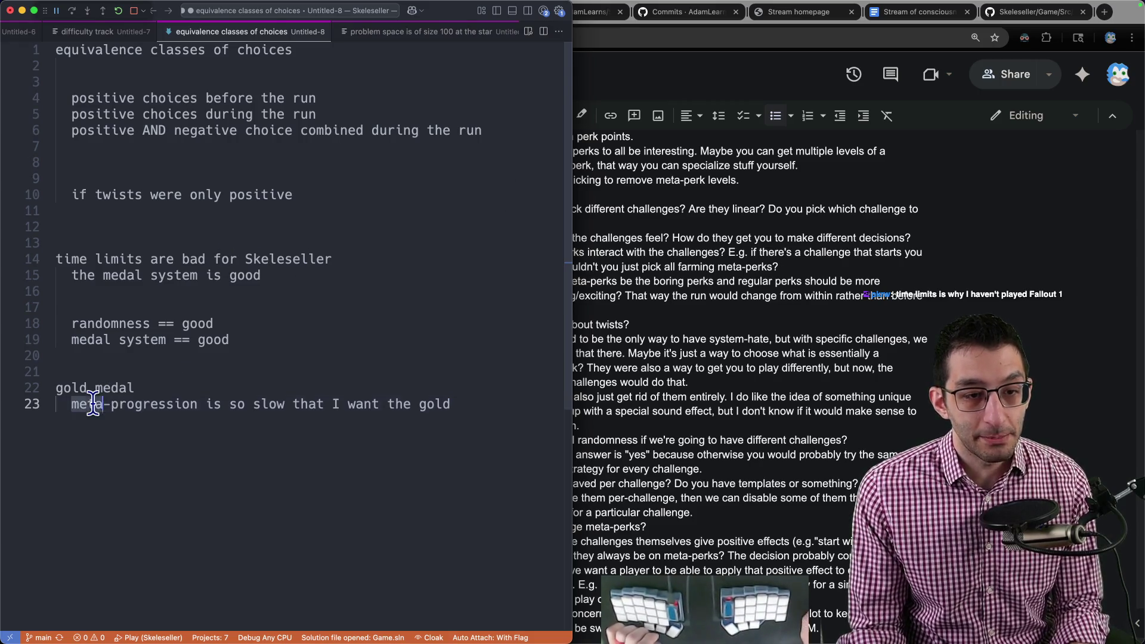
pyautogui.moveTo(72, 404); pyautogui.dragTo(397, 416)
pyautogui.press('Right')
pyautogui.press('Return')
pyautogui.press('Return')
pyautogui.press('Return')
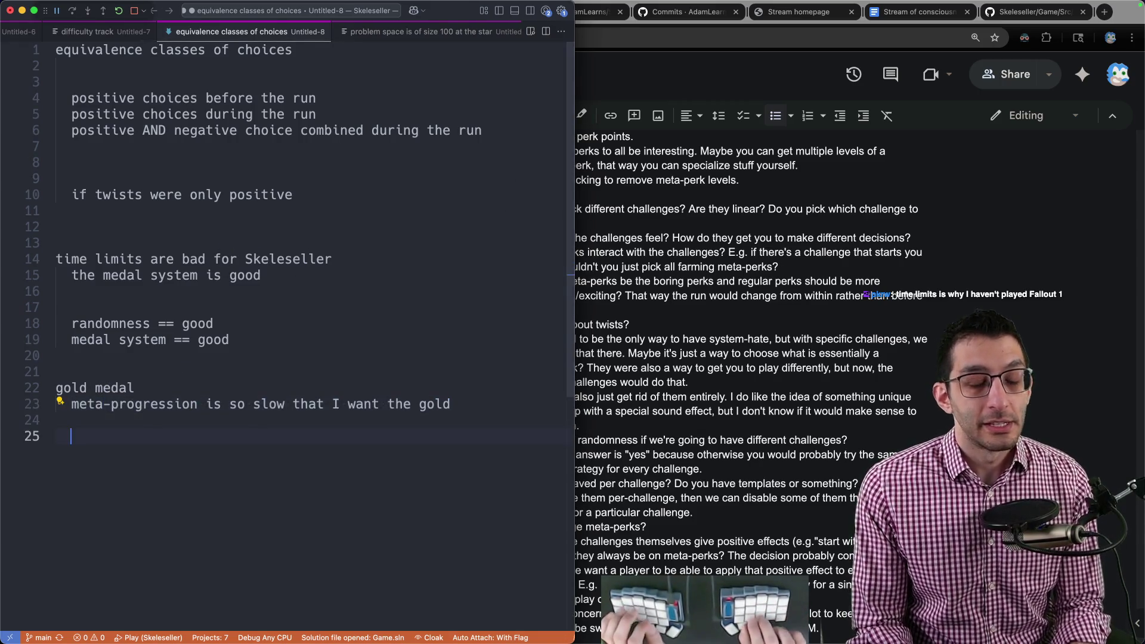
# - Add 'what if: every single run you do gets you +20 perk points' with indented 'doesn't matter about the speed'
pyautogui.write('what if: ')
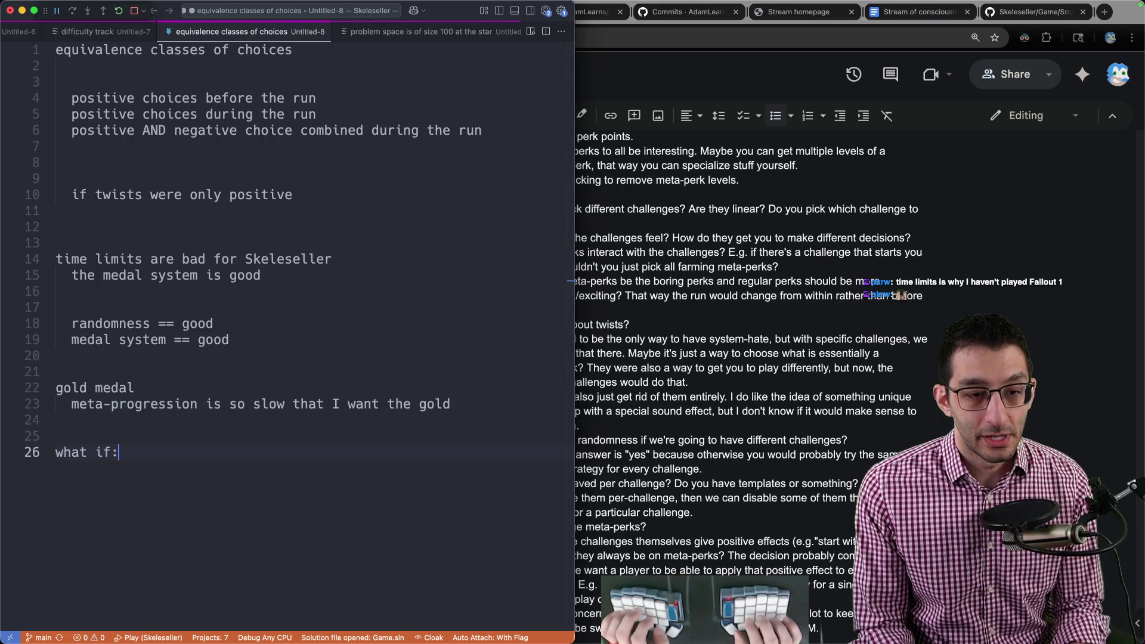
pyautogui.write('every single run y')
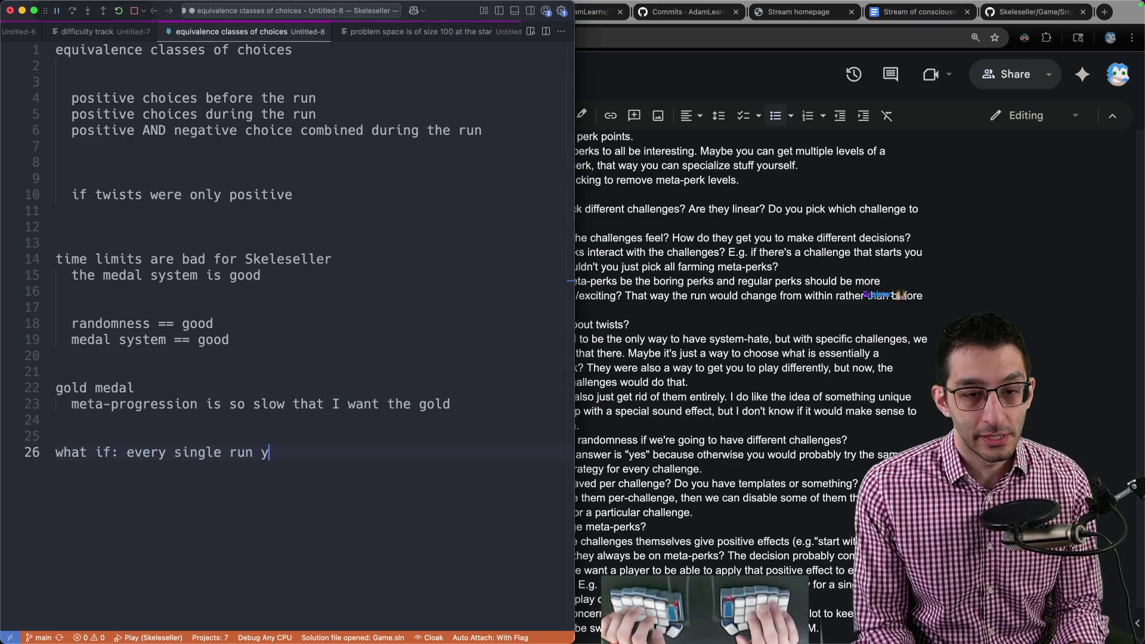
pyautogui.write('ou do gets you +20 pe')
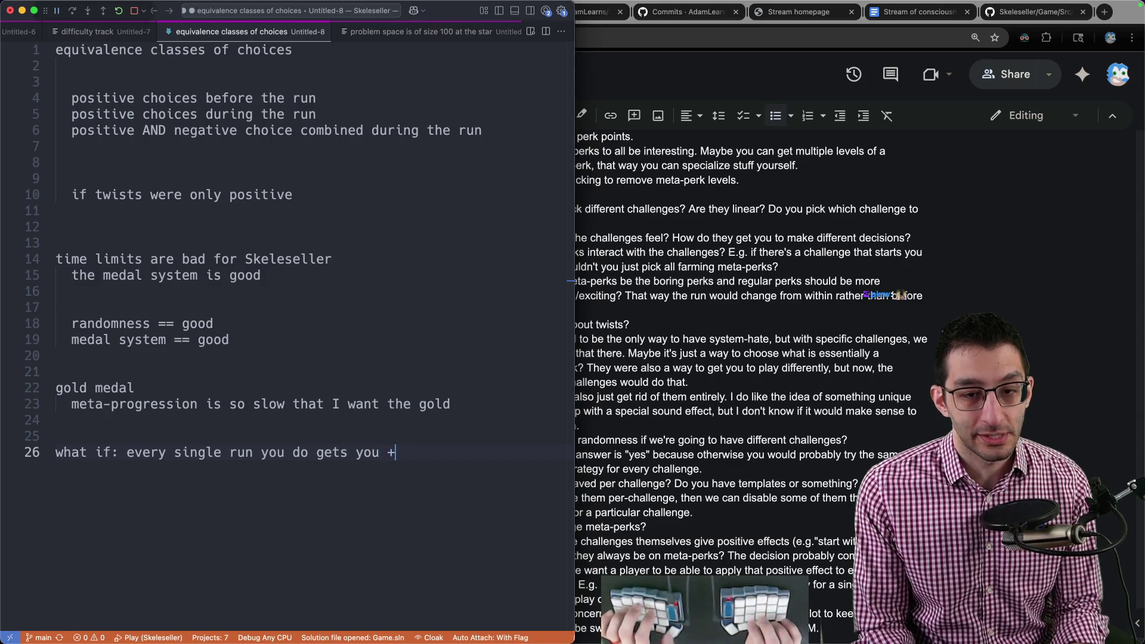
pyautogui.write('rk points')
pyautogui.press('Return')
pyautogui.press('Tab')
pyautogui.write("doesn't mat")
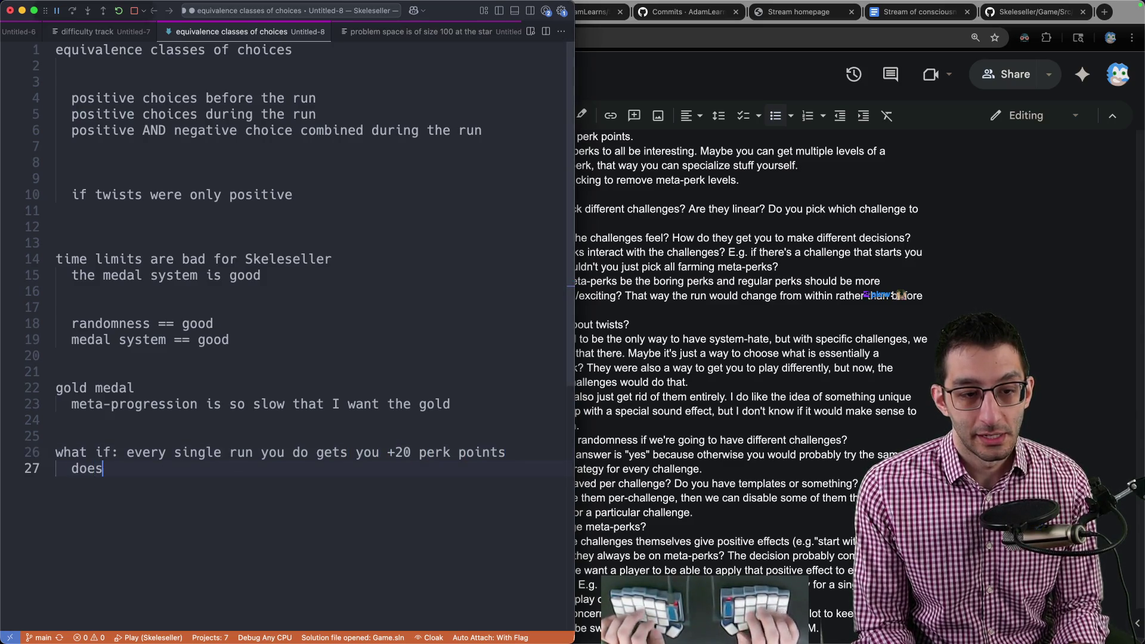
pyautogui.write('ter about the speed')
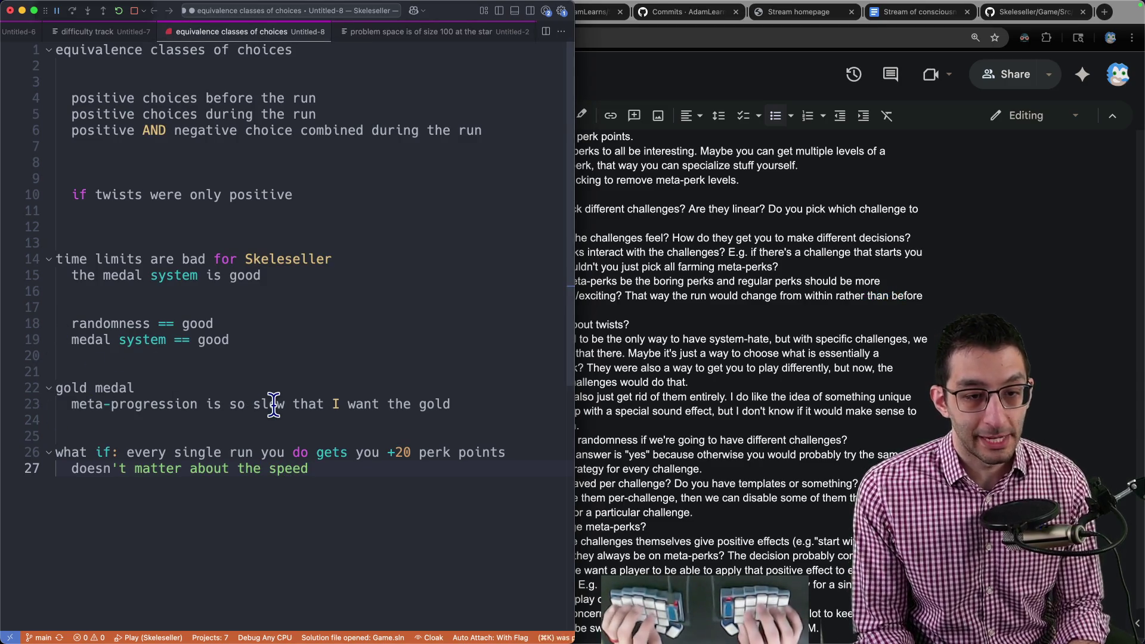
# - Switch the file to Plain Text mode and start a 'Bronze: when you unlock the challenge' line
pyautogui.press('super+k')
pyautogui.write('mplai')
pyautogui.press('Return')
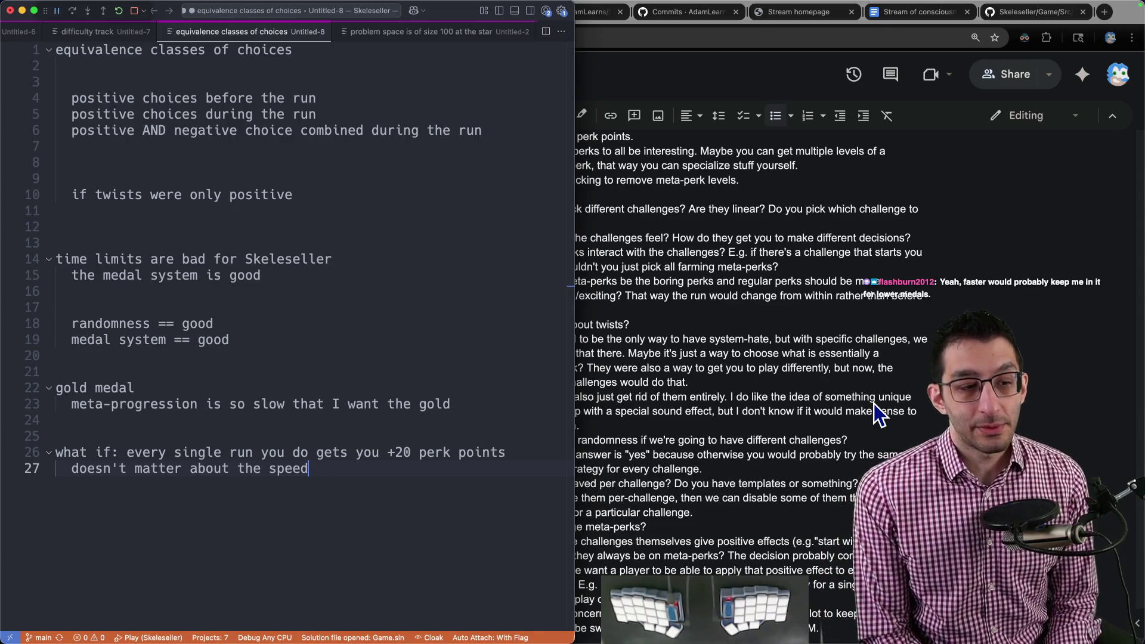
pyautogui.scroll(-10, 380, 211)
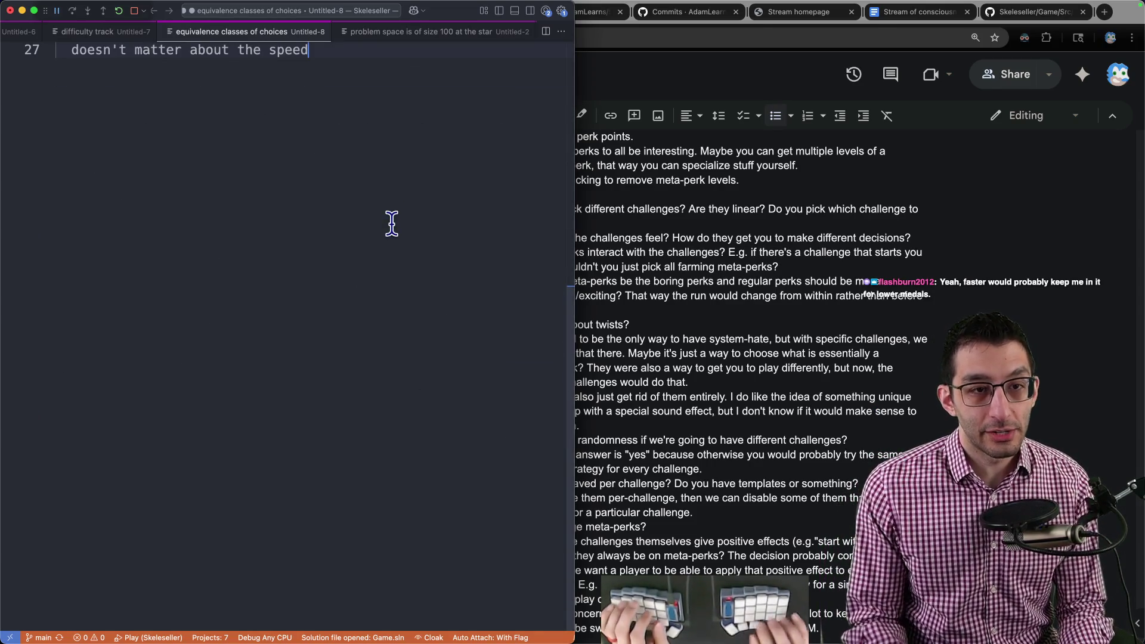
pyautogui.press('Return')
pyautogui.press('Return')
pyautogui.press('Return')
pyautogui.press('BackSpace')
pyautogui.write('Brona')
pyautogui.press('BackSpace')
pyautogui.write('ze: ')
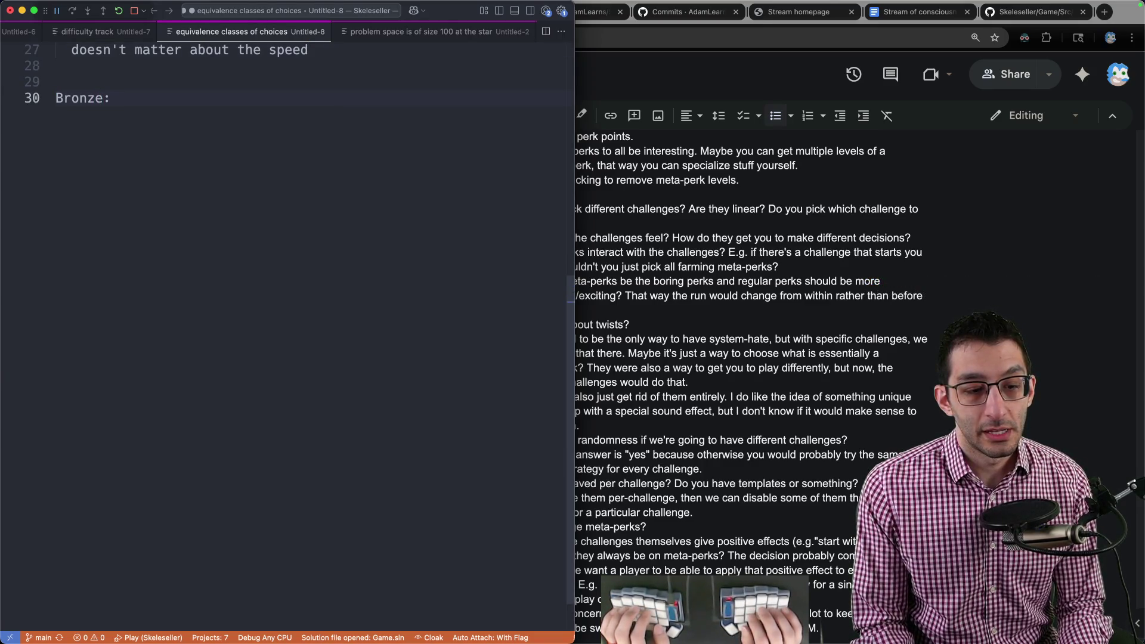
pyautogui.write('when you unlock the ')
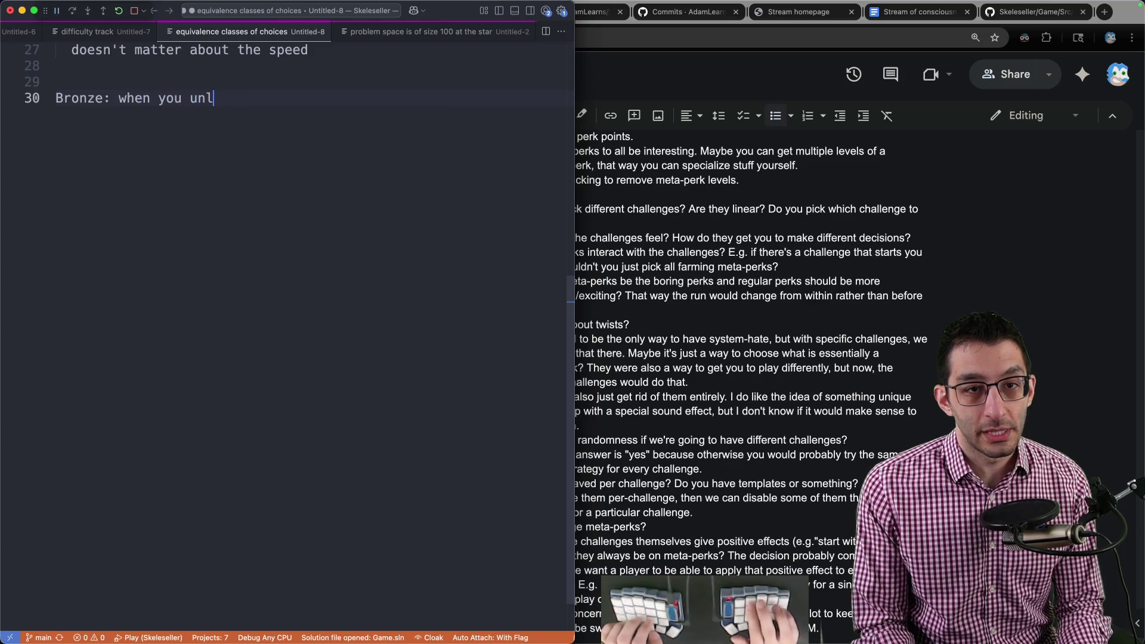
pyautogui.write('challeng,')
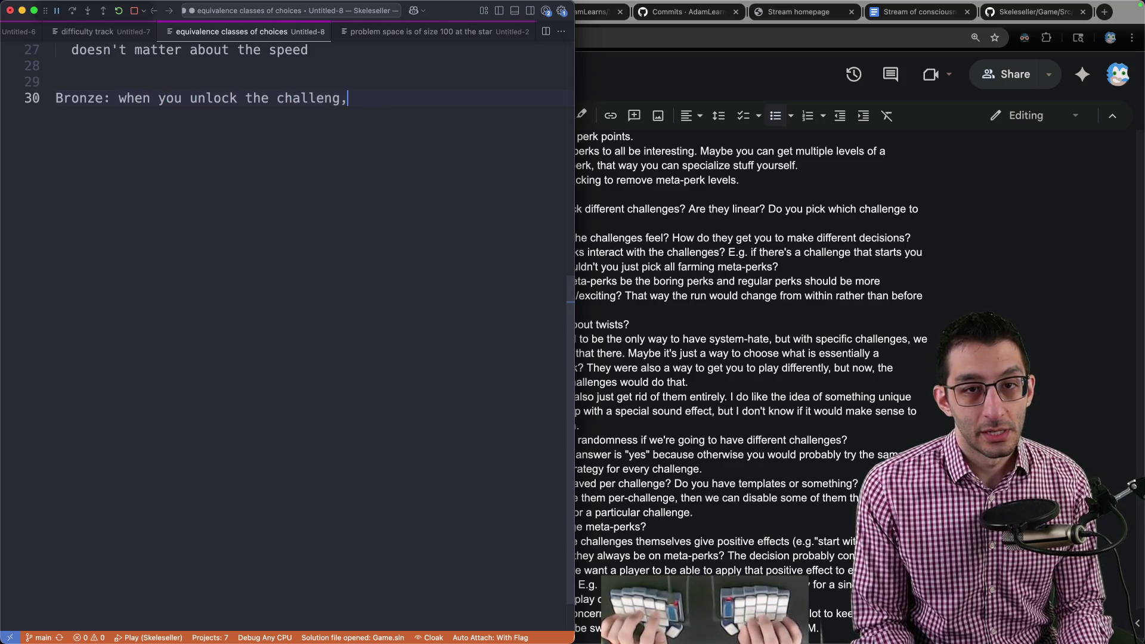
# - Finish Bronze as 'possible with a moderate amount of effort' and add Gold for the normal meta-perk amount
pyautogui.press('BackSpace')
pyautogui.write('e, bronze is possible ')
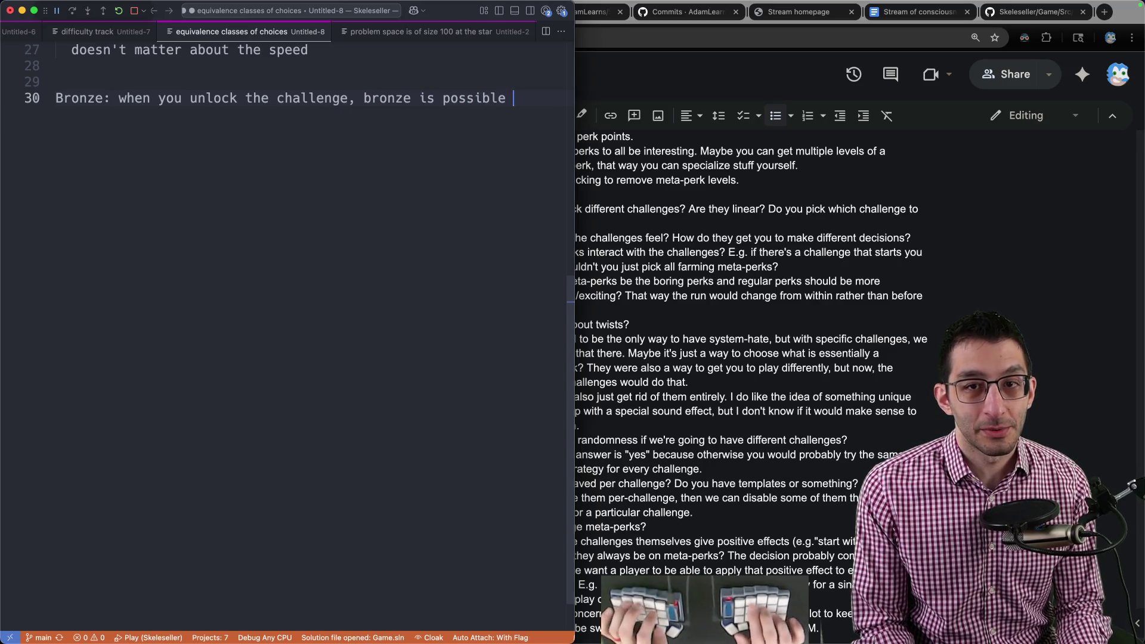
pyautogui.write('with a moderate am')
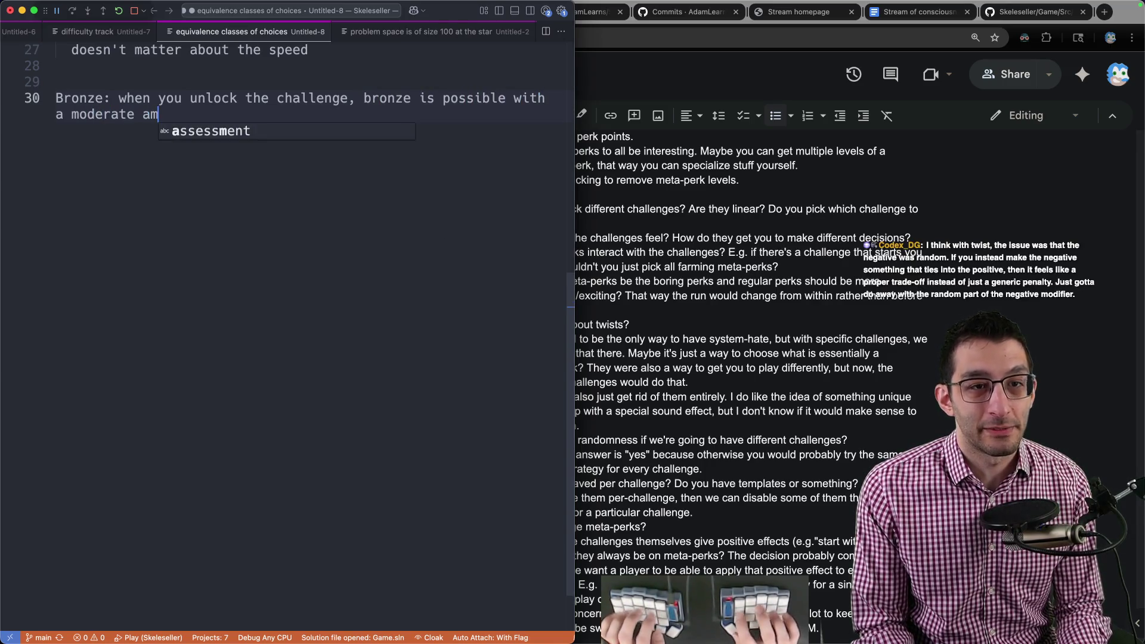
pyautogui.write('ount of effort')
pyautogui.press('Return')
pyautogui.press('Return')
pyautogui.write('Gold')
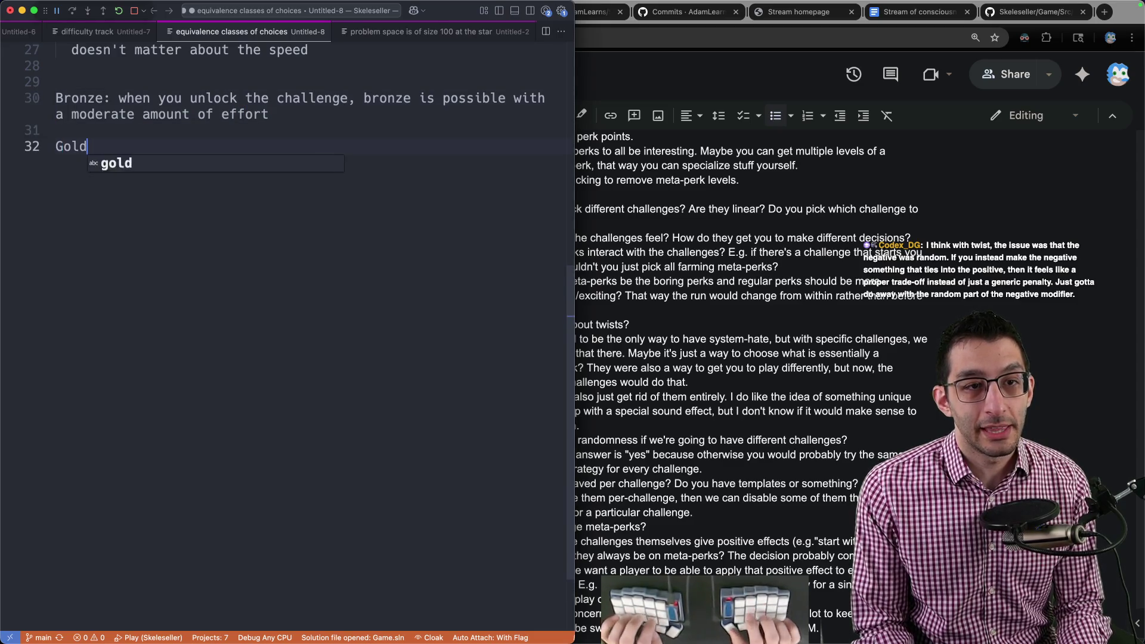
pyautogui.write(': ')
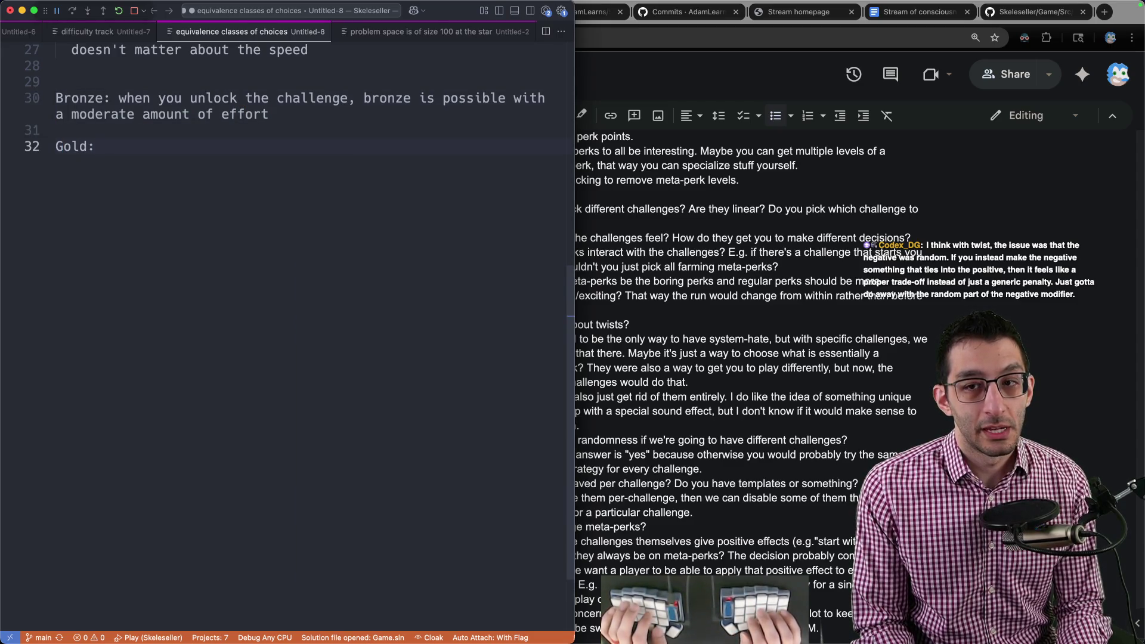
pyautogui.write('whatever I can do when I')
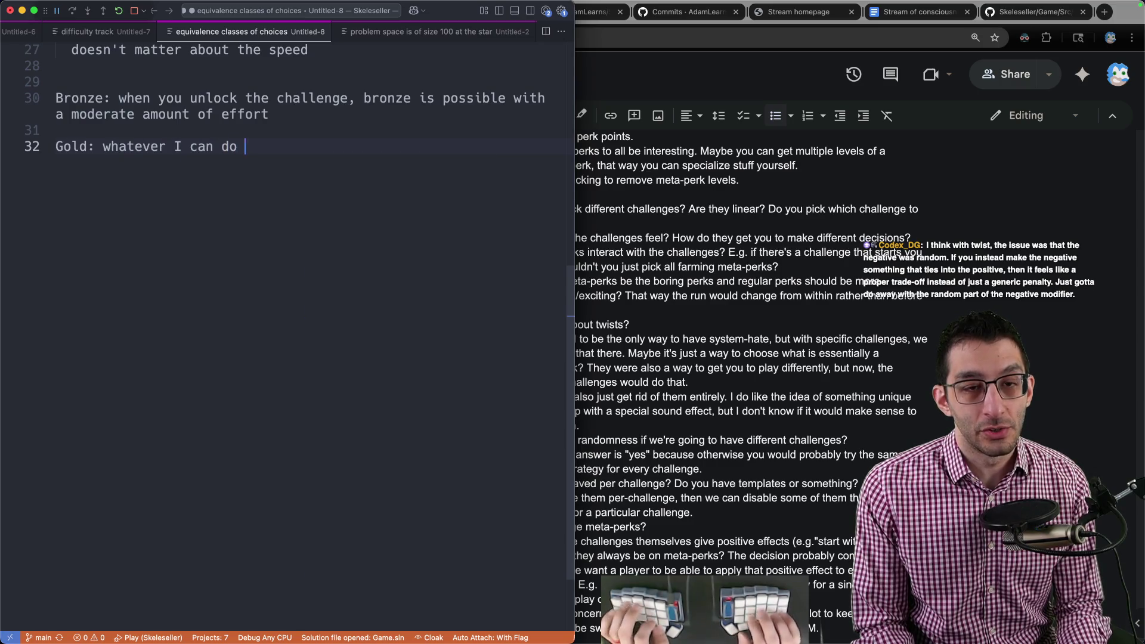
pyautogui.write(' play with the normal am')
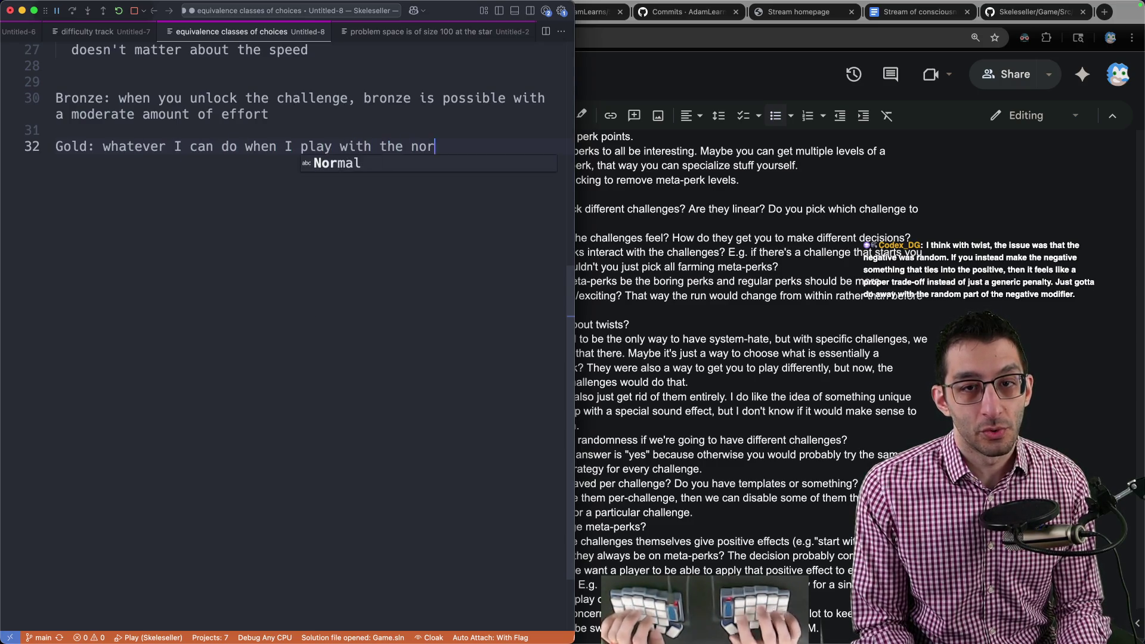
pyautogui.write('ount of meta-perks')
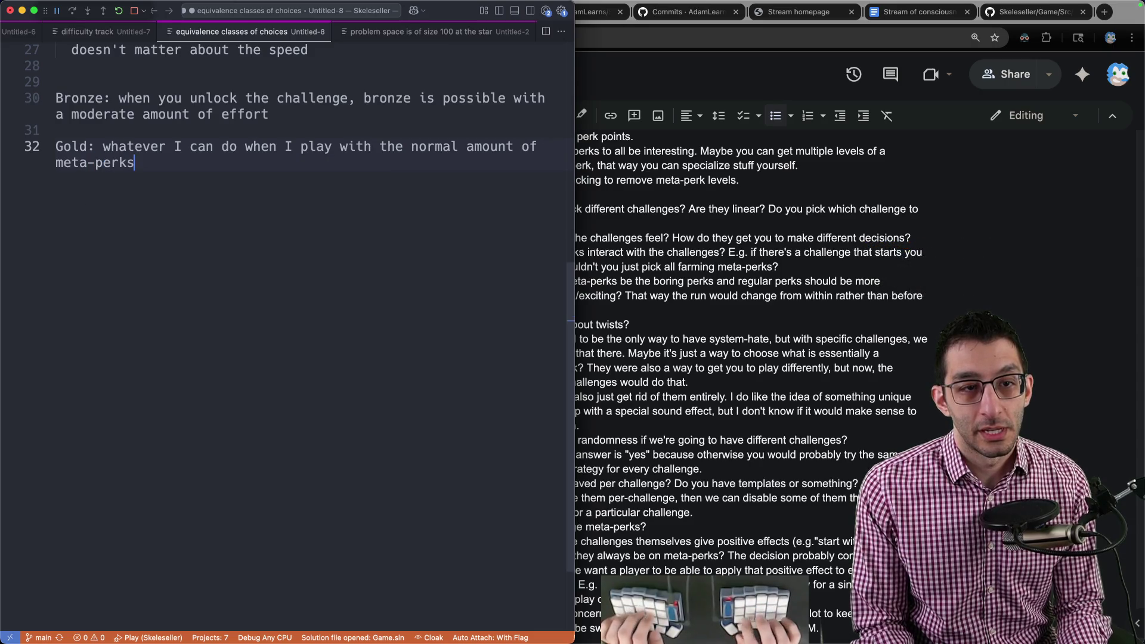
# - Add 'Diamond medal: whatever I can do when at the max number of meta-perks'
pyautogui.press('Return')
pyautogui.press('Return')
pyautogui.press('Return')
pyautogui.write('Diamond medal: ')
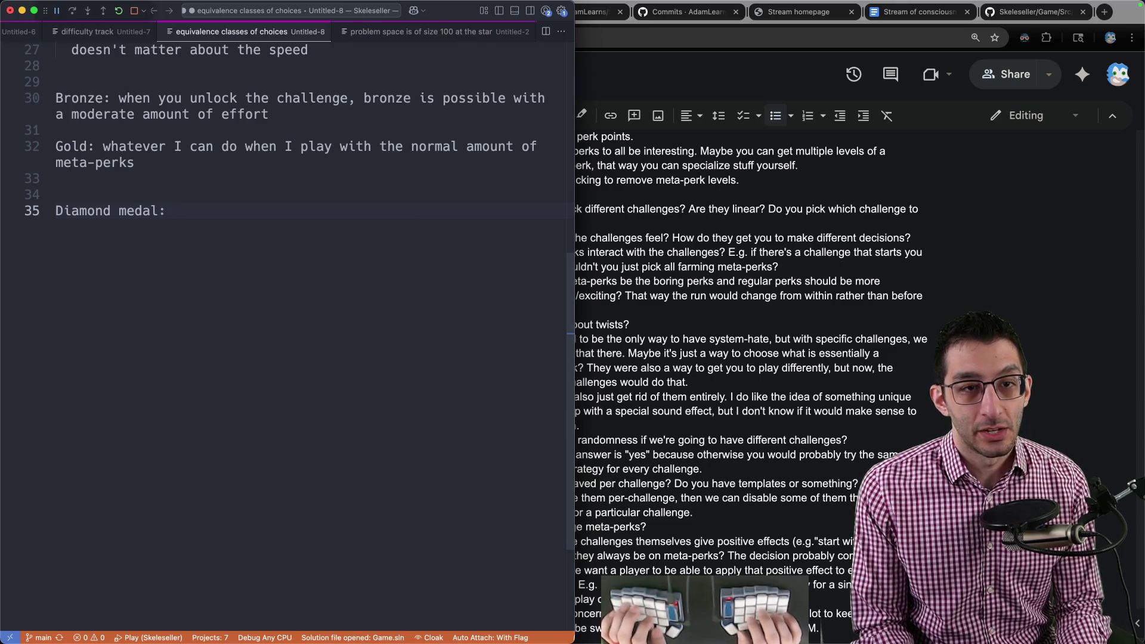
pyautogui.write('what')
pyautogui.press('BackSpace')
pyautogui.press('BackSpace')
pyautogui.press('BackSpace')
pyautogui.write('hatever ')
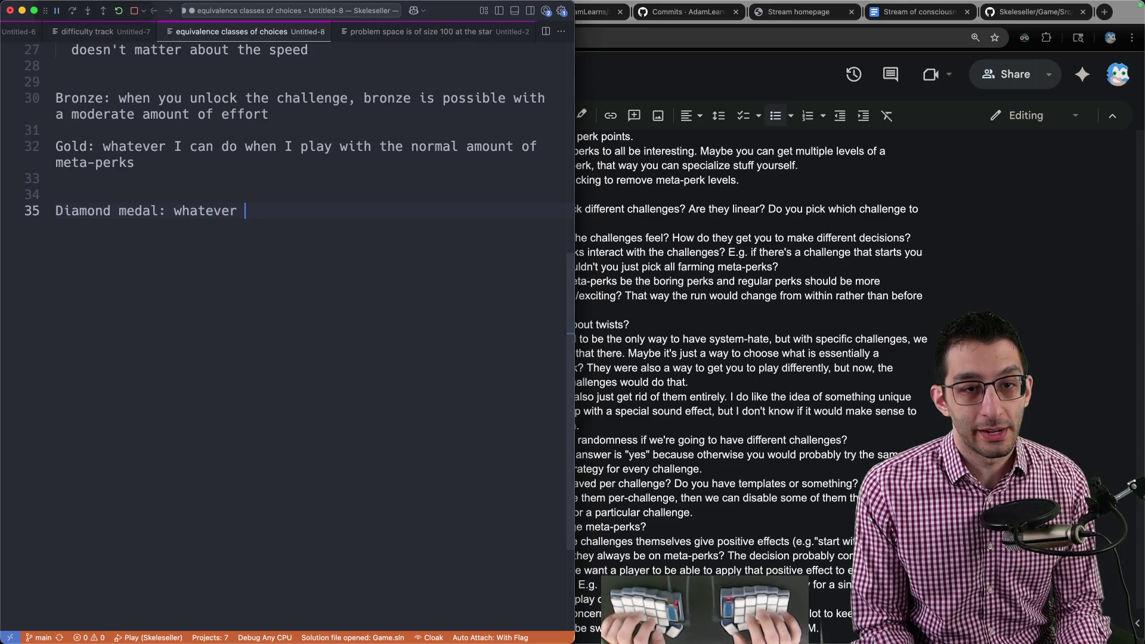
pyautogui.write('I can do when ')
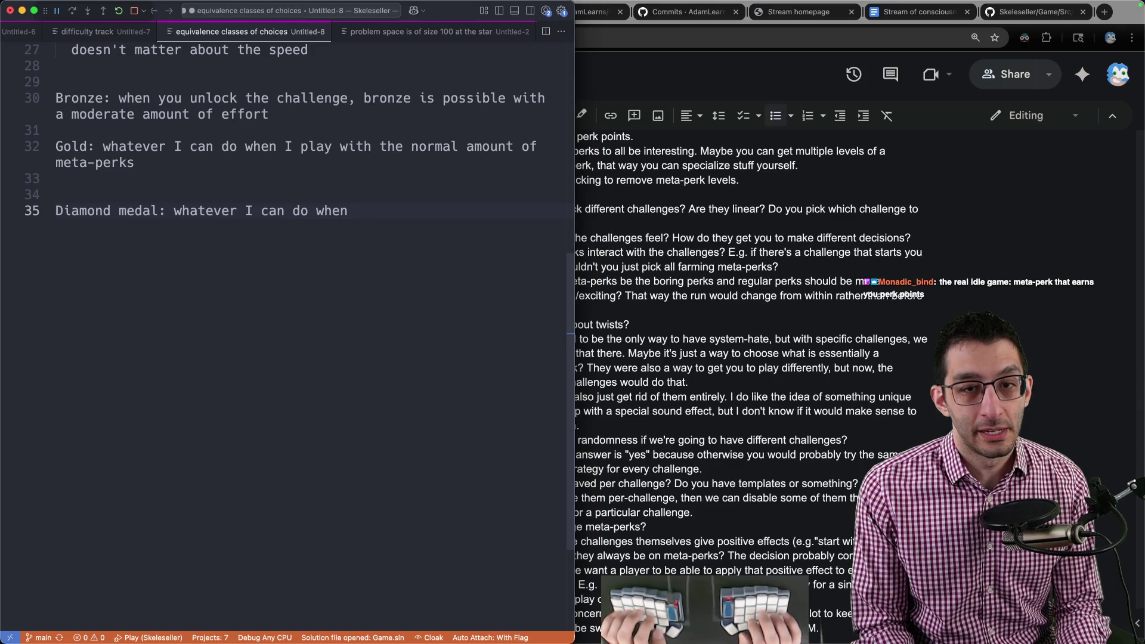
pyautogui.write('at the max number of meta, hp')
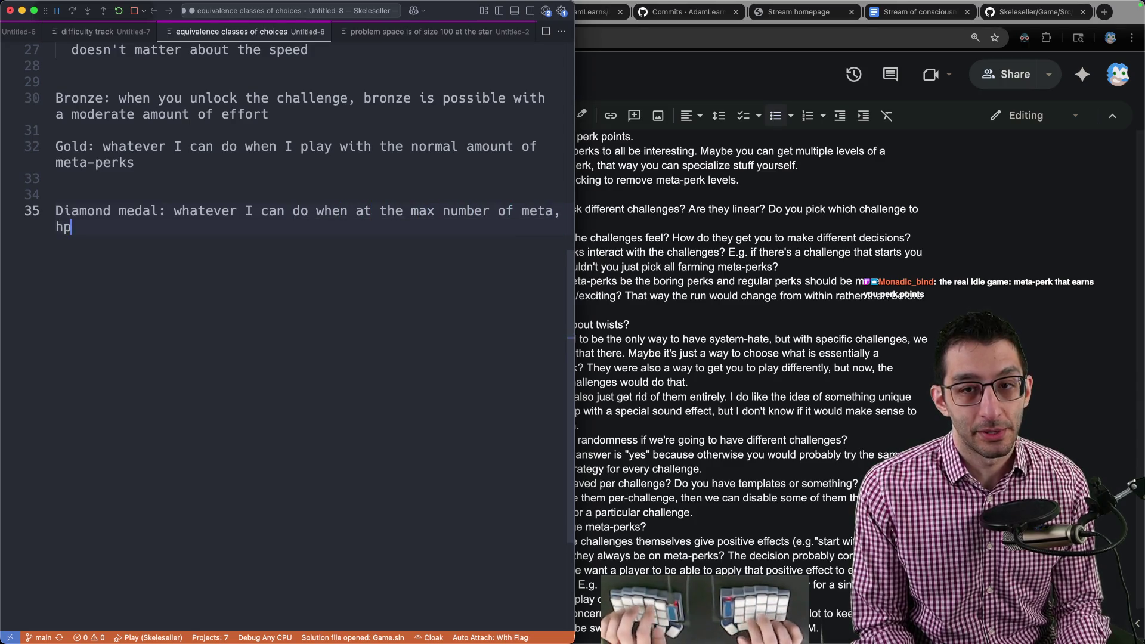
pyautogui.press('BackSpace')
pyautogui.press('BackSpace')
pyautogui.press('BackSpace')
pyautogui.write('a-pe')
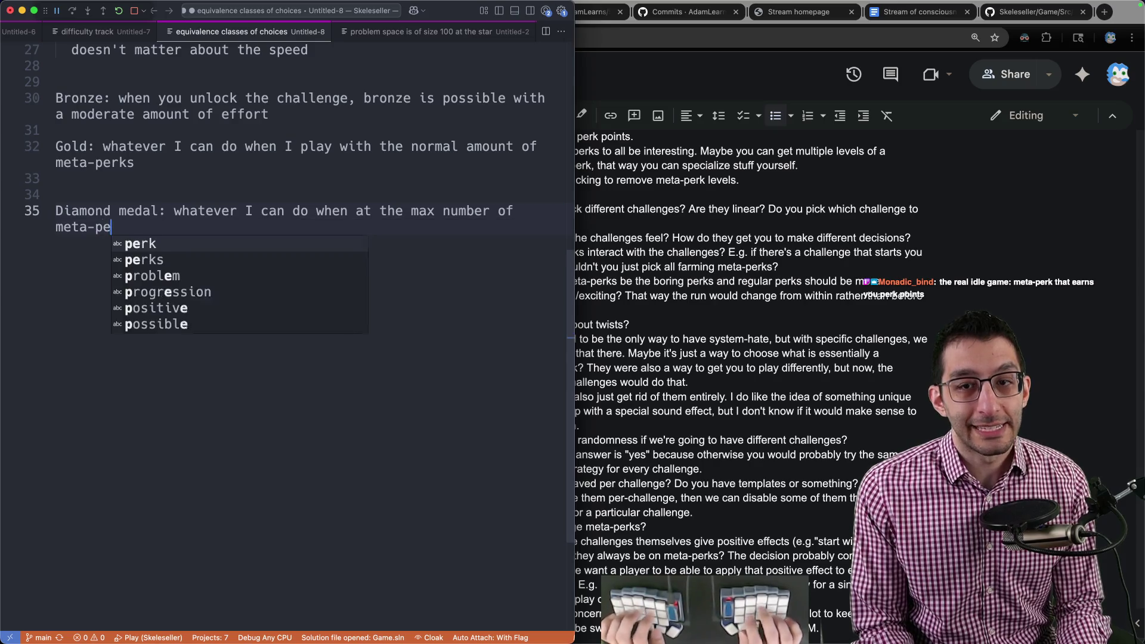
pyautogui.write('rks')
pyautogui.moveTo(175, 146); pyautogui.dragTo(216, 146)
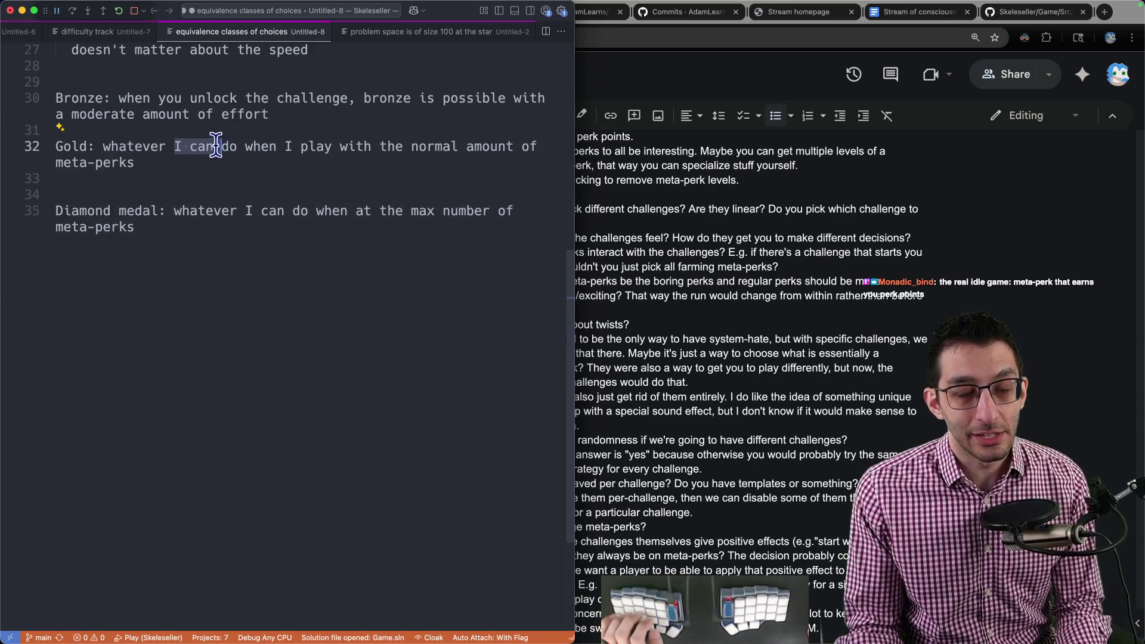
# - Review the Bronze, Gold and Diamond medal lines, then return to the Challenge Mode Google Doc
pyautogui.press('Right')
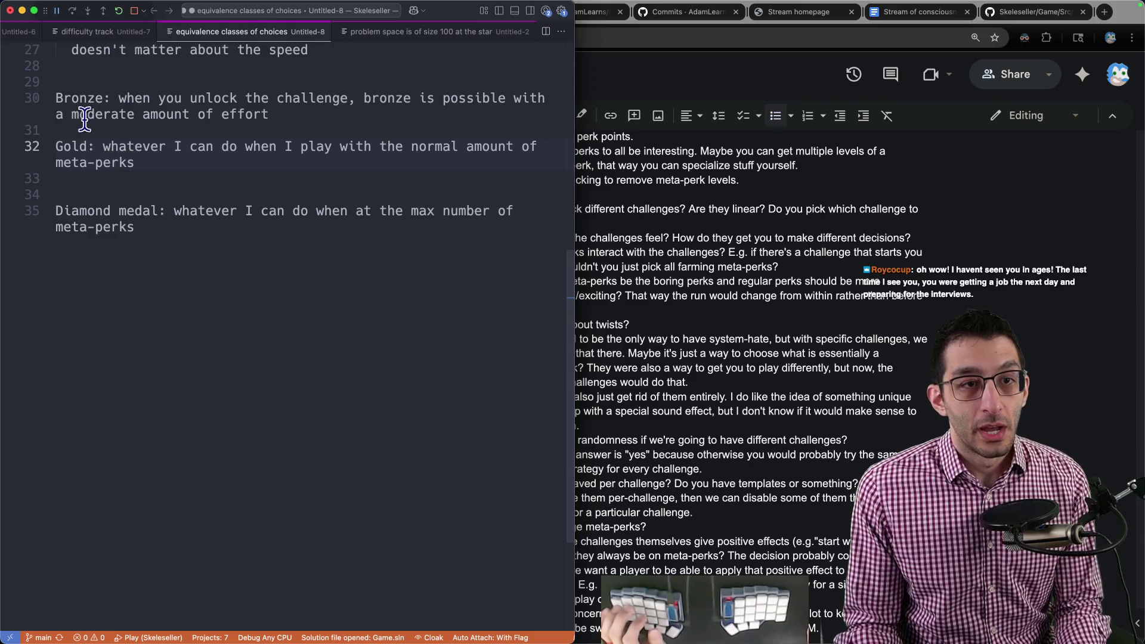
pyautogui.tripleClick(290, 110)
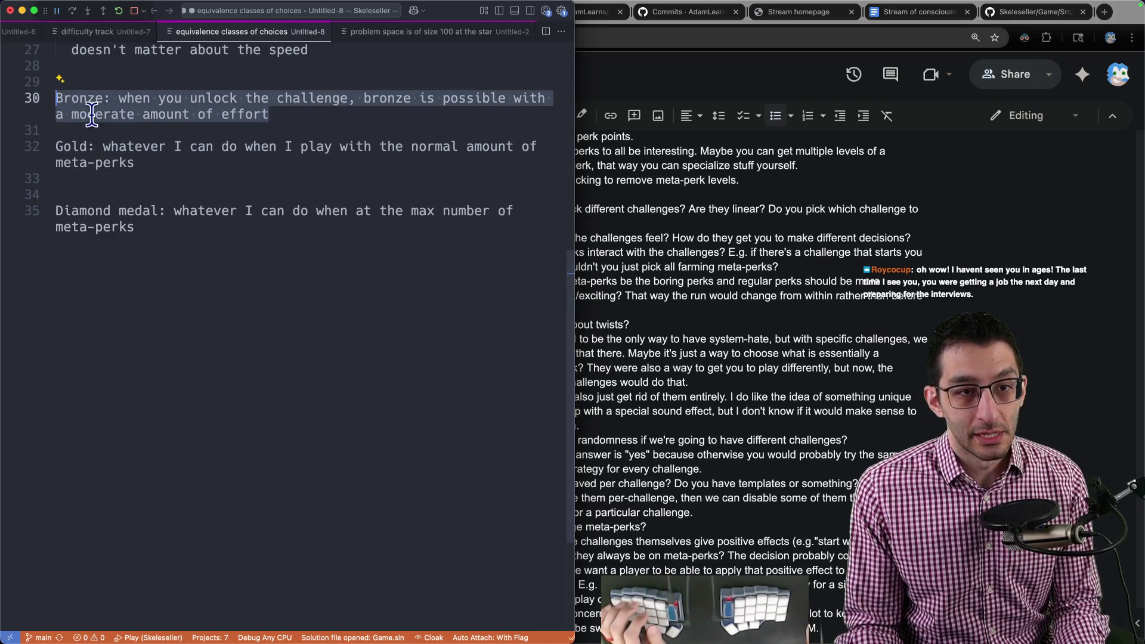
pyautogui.click(145, 158)
pyautogui.tripleClick(144, 158)
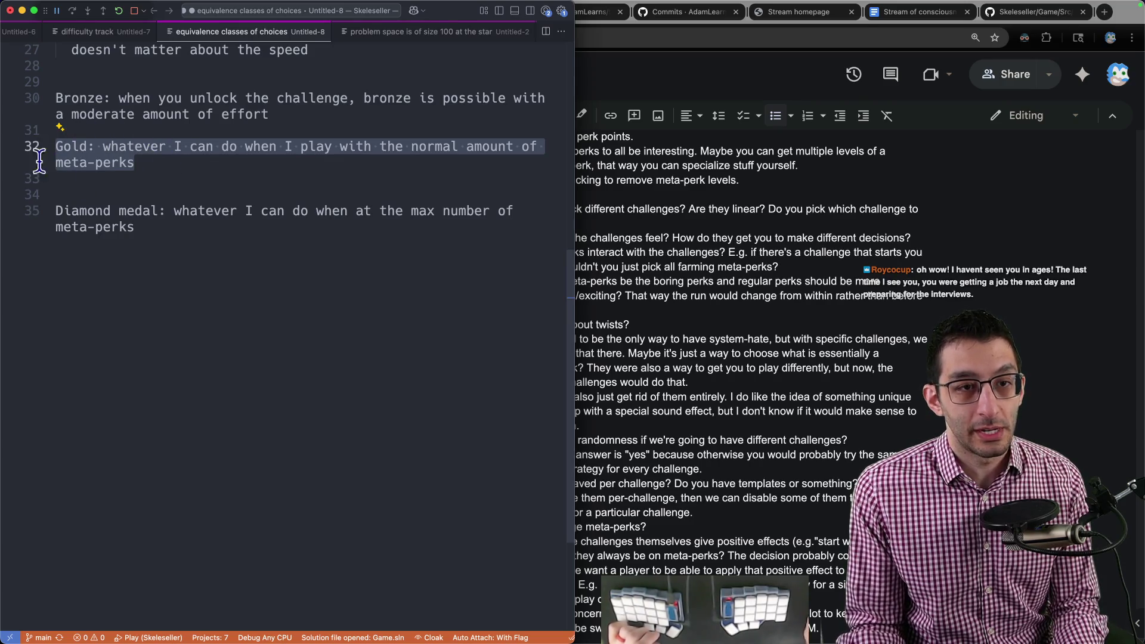
pyautogui.tripleClick(148, 212)
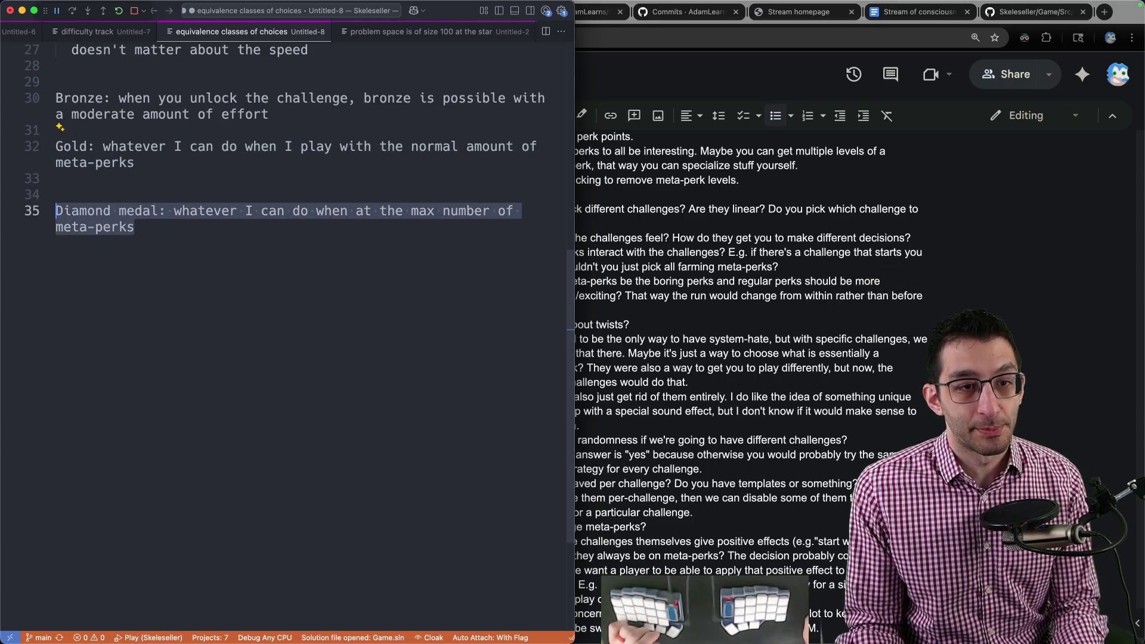
pyautogui.moveTo(66, 213); pyautogui.dragTo(153, 216)
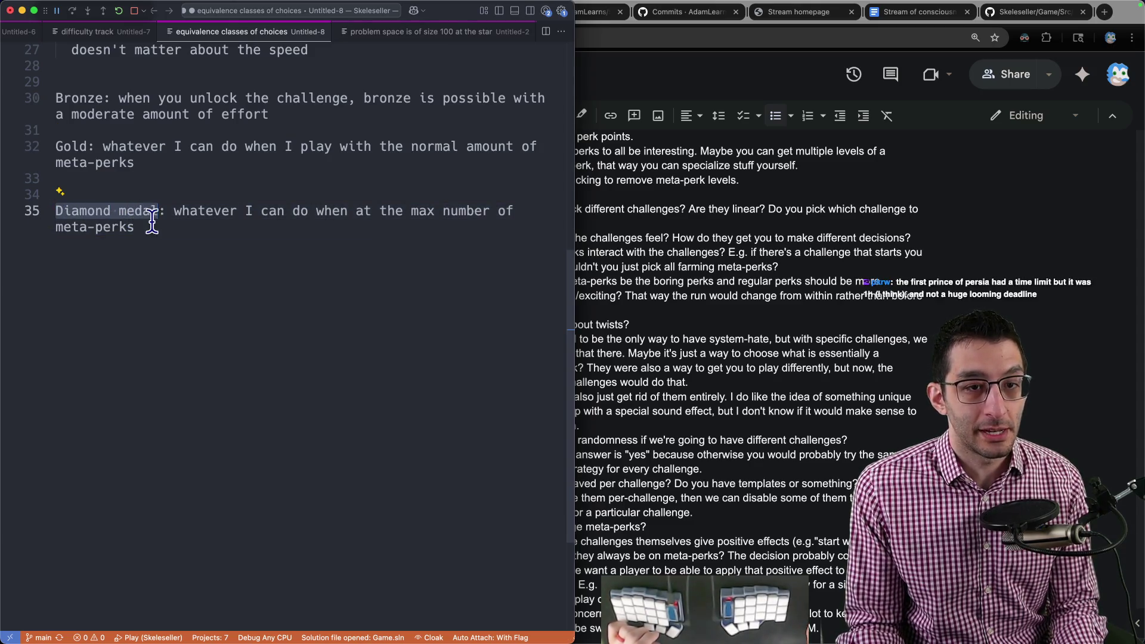
pyautogui.click(52, 215)
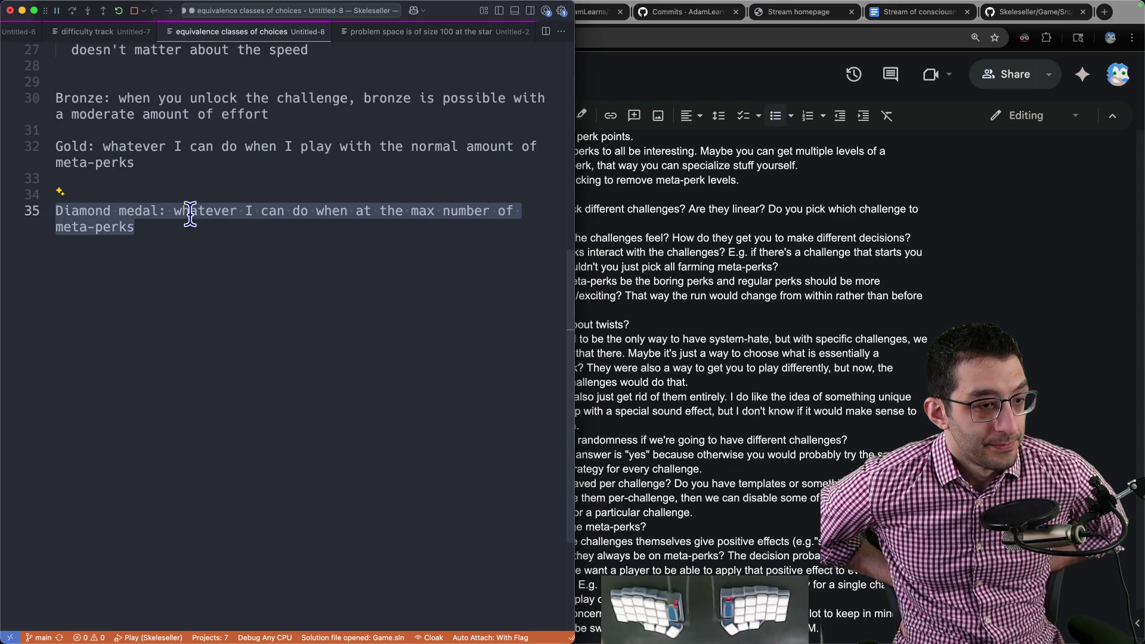
pyautogui.press('super+Tab')
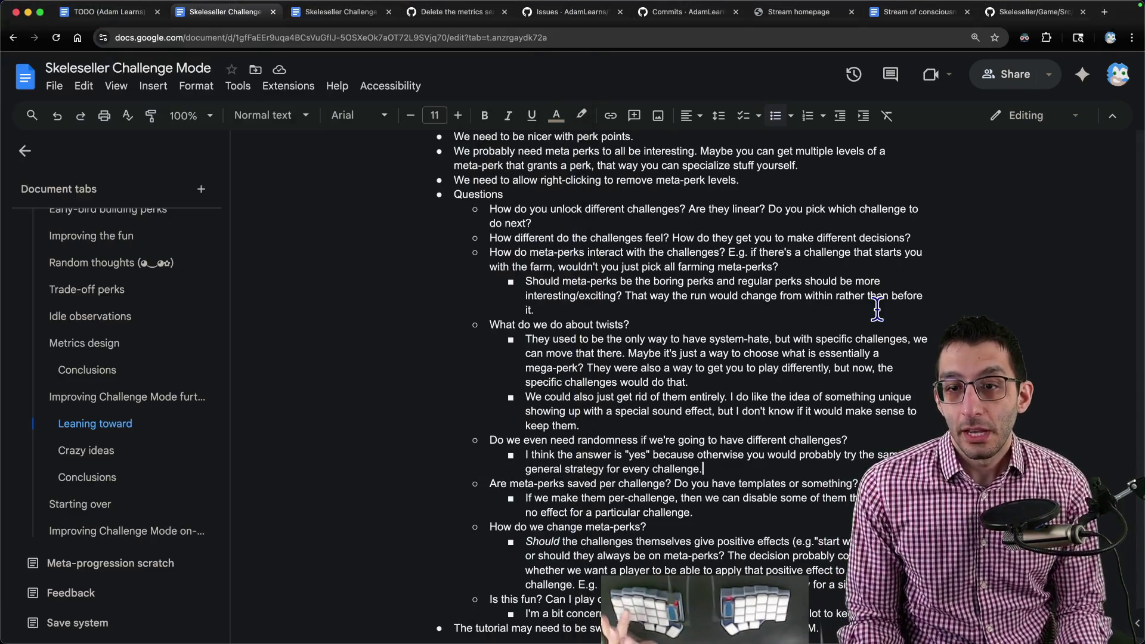
pyautogui.moveTo(621, 412); pyautogui.dragTo(582, 426)
pyautogui.press('Right')
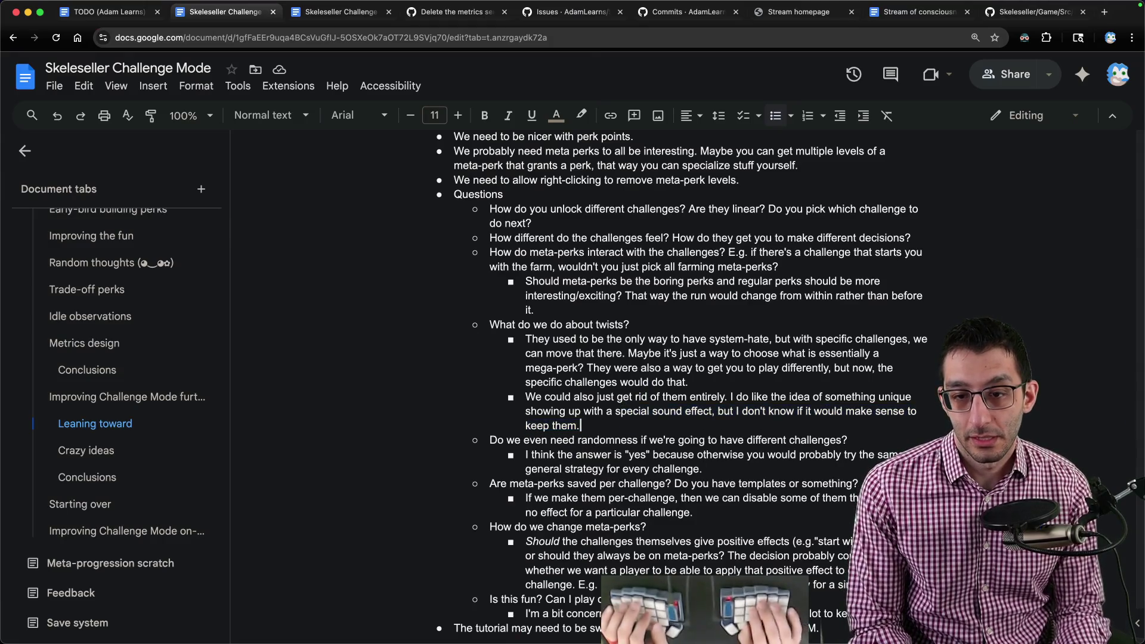
pyautogui.press('Return')
pyautogui.write('We could change them so that the n')
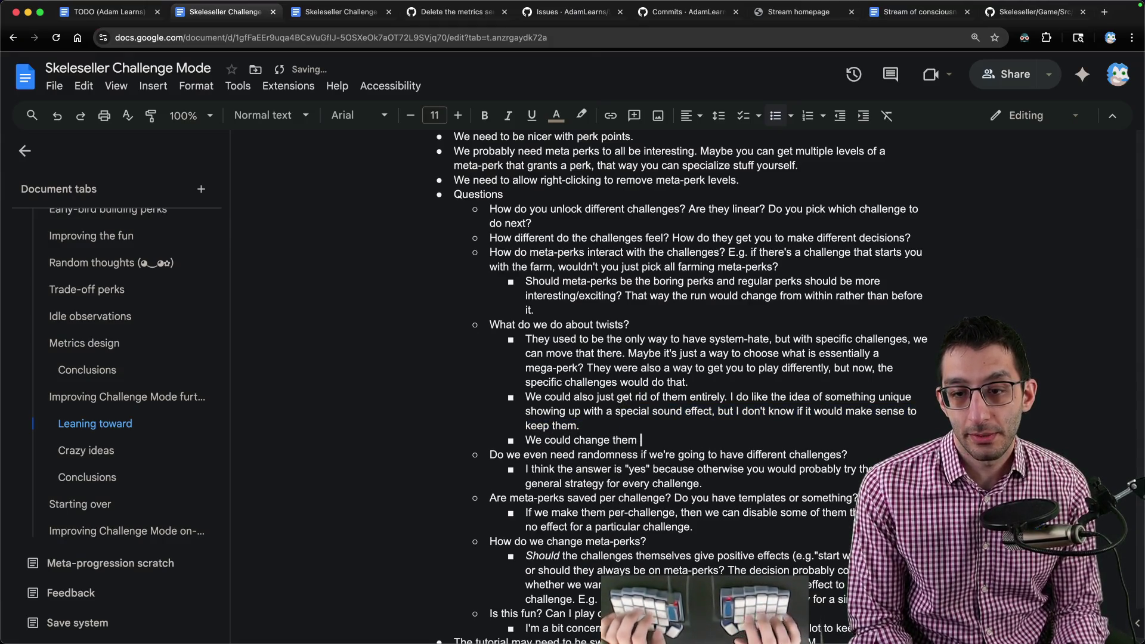
pyautogui.write('egative and positive are tied to each other i')
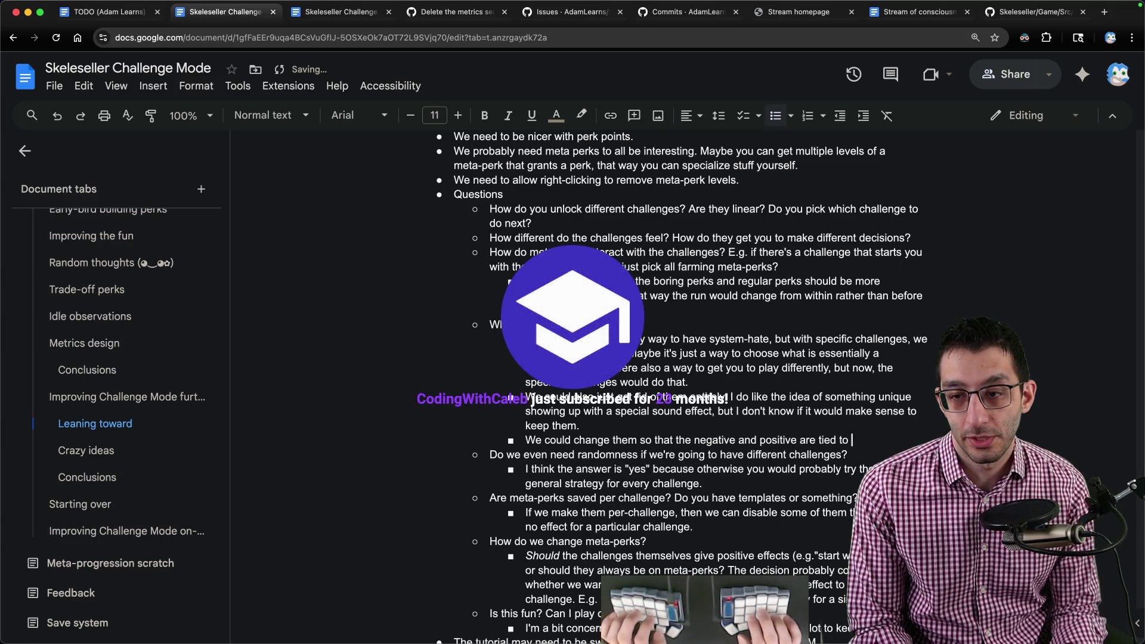
pyautogui.write('nstead of being complete')
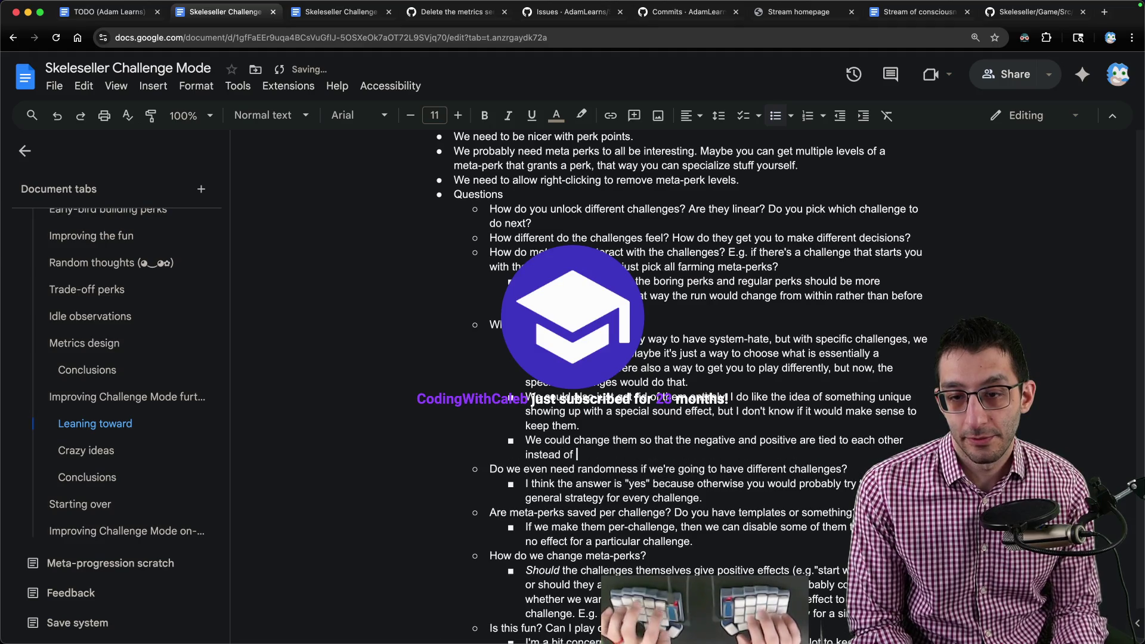
pyautogui.write('ly random, e.g. "The')
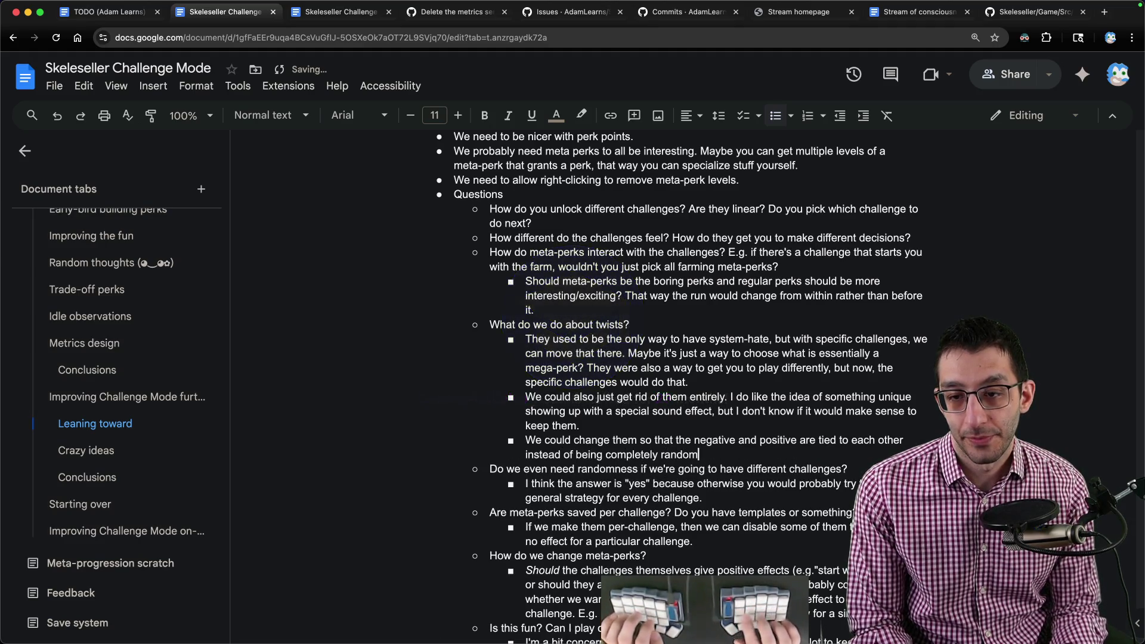
pyautogui.write(' farm gets bigger but produces')
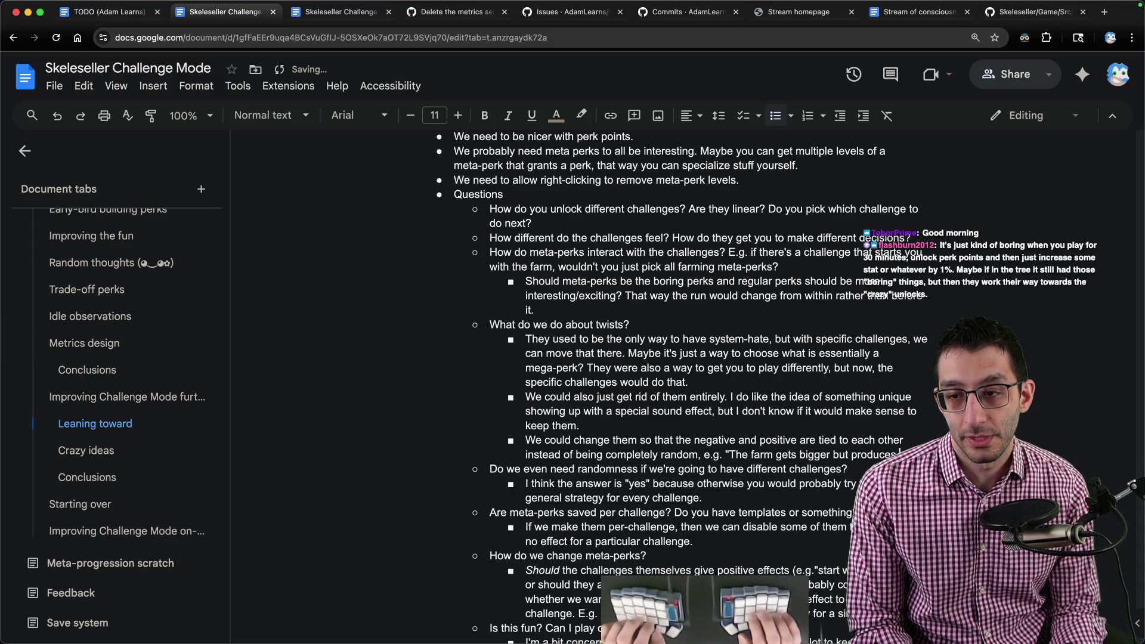
pyautogui.write(' more slowly')
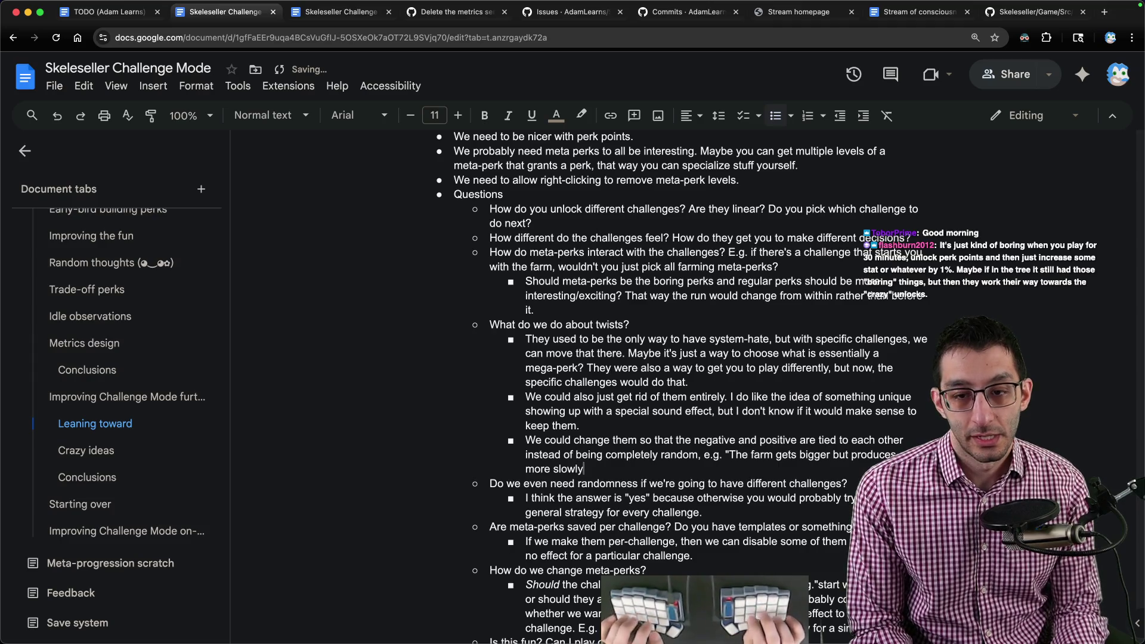
pyautogui.write('"')
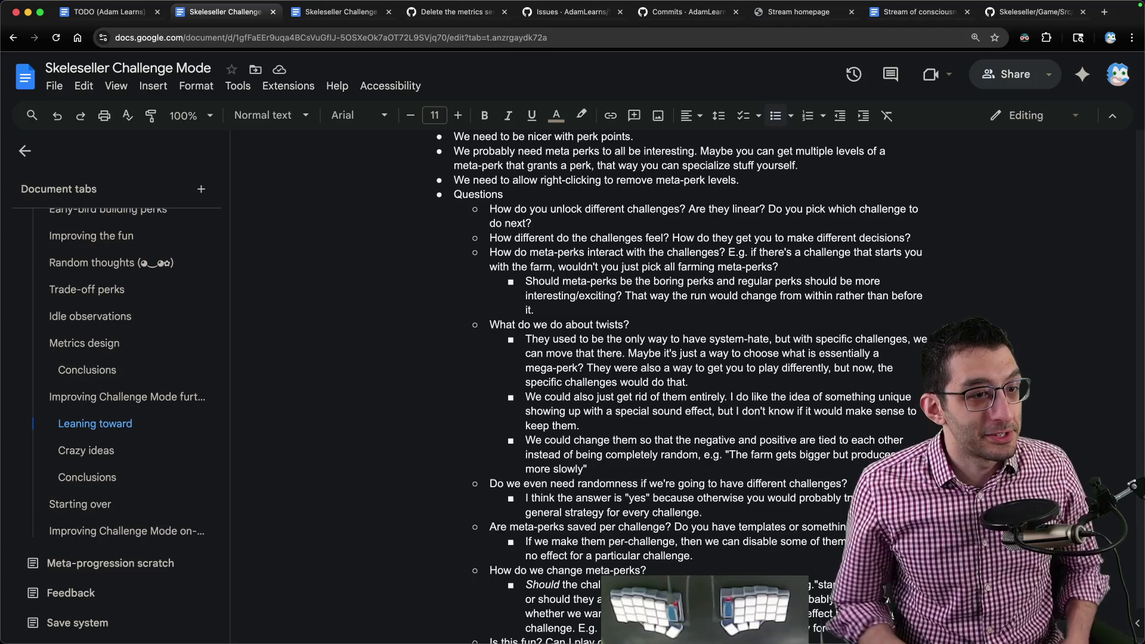
pyautogui.press('super+Tab')
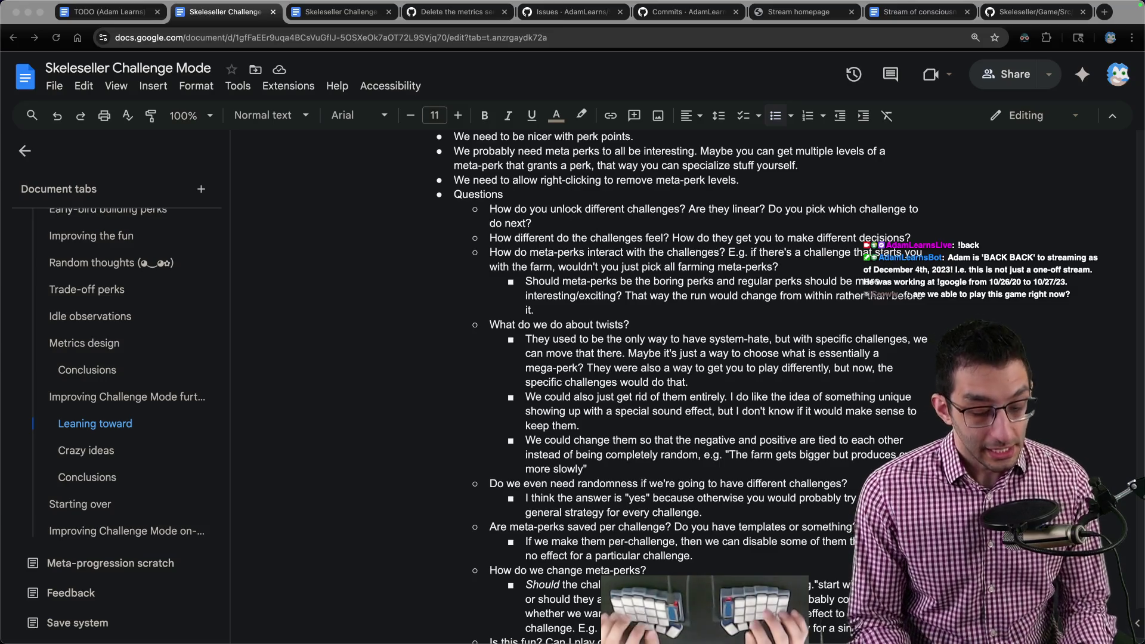
pyautogui.press('super+Tab')
pyautogui.press('super+n')
pyautogui.write('games with time limits')
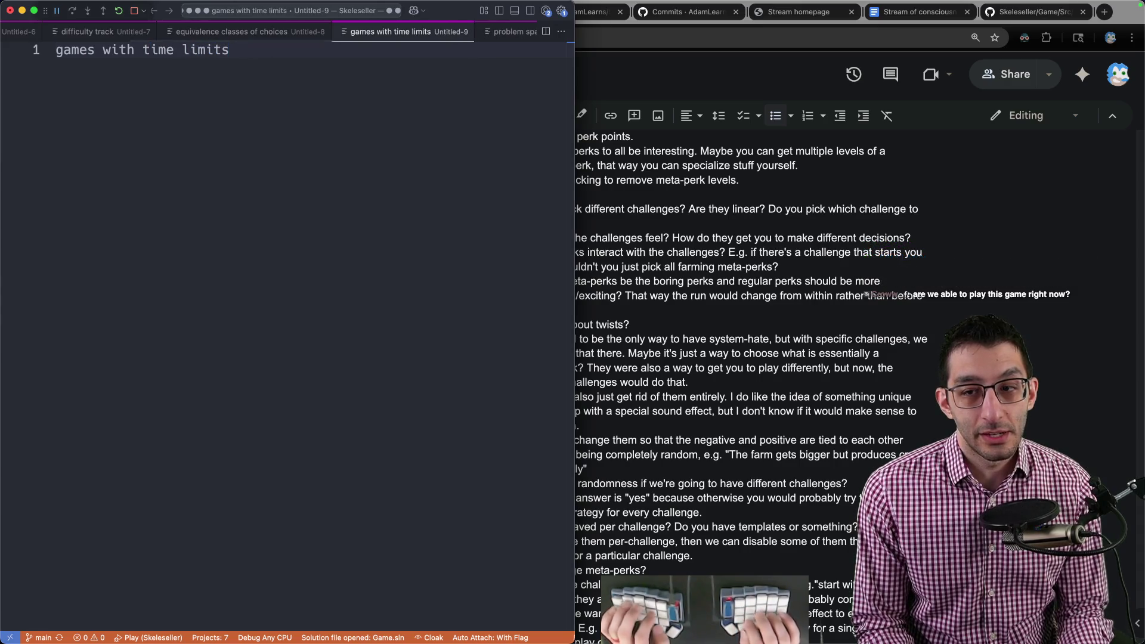
pyautogui.write(" where I've had fun")
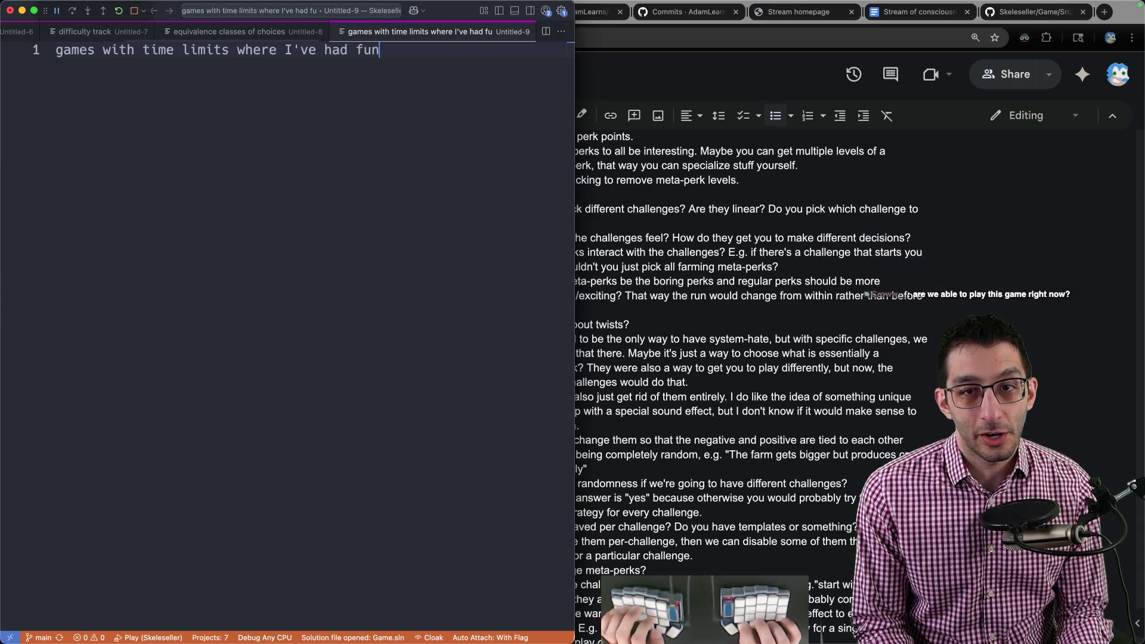
# - List 'racing games' as the first fun time-limited game under the heading
pyautogui.press('Return')
pyautogui.press('Return')
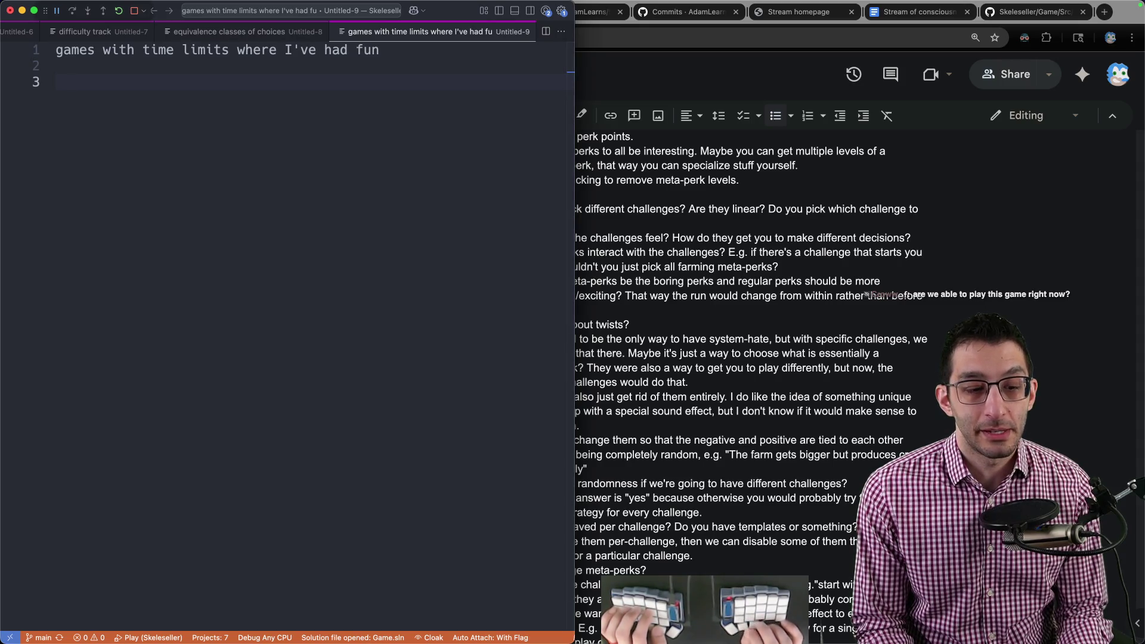
pyautogui.write('racing')
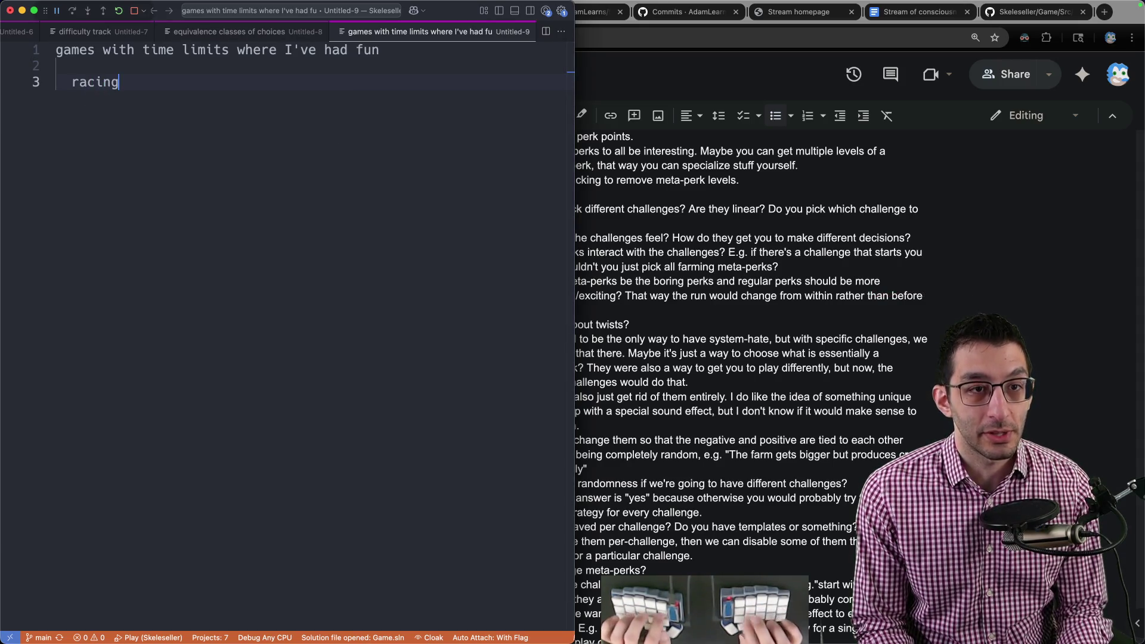
pyautogui.write(' gmaes')
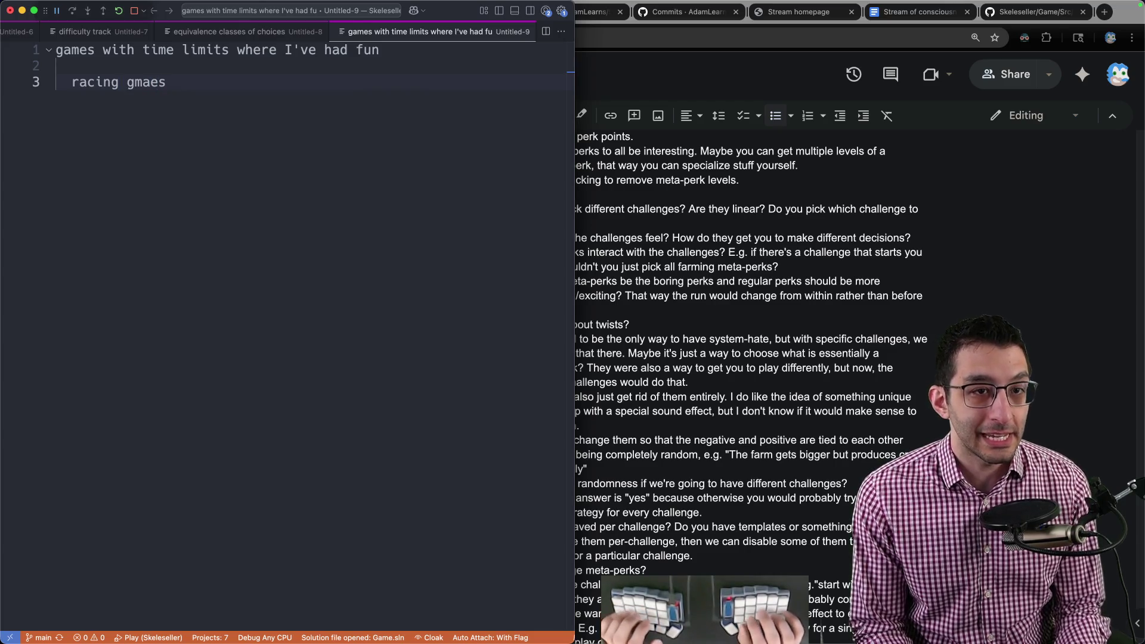
pyautogui.press('BackSpace')
pyautogui.press('BackSpace')
pyautogui.press('BackSpace')
pyautogui.write('ames')
pyautogui.press('super+shift+Left')
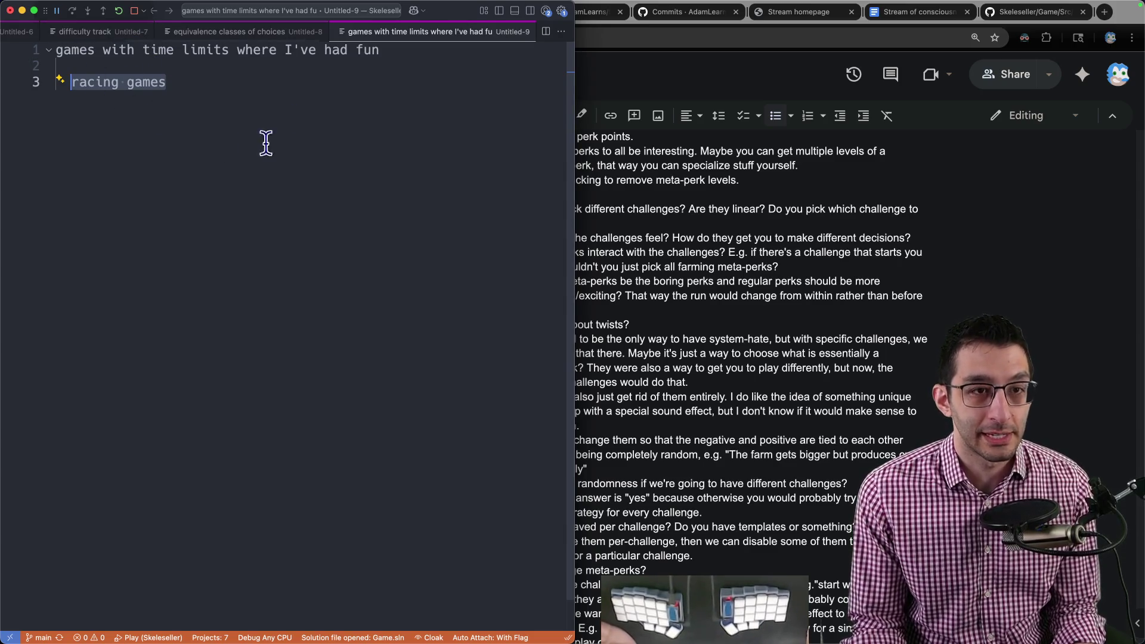
pyautogui.click(417, 188)
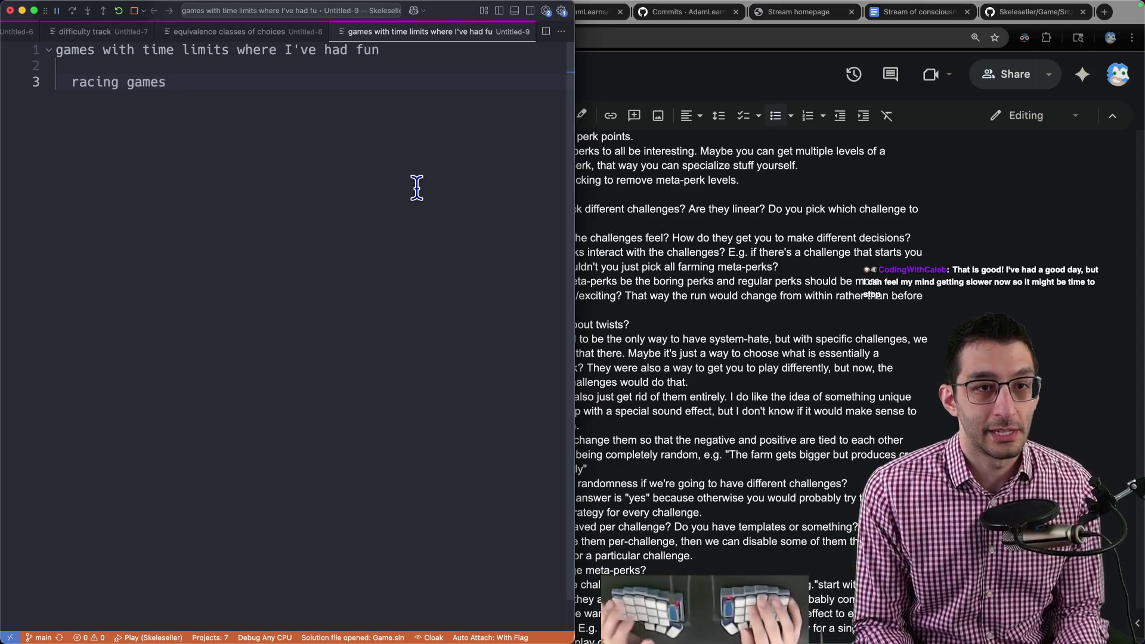
# - Add 'bonus levels being timed' with nested 'DK Bananza' and 'gold' lines
pyautogui.press('Return')
pyautogui.press('Return')
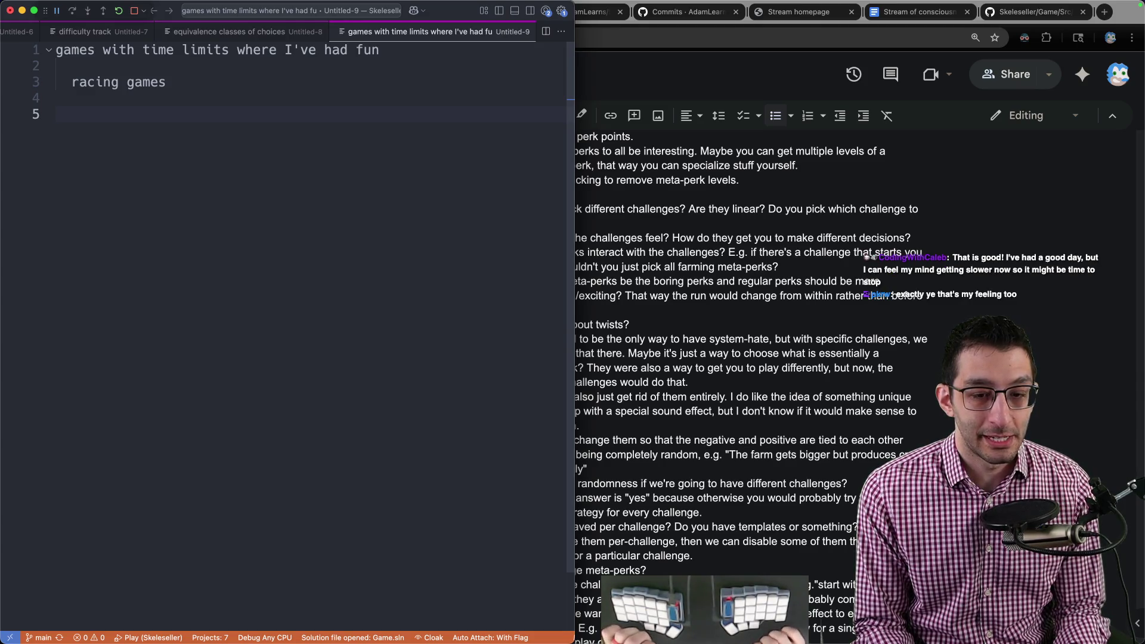
pyautogui.write('bonus levels being timed')
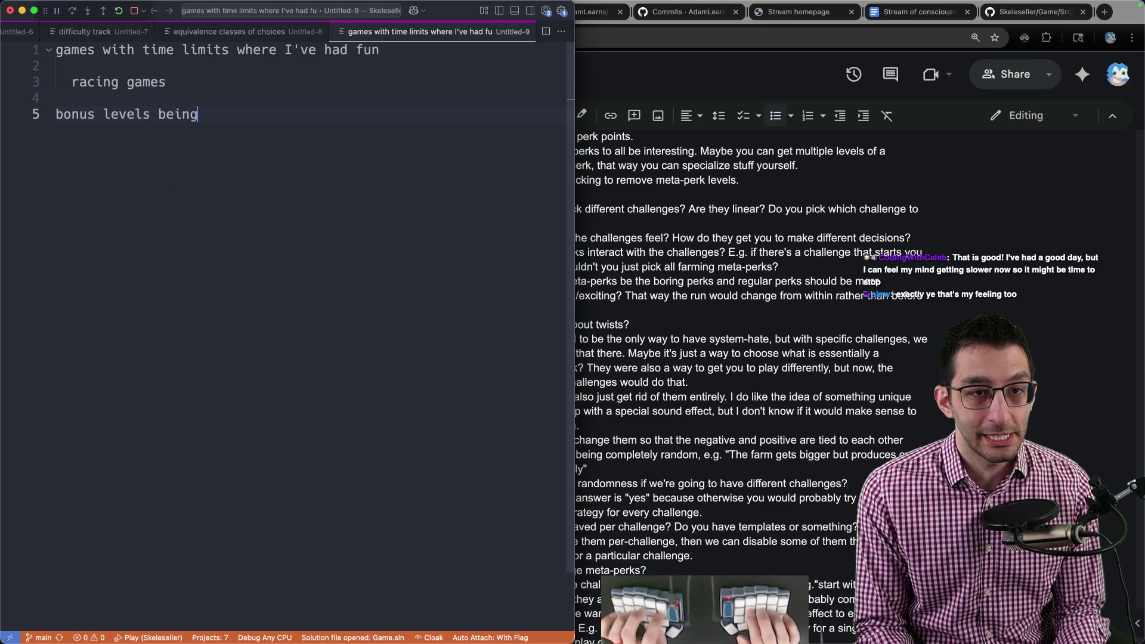
pyautogui.press('Return')
pyautogui.write('DK G')
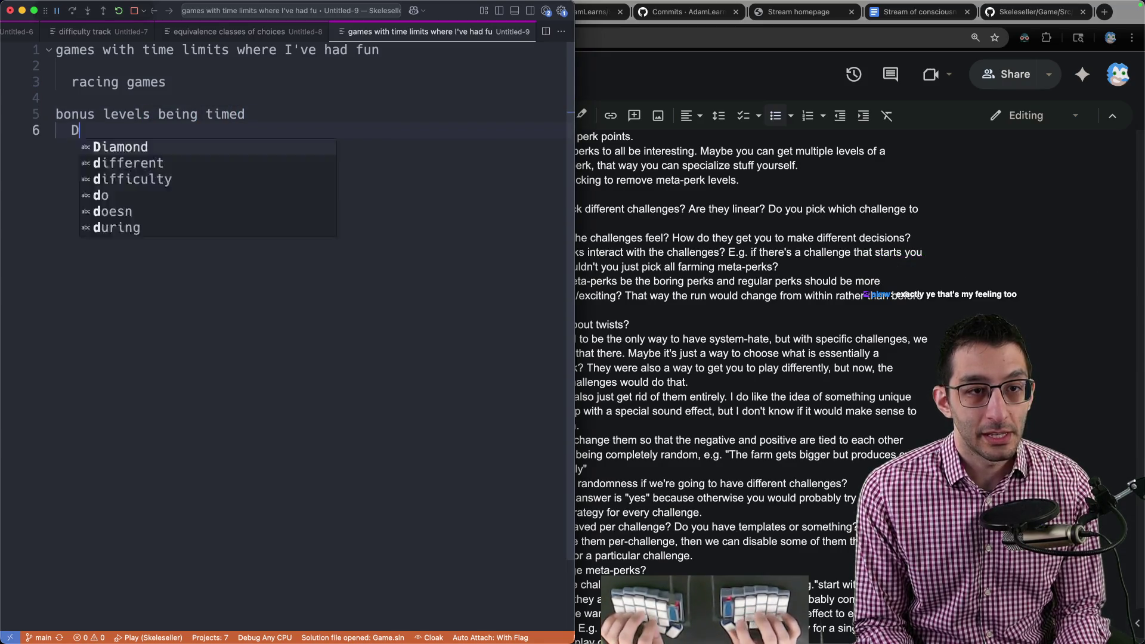
pyautogui.press('BackSpace')
pyautogui.write('Bananza')
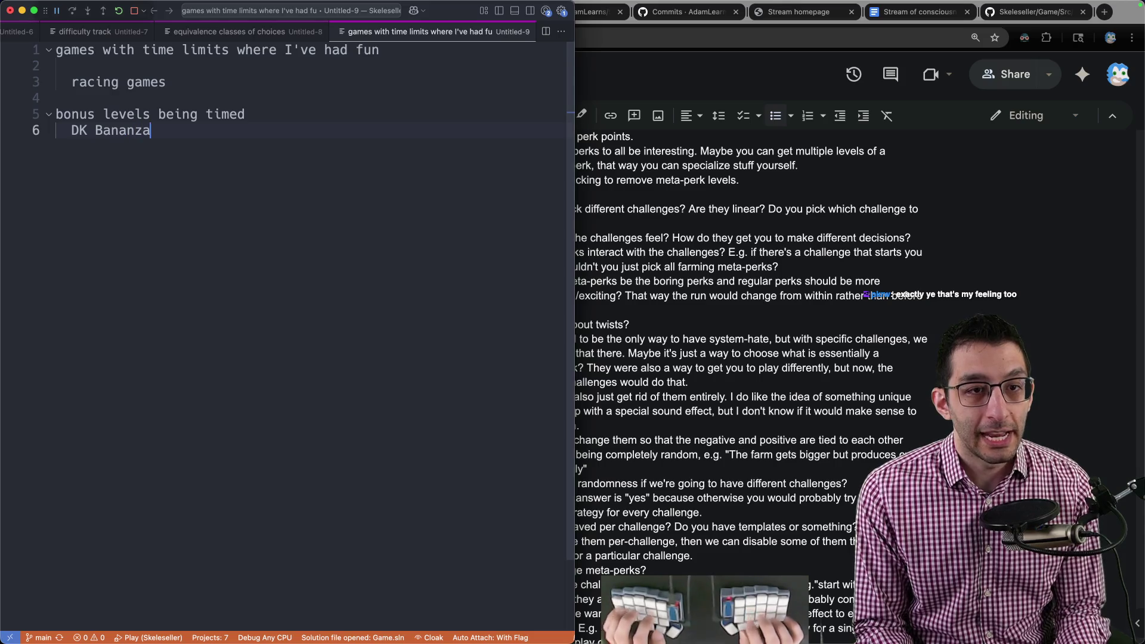
pyautogui.press('Return')
pyautogui.press('Tab')
pyautogui.write('gold')
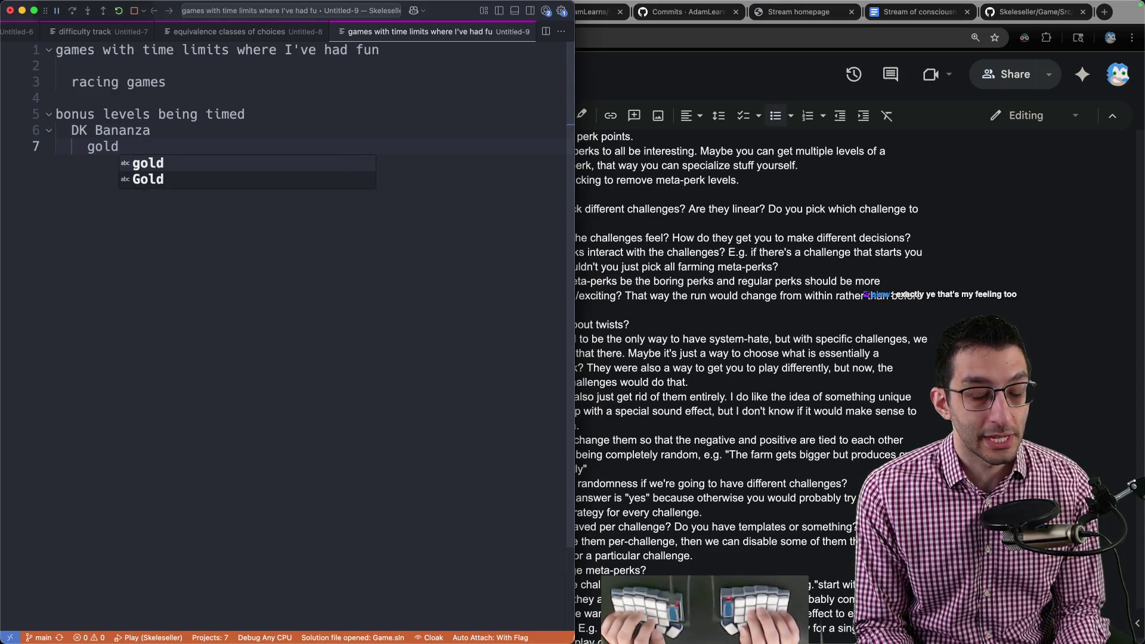
pyautogui.press('Escape')
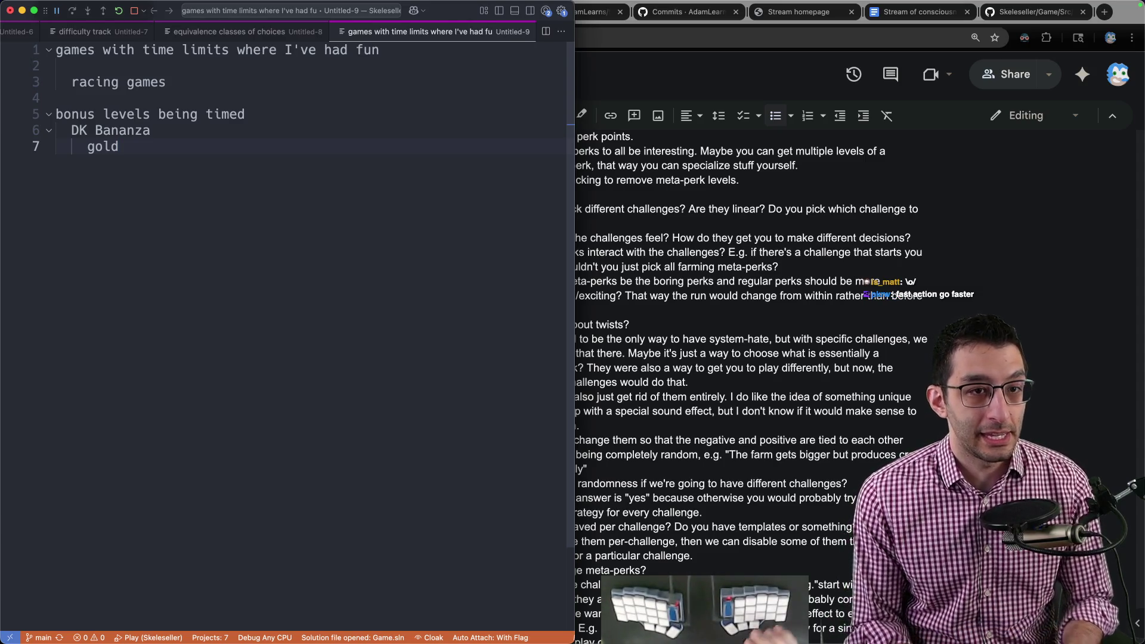
# - Add a 'Stardew' entry with an indented 'time limit' line
pyautogui.press('Return')
pyautogui.press('Return')
pyautogui.write('Stardew')
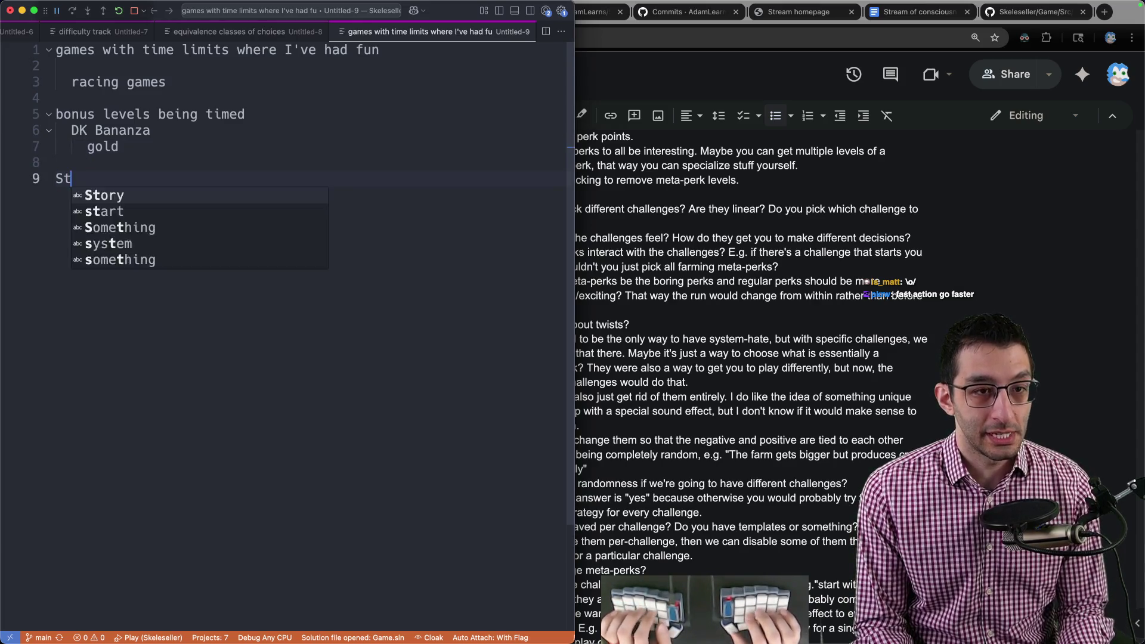
pyautogui.press('Return')
pyautogui.press('Tab')
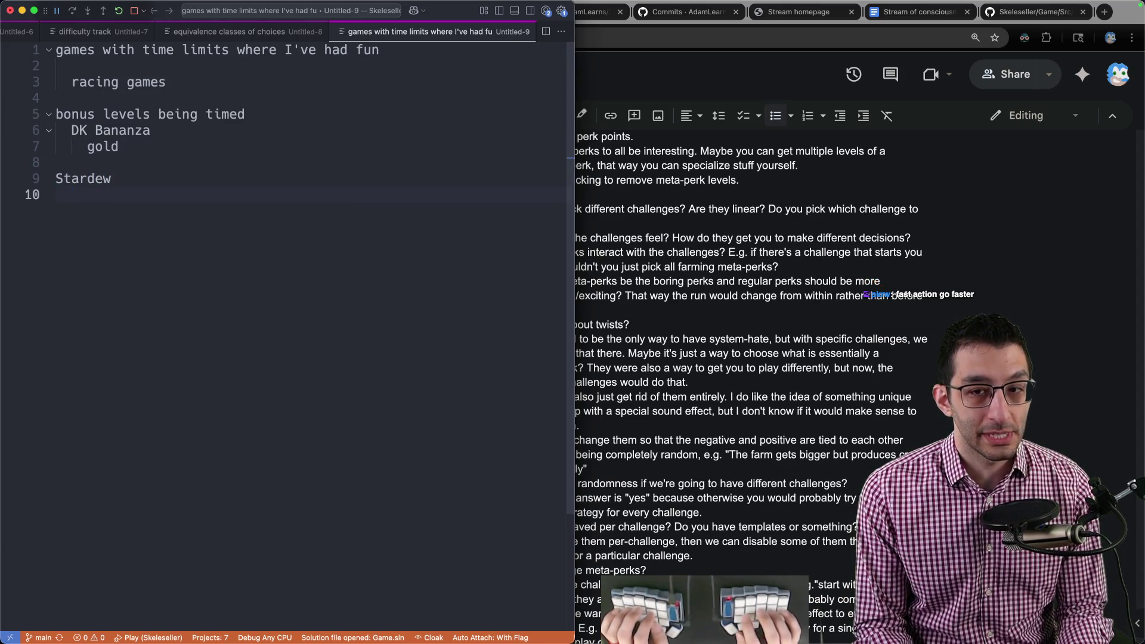
pyautogui.write('time limit')
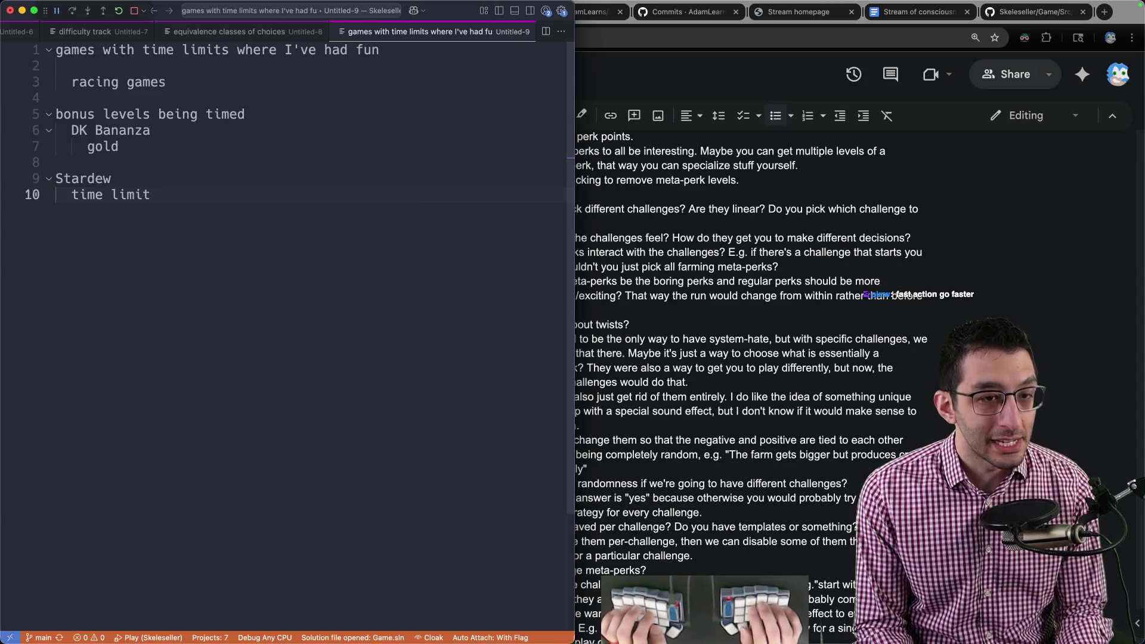
pyautogui.press('super+shift+Left')
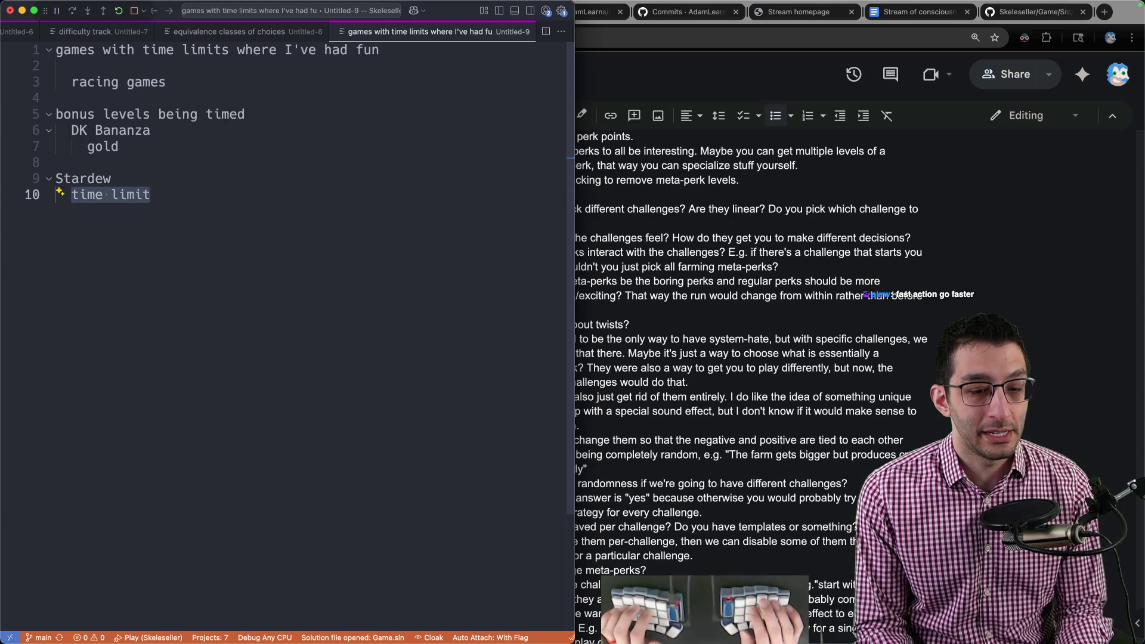
pyautogui.press('Right')
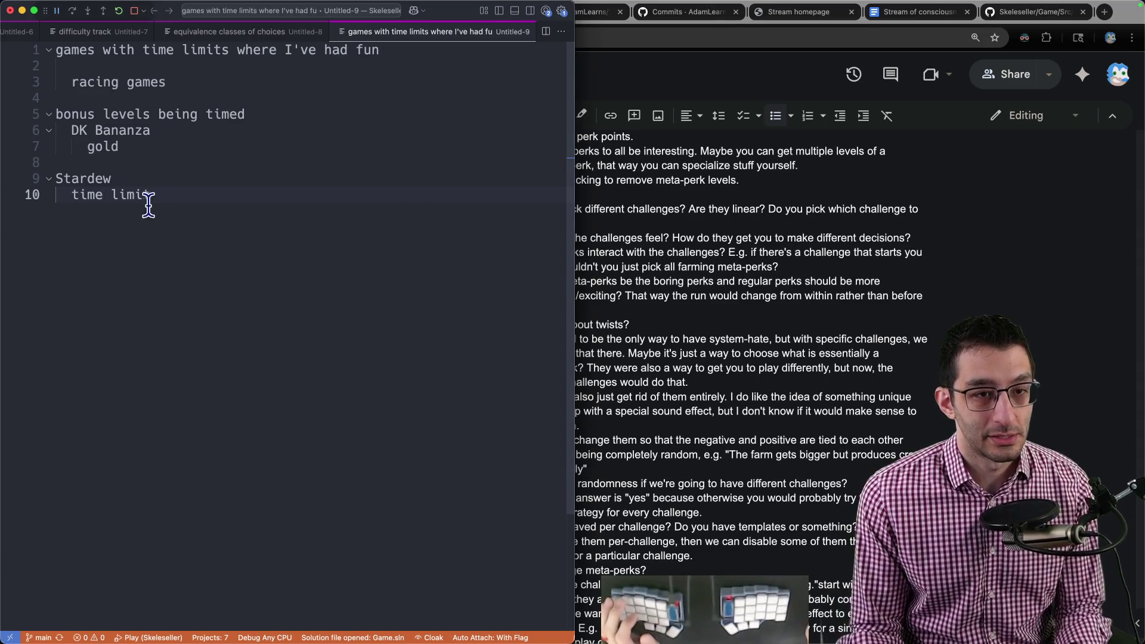
pyautogui.moveTo(149, 204)
pyautogui.mouseDown()
pyautogui.moveTo(60, 173)
pyautogui.moveTo(130, 194)
pyautogui.mouseUp()
pyautogui.click(365, 238)
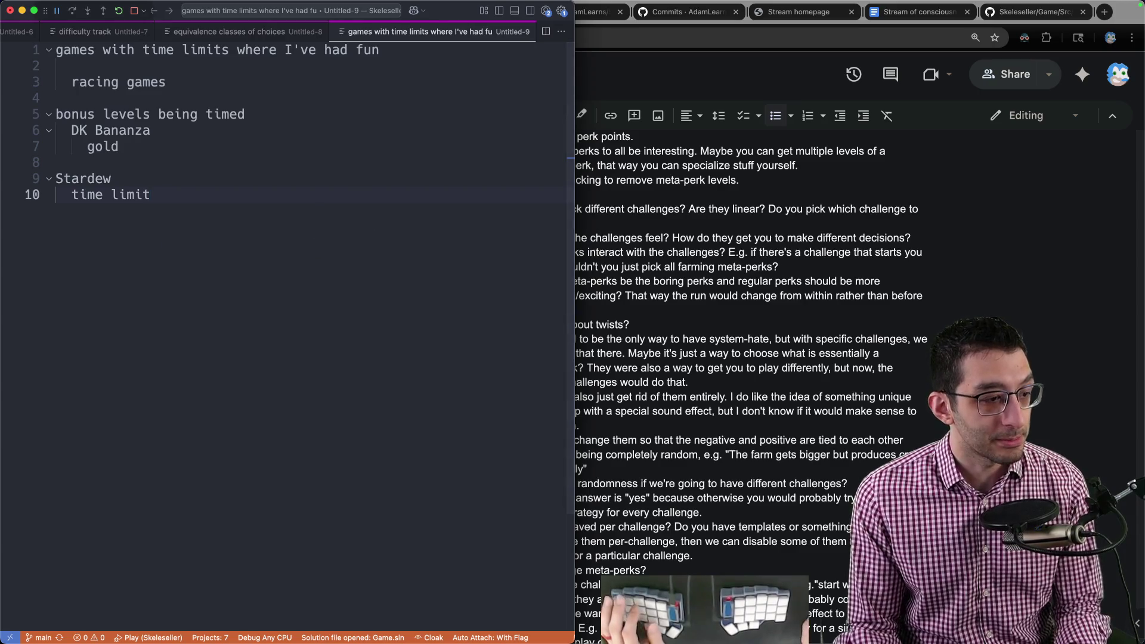
pyautogui.press('super+Tab')
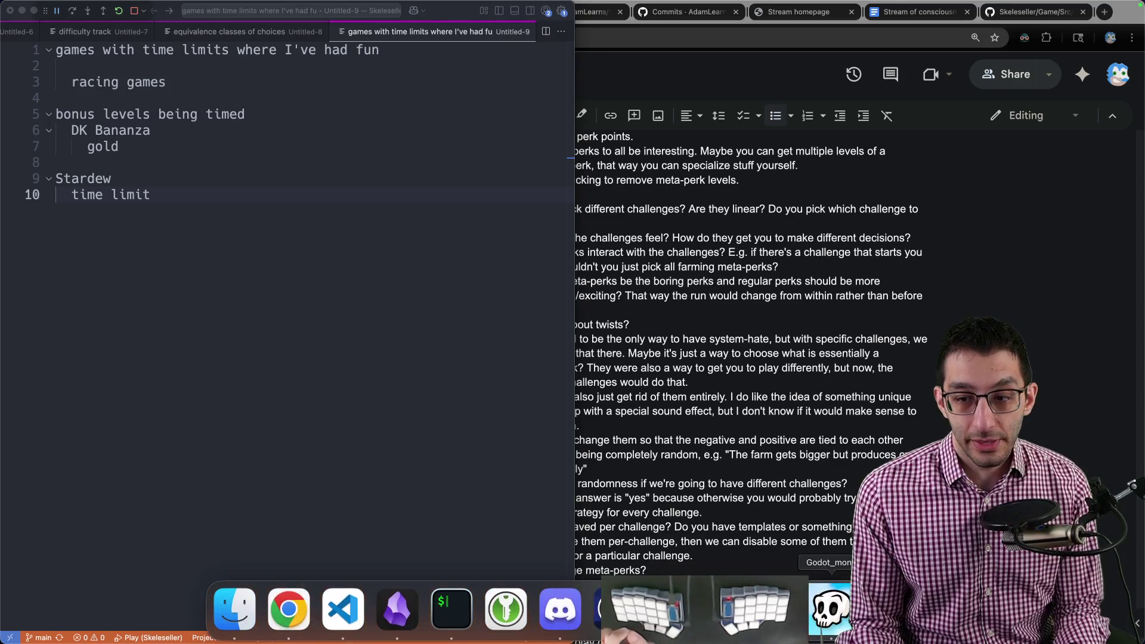
# - Bring Skeleseller's Challenge Mode dialog (Level 9, 50 perk points) to the front
pyautogui.click(830, 621)
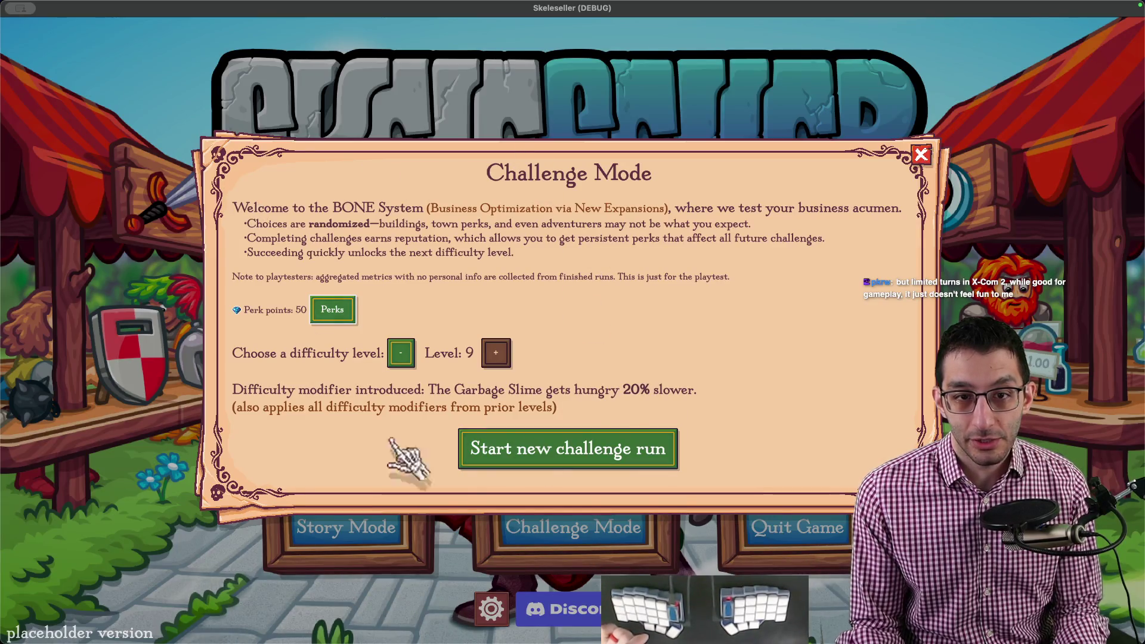
pyautogui.press('super+Tab')
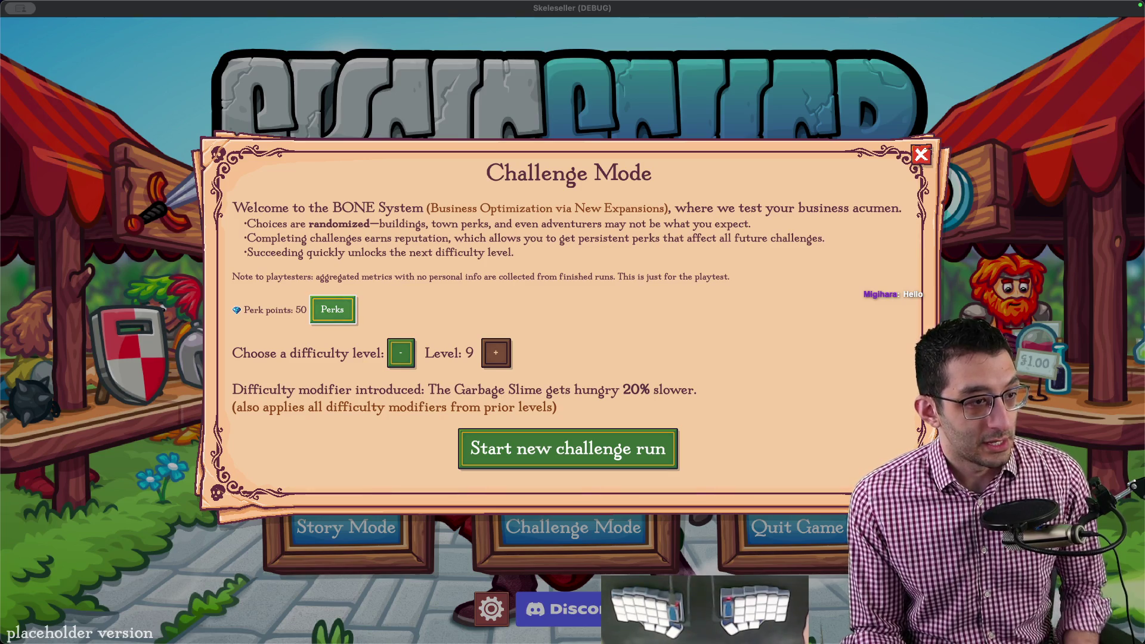
# - Paste the viewer's stat-boost perk comment into a new note, add 'glyphs and random unlocks', and select it
pyautogui.press('super+Tab')
pyautogui.press('super+n')
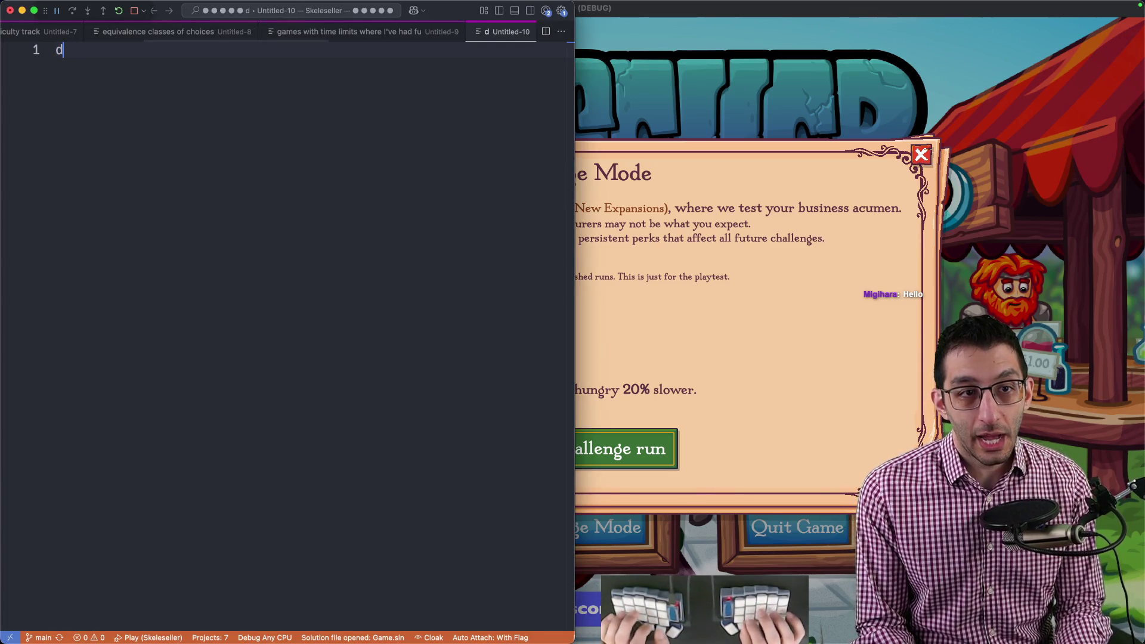
pyautogui.press('super+v')
pyautogui.press('Return')
pyautogui.press('super+Up')
pyautogui.press('Delete')
pyautogui.press('Delete')
pyautogui.press('super+Down')
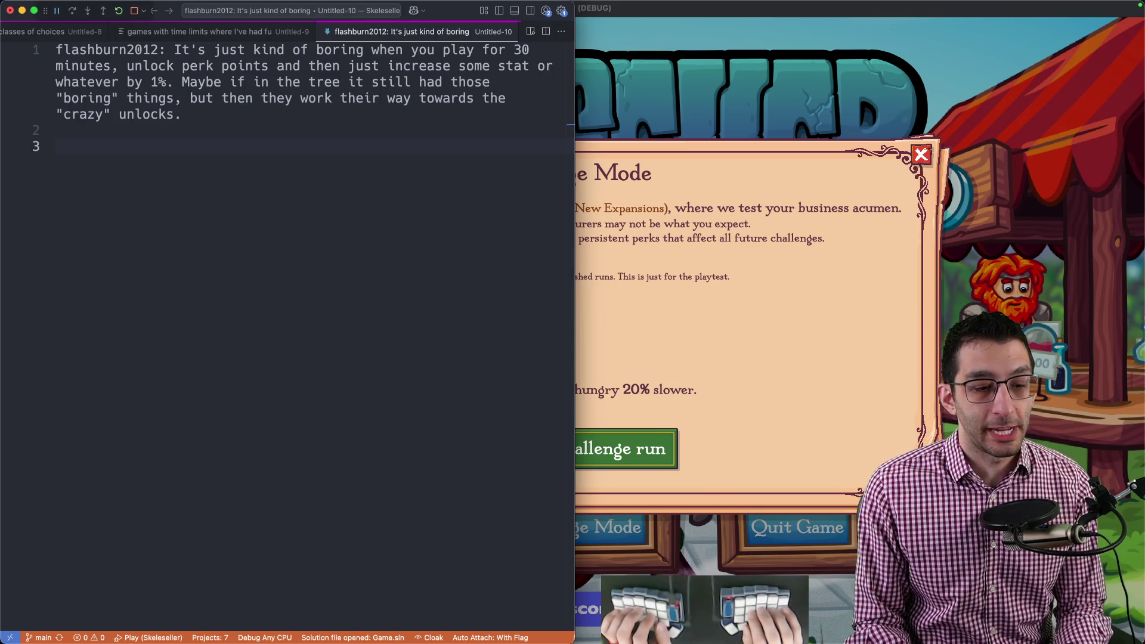
pyautogui.write('glyphs')
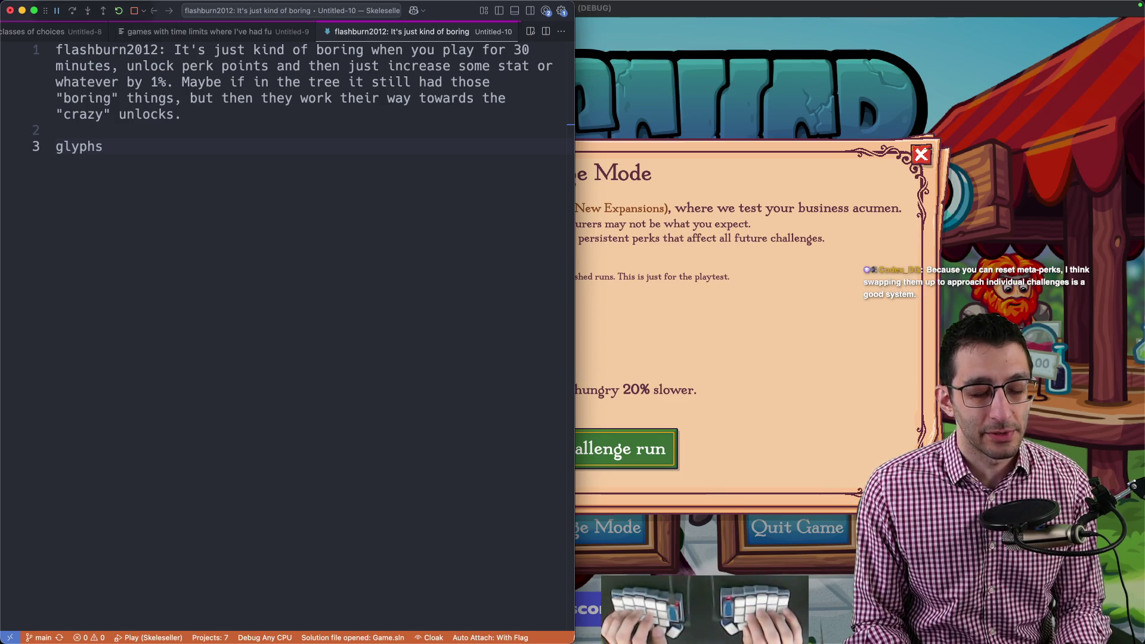
pyautogui.write(' and random unlocks')
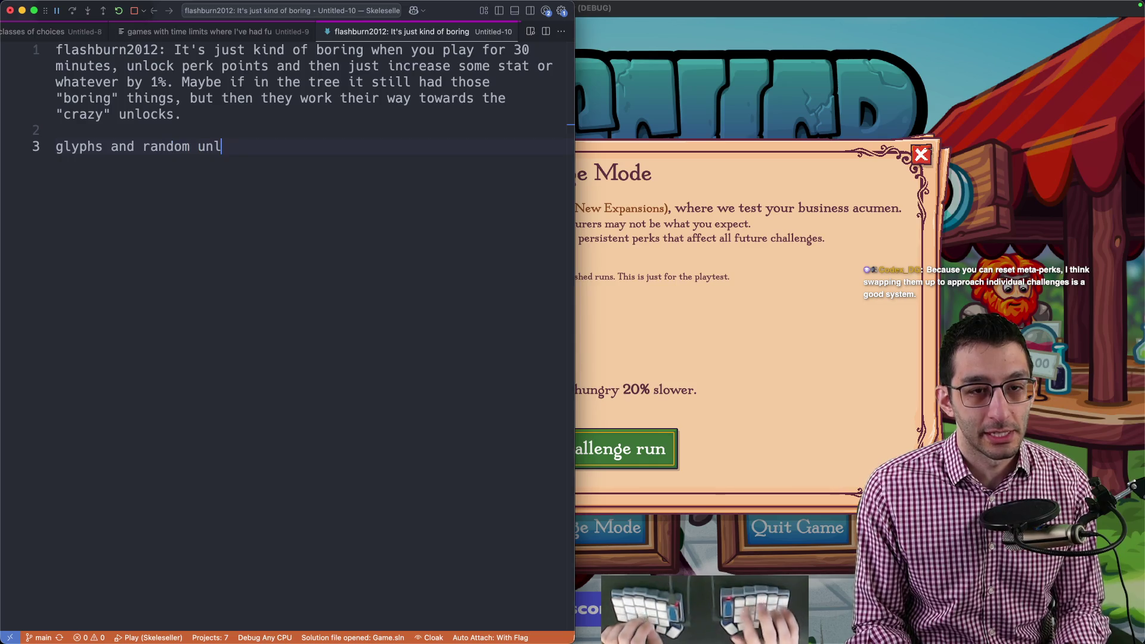
pyautogui.hotkey('shift', 'Up')
pyautogui.hotkey('shift', 'Up')
pyautogui.hotkey('shift', 'Up')
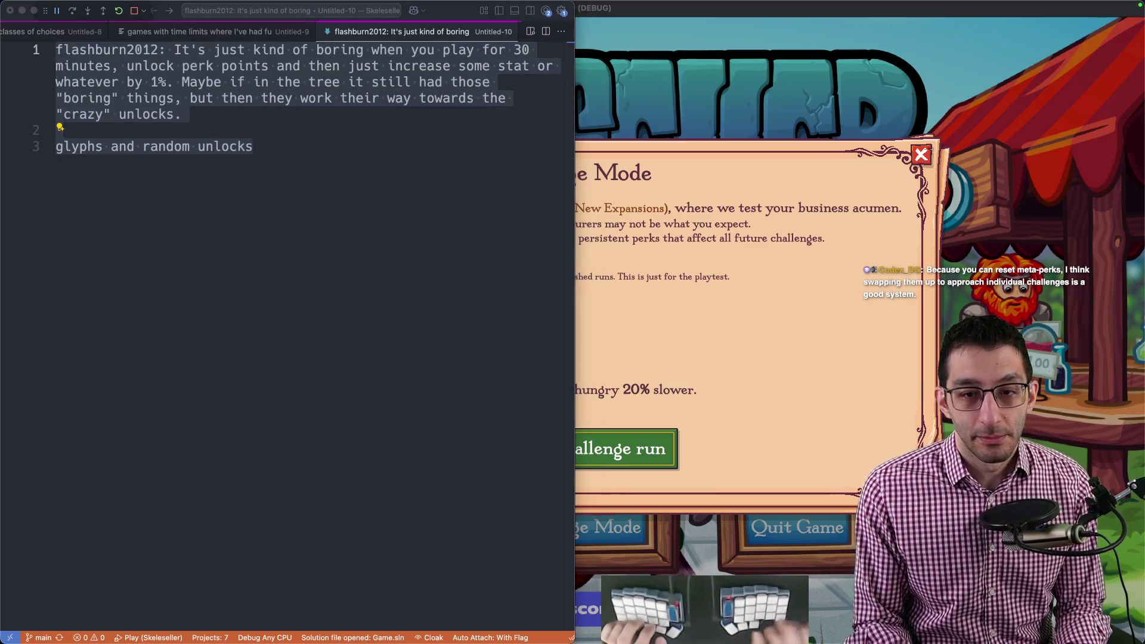
pyautogui.press('super+Tab')
# - Paste the viewer comment and 'glyphs and random unlocks' at the end of the doc as plain text
pyautogui.scroll(-15, 366, 358)
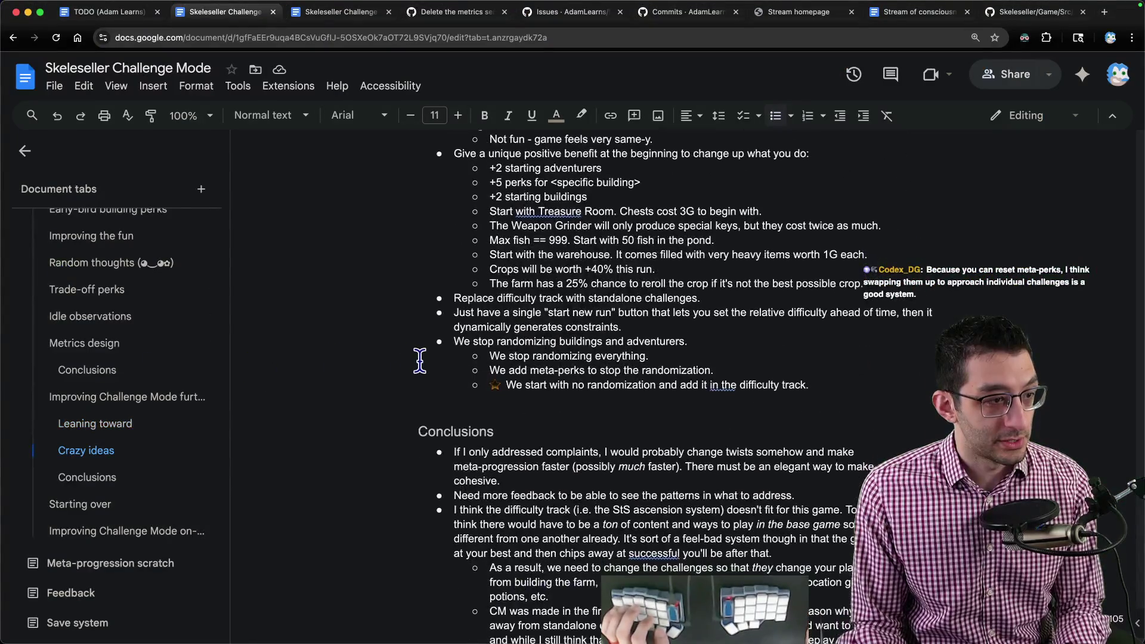
pyautogui.press('super+Tab')
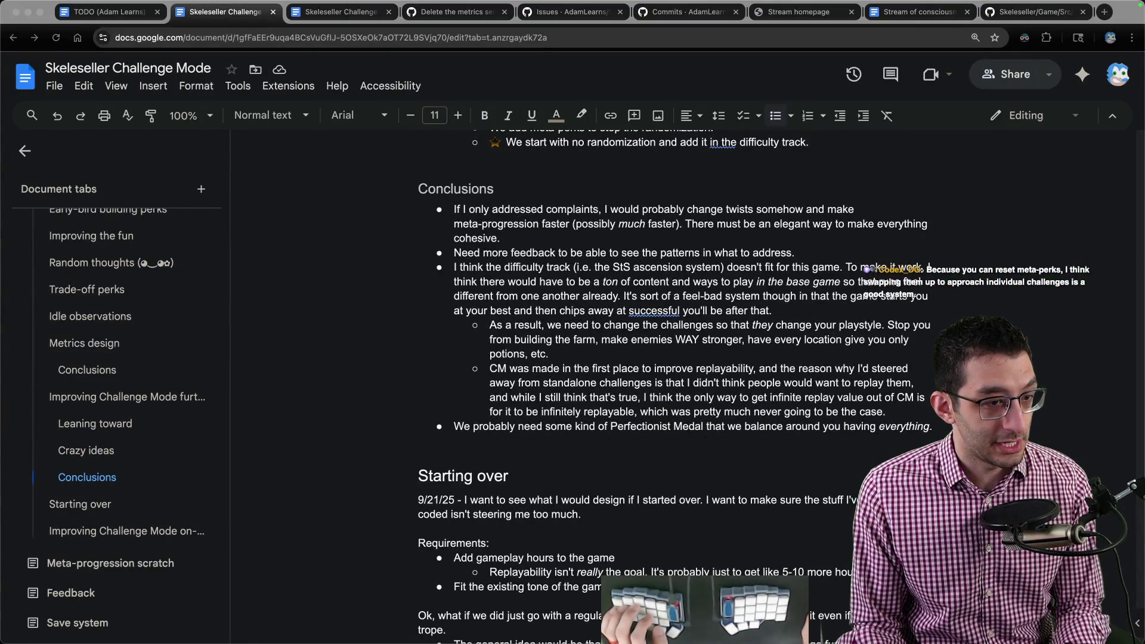
pyautogui.scroll(-20, 582, 435)
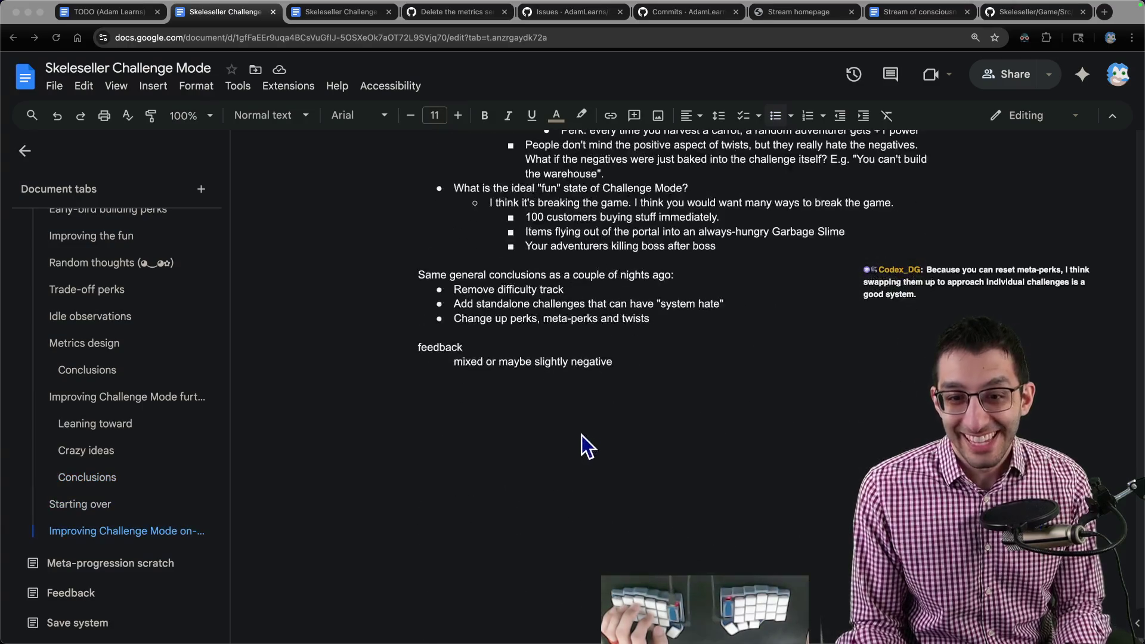
pyautogui.click(619, 425)
pyautogui.press('Return')
pyautogui.hotkey('ctrl', 'v')
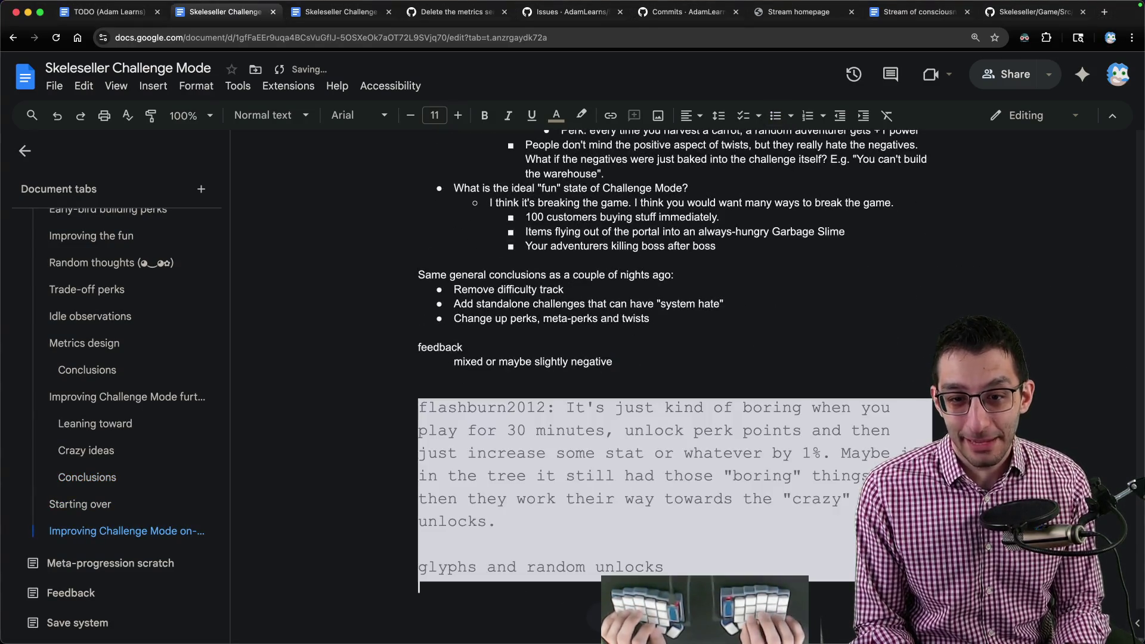
pyautogui.hotkey('ctrl', 'z')
pyautogui.hotkey('ctrl', 'shift', 'v')
pyautogui.click(418, 405)
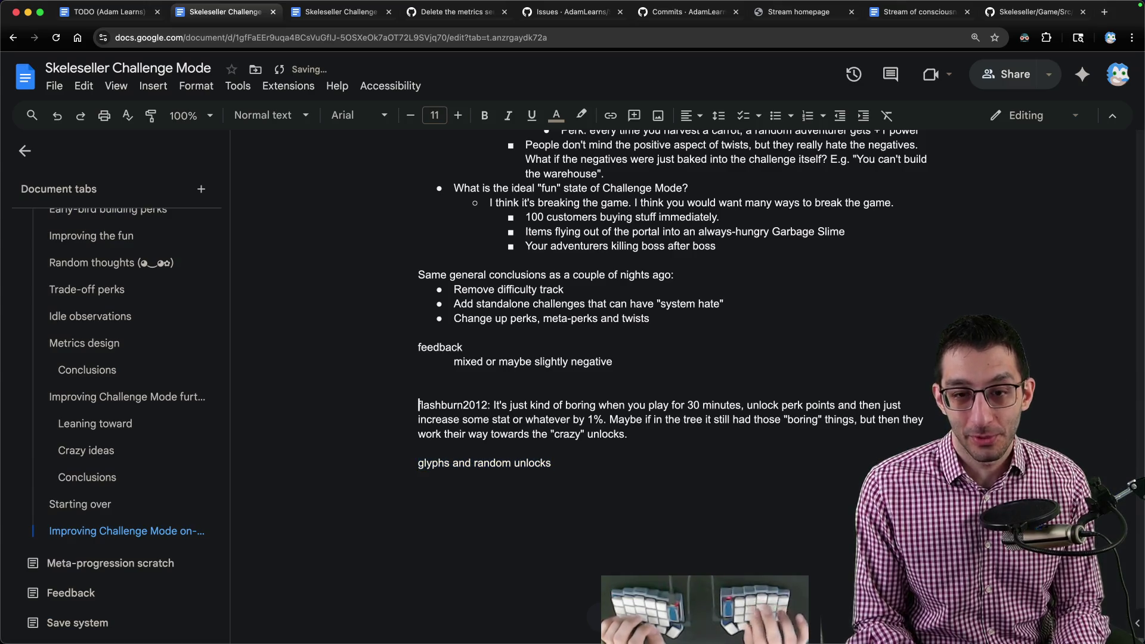
pyautogui.scroll(-3, 760, 375)
pyautogui.click(702, 366)
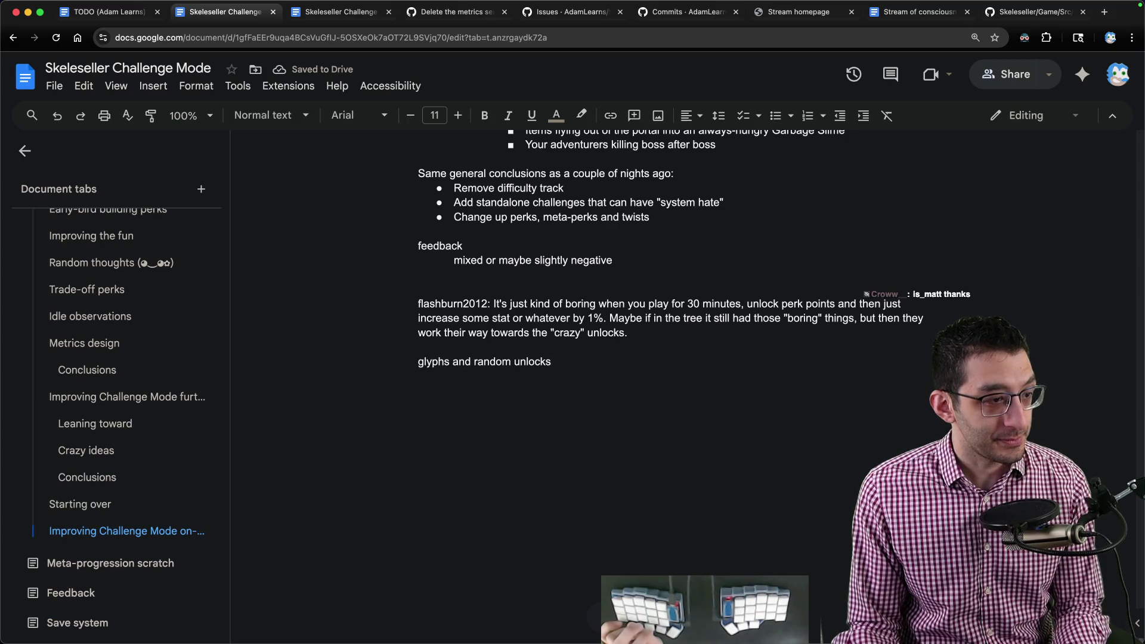
pyautogui.hotkey('shift', 'Right')
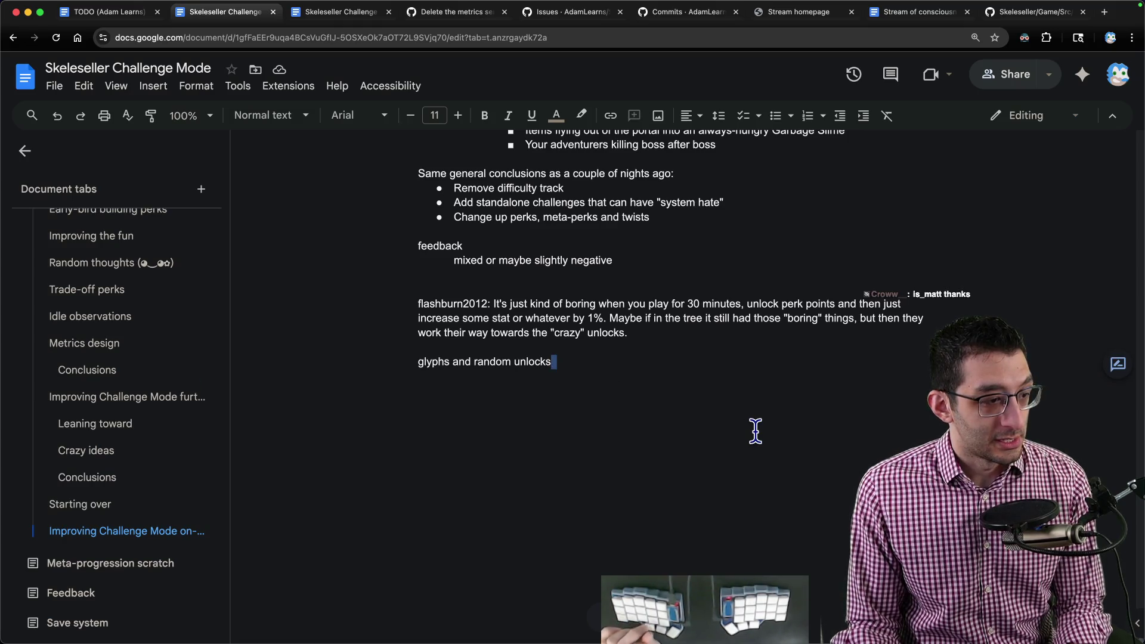
pyautogui.press('super+Tab')
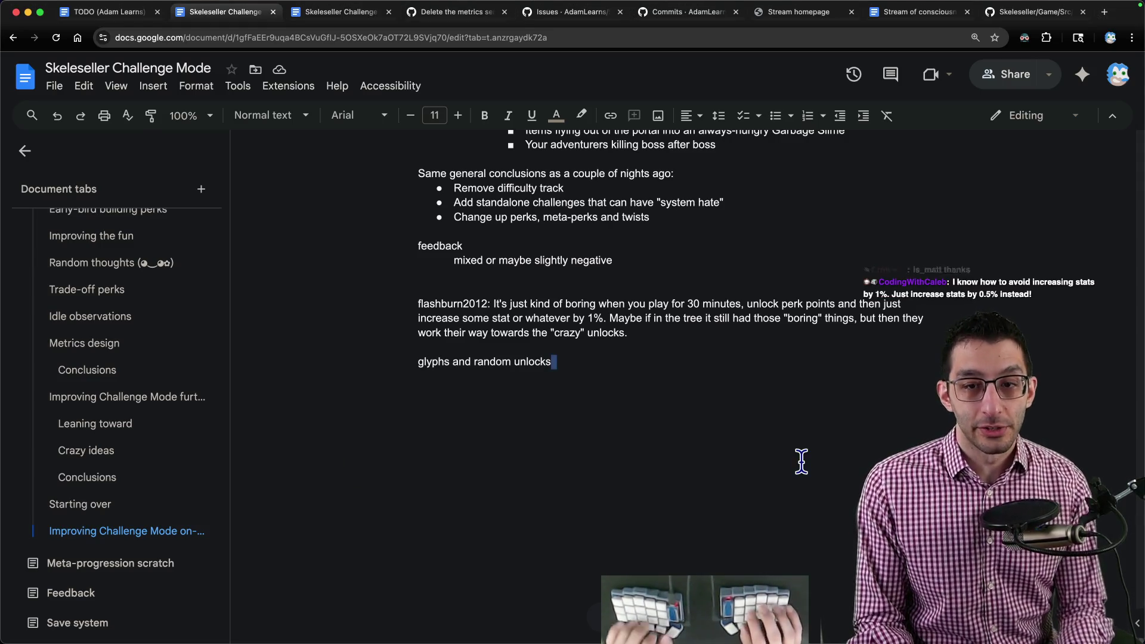
# - Ask about minor/major meta-perk slots, with indented follow-ups proposing 4 randomly unlocked, swappable slots
pyautogui.press('Return')
pyautogui.press('Return')
pyautogui.write('What if meta-perks ')
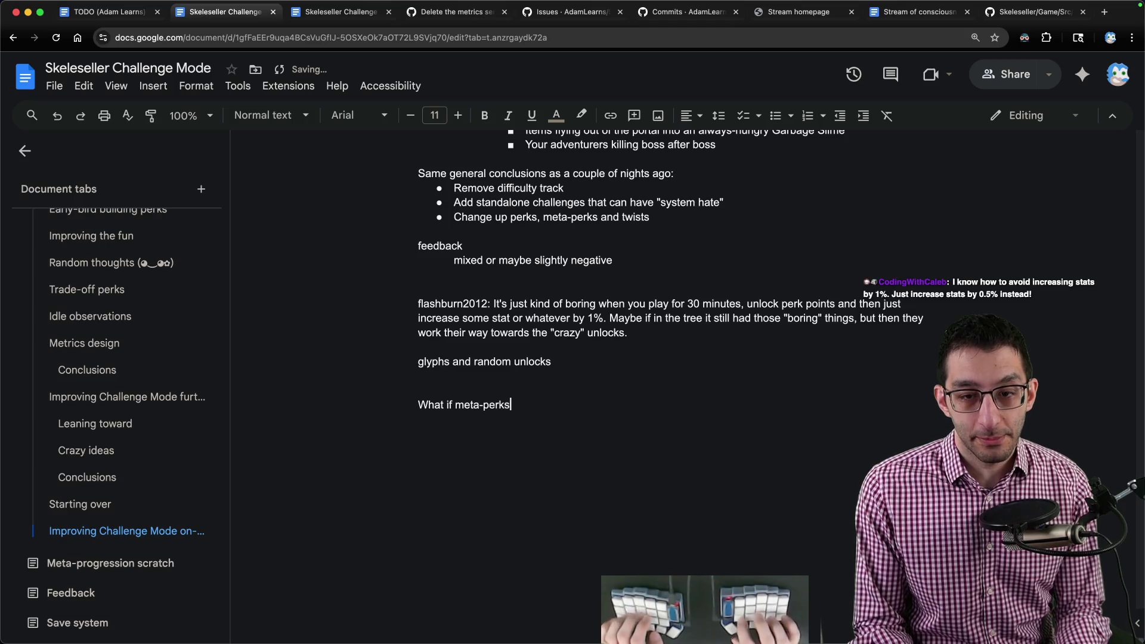
pyautogui.write('were split in')
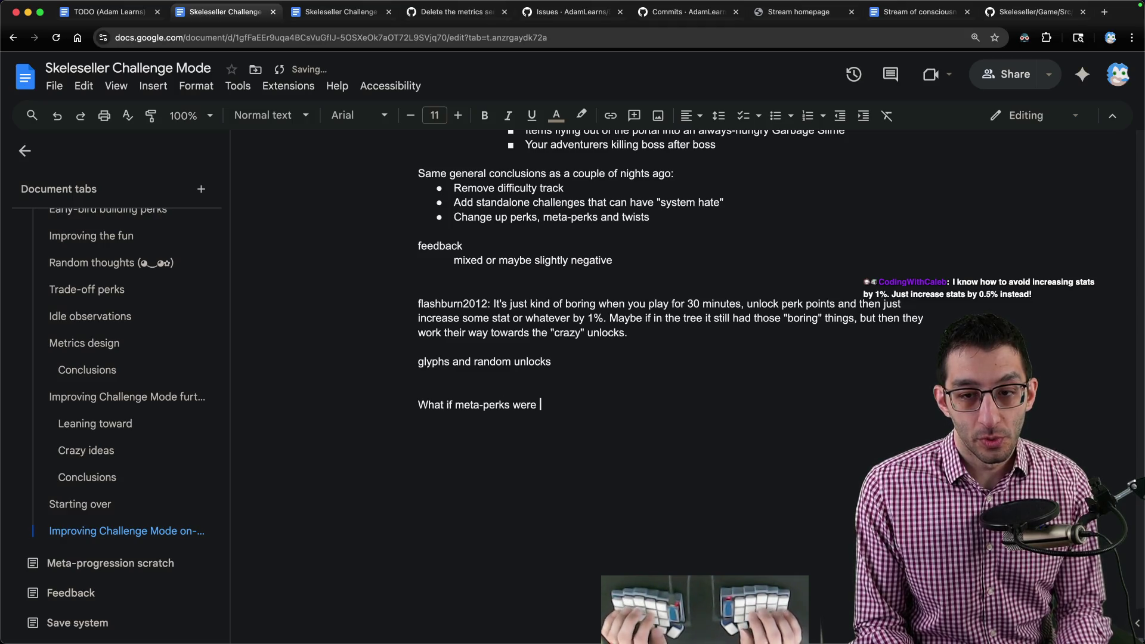
pyautogui.write('to minor/ma')
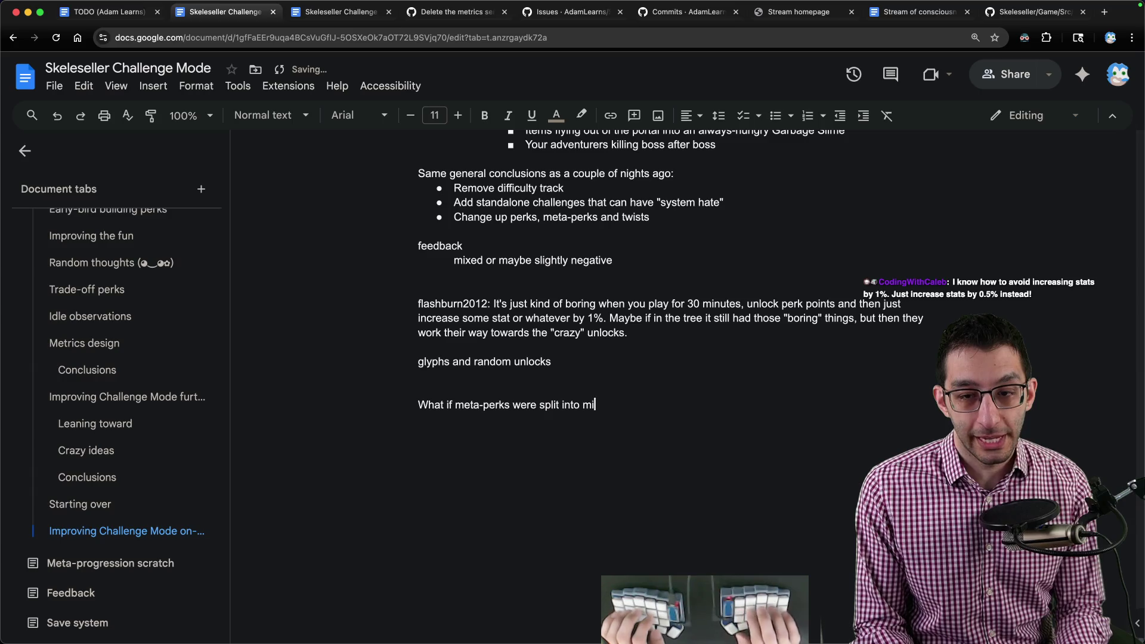
pyautogui.write('jor and you only had')
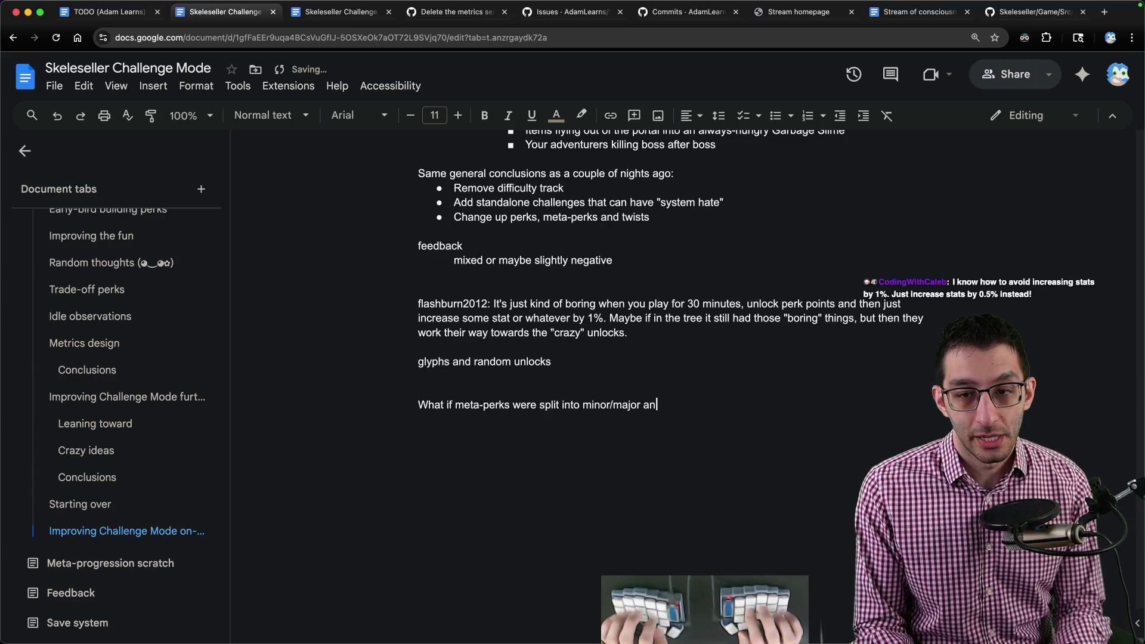
pyautogui.write(' so many slots for ')
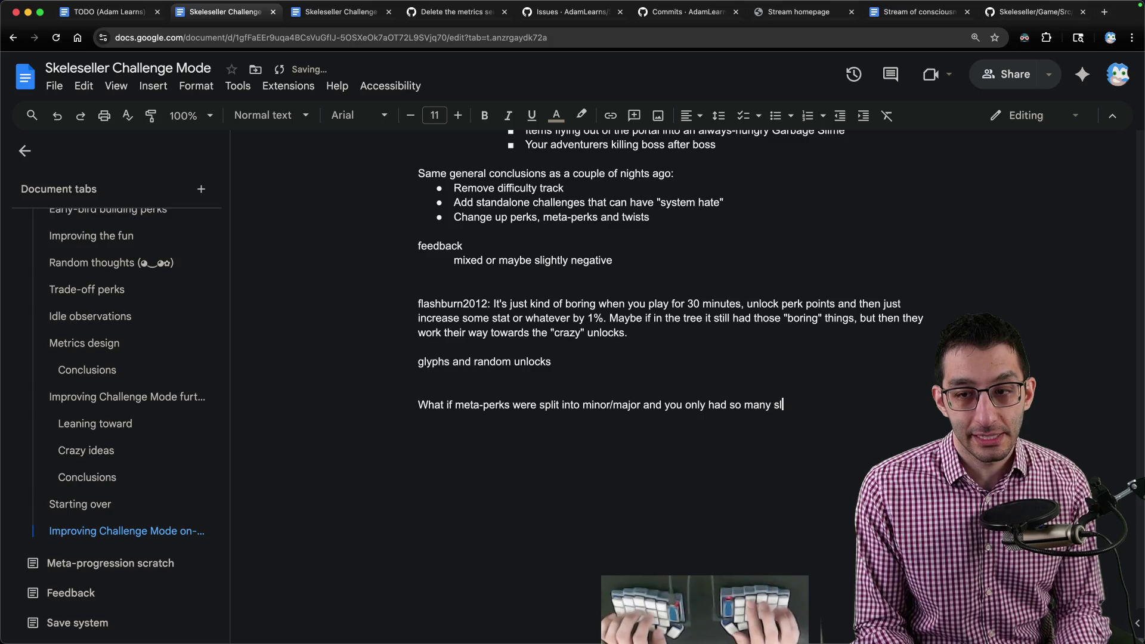
pyautogui.write('each type?')
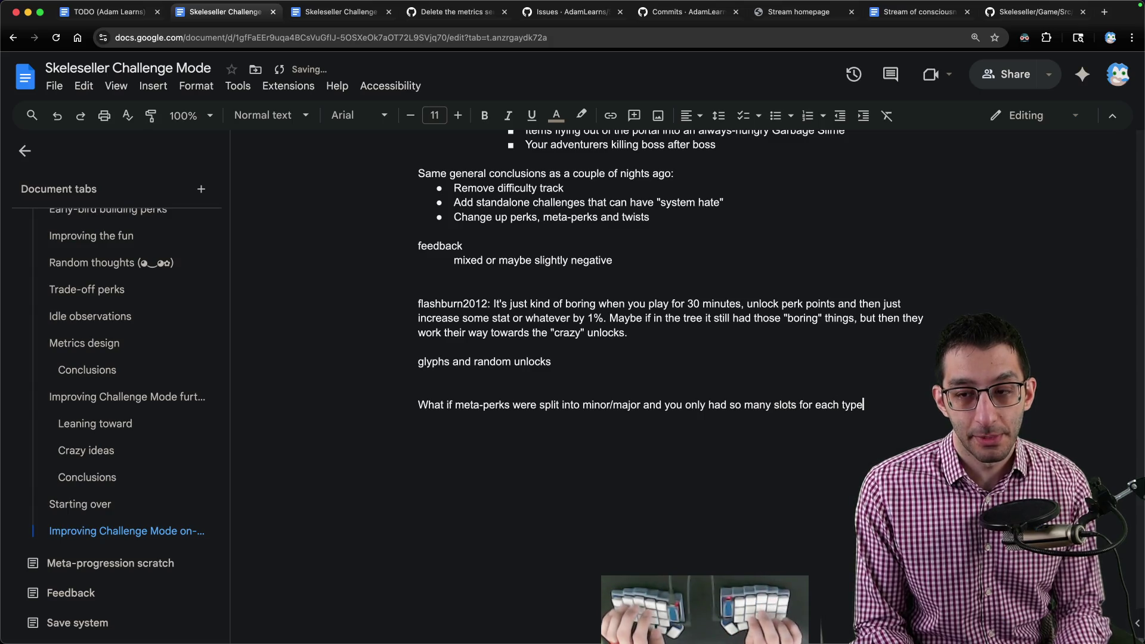
pyautogui.press('Return')
pyautogui.press('Tab')
pyautogui.write('Simpli')
pyautogui.press('BackSpace')
pyautogui.write('er: what if you had 4')
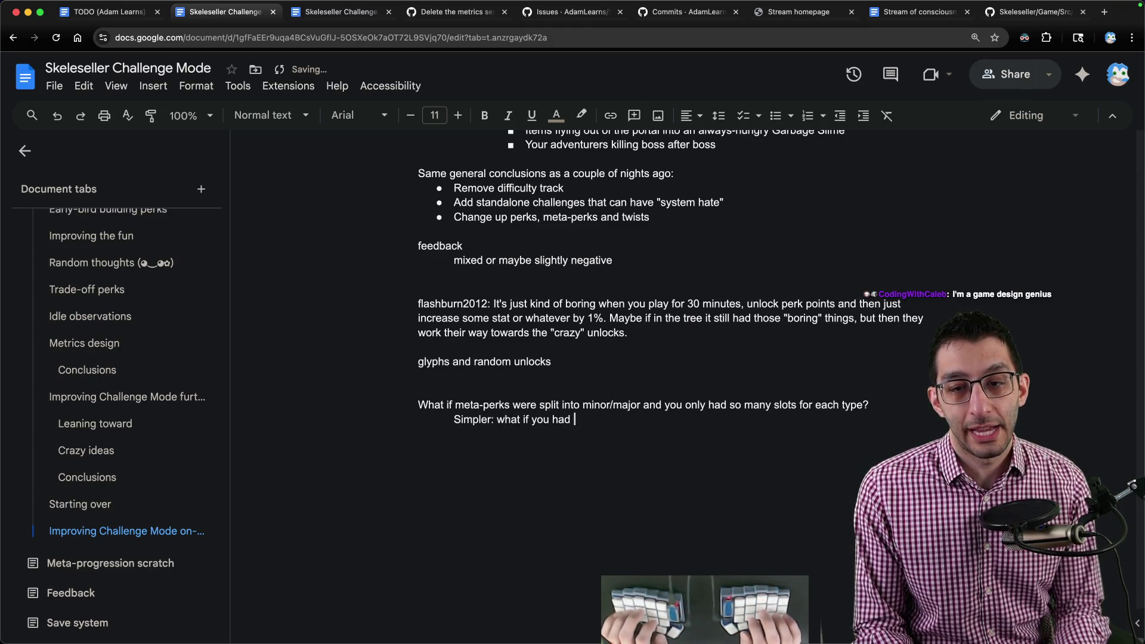
pyautogui.write(' meta-perk slots and you ')
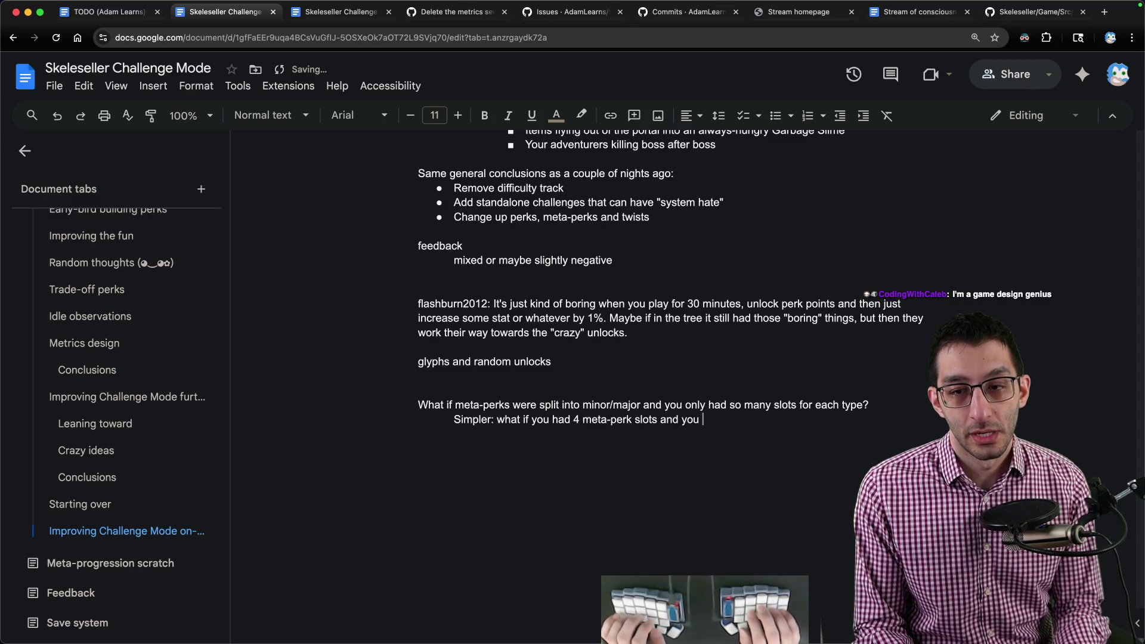
pyautogui.write('randomly unlocked the m')
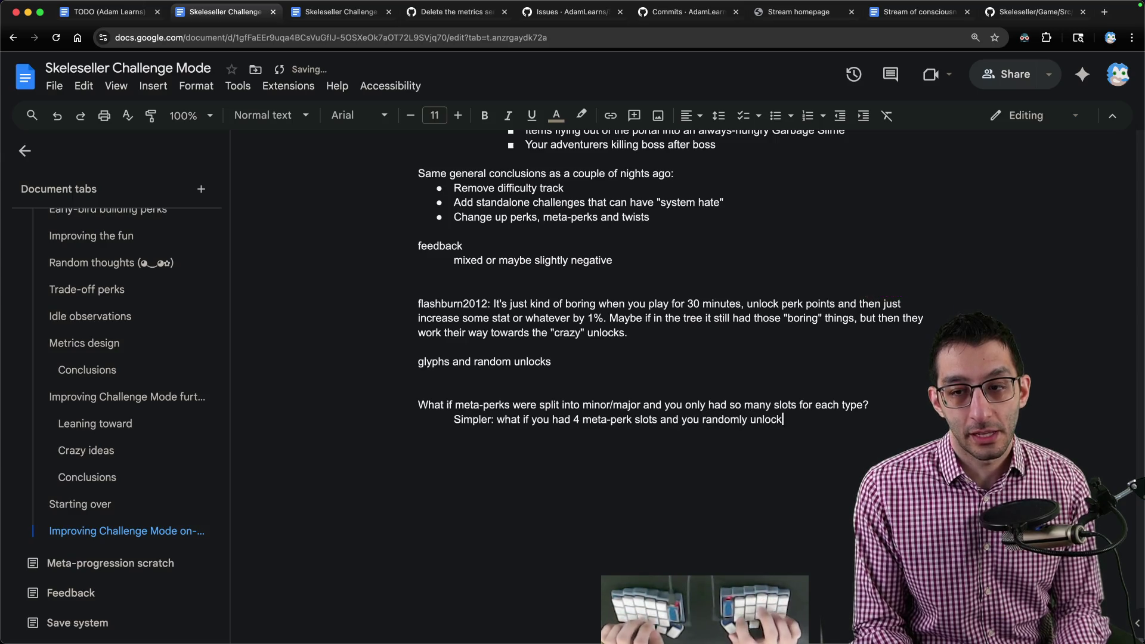
pyautogui.write('eta-perks?')
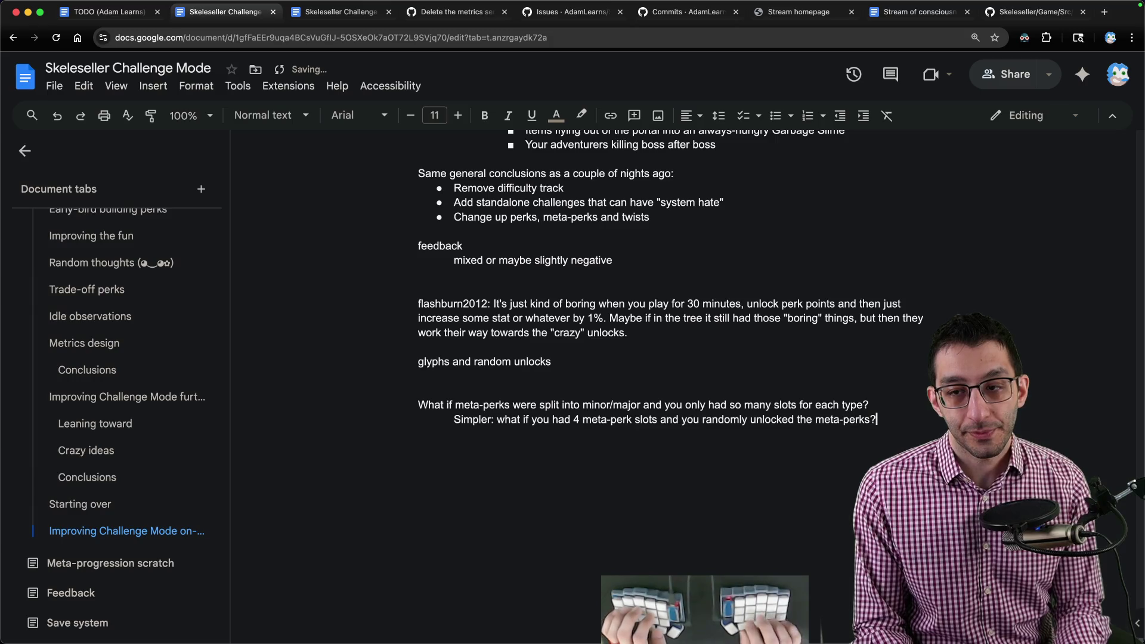
pyautogui.press('Return')
pyautogui.write('You can change the')
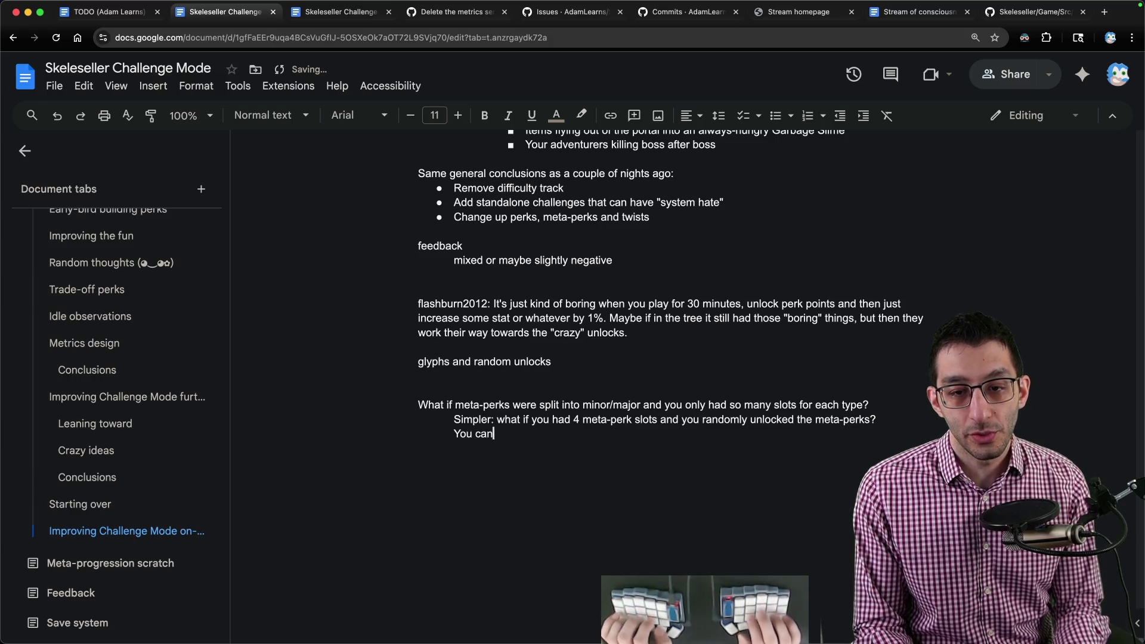
pyautogui.write(' ones you have "equippe')
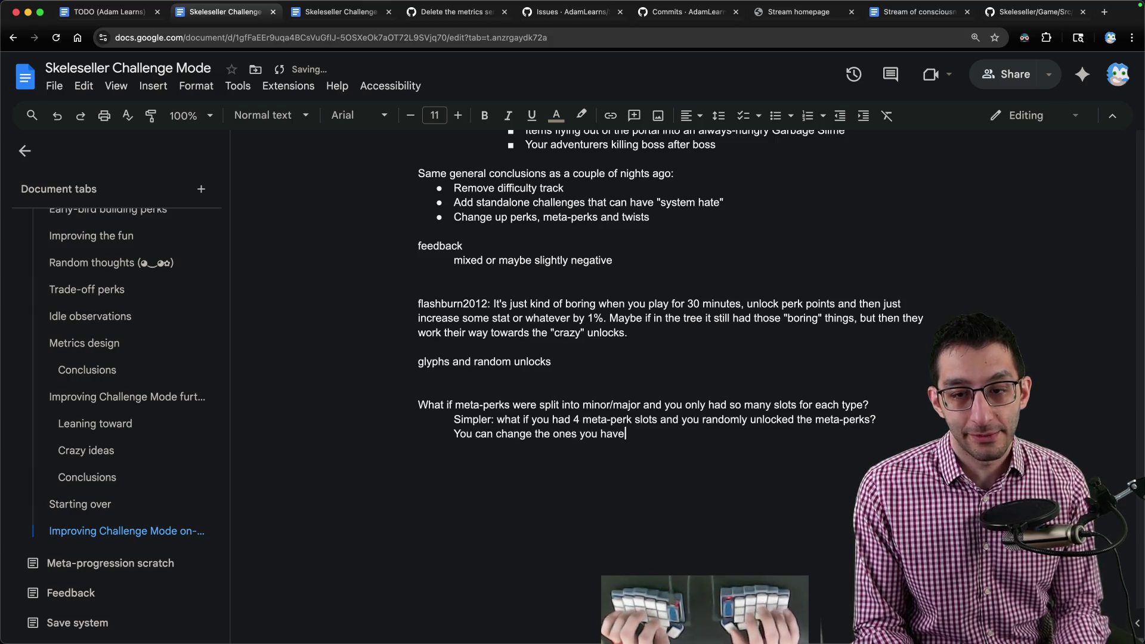
pyautogui.write('d" at any point')
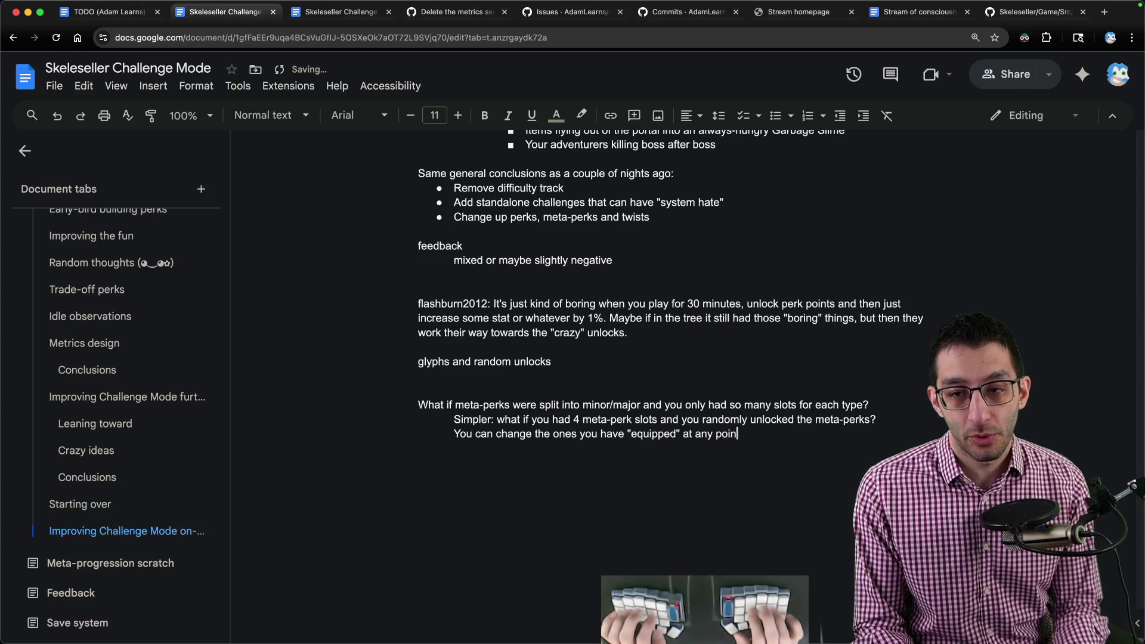
pyautogui.write(", but you can't go beyond 4.")
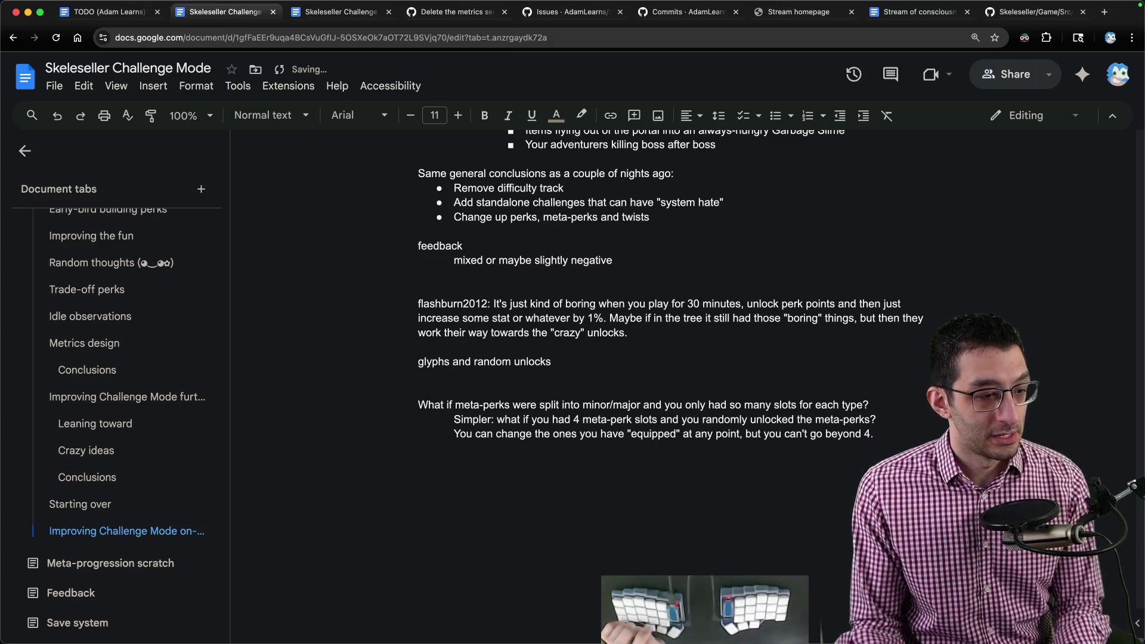
pyautogui.scroll(-2, 757, 450)
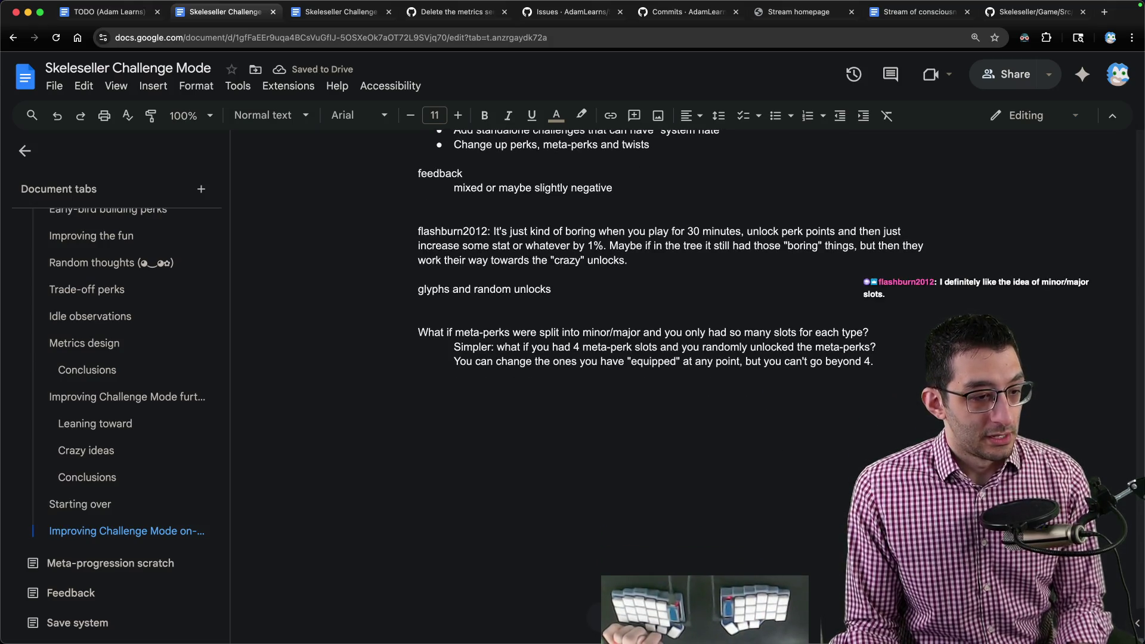
# - Write 'The Quick-Move Menu is probably a bit polarizing. Maybe it should just be unlocked by default.'
pyautogui.moveTo(583, 332); pyautogui.dragTo(638, 333)
pyautogui.hotkey('ctrl', 'End')
pyautogui.press('Return')
pyautogui.press('Return')
pyautogui.press('Tab')
pyautogui.write('meta-perks like the Quick-Move Menu')
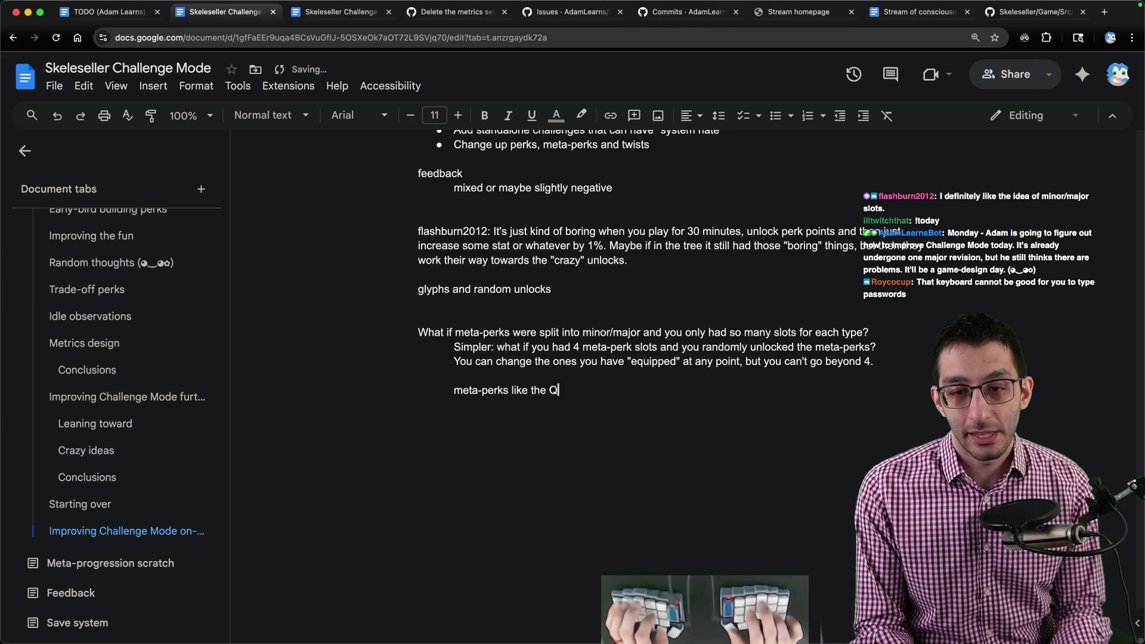
pyautogui.write(' which ')
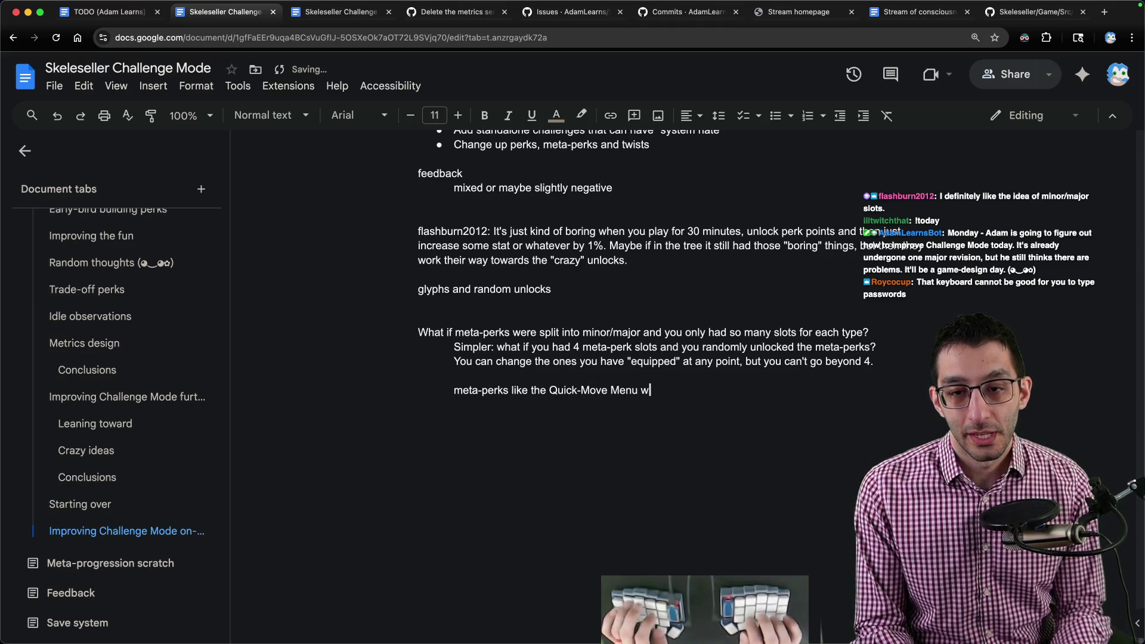
pyautogui.write('I think are')
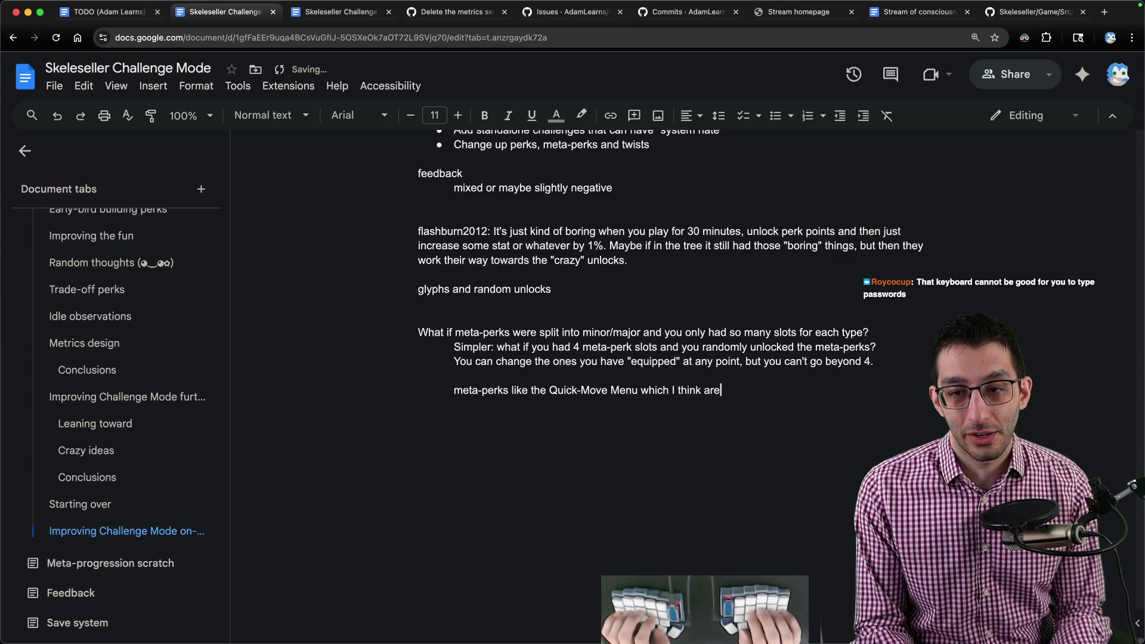
pyautogui.hotkey('alt', 'BackSpace')
pyautogui.press('super+shift+Left')
pyautogui.press('Right')
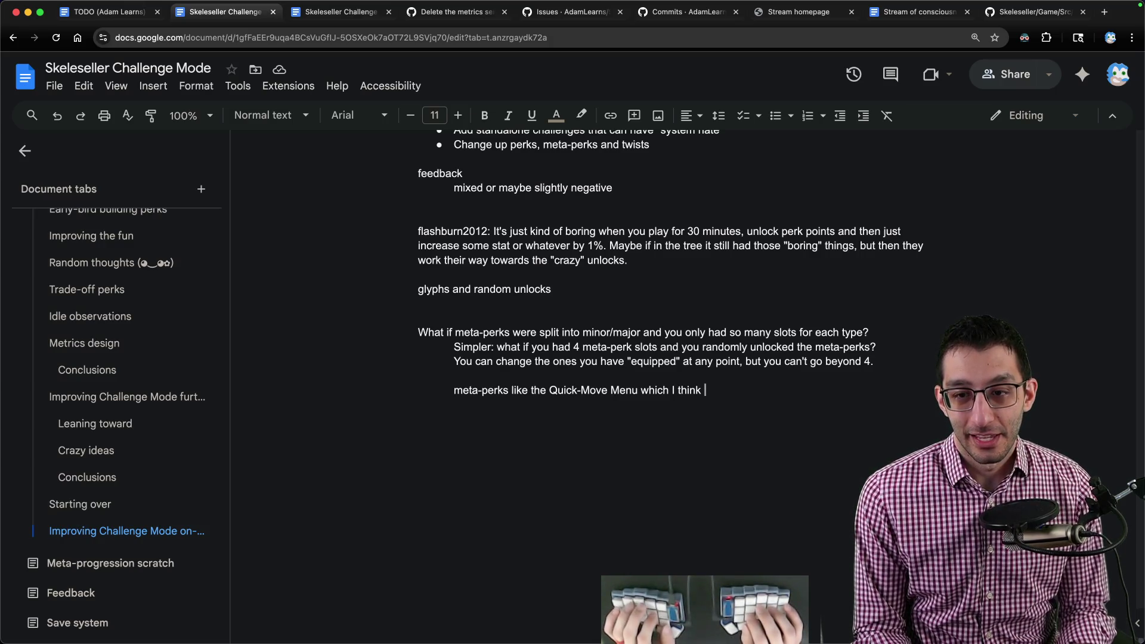
pyautogui.hotkey('alt', 'BackSpace')
pyautogui.hotkey('alt', 'BackSpace')
pyautogui.hotkey('alt', 'BackSpace')
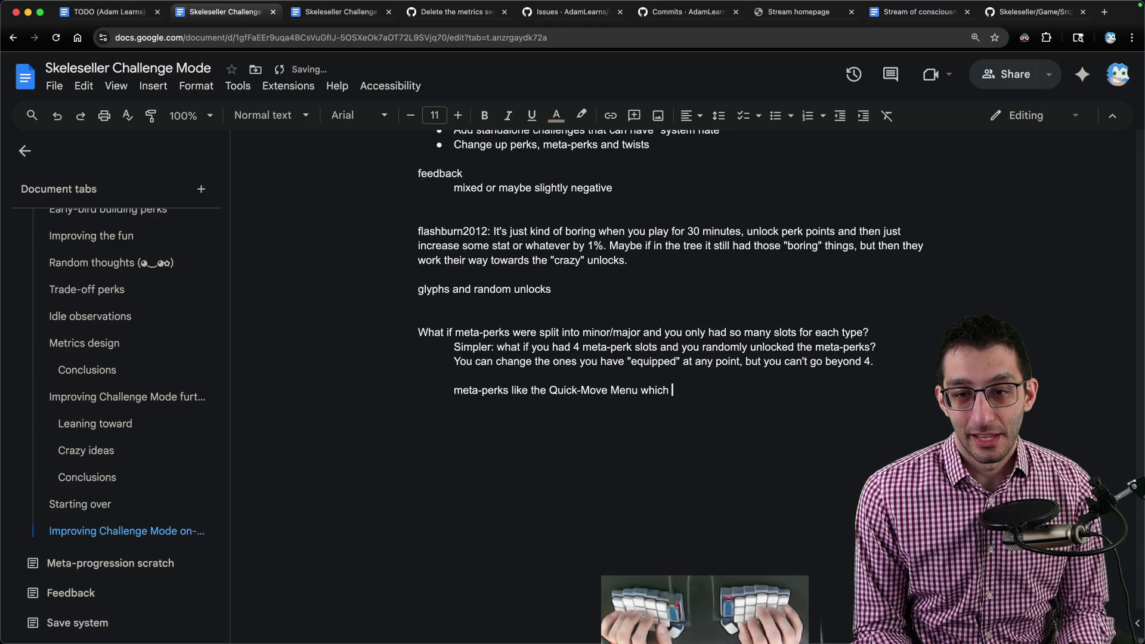
pyautogui.press('Home')
pyautogui.press('Right')
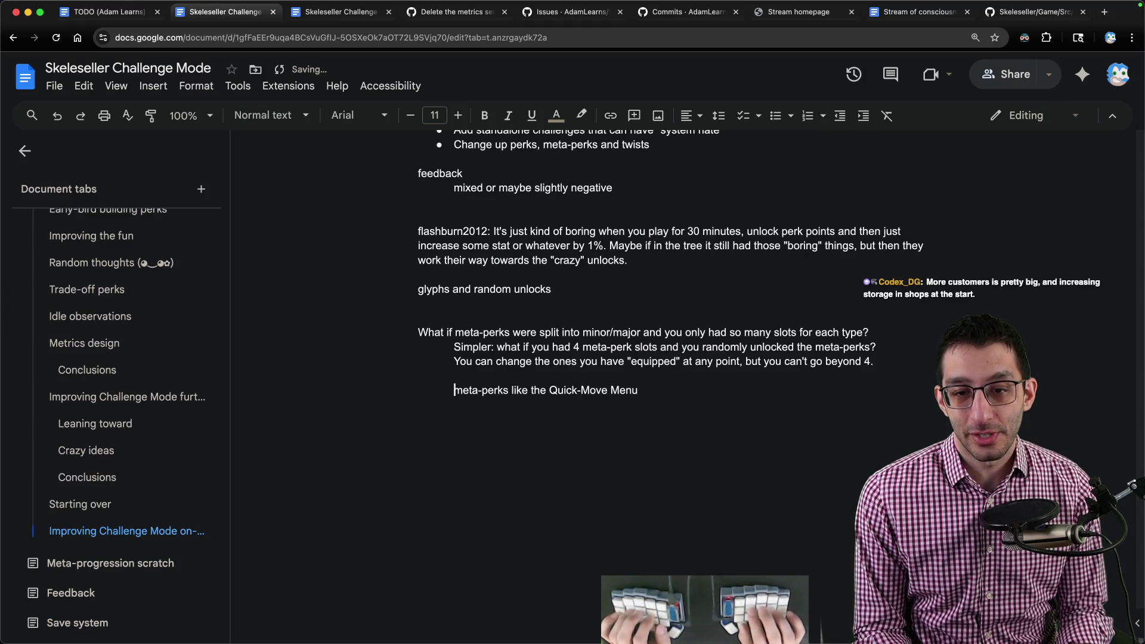
pyautogui.hotkey('shift', 'alt', 'Right')
pyautogui.hotkey('shift', 'alt', 'Right')
pyautogui.hotkey('shift', 'alt', 'Right')
pyautogui.write('The')
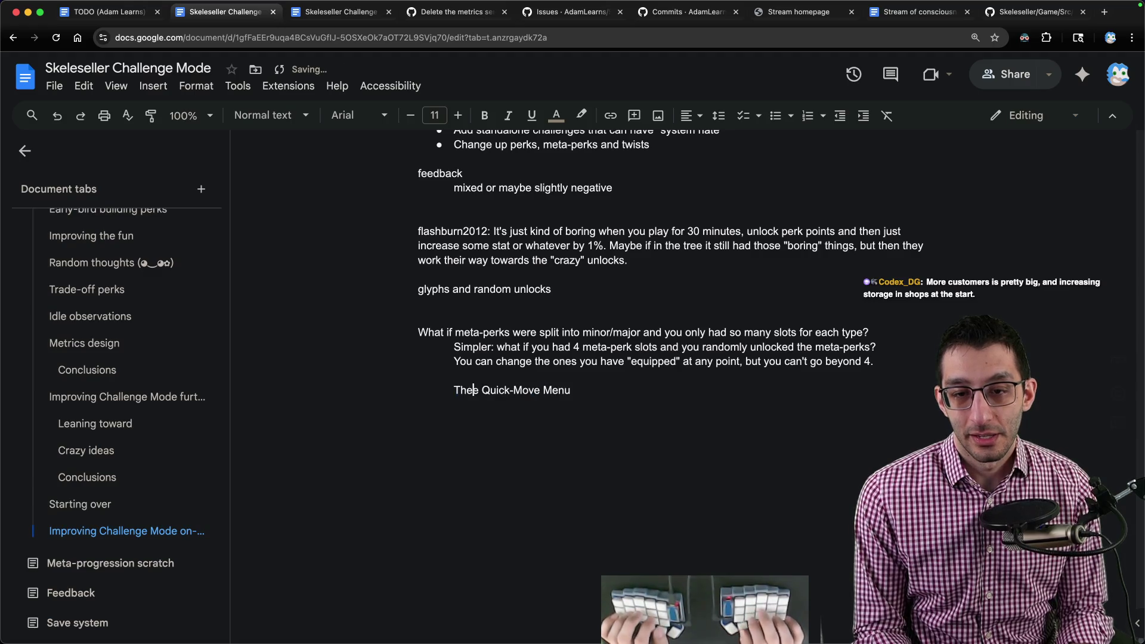
pyautogui.write(' Quick-Move Menu is probably a bit p')
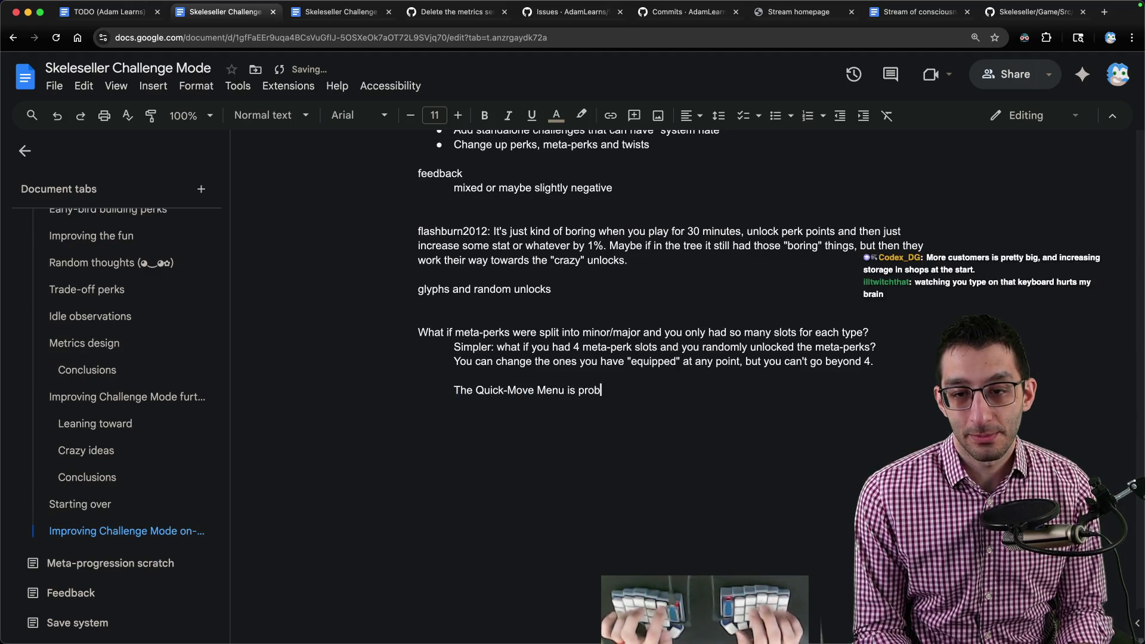
pyautogui.write('olarizing. ')
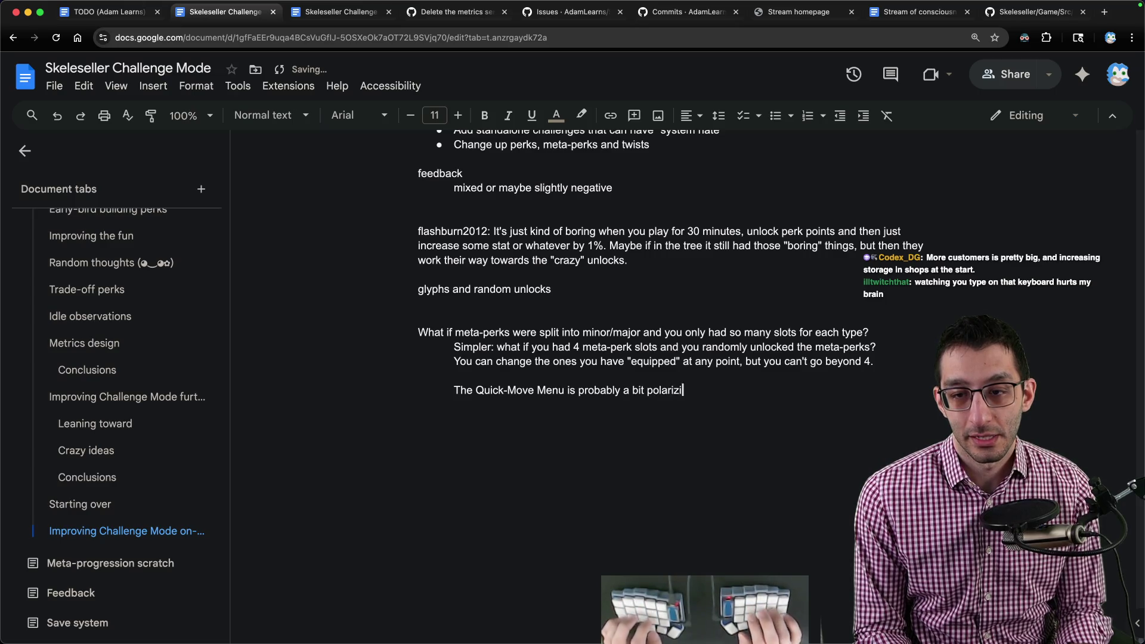
pyautogui.write('Maybe it should just be unl')
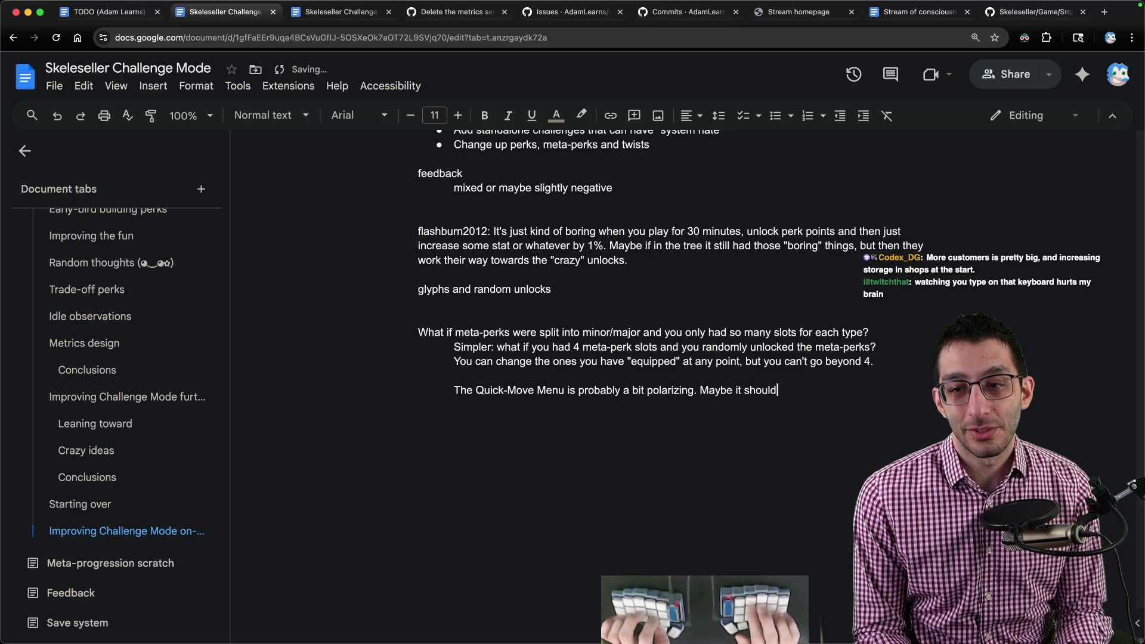
pyautogui.write('ocked by defaul')
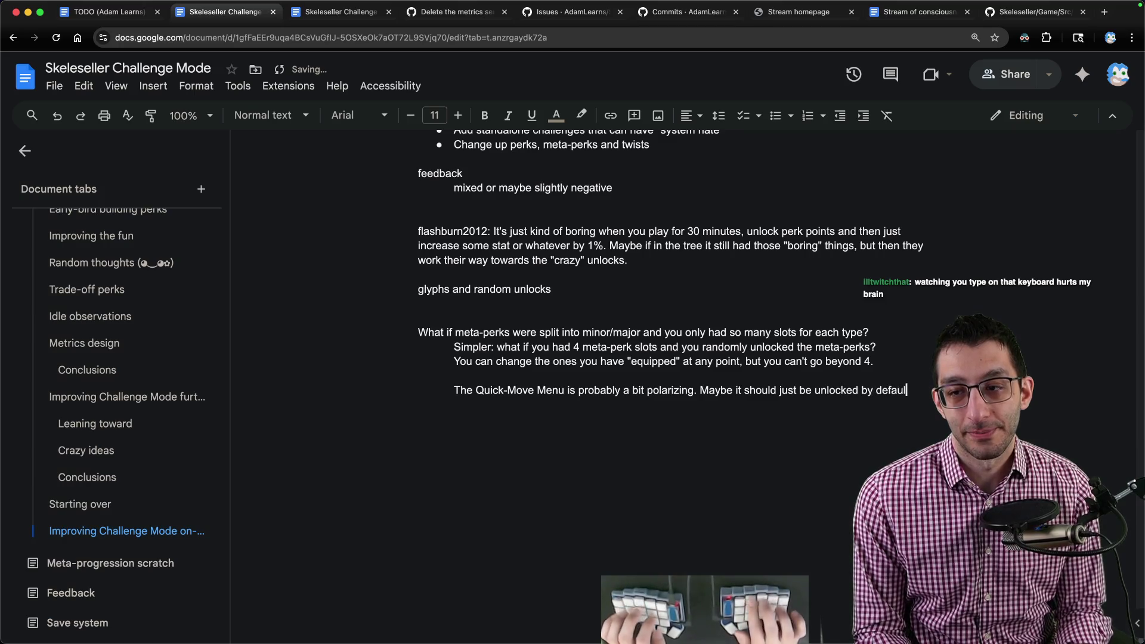
# - Delete the stray joke line typed below the note, then bring up the scratch text editor
pyautogui.press('super+shift+Left')
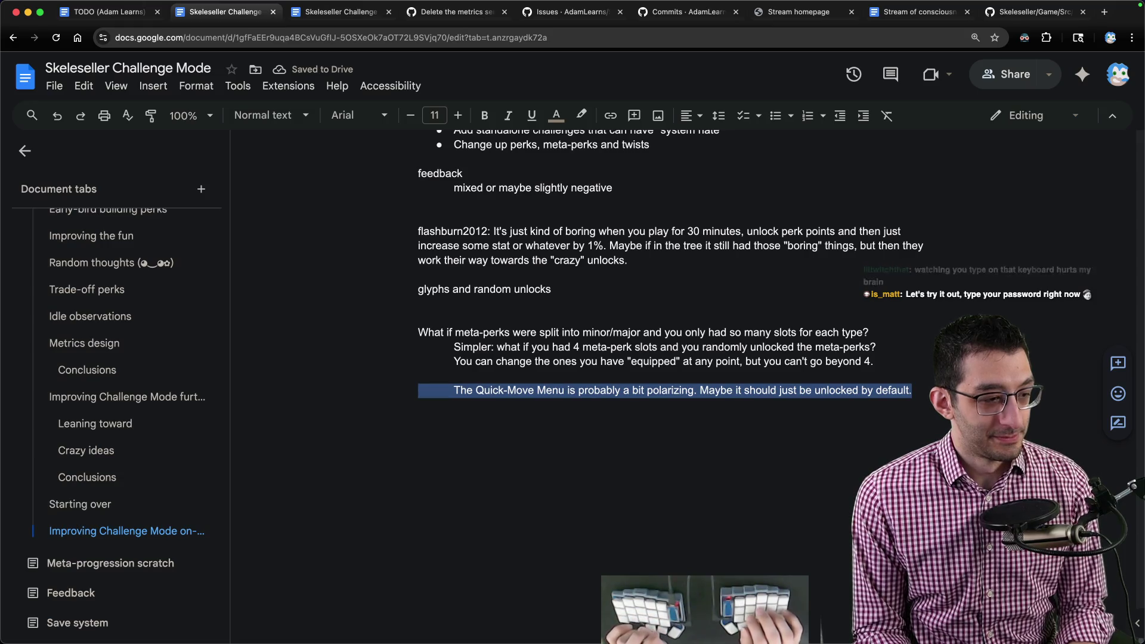
pyautogui.press('Right')
pyautogui.press('Return')
pyautogui.press('Return')
pyautogui.write('hunter2')
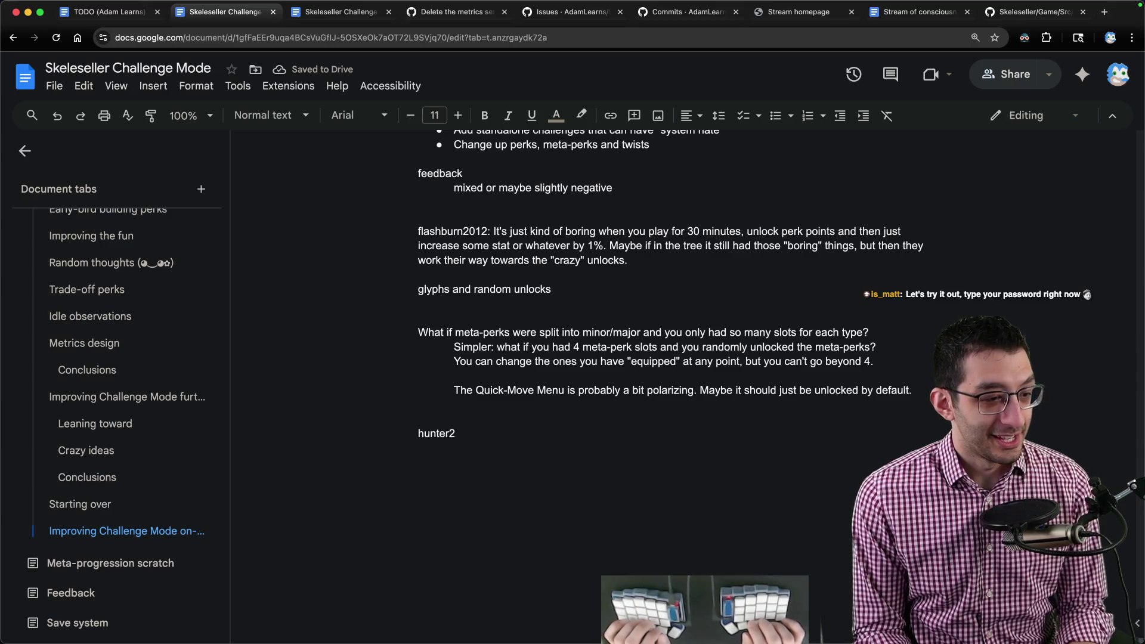
pyautogui.press('super+shift+Left')
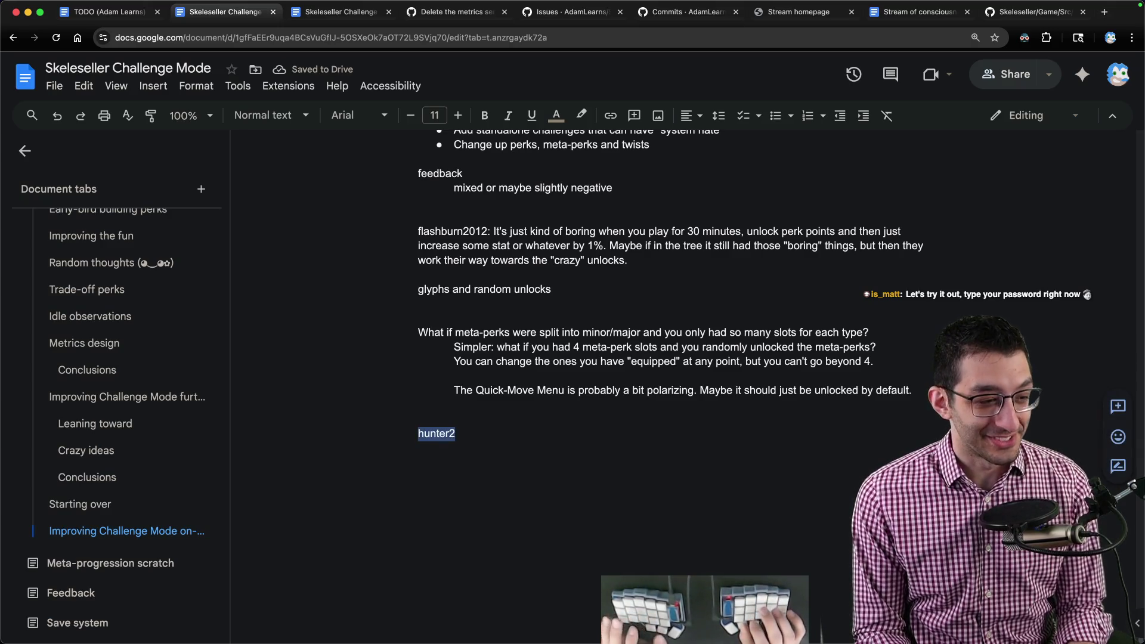
pyautogui.press('BackSpace')
pyautogui.press('super+Tab')
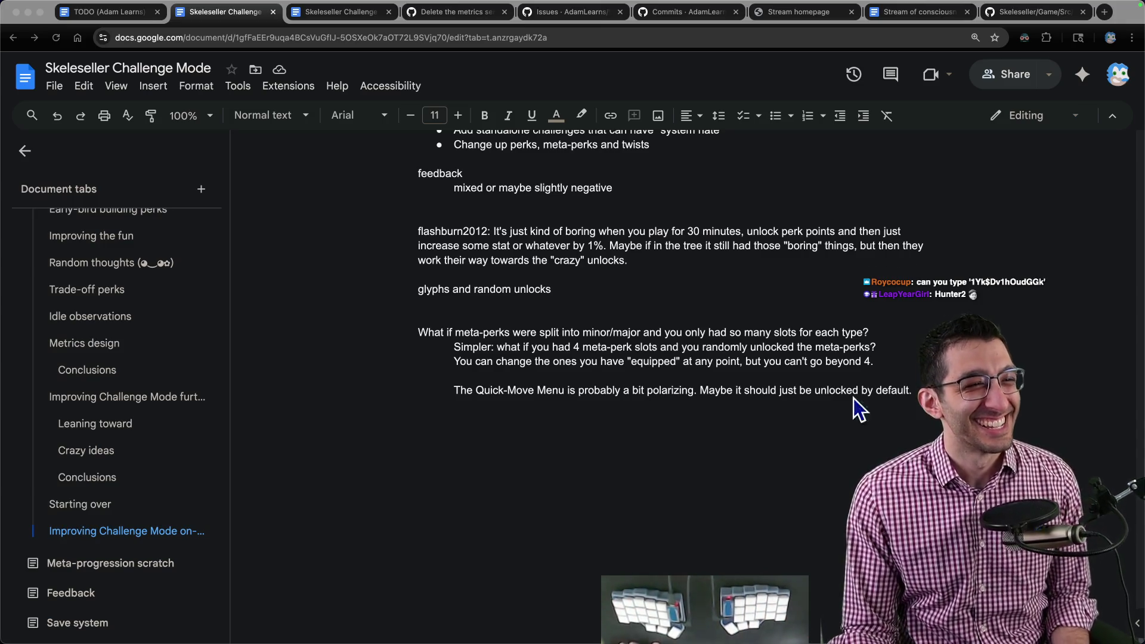
pyautogui.press('super+Tab')
pyautogui.moveTo(190, 50); pyautogui.dragTo(76, 51)
pyautogui.click(363, 135)
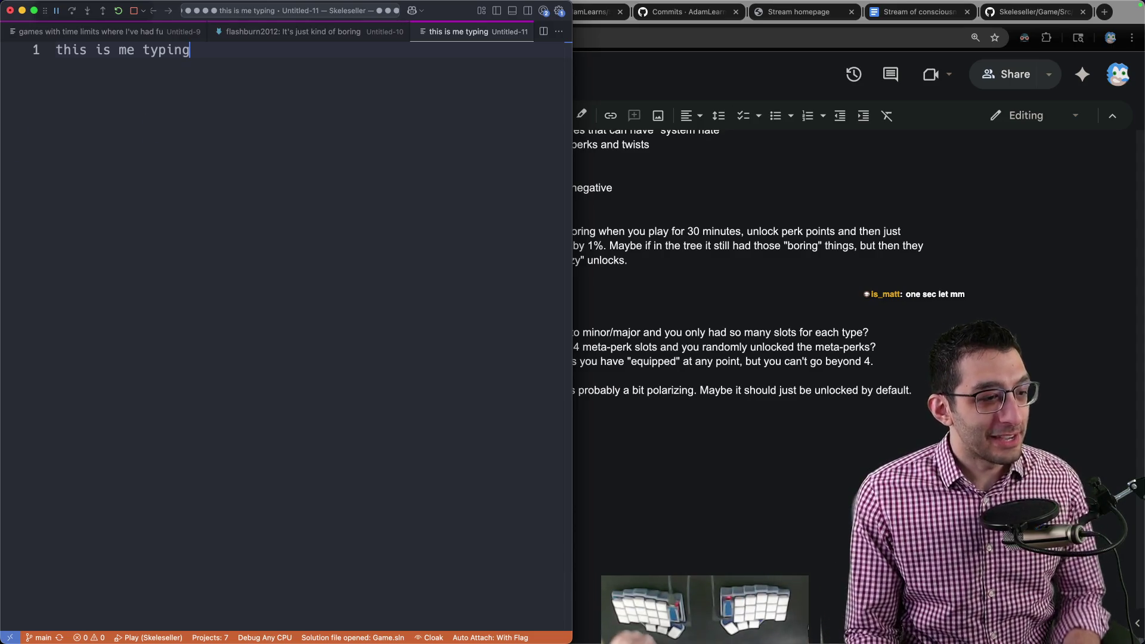
pyautogui.press('Return')
pyautogui.press('Return')
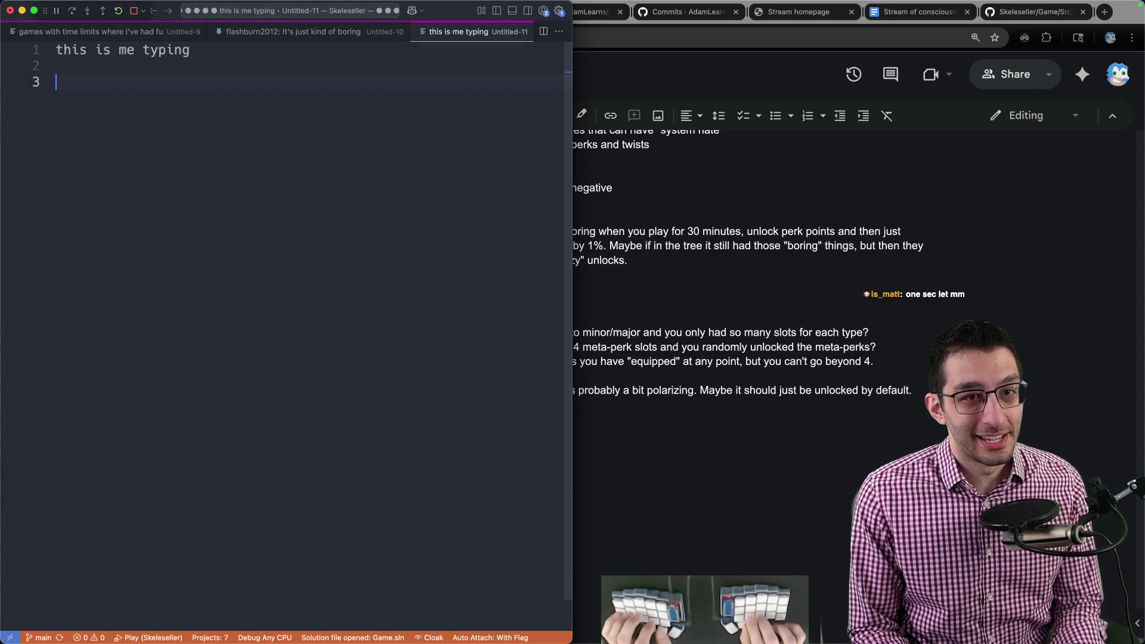
pyautogui.press('Return')
pyautogui.press('super+v')
pyautogui.press('Return')
pyautogui.press('Return')
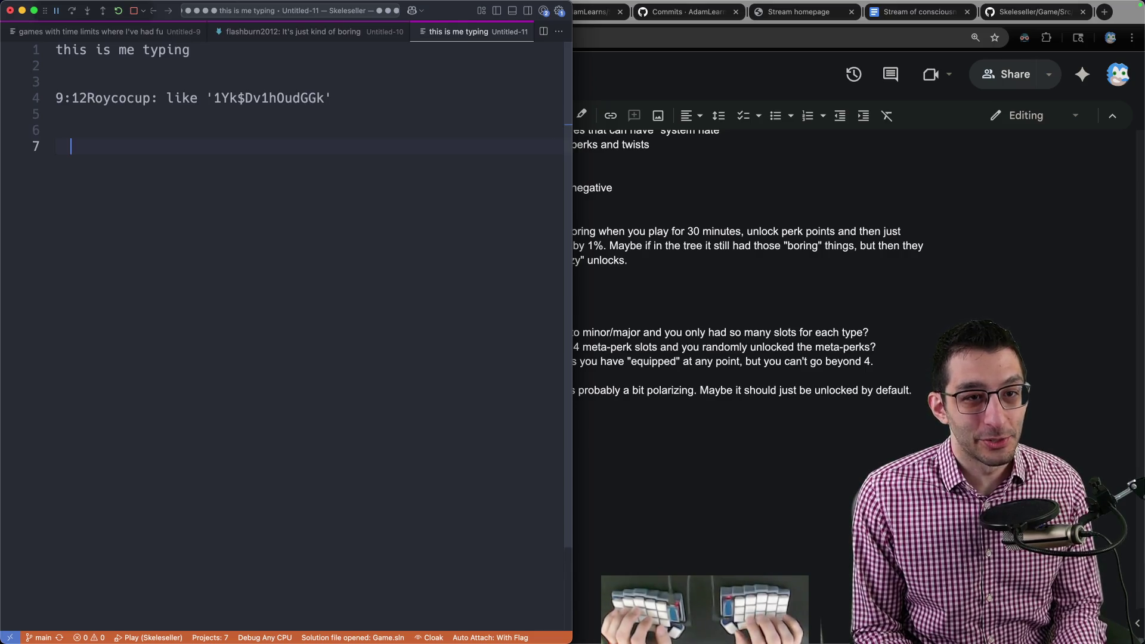
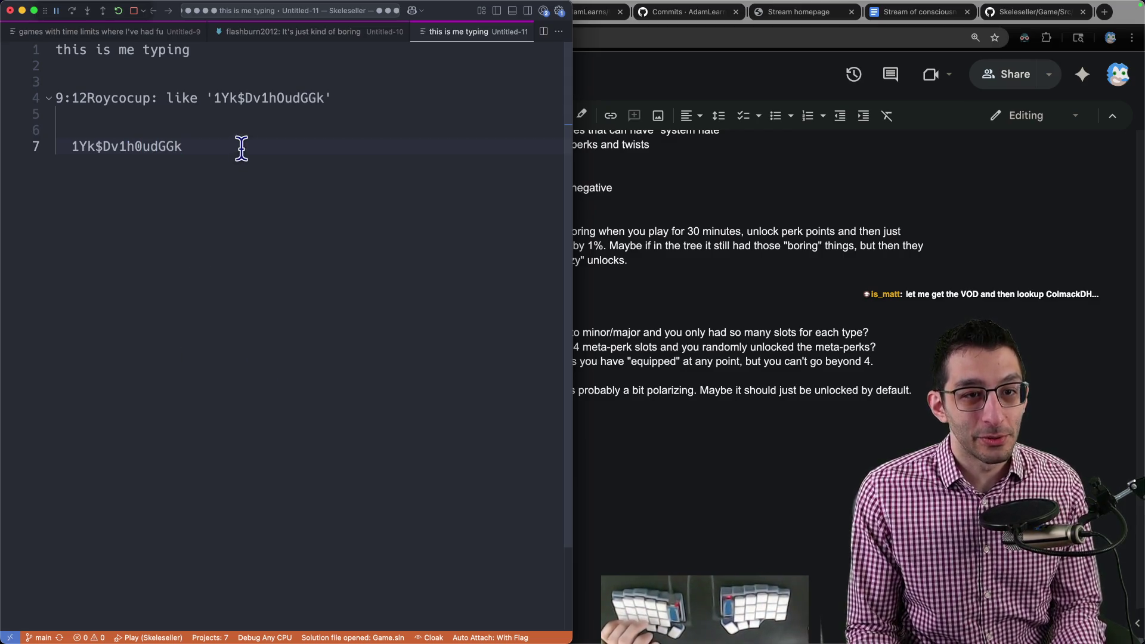
pyautogui.tripleClick(237, 146)
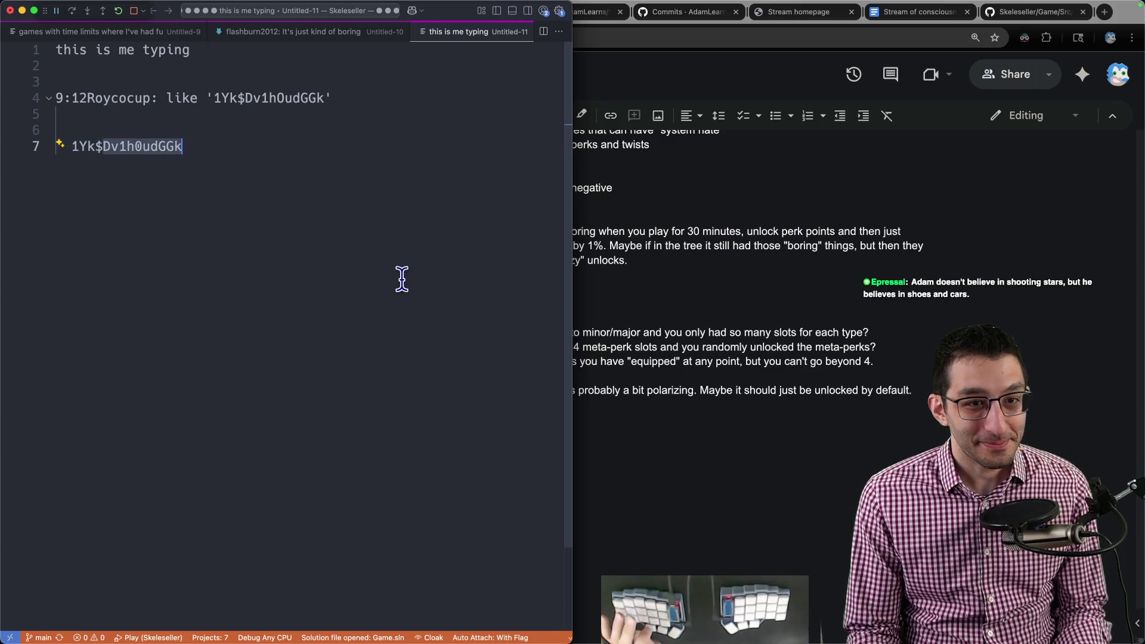
pyautogui.press('super+w')
pyautogui.press('super+d')
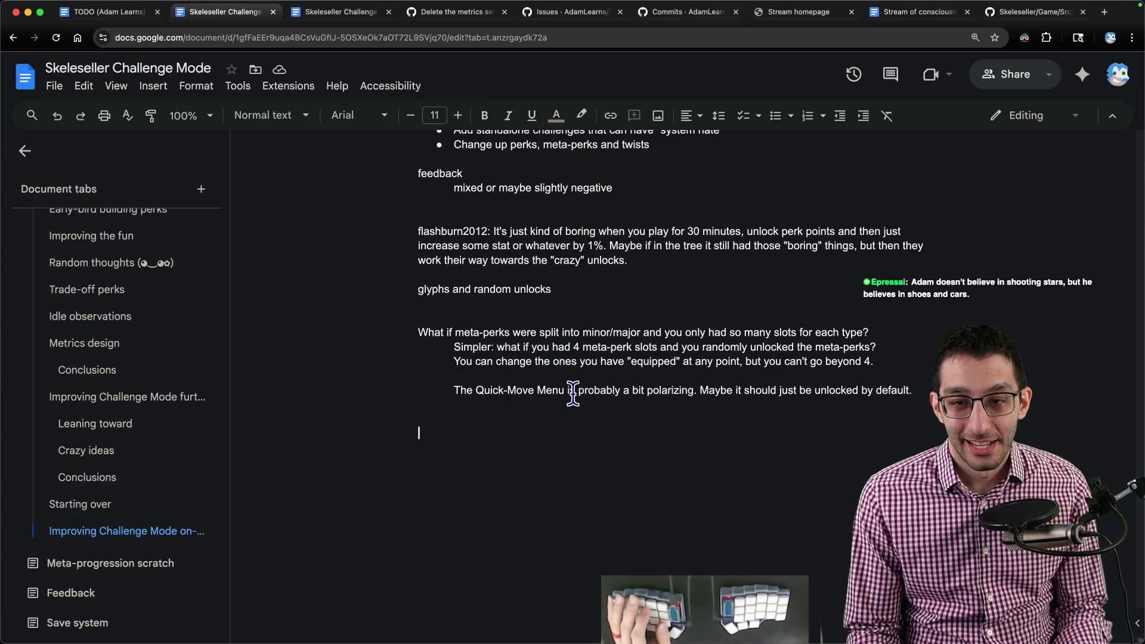
# - Add the question 'What would meta-perks look like if we did this?' on the line below the Quick-Move note
pyautogui.tripleClick(572, 392)
pyautogui.hotkey('alt', 'shift', 'Up')
pyautogui.hotkey('alt', 'shift', 'Up')
pyautogui.hotkey('alt', 'shift', 'Up')
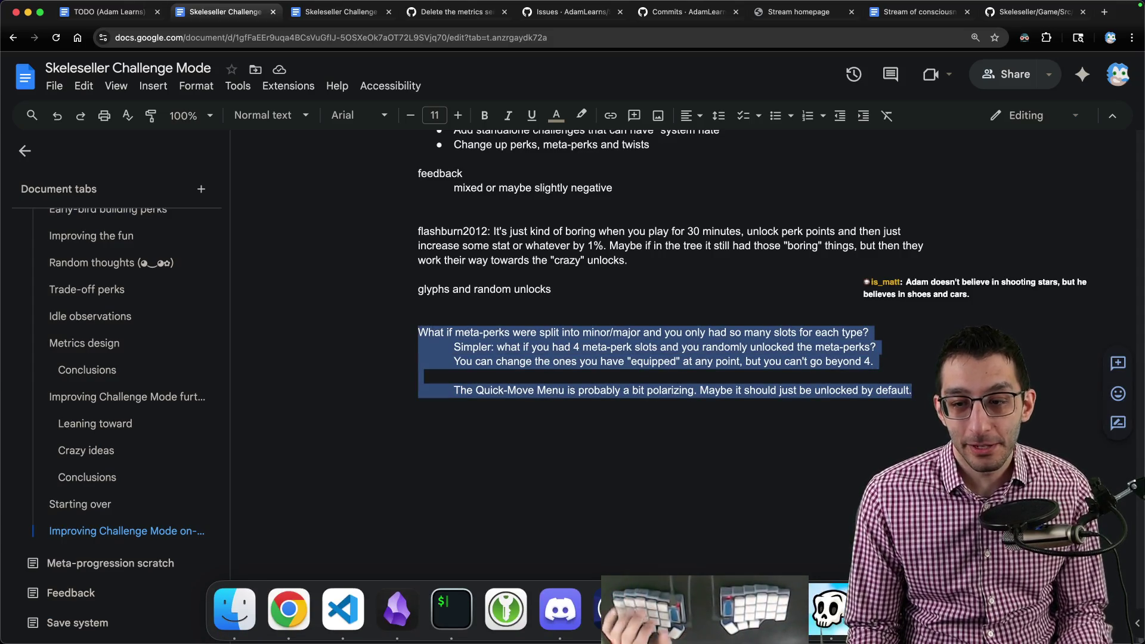
pyautogui.click(757, 462)
pyautogui.write('What would meta-perks loo')
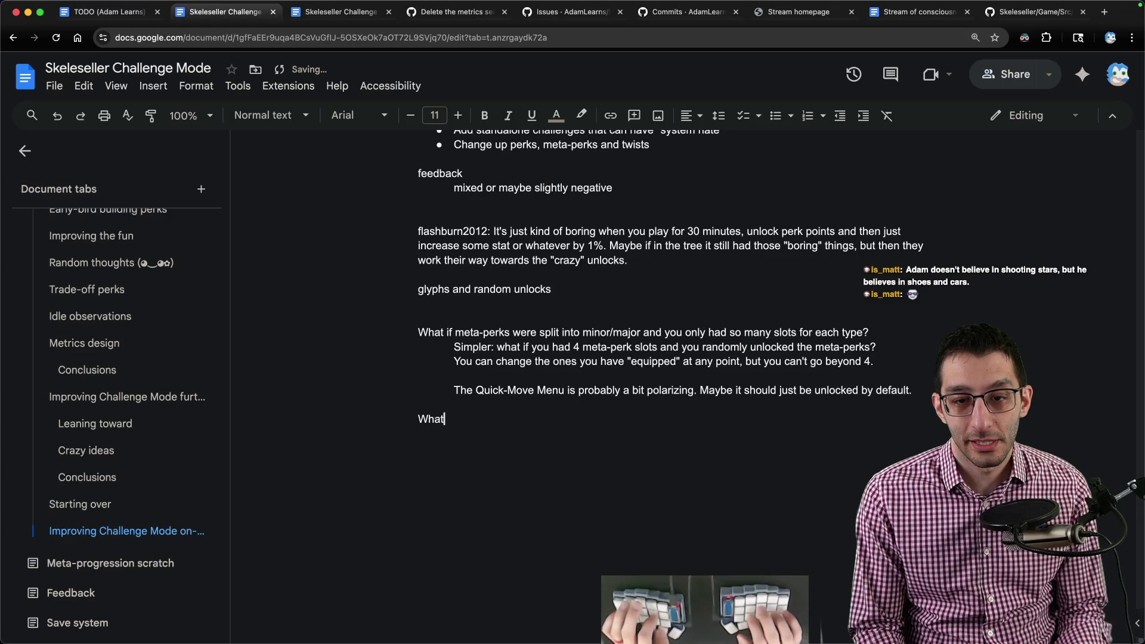
pyautogui.write('k like if we did this?')
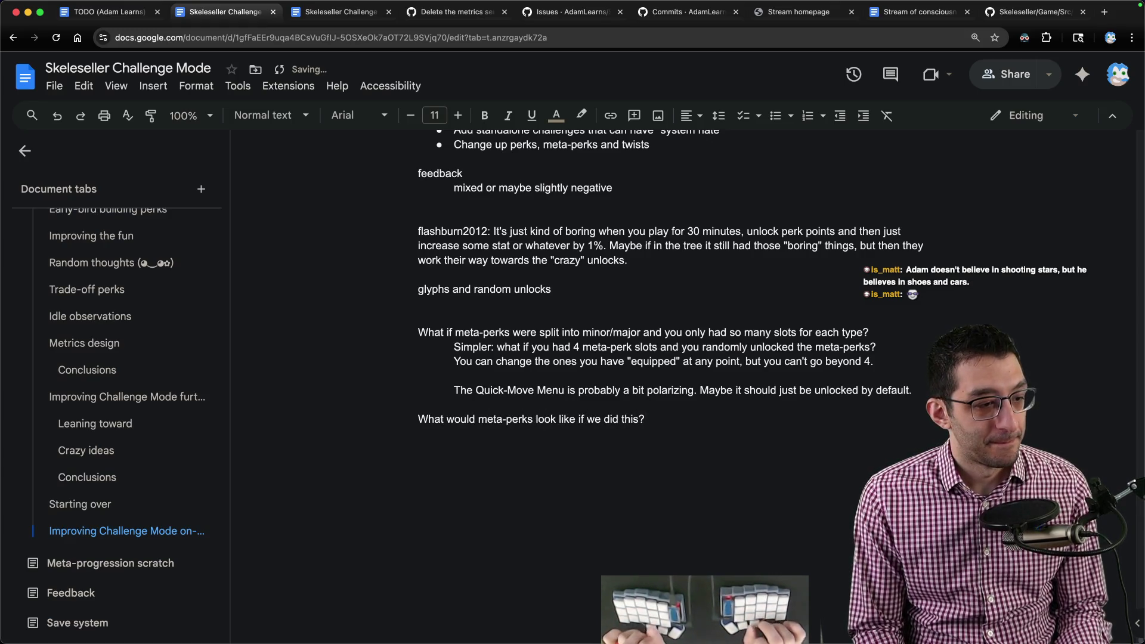
pyautogui.click(769, 618)
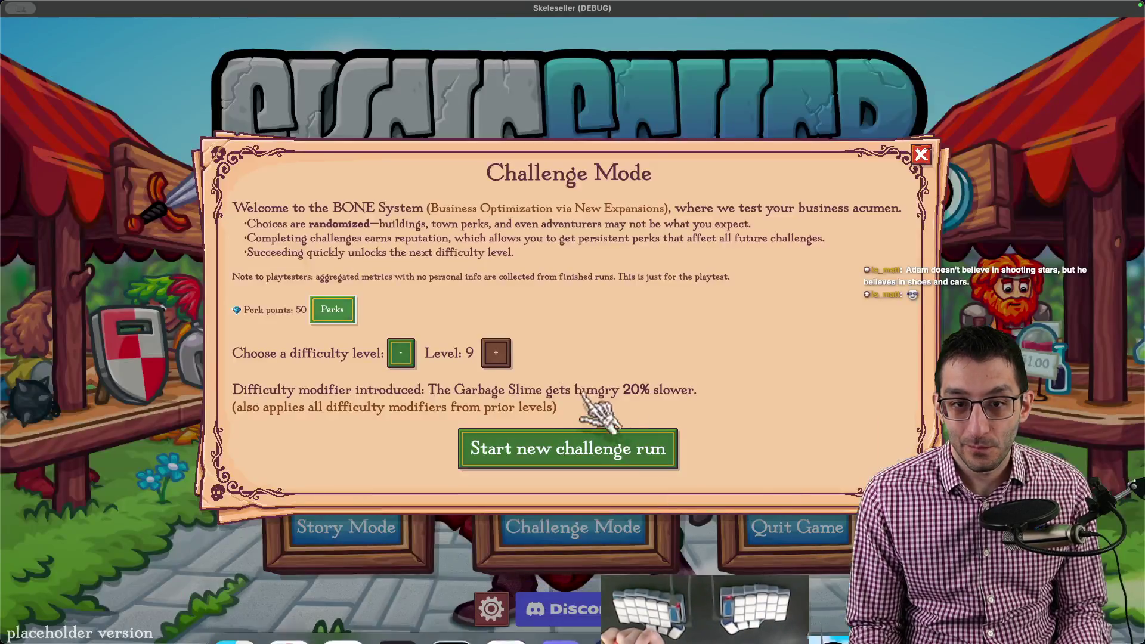
# - Browse Skeleseller's Perks grid of perk costs, then return to the notes document
pyautogui.click(332, 310)
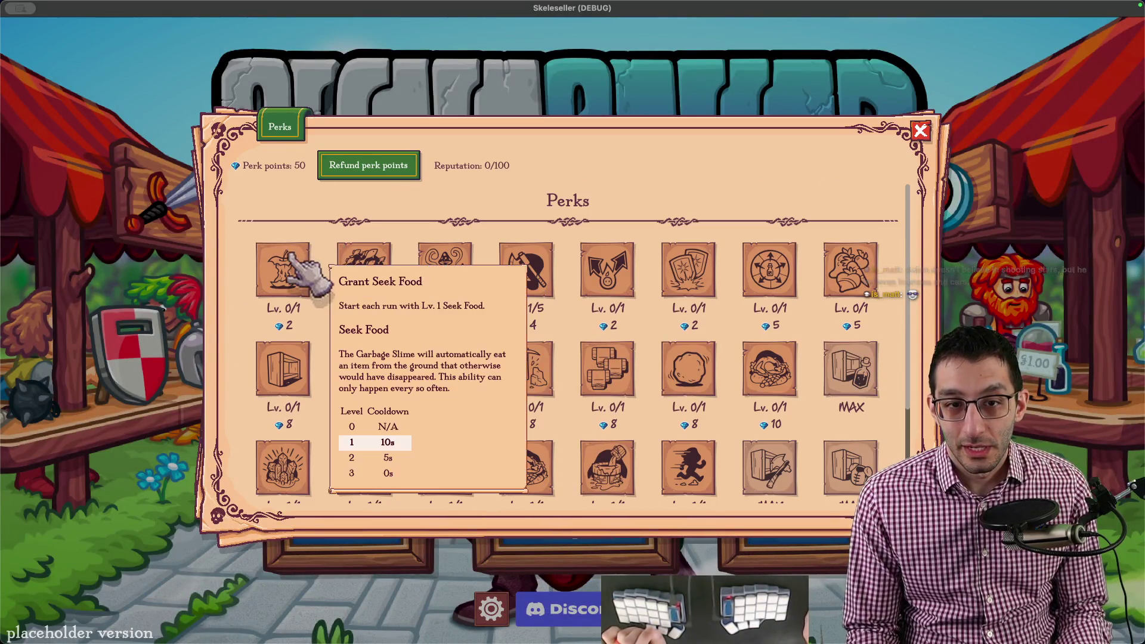
pyautogui.scroll(-3, 333, 267)
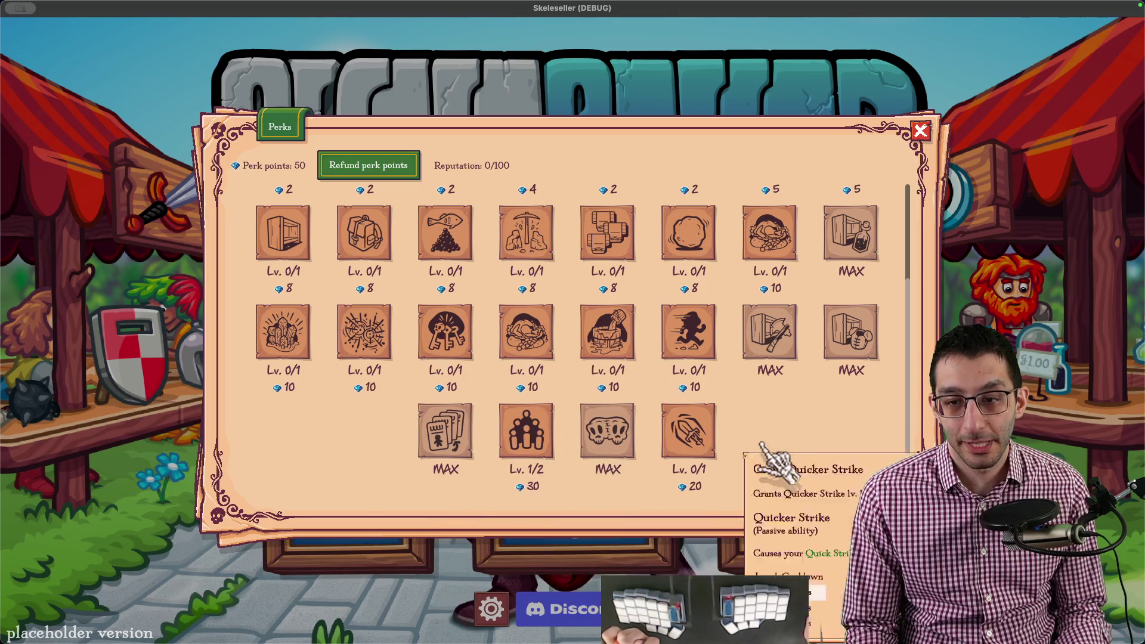
pyautogui.scroll(3, 507, 426)
pyautogui.press('super+Tab')
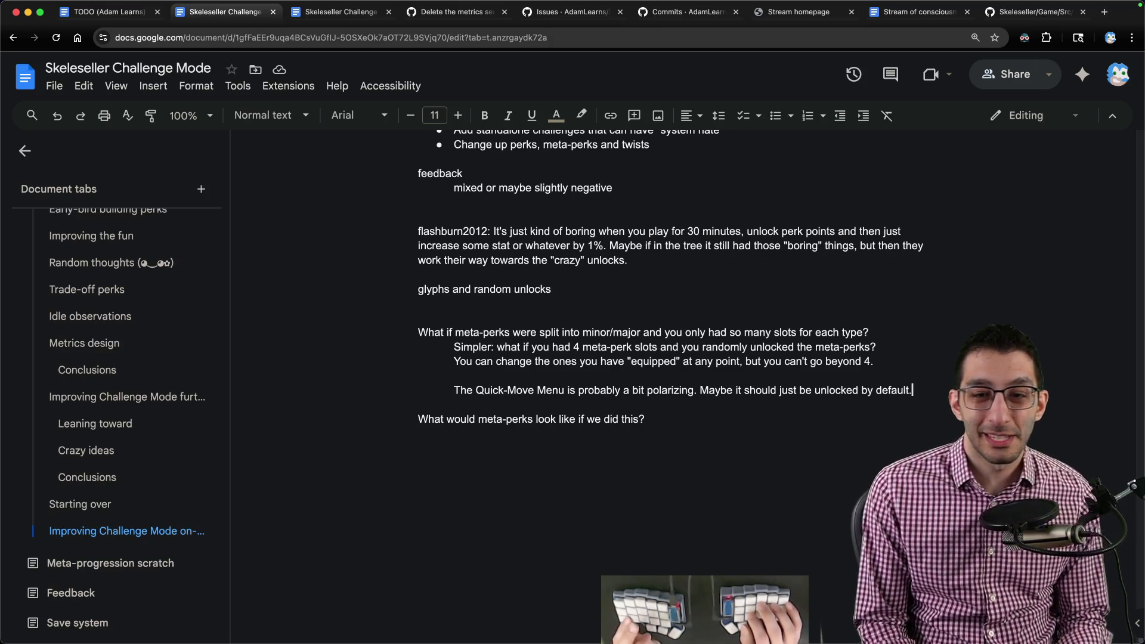
# - After the meta-perks question, add the concern about a set of "best" perks, or the most obvious ones per challenge
pyautogui.click(645, 419)
pyautogui.write("I'm concerned there would be")
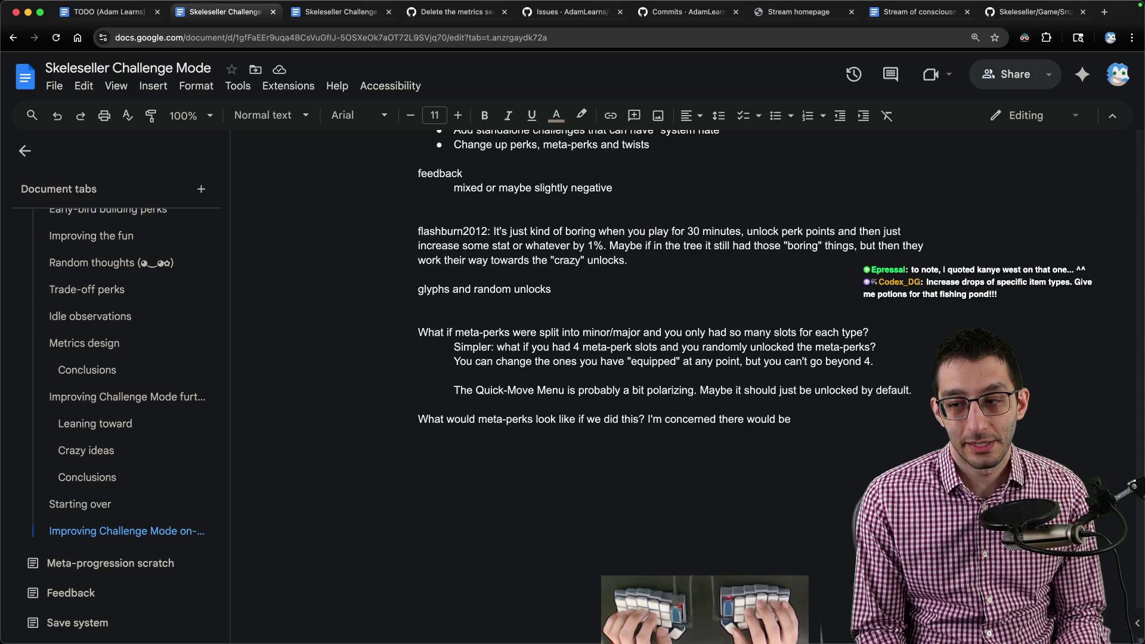
pyautogui.write('a set of "best" perks. W')
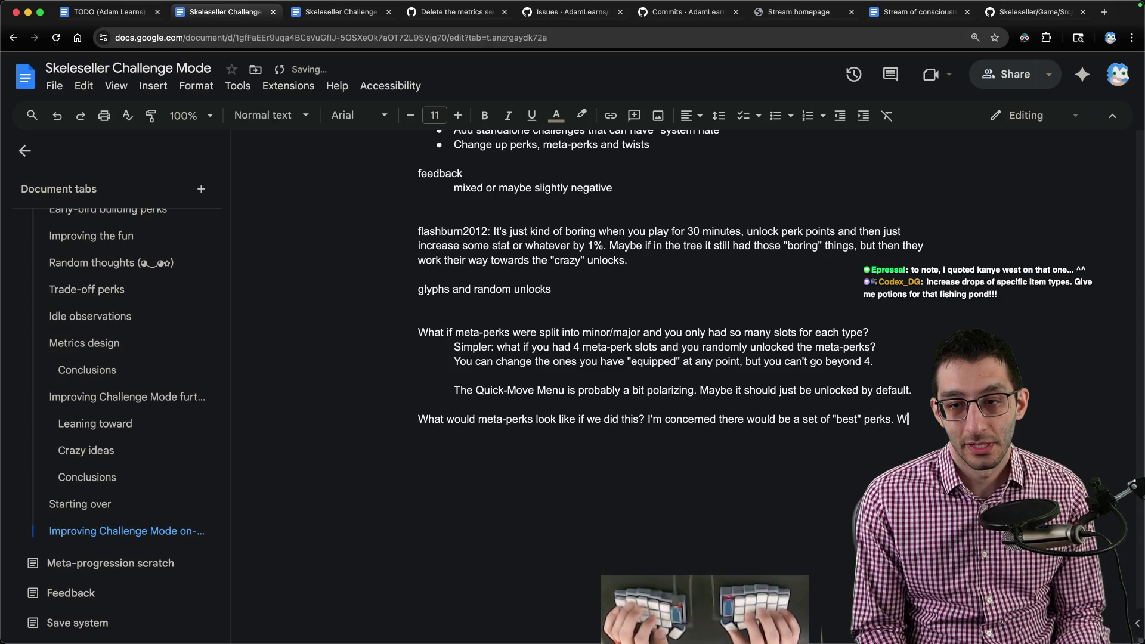
pyautogui.write(' Or ')
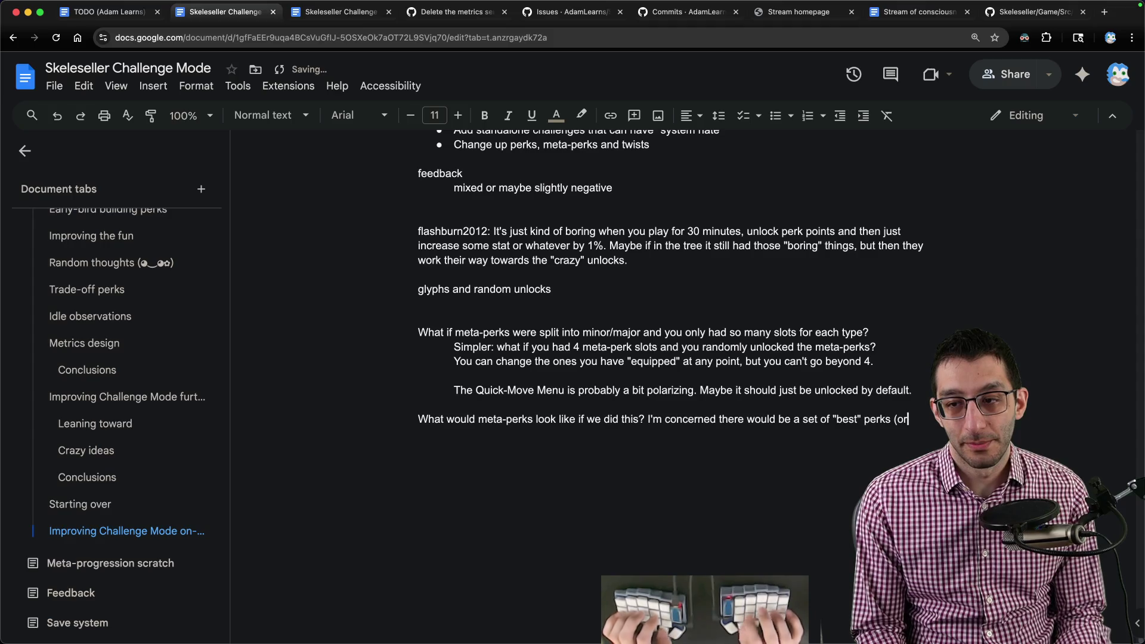
pyautogui.write(' maybe just the most obvious ones for a particular challenge).')
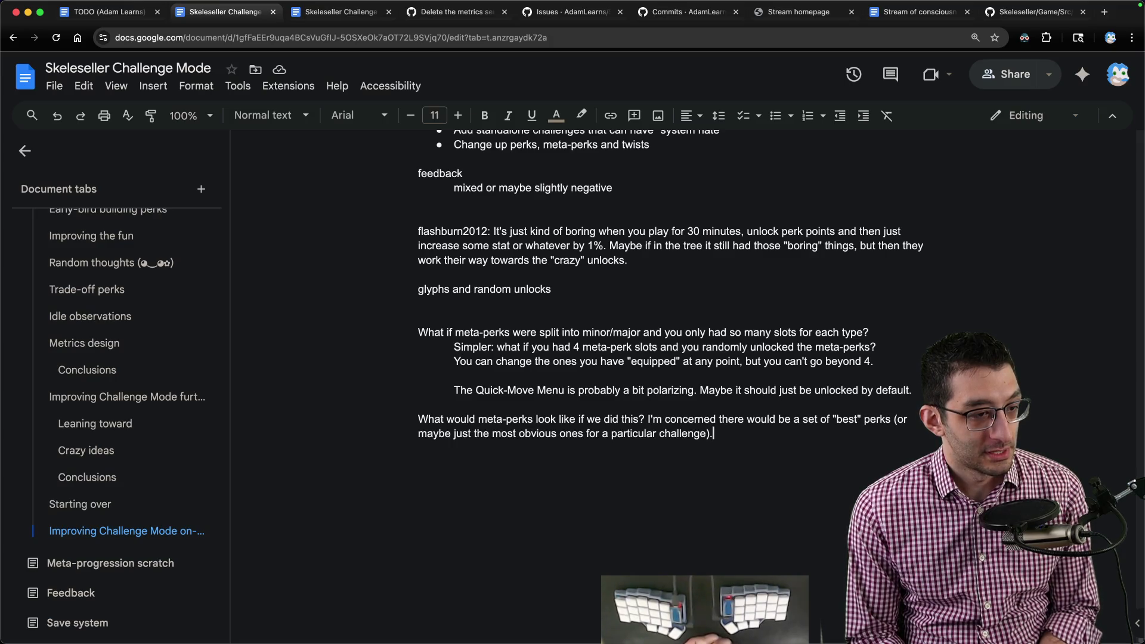
# - Under Leaning toward, add a 'Meta-perk conversation' sub-bullet with the pasted chat suggestion indented beneath it
pyautogui.click(113, 423)
pyautogui.click(754, 406)
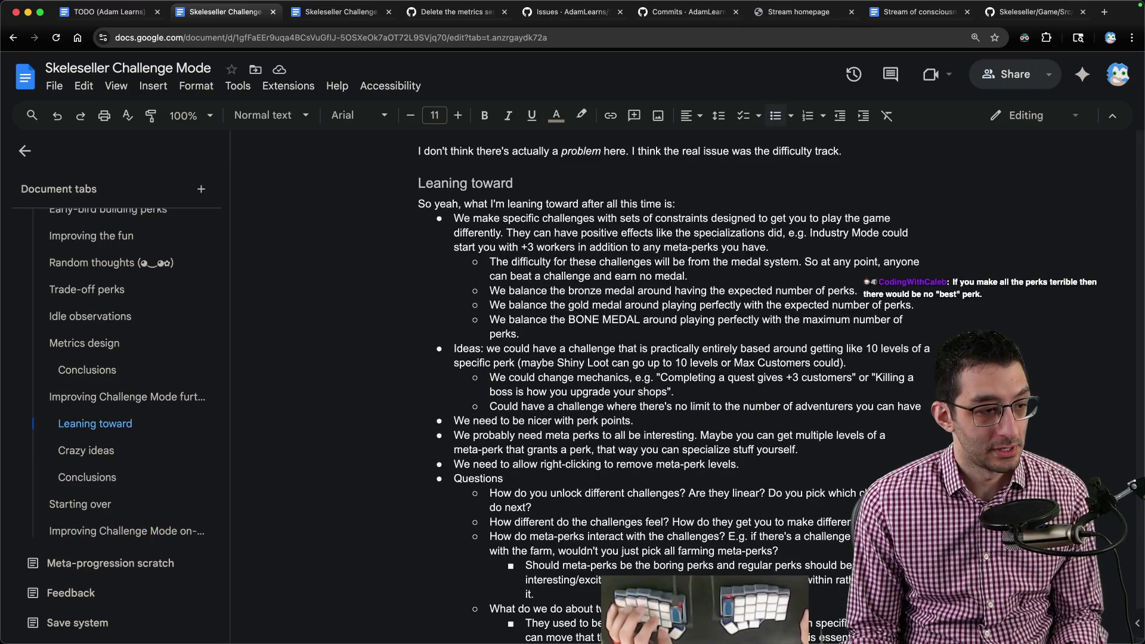
pyautogui.click(755, 406)
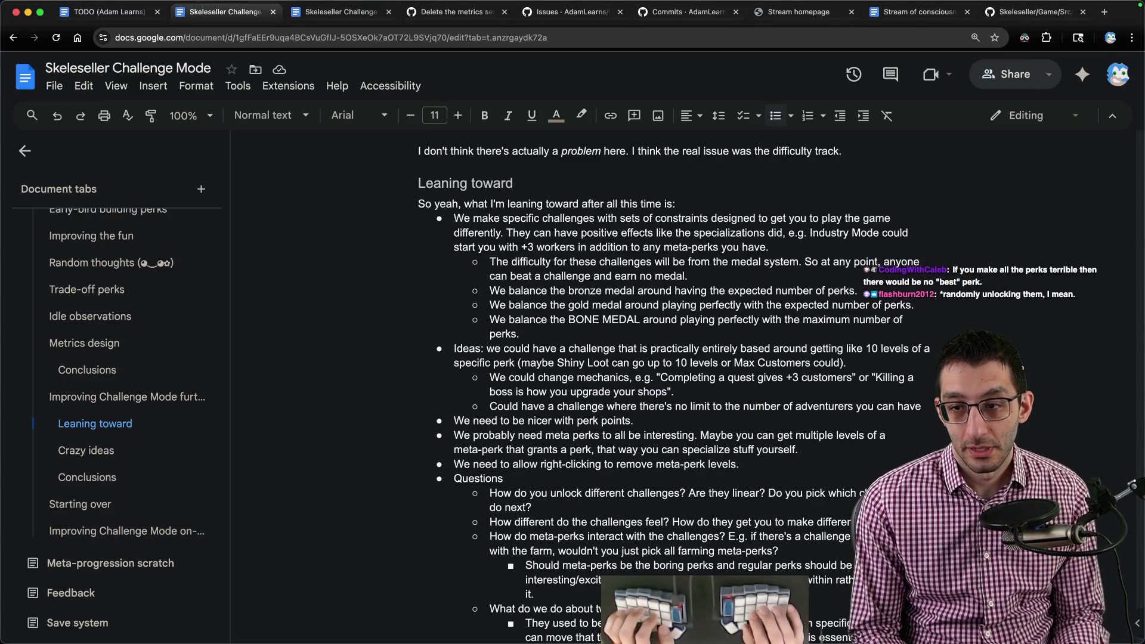
pyautogui.press('End')
pyautogui.press('Return')
pyautogui.write('Meta-perk conversation')
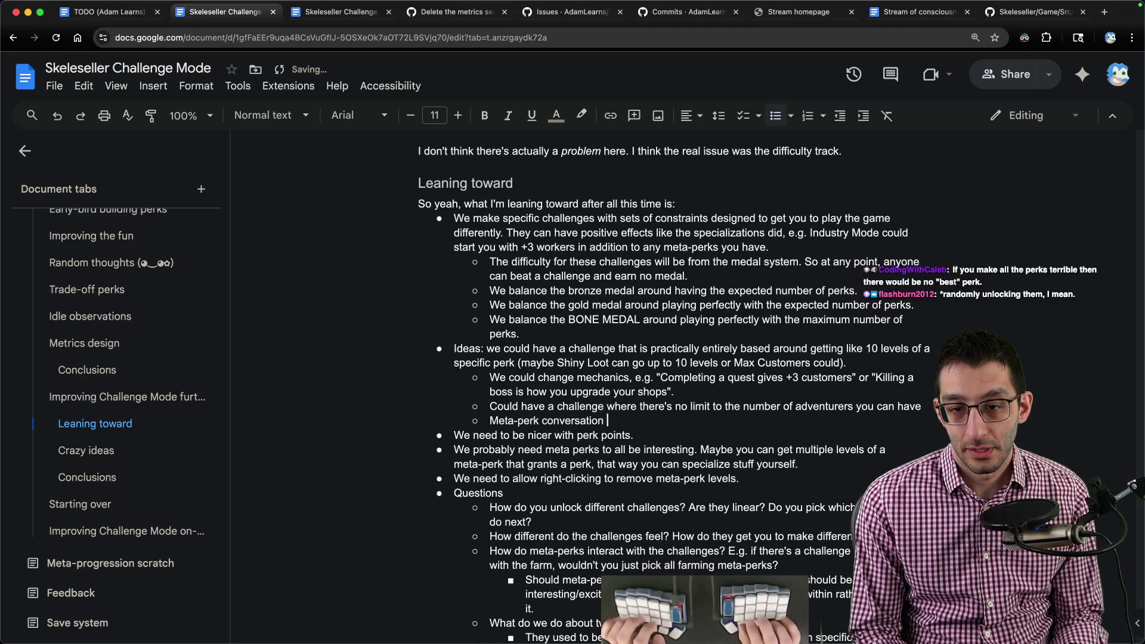
pyautogui.press('Return')
pyautogui.press('Tab')
pyautogui.hotkey('ctrl', 'v')
# - Tidy the pasted suggestion: delete its timestamp prefix, the empty bullet below, and the trailing space
pyautogui.press('Up')
pyautogui.press('Up')
pyautogui.press('Home')
pyautogui.press('Delete')
pyautogui.press('Delete')
pyautogui.press('Delete')
pyautogui.press('Up')
pyautogui.press('End')
pyautogui.press('Down')
pyautogui.press('Down')
pyautogui.press('Down')
pyautogui.press('BackSpace')
pyautogui.press('BackSpace')
pyautogui.press('Up')
pyautogui.press('End')
pyautogui.press('BackSpace')
# - Below the "best" perks concern, add 'Every meta-perk you pick increases the cost of all others by X points'
pyautogui.scroll(-15, 680, 531)
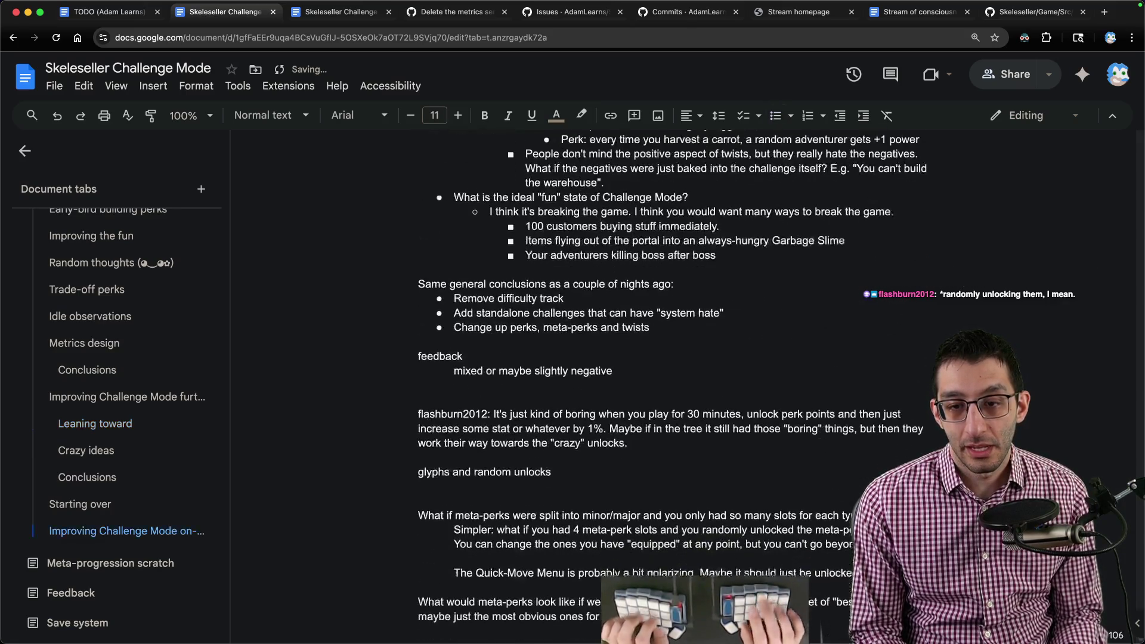
pyautogui.click(715, 492)
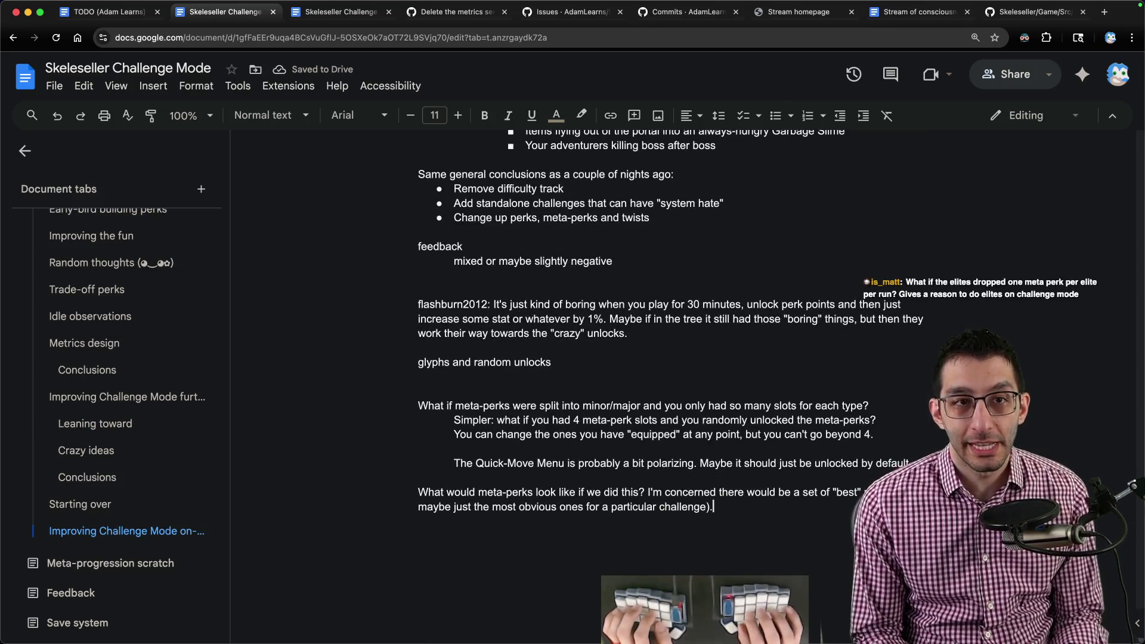
pyautogui.scroll(-3, 668, 322)
pyautogui.press('Return')
pyautogui.press('Return')
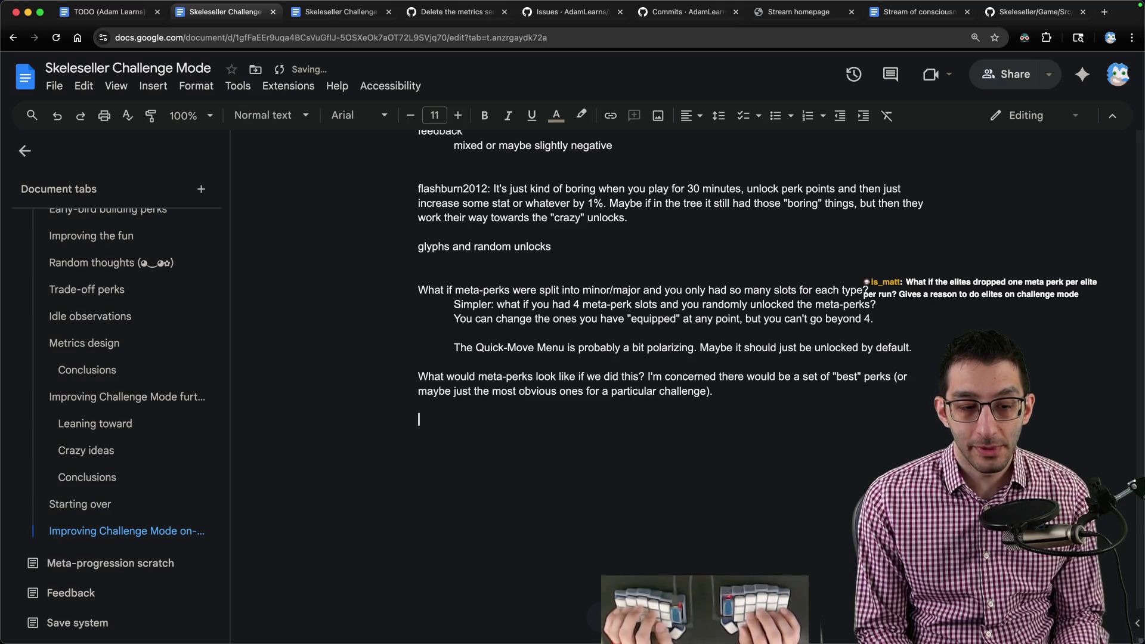
pyautogui.write('Every meta-perk you pick increases the c')
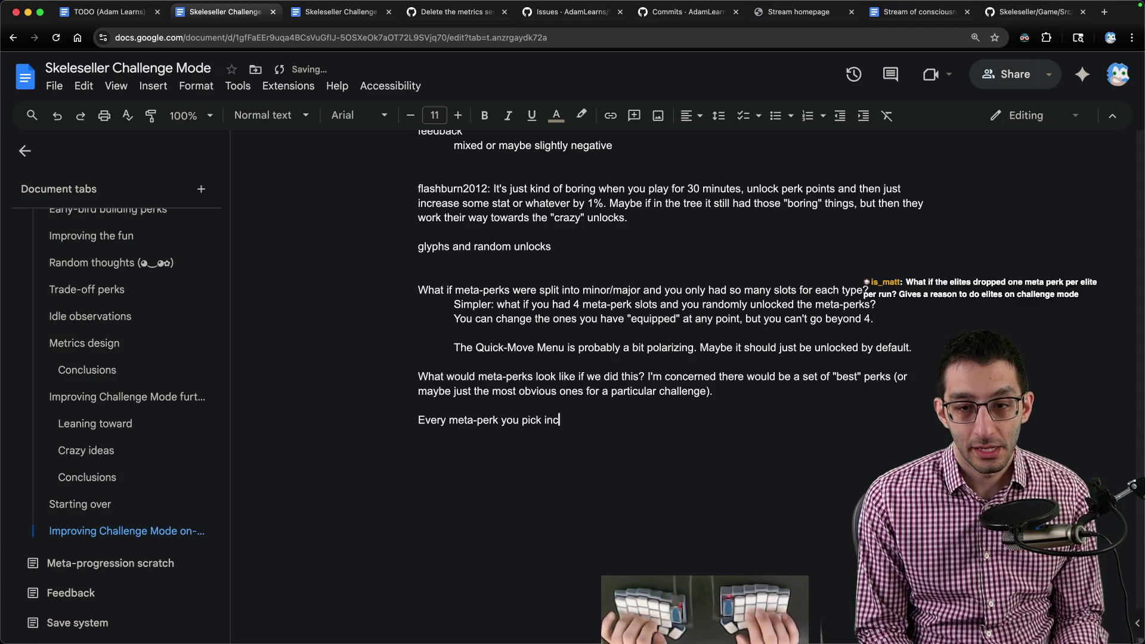
pyautogui.write('ost of all others by ')
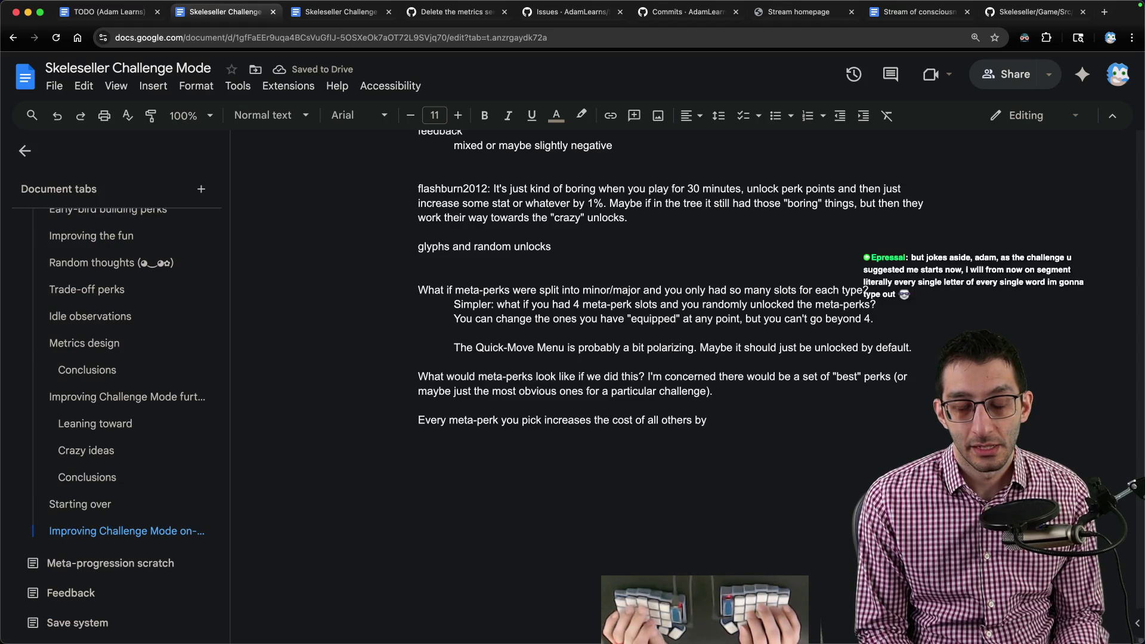
pyautogui.write('X points')
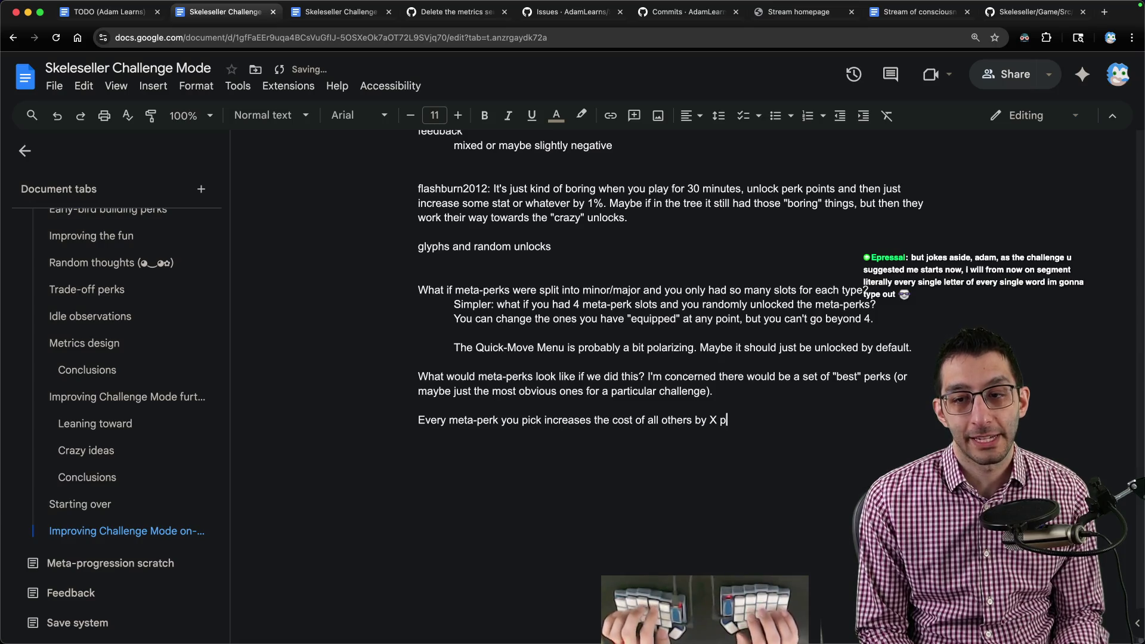
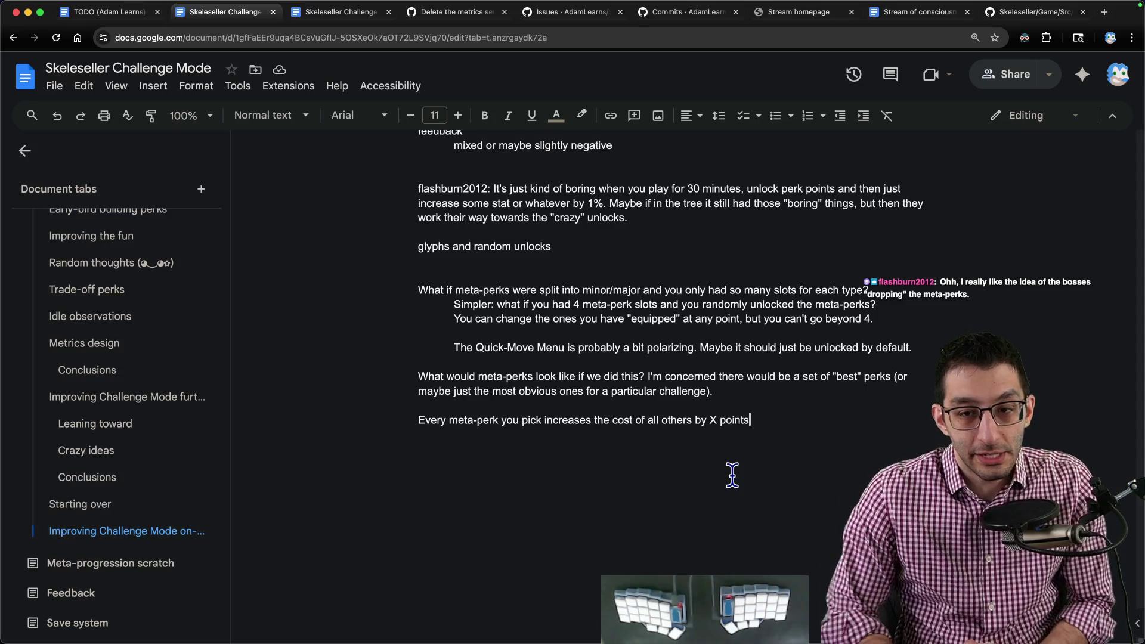
# - Max the Seek Food and second perks and raise the third perk to Lv. 1/2, leaving 44 points
pyautogui.click(816, 623)
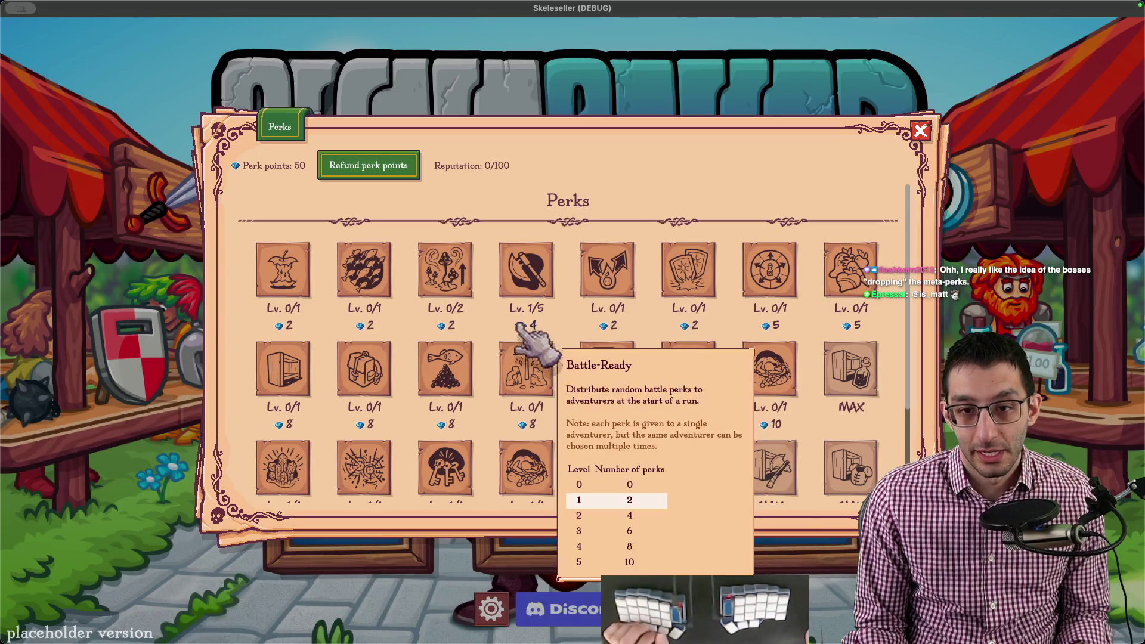
pyautogui.click(314, 272)
pyautogui.click(364, 271)
pyautogui.click(445, 272)
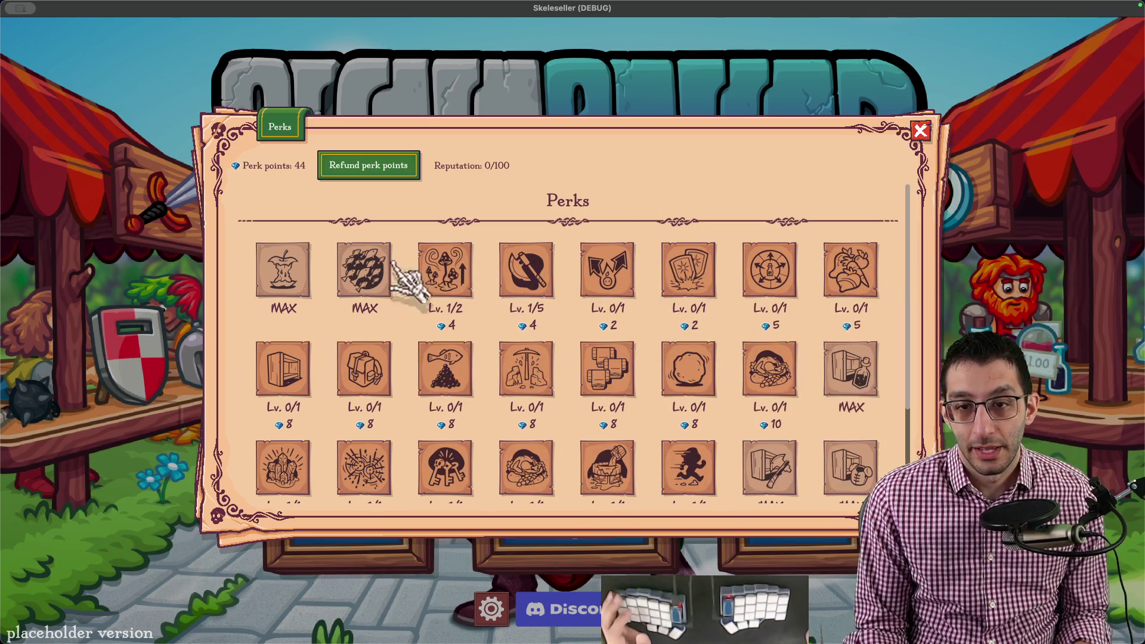
pyautogui.press('super+Tab')
pyautogui.press('super+Tab')
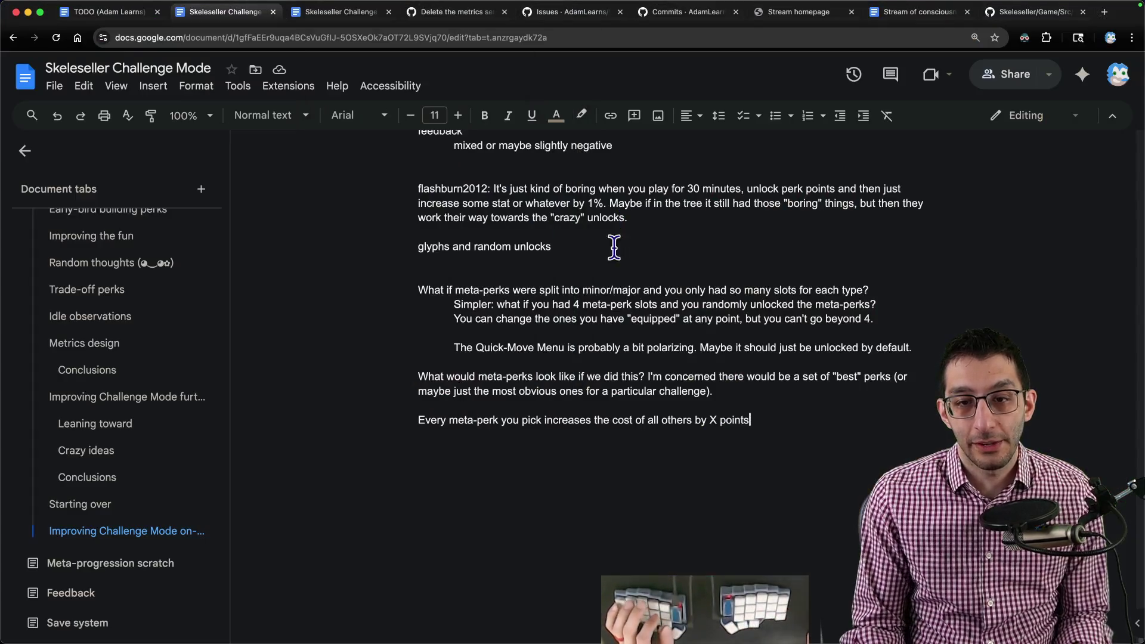
# - Select the meta-perk slot paragraphs from 'What if meta-perks…' through '…unlocked by default.'
pyautogui.moveTo(404, 302); pyautogui.dragTo(818, 473)
pyautogui.click(820, 474)
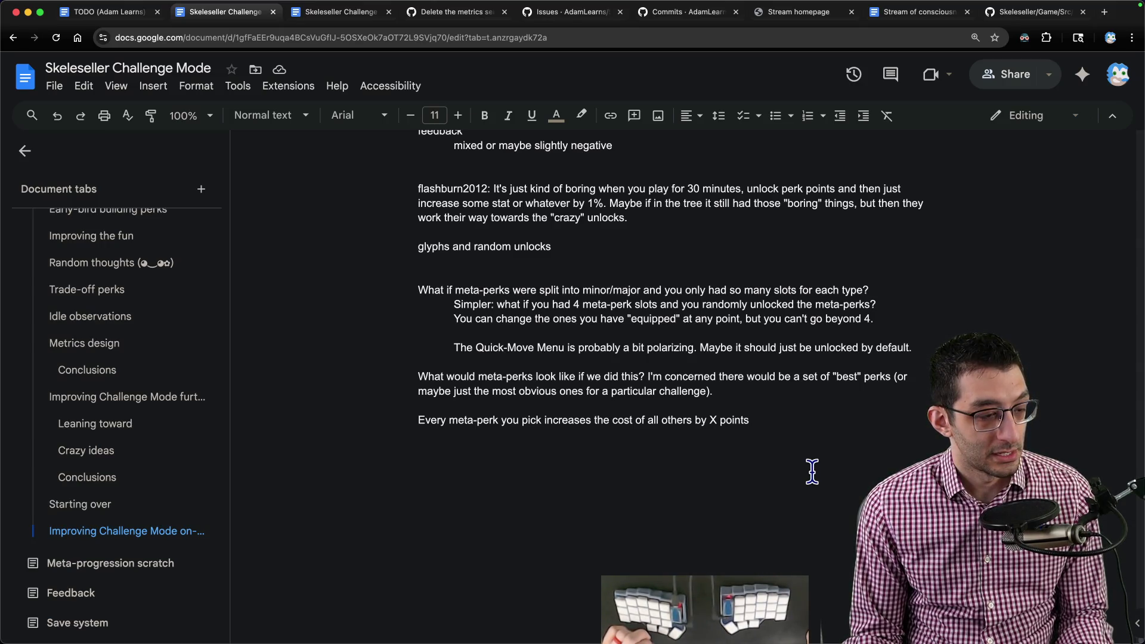
pyautogui.scroll(-1, 812, 471)
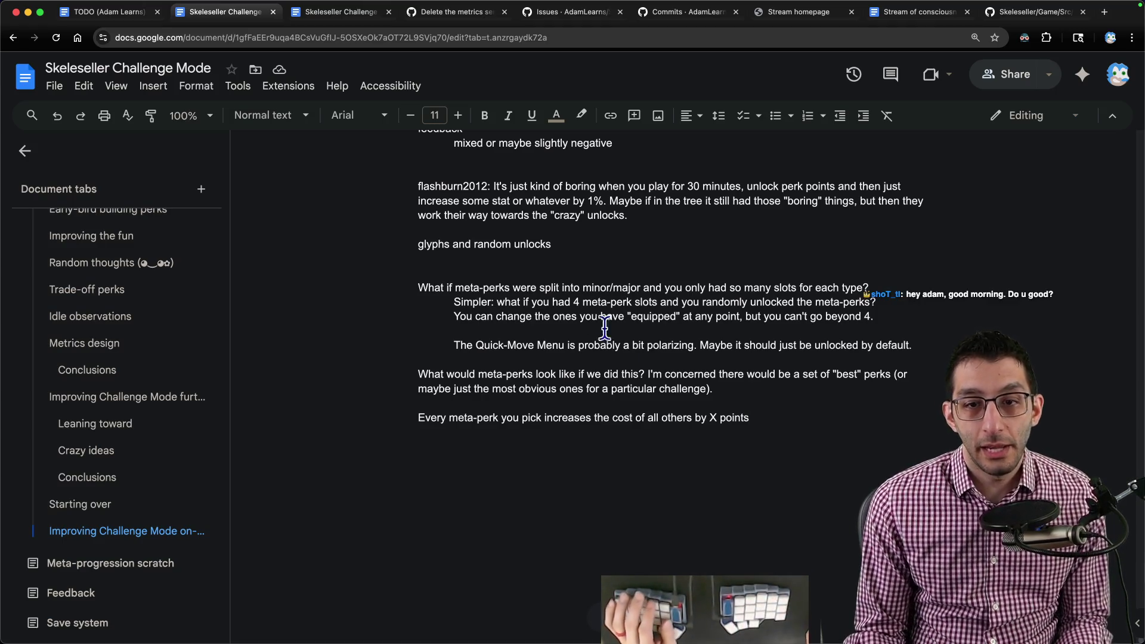
pyautogui.moveTo(419, 288)
pyautogui.mouseDown()
pyautogui.moveTo(593, 320)
pyautogui.moveTo(906, 346)
pyautogui.mouseUp()
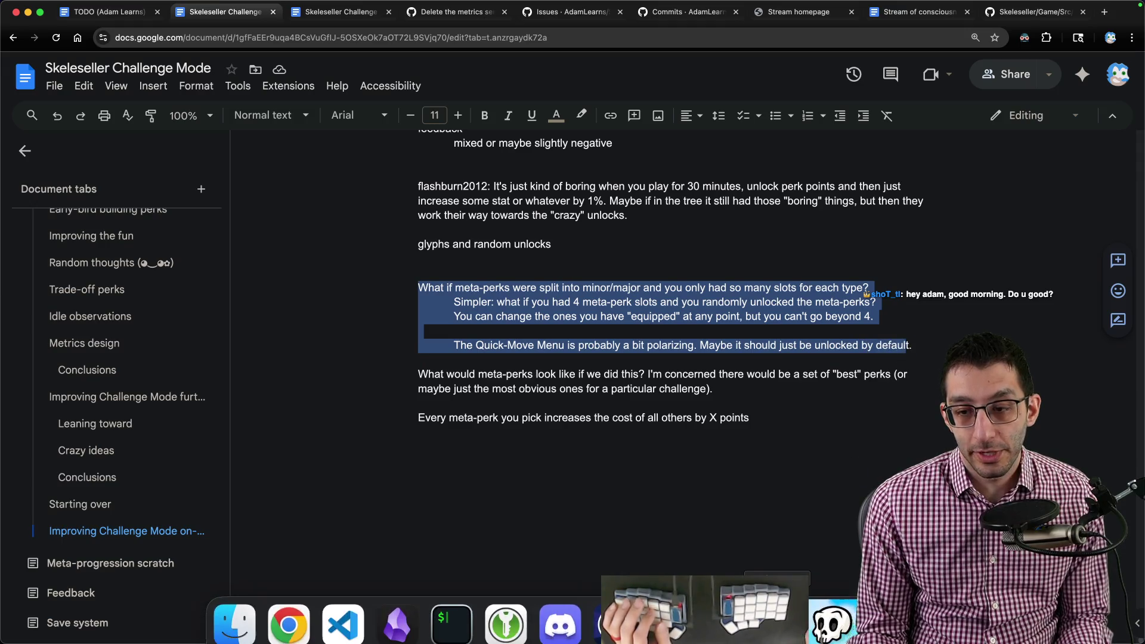
pyautogui.click(773, 623)
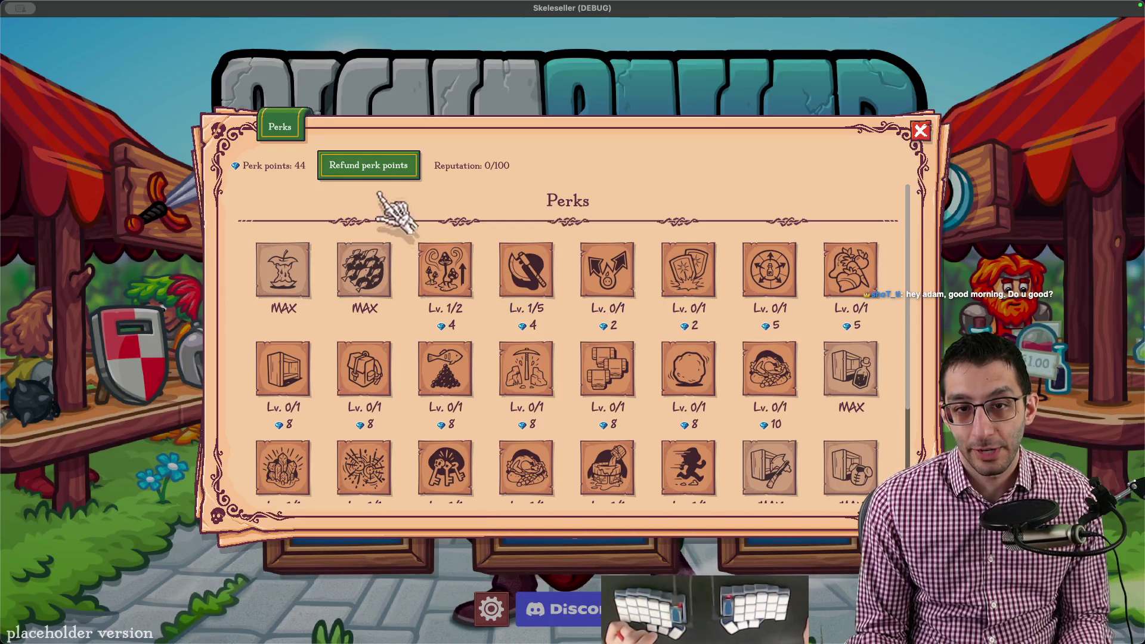
# - Refund all perk points and max the Expanded Weapon, Armor and Potion Shop perks
pyautogui.click(368, 167)
pyautogui.scroll(-3, 686, 334)
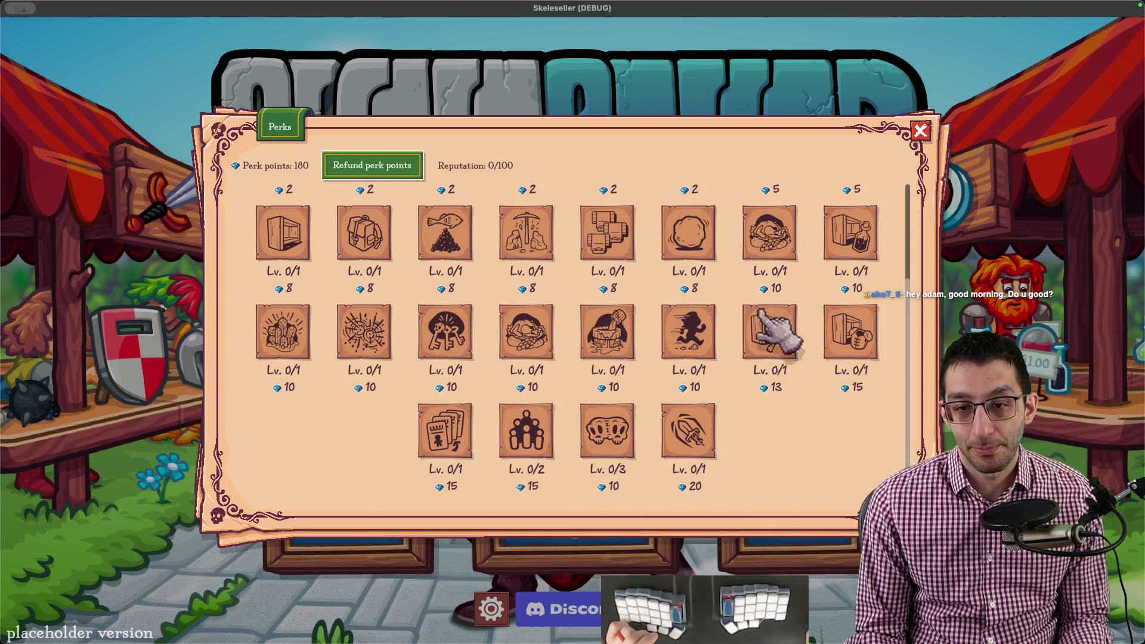
pyautogui.moveTo(756, 335)
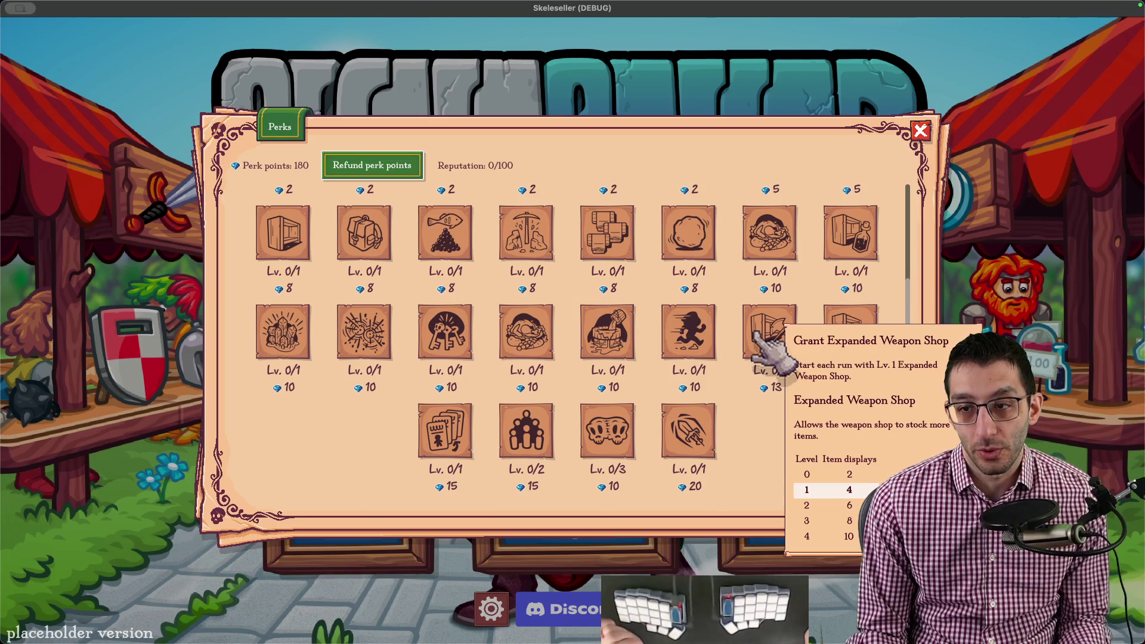
pyautogui.click(778, 371)
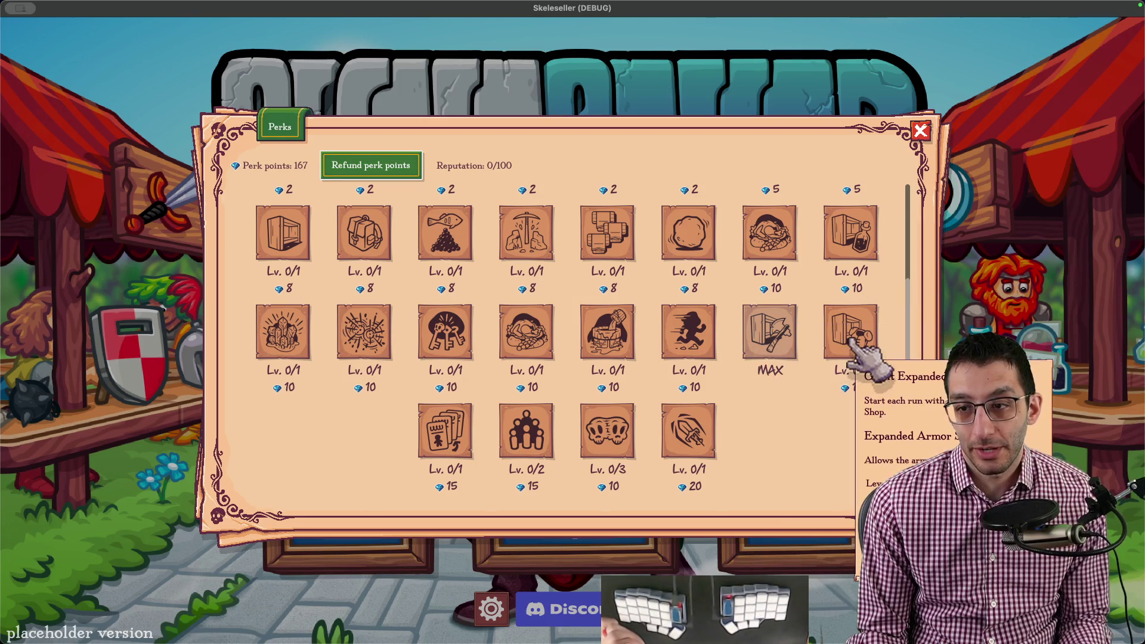
pyautogui.click(847, 325)
pyautogui.click(847, 280)
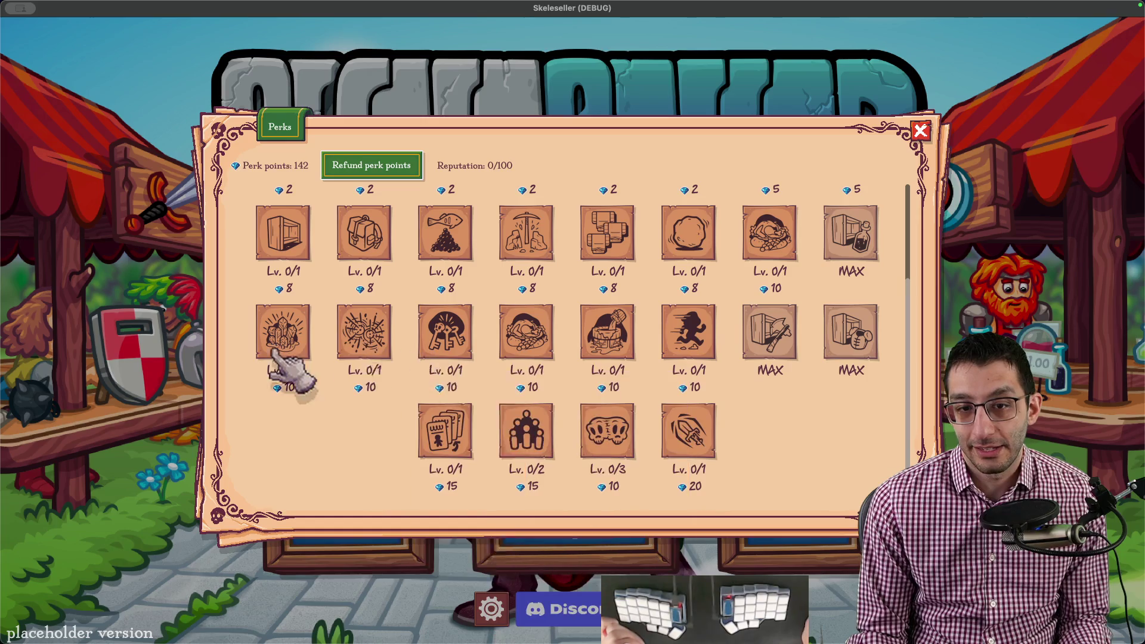
# - Look over the other perks' descriptions with 142 perk points remaining
pyautogui.moveTo(556, 355)
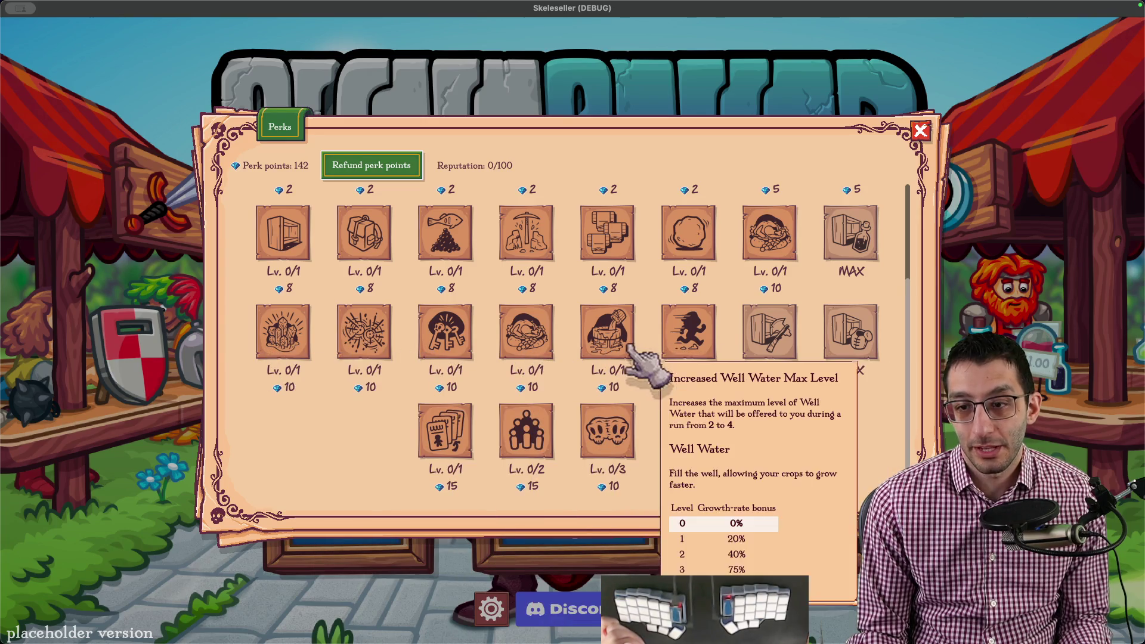
pyautogui.moveTo(697, 355)
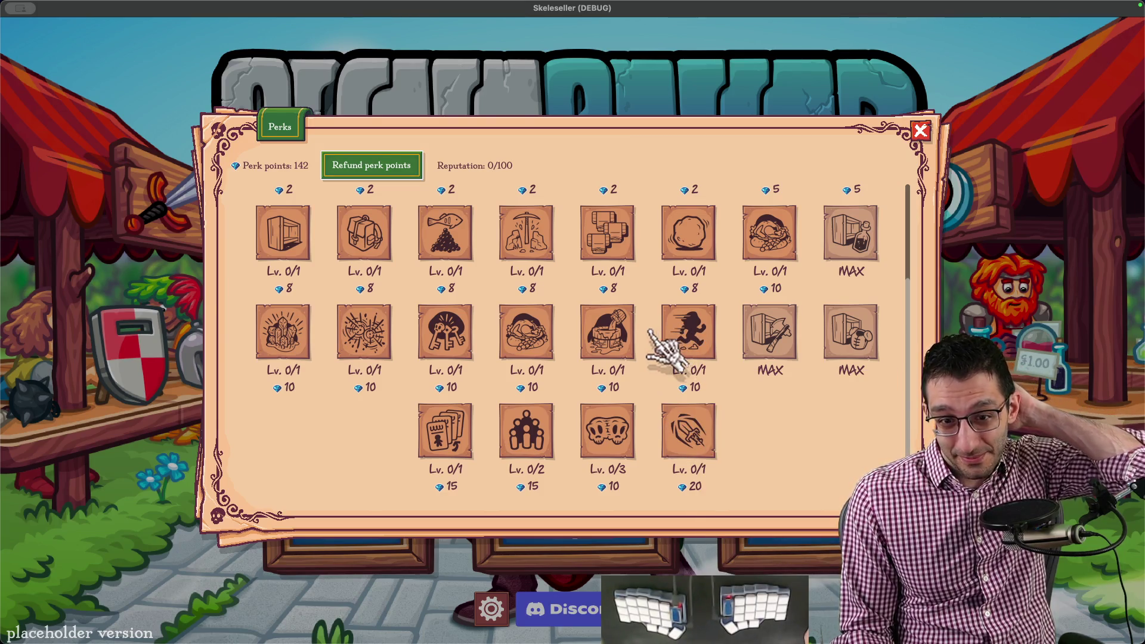
pyautogui.moveTo(472, 444)
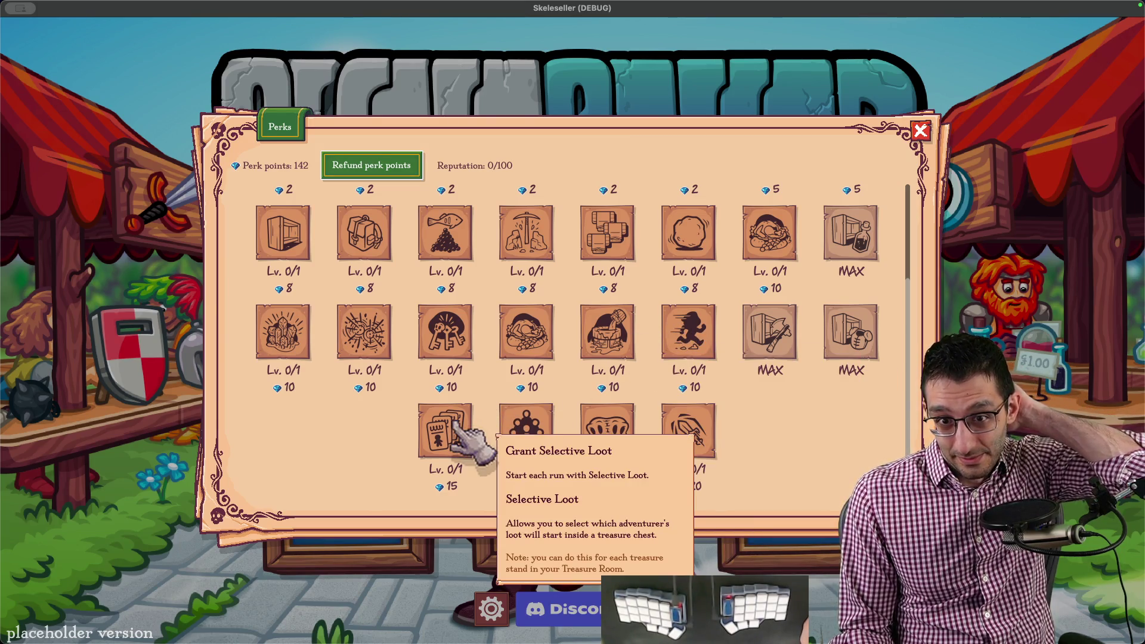
pyautogui.scroll(2, 465, 439)
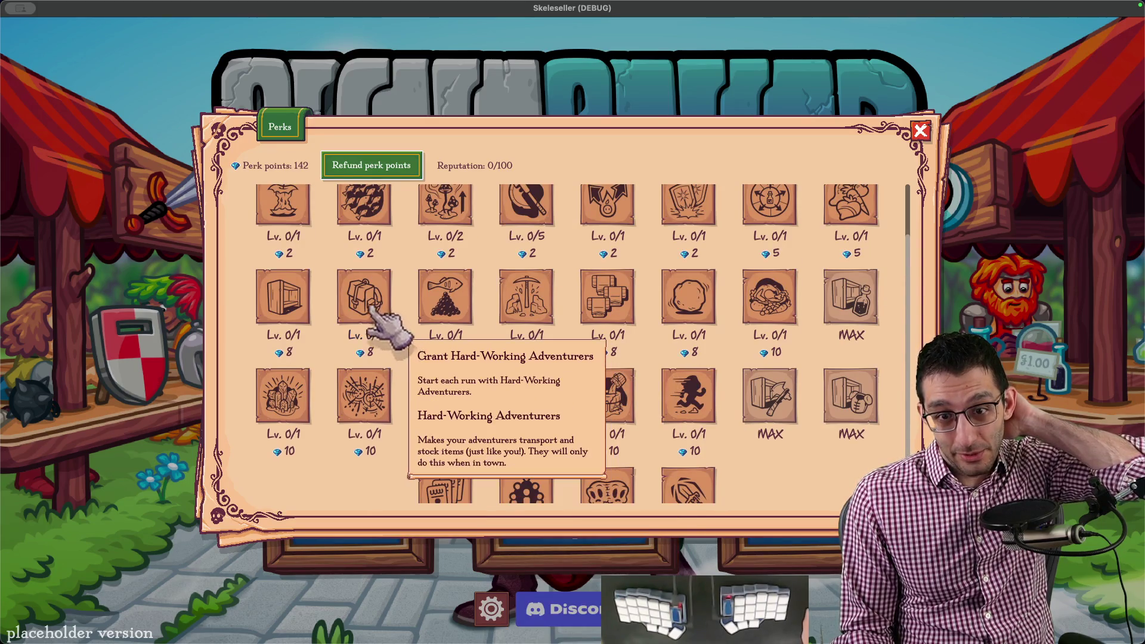
pyautogui.scroll(2, 316, 299)
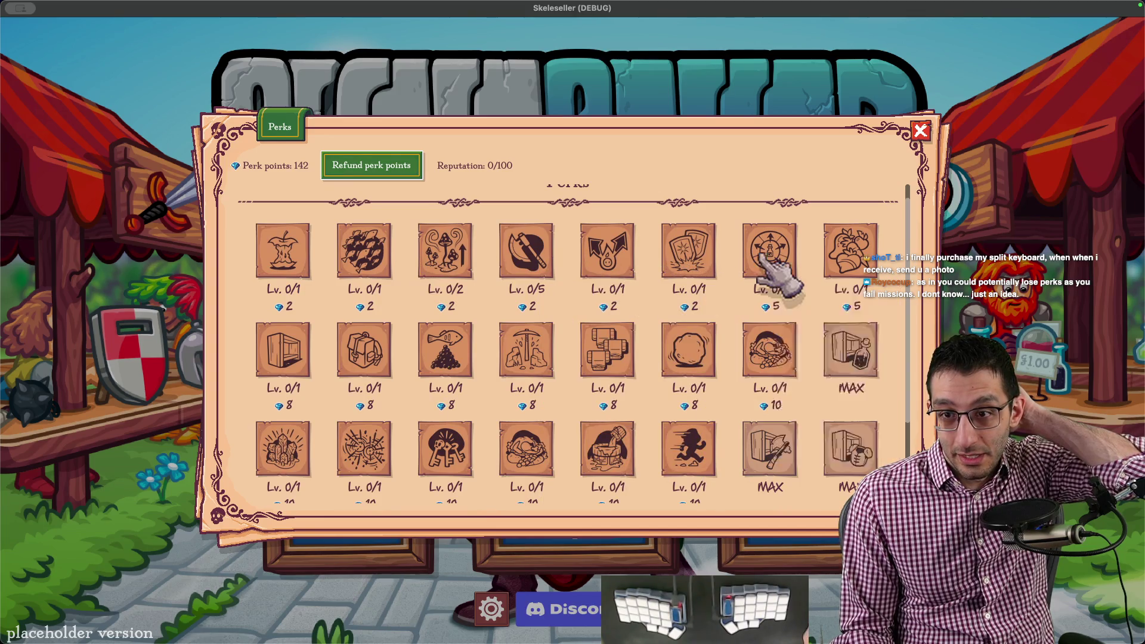
pyautogui.moveTo(775, 269)
pyautogui.moveTo(838, 258)
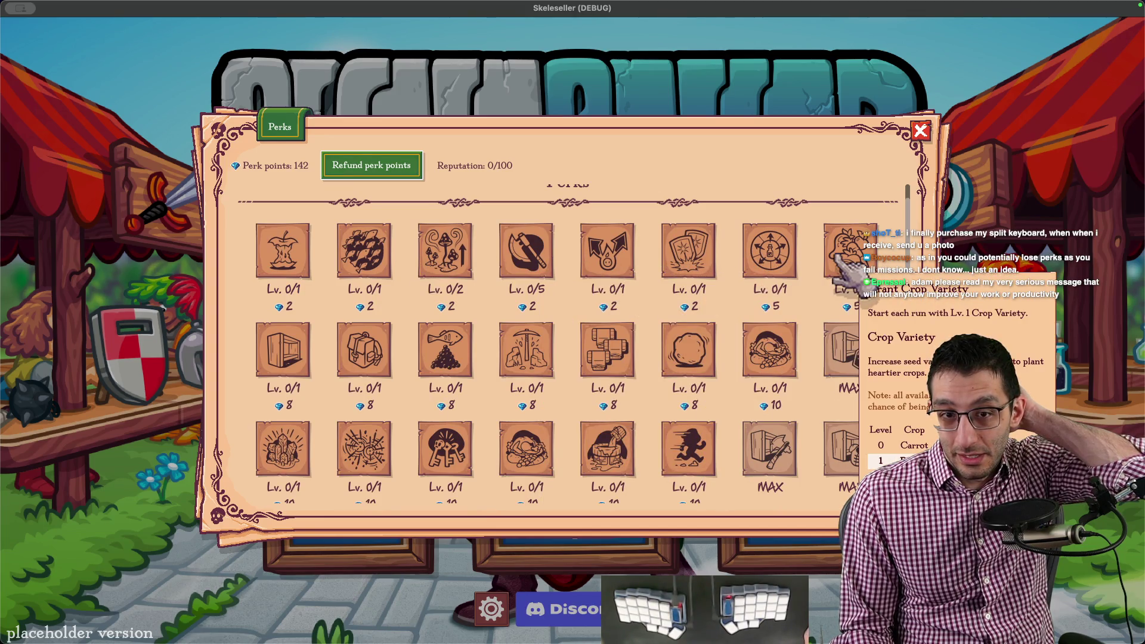
pyautogui.scroll(-5, 412, 276)
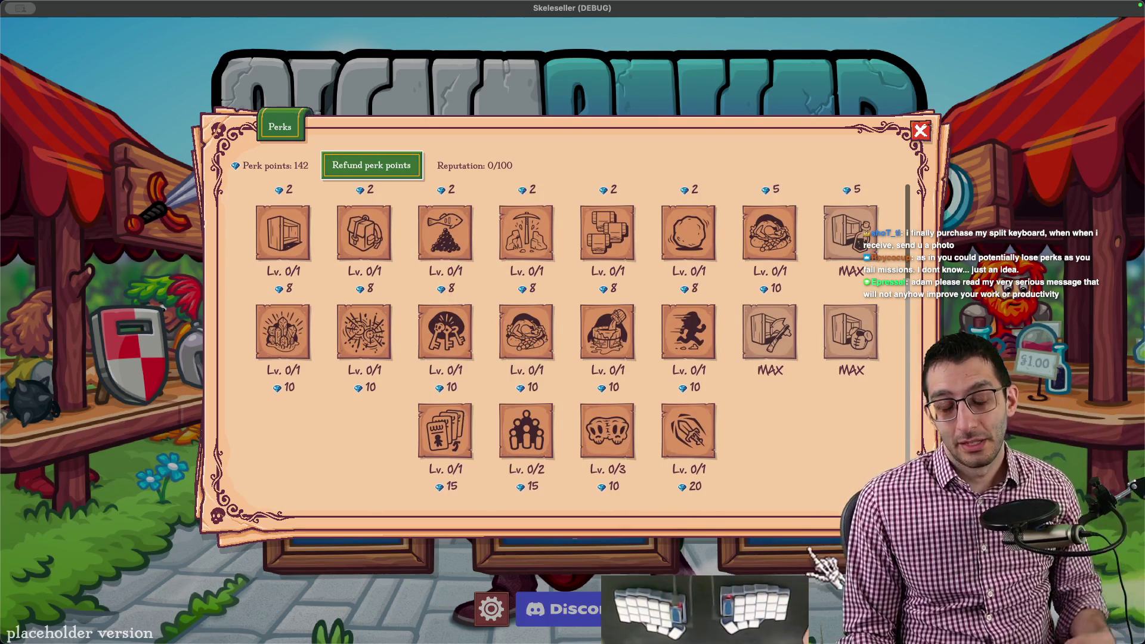
pyautogui.moveTo(686, 451)
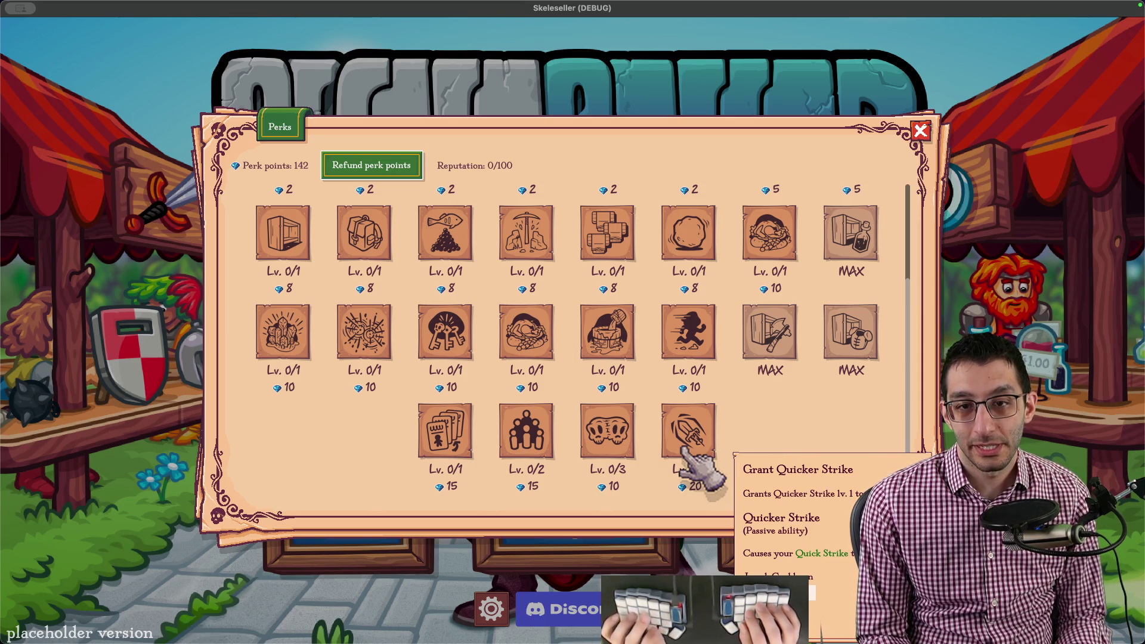
pyautogui.press('super+Tab')
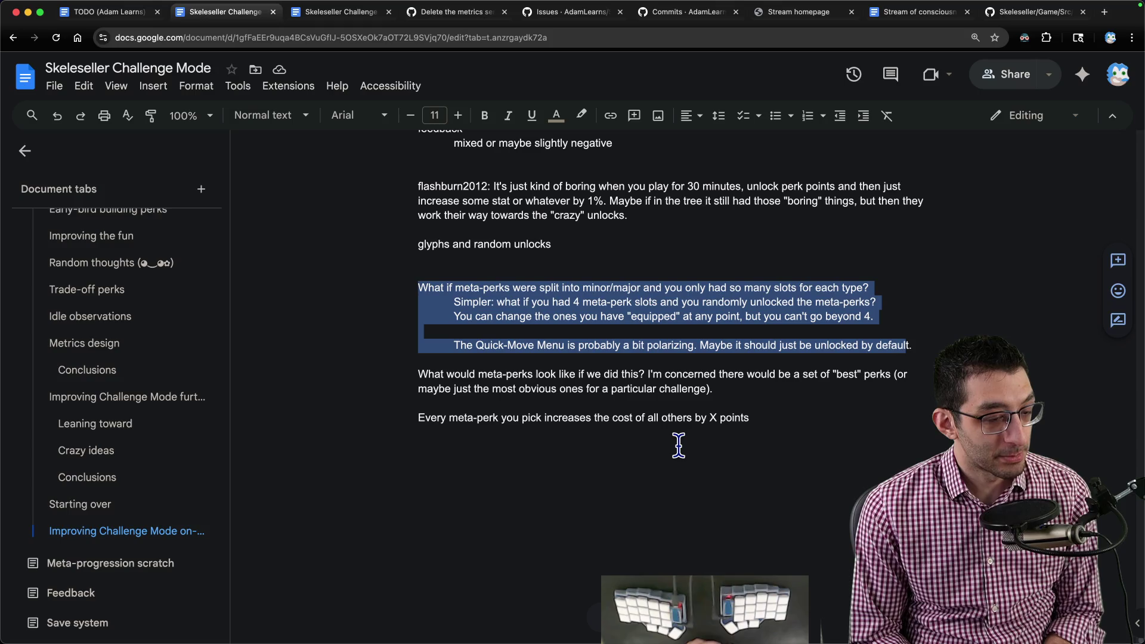
# - Add a 'Tone of this game: very casual' note below the last line
pyautogui.click(680, 449)
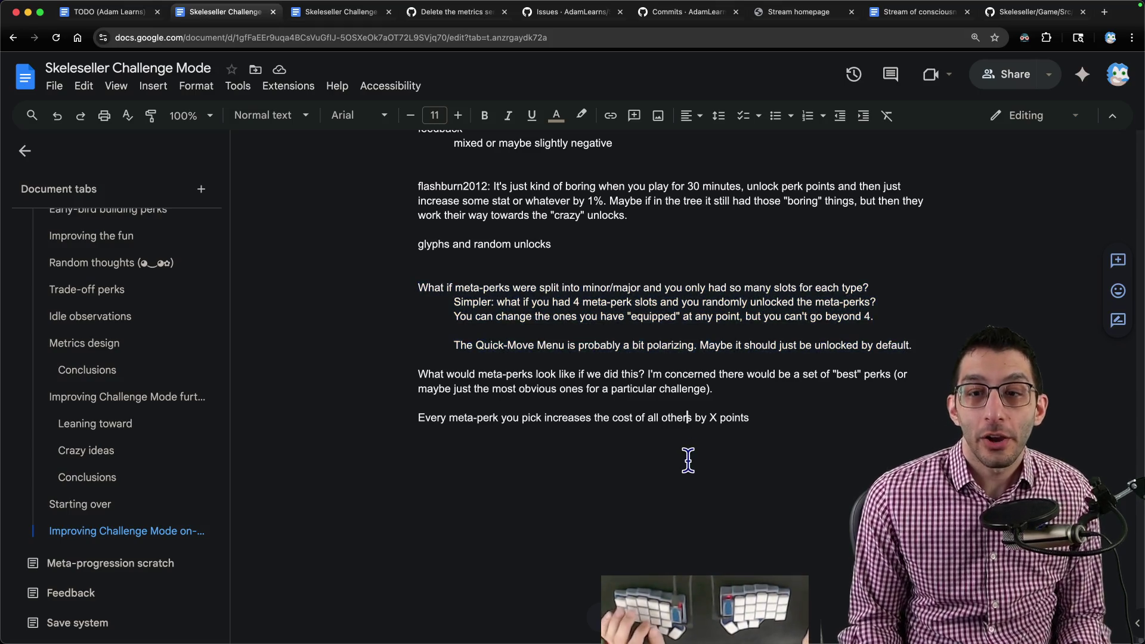
pyautogui.press('Return')
pyautogui.press('Return')
pyautogui.write('The')
pyautogui.press('BackSpace')
pyautogui.press('BackSpace')
pyautogui.write('one of this game: very casual')
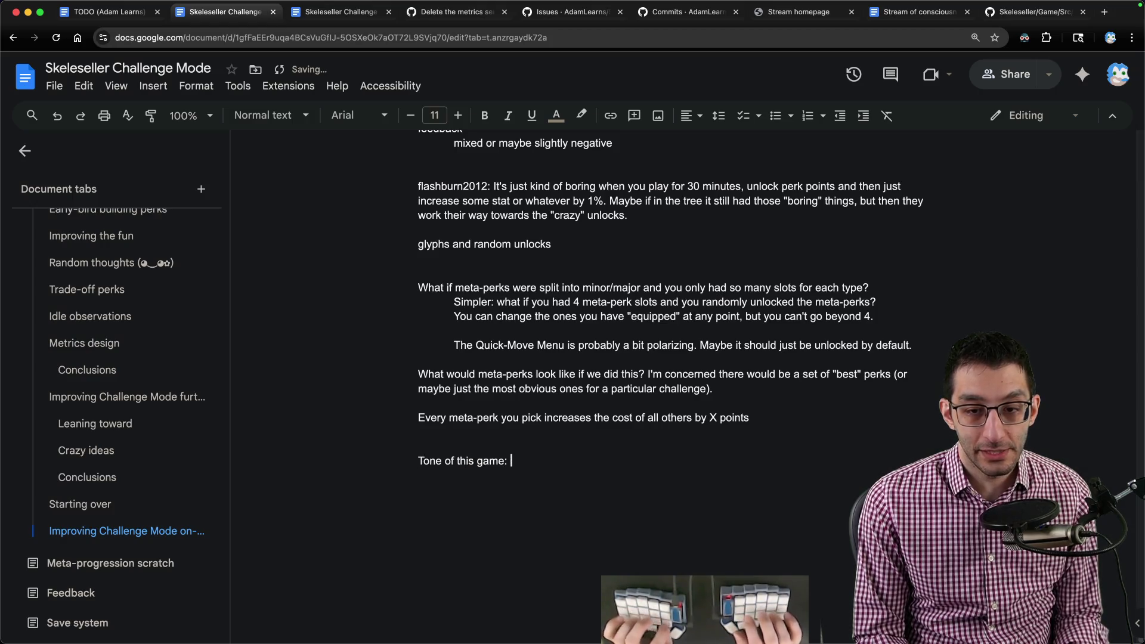
pyautogui.press('Return')
# - Add the indented line 'In general, punishments == bad idea for the game'
pyautogui.press('Tab')
pyautogui.write('In general,')
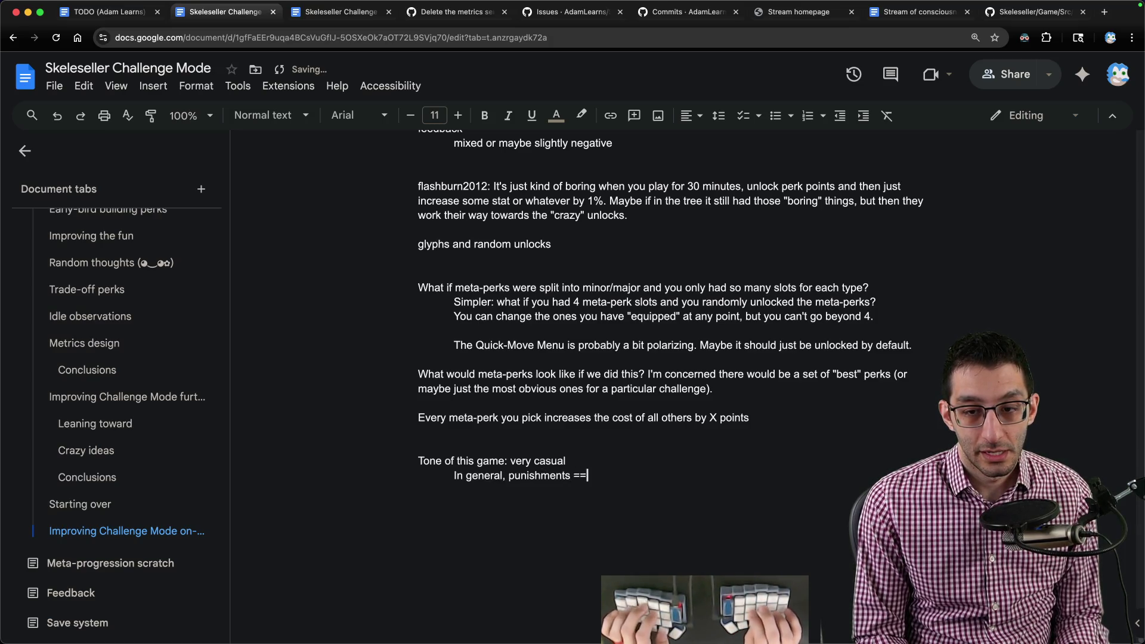
pyautogui.scroll(-2, 816, 428)
pyautogui.write('idea')
pyautogui.doubleClick(509, 400)
pyautogui.moveTo(631, 401); pyautogui.dragTo(550, 393)
pyautogui.click(717, 411)
pyautogui.write('for the game')
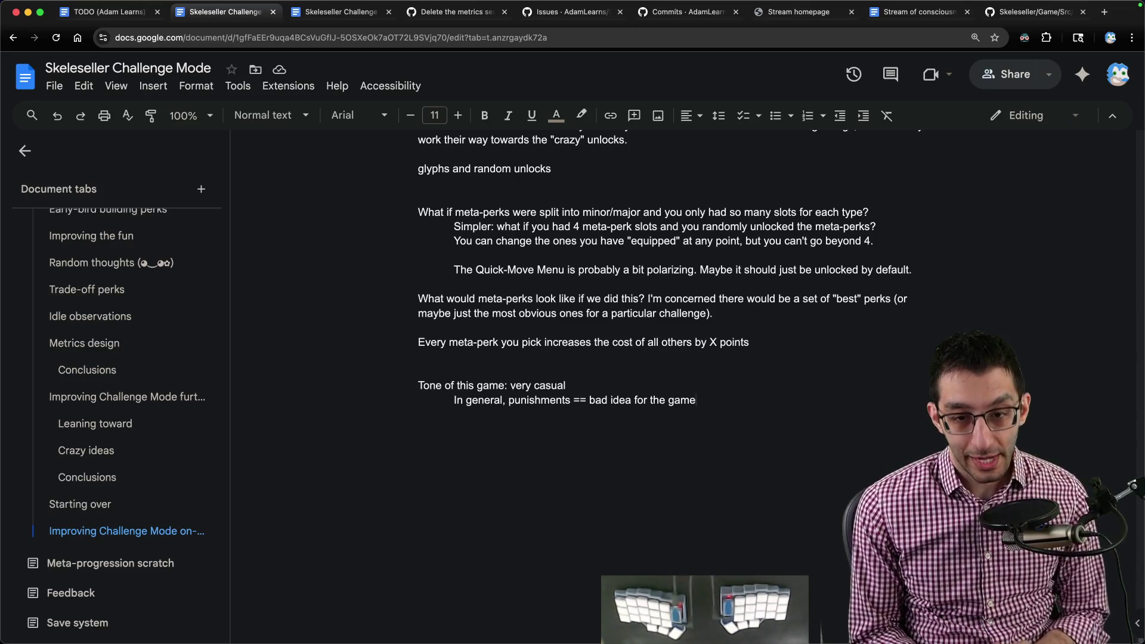
# - Reselect the meta-perk slot paragraphs and bring the game back to the front
pyautogui.press('super+Tab')
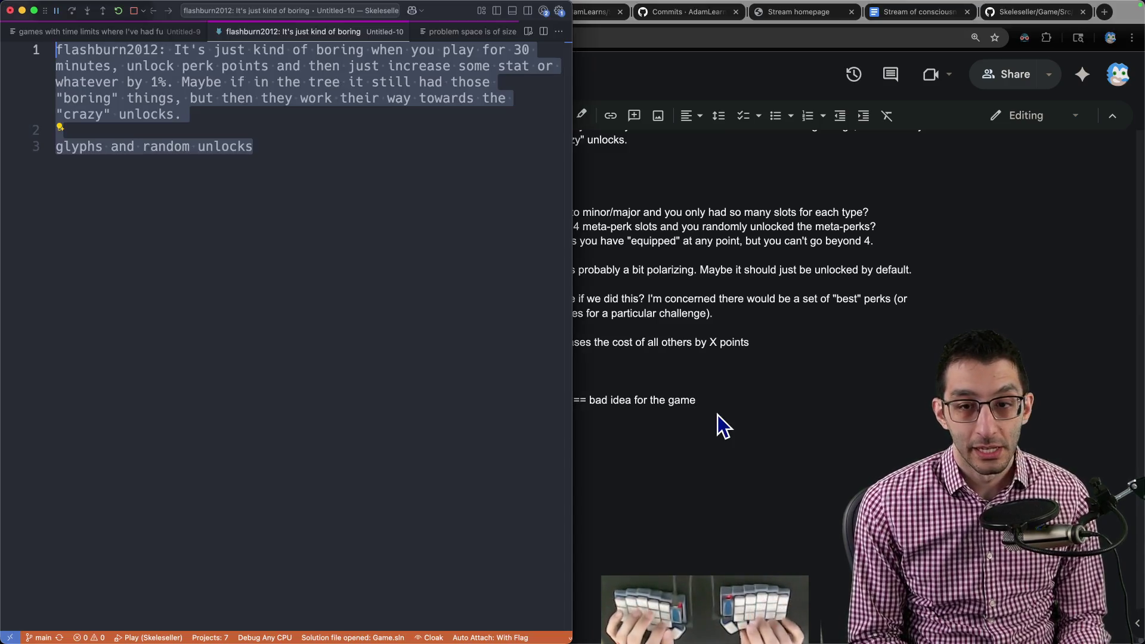
pyautogui.press('Right')
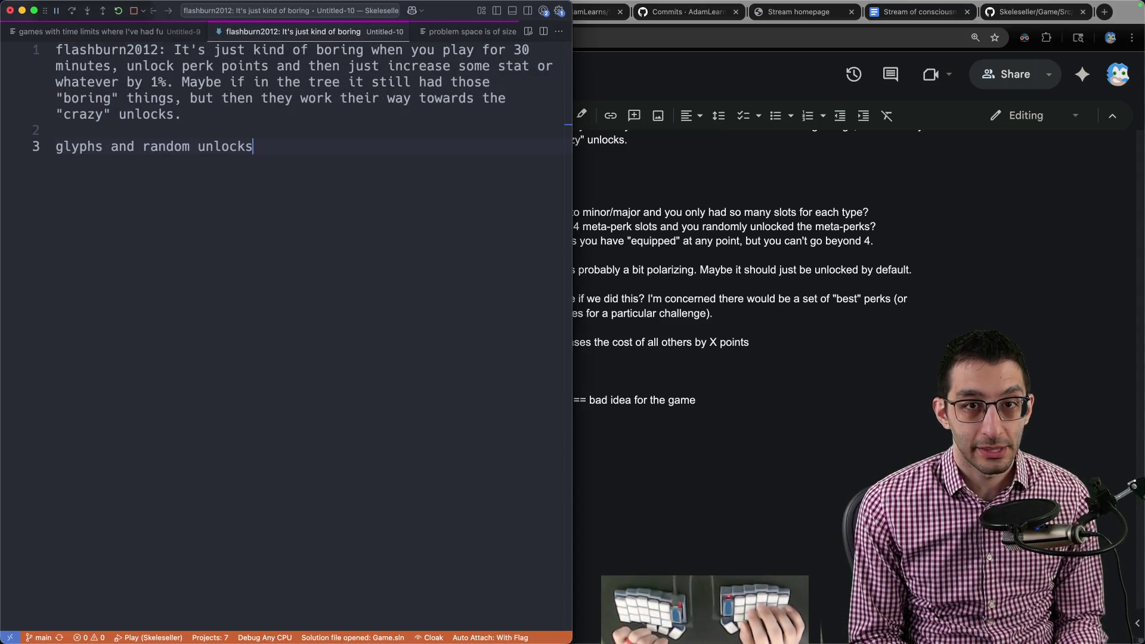
pyautogui.press('super+Tab')
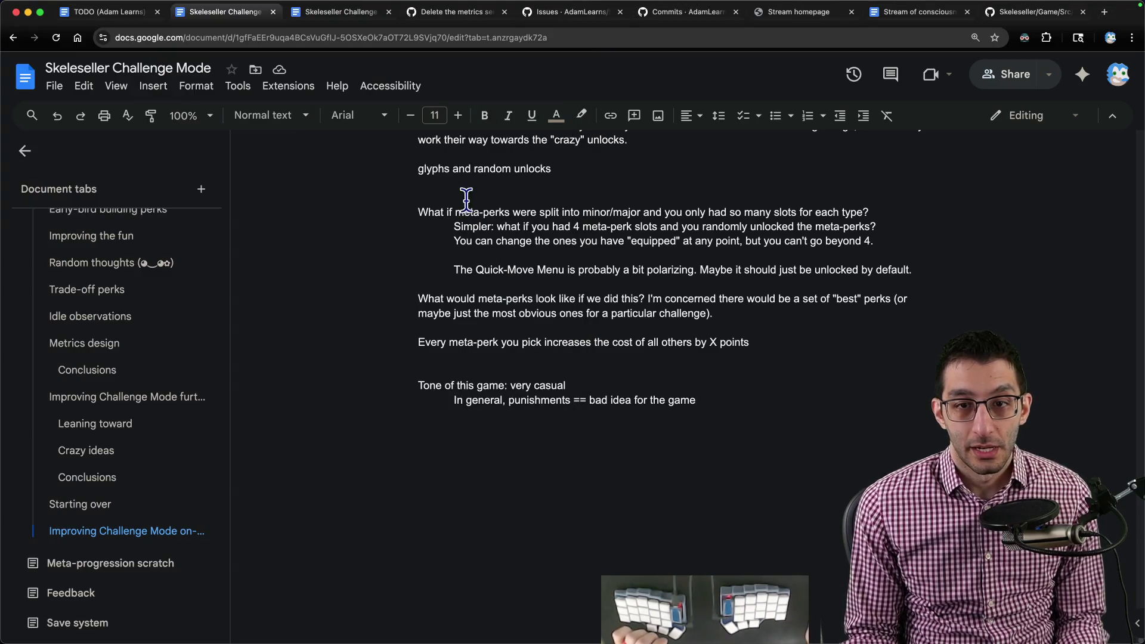
pyautogui.moveTo(421, 212); pyautogui.dragTo(874, 282)
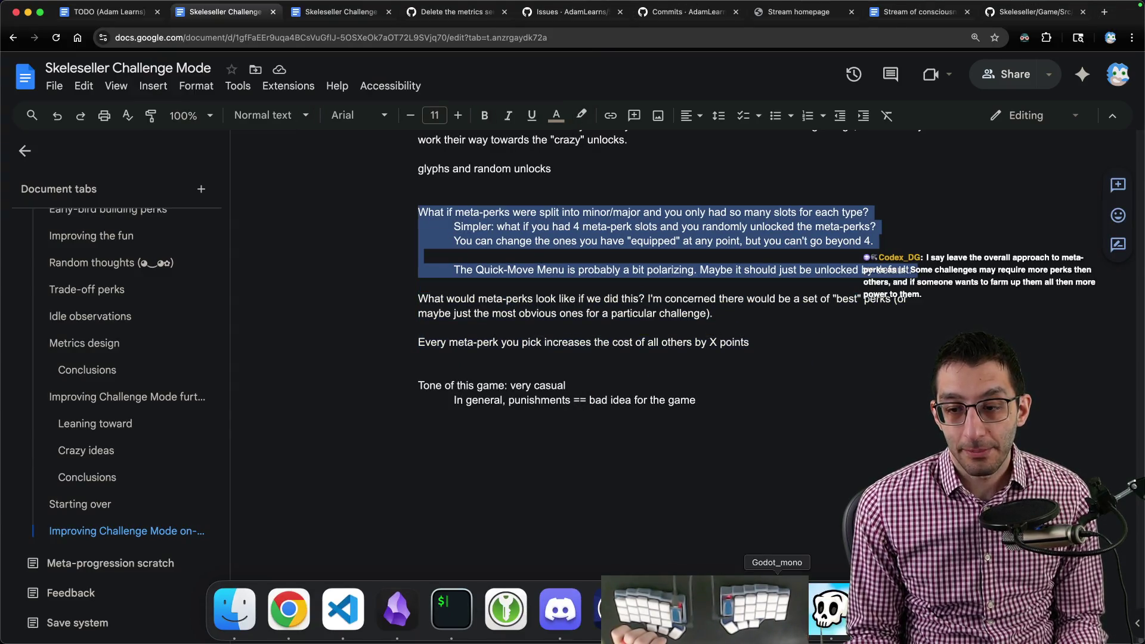
pyautogui.click(777, 608)
pyautogui.scroll(3, 448, 334)
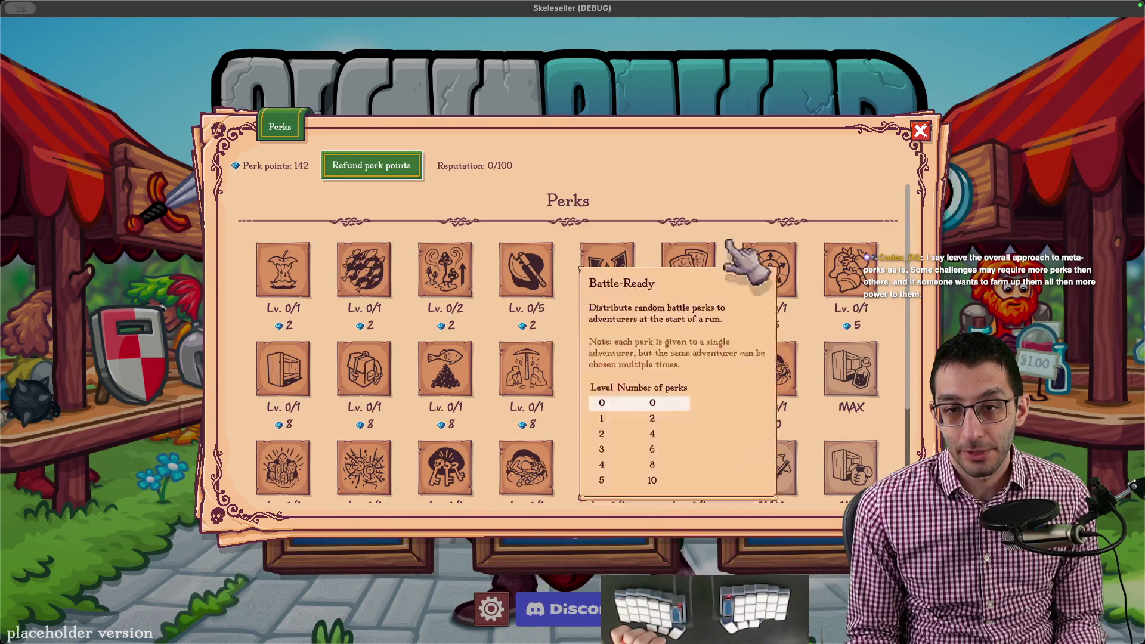
pyautogui.scroll(-3, 776, 281)
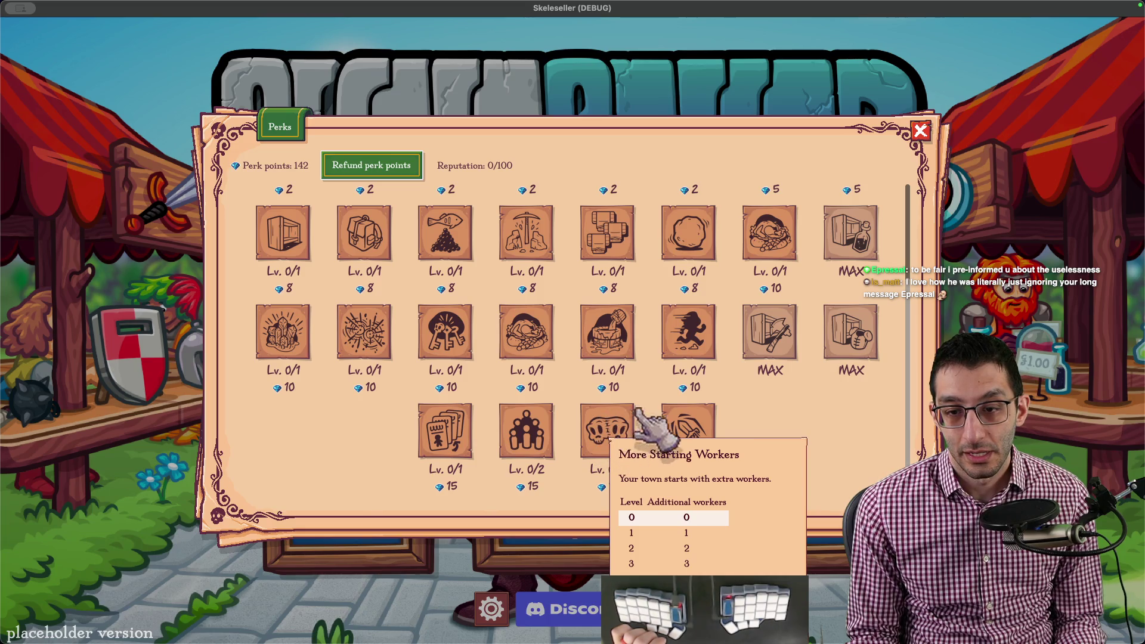
pyautogui.press('super+Tab')
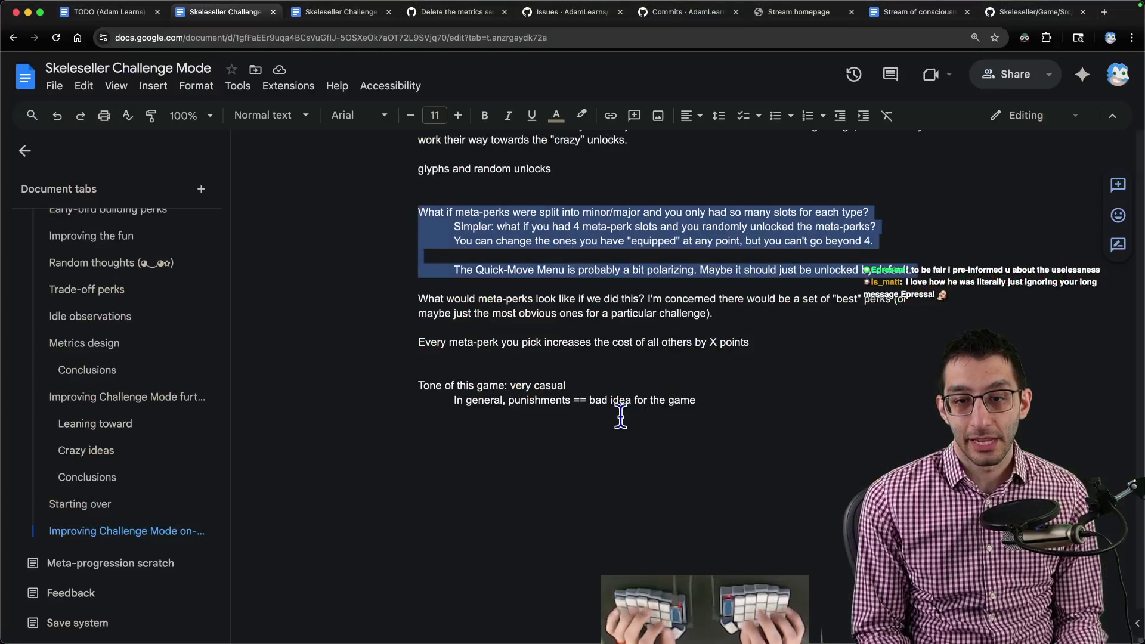
# - Clear the stray blank indented lines after 'by default.'
pyautogui.press('Right')
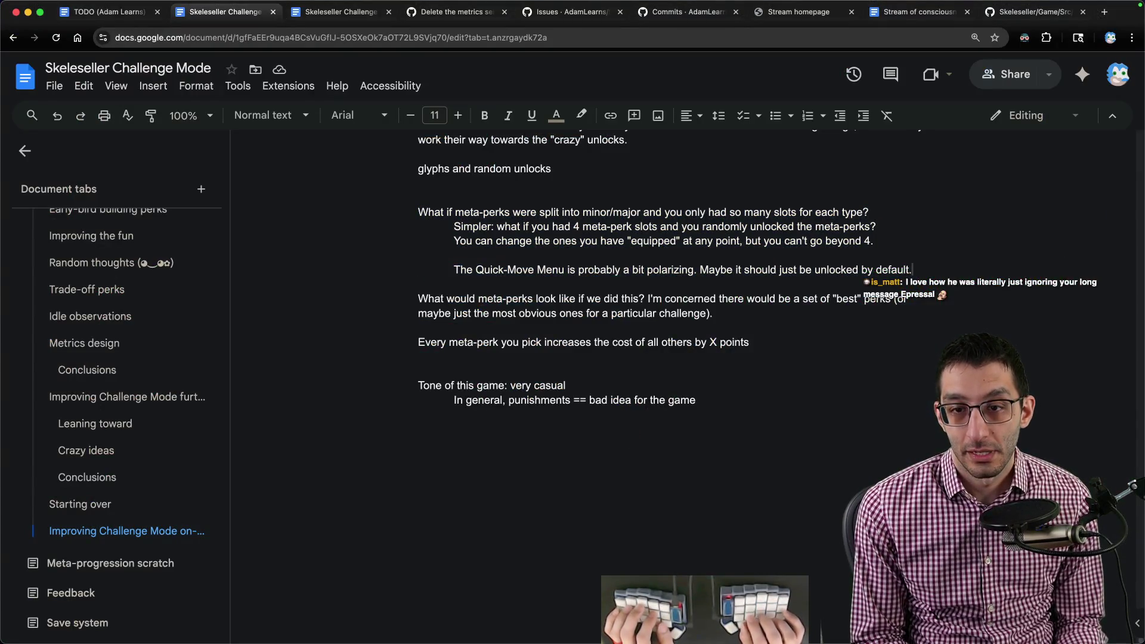
pyautogui.press('Return')
pyautogui.press('Return')
pyautogui.press('Tab')
pyautogui.write('How')
pyautogui.press('BackSpace')
pyautogui.press('BackSpace')
pyautogui.press('BackSpace')
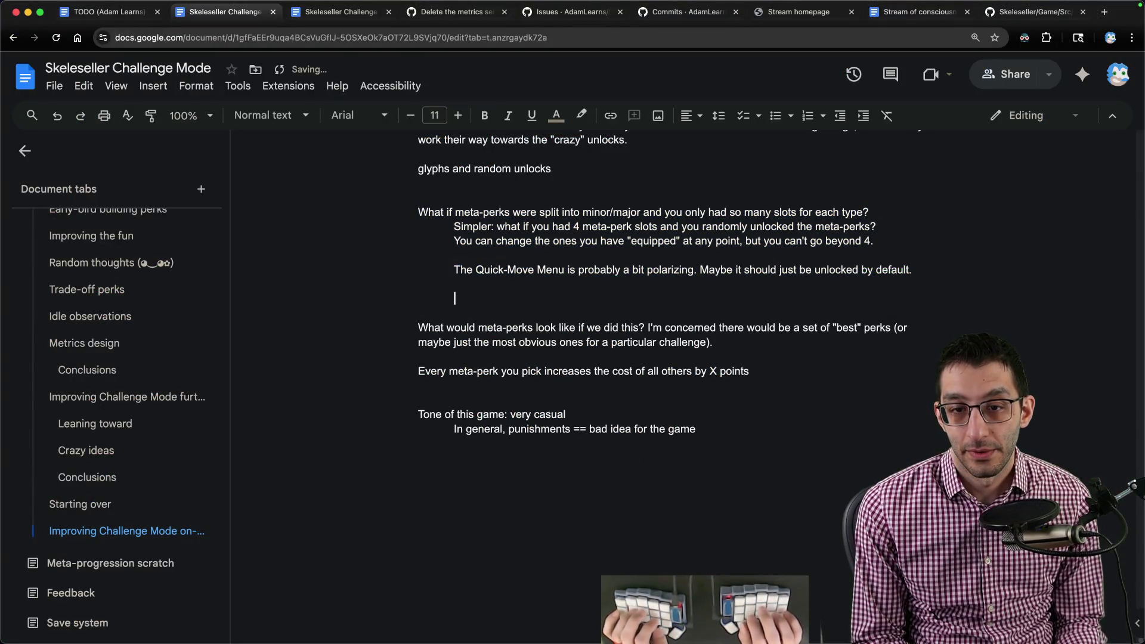
pyautogui.press('BackSpace')
pyautogui.press('BackSpace')
pyautogui.press('Delete')
# - Add the indented question 'Also, how would levels work if we did this?' below the best-perks paragraph
pyautogui.click(713, 313)
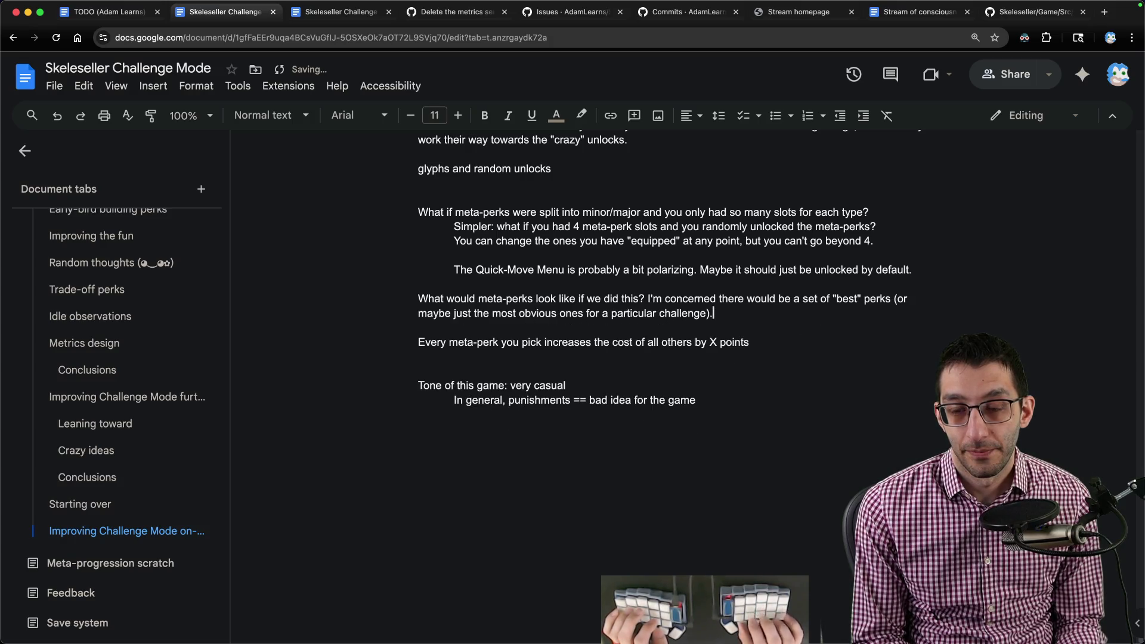
pyautogui.press('Return')
pyautogui.press('Tab')
pyautogui.write('Also, how would levels work if we did this?')
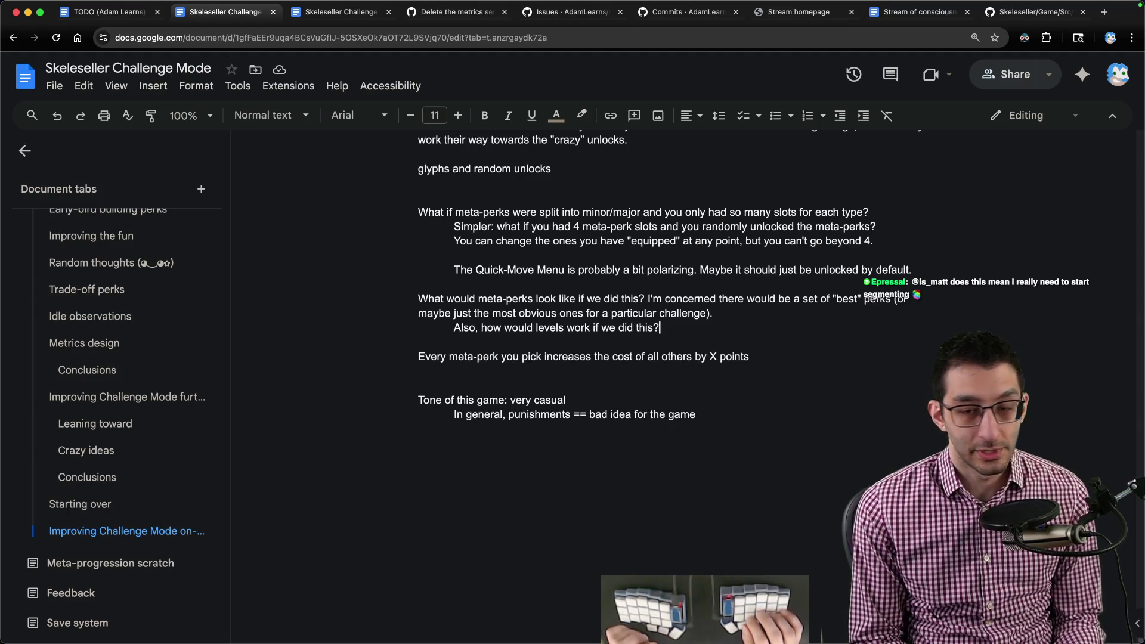
pyautogui.press('Return')
pyautogui.press('Return')
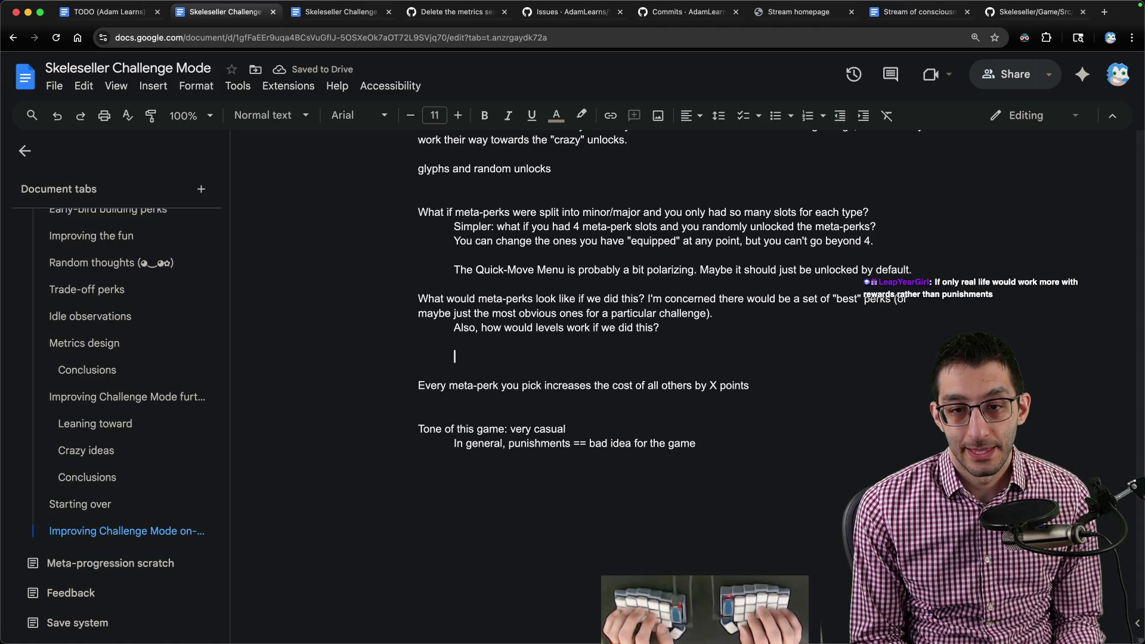
# - Add a starred ⭐ note saying the casual game should allow as many meta-perks as you want
pyautogui.write('I think the casual')
pyautogui.write(' nature of the game should all')
pyautogui.write('ow you ge')
pyautogui.write('o get as many')
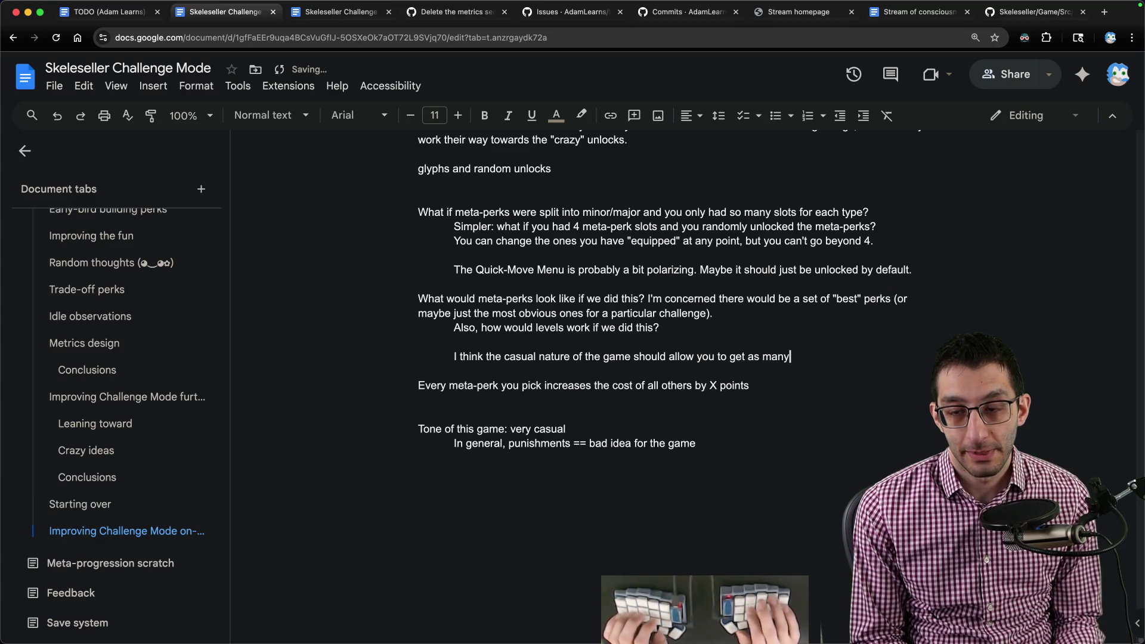
pyautogui.write('a-perks as youwant.')
pyautogui.press('Home')
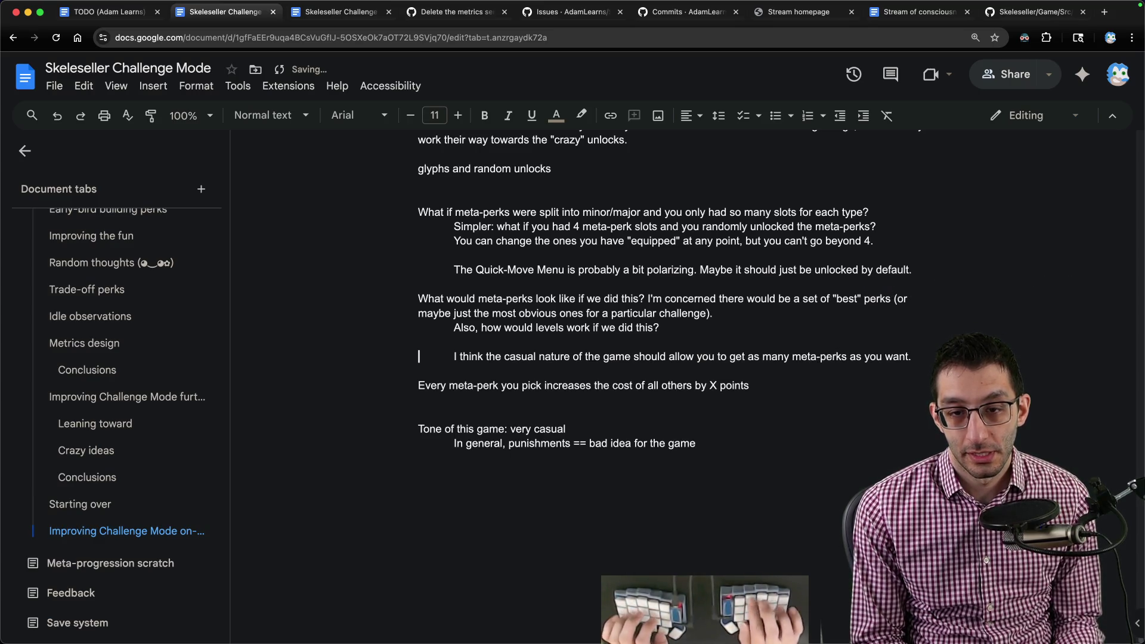
pyautogui.press('BackSpace')
pyautogui.write('⭐')
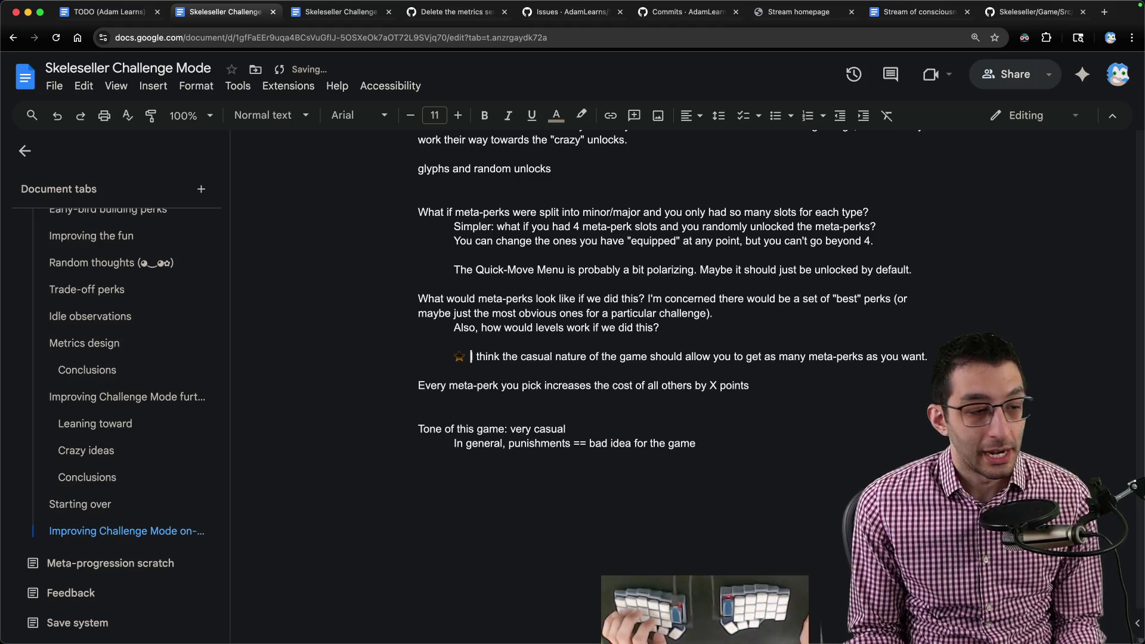
# - Paste the viewer's chat comment below the starred note, indented one level
pyautogui.press('super+Tab')
pyautogui.press('super+Tab')
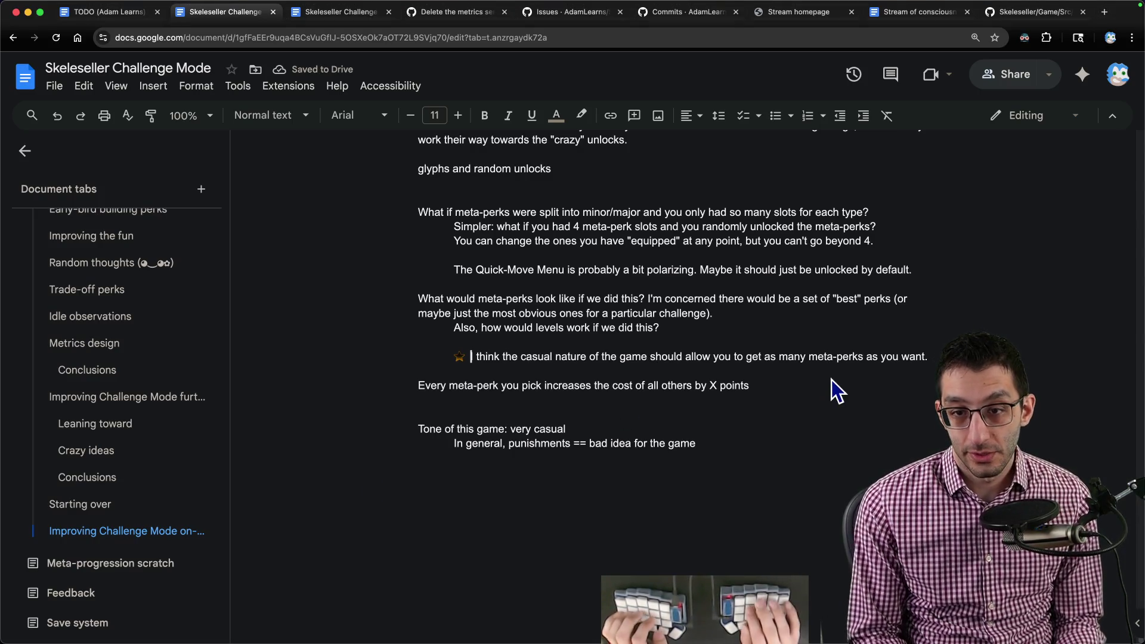
pyautogui.press('Return')
pyautogui.press('super+v')
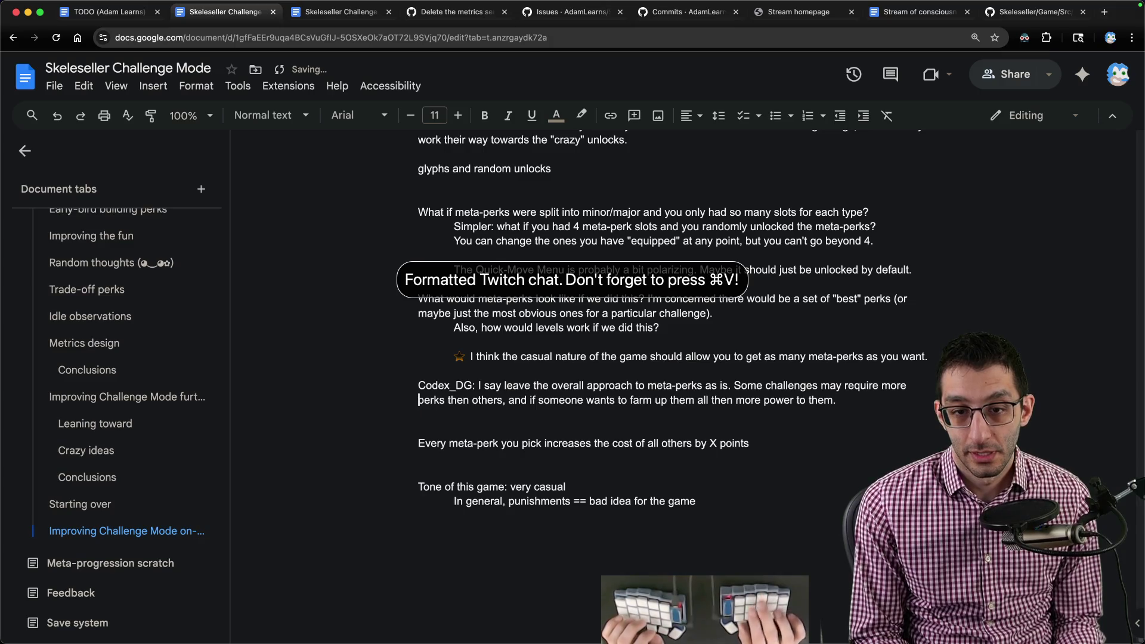
pyautogui.press('Tab')
pyautogui.press('BackSpace')
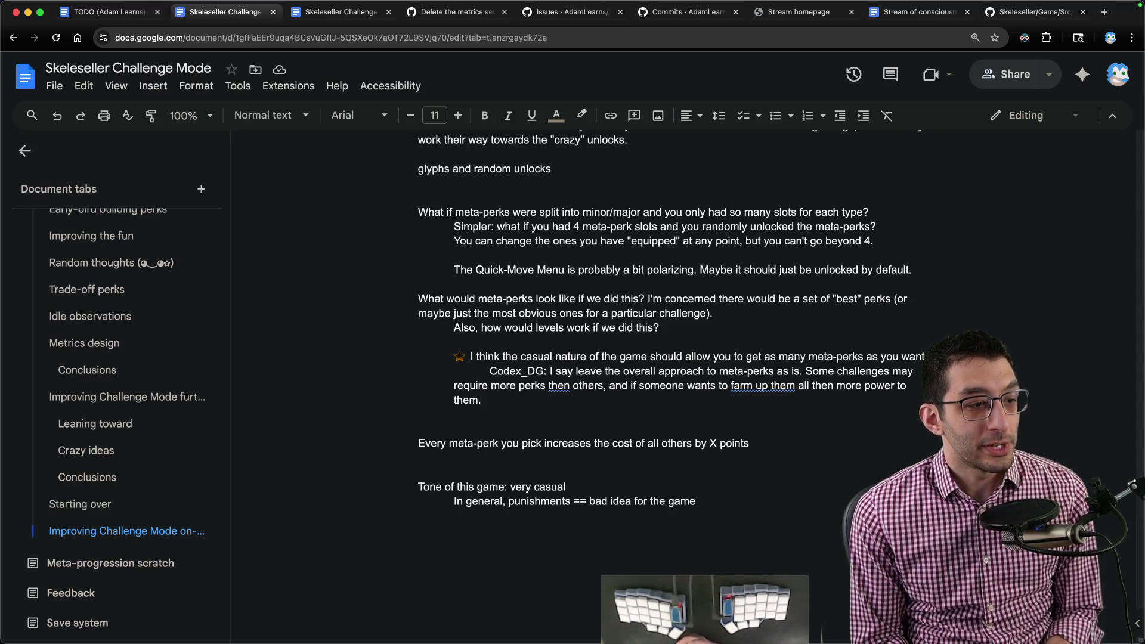
pyautogui.click(525, 398)
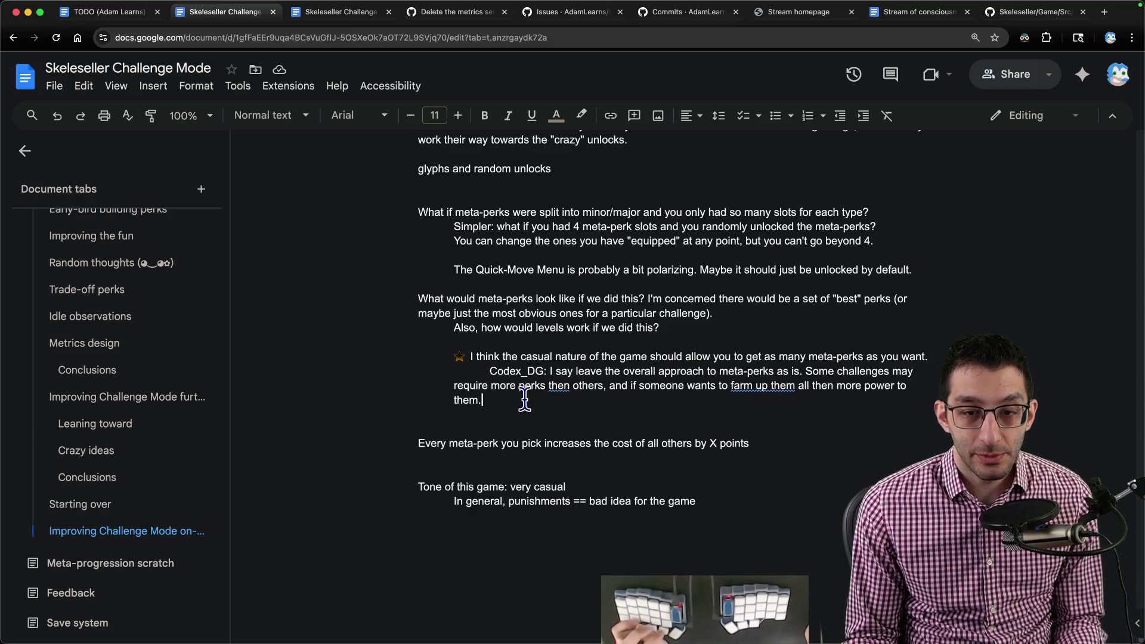
pyautogui.press('super+Tab')
# - Start a new scratch file with the lines Challenge #1, Challenge #2 and Challenge #3
pyautogui.press('super+n')
pyautogui.write('Challenge #1')
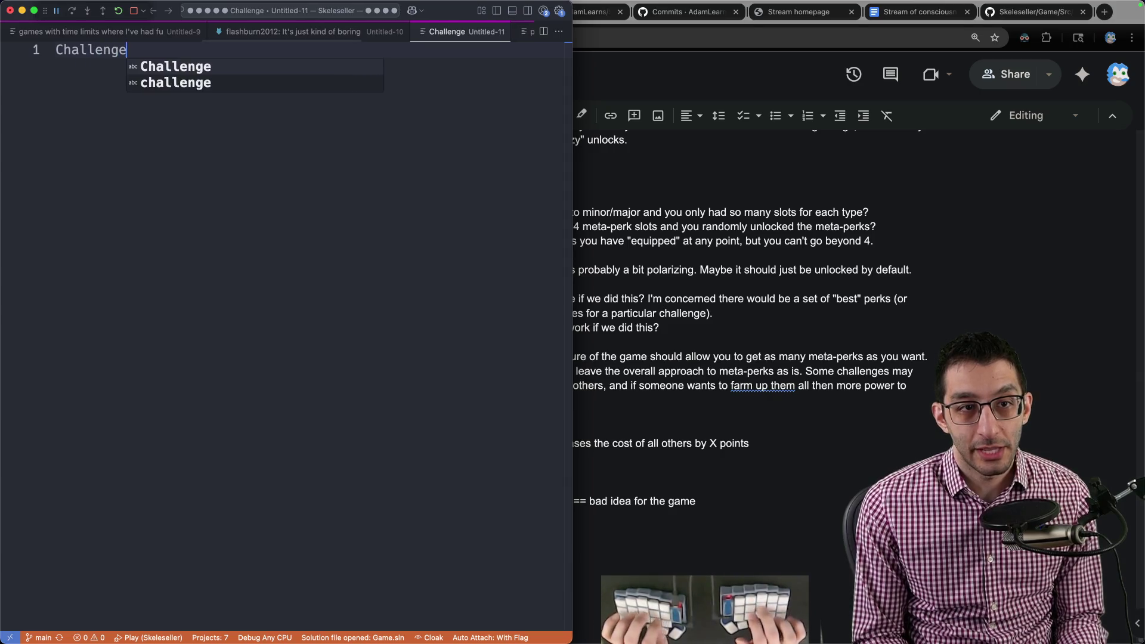
pyautogui.hotkey('shift', 'alt', 'Down')
pyautogui.press('BackSpace')
pyautogui.write('2')
pyautogui.hotkey('shift', 'alt', 'Down')
pyautogui.press('BackSpace')
pyautogui.write('3')
# - Note that Challenge #1 expects 5 points, #2 expects 50 points, and #3 is '...'
pyautogui.press('Up')
pyautogui.press('Up')
pyautogui.write(': we expect you to have 5 p')
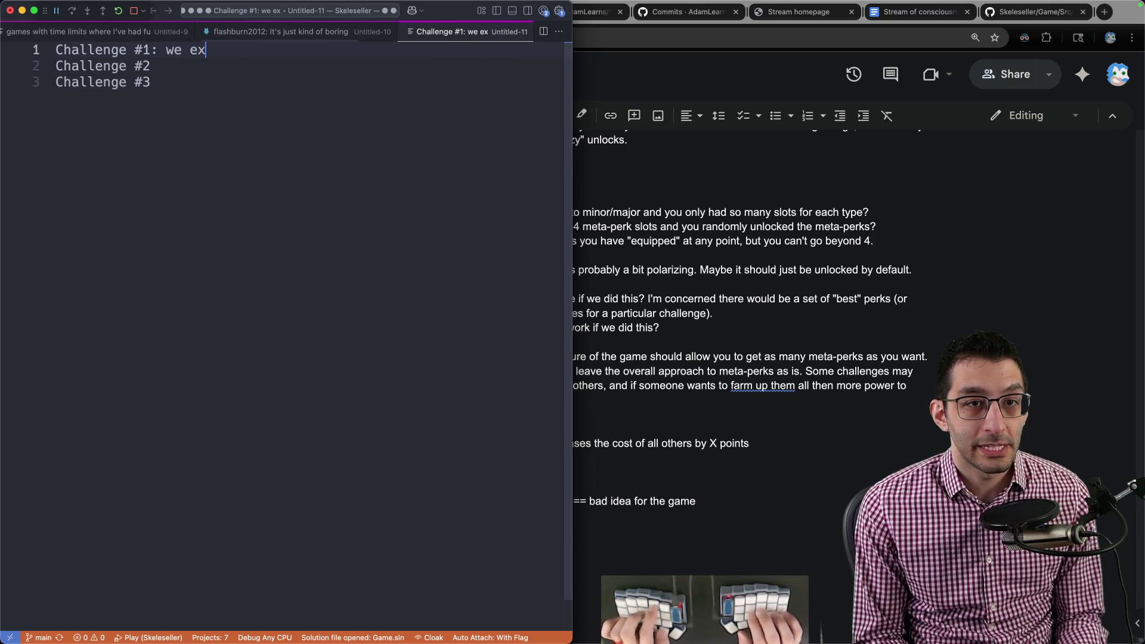
pyautogui.write('oints for this')
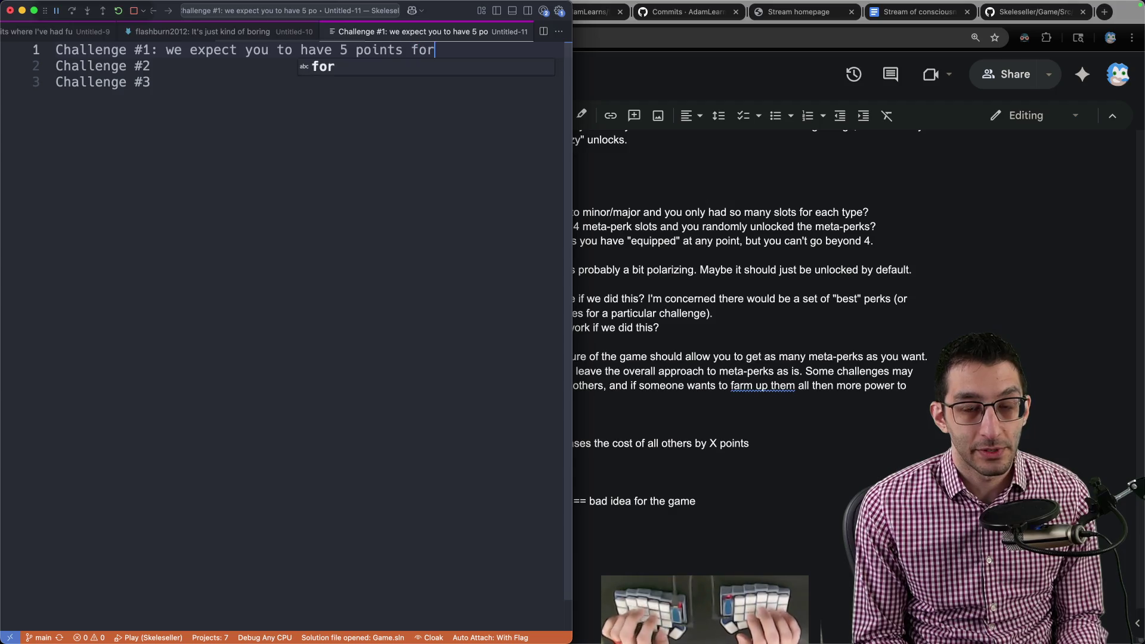
pyautogui.press('Down')
pyautogui.write('#2: we expect you to ')
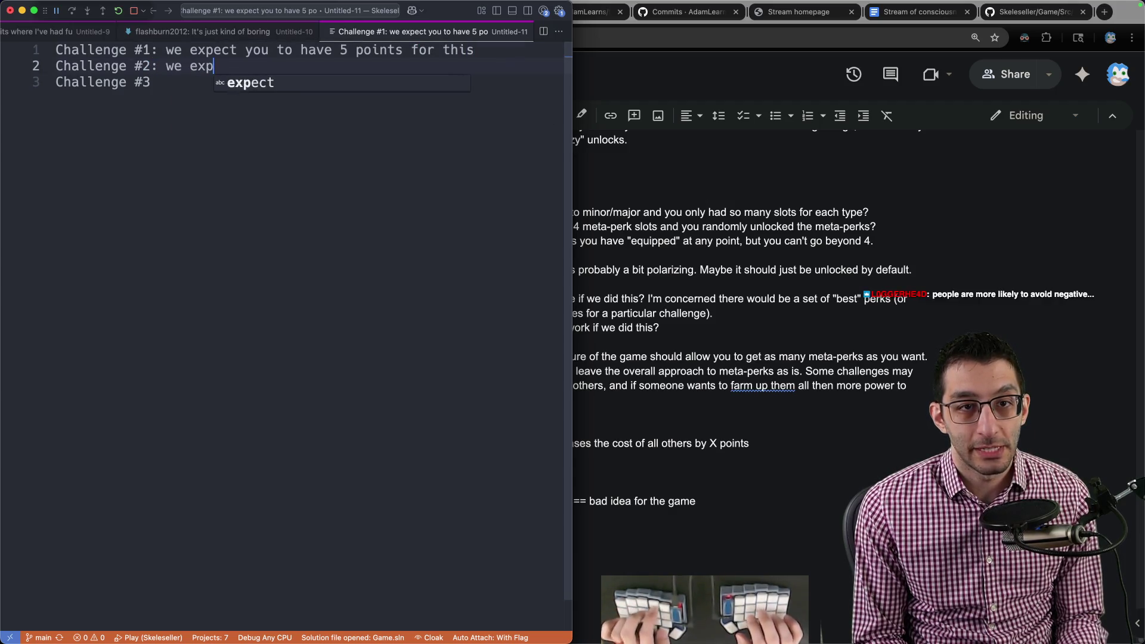
pyautogui.write('have 50 points for t')
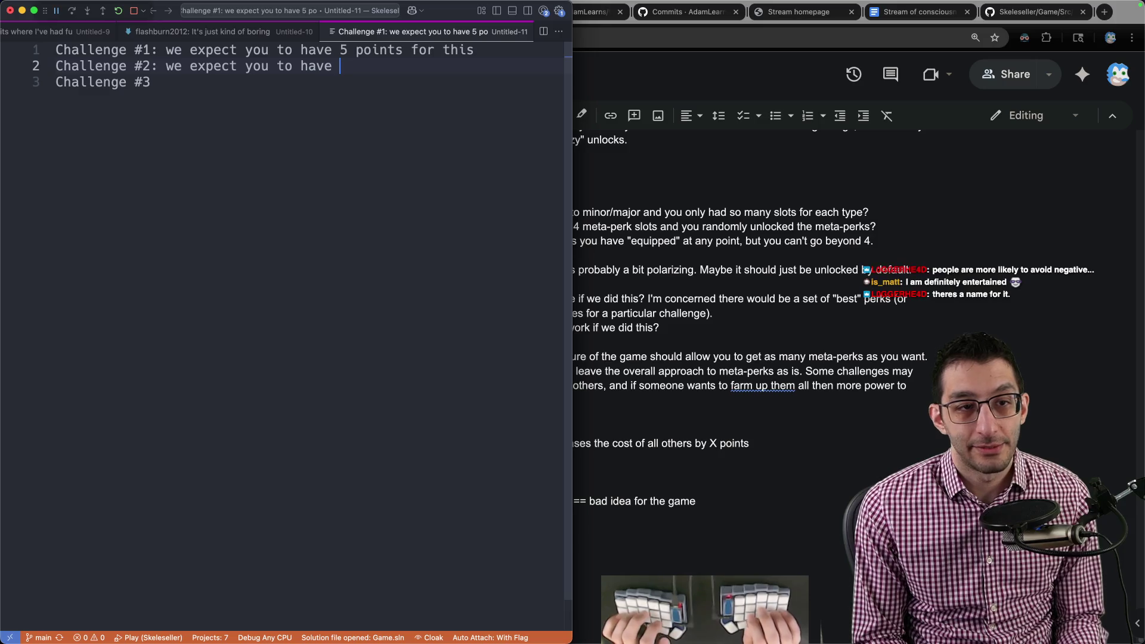
pyautogui.write('his')
pyautogui.press('Down')
pyautogui.write('.')
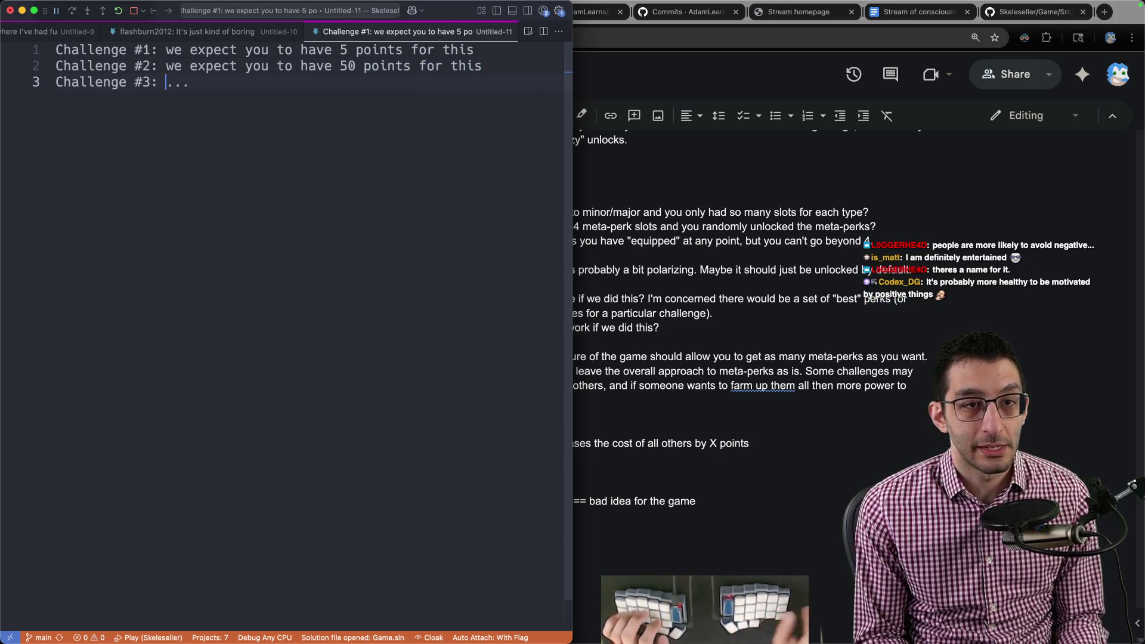
# - Select the challenge lines in turn, ending with the whole third line
pyautogui.click(58, 52)
pyautogui.keyDown('shift'); pyautogui.click(507, 48); pyautogui.keyUp('shift')
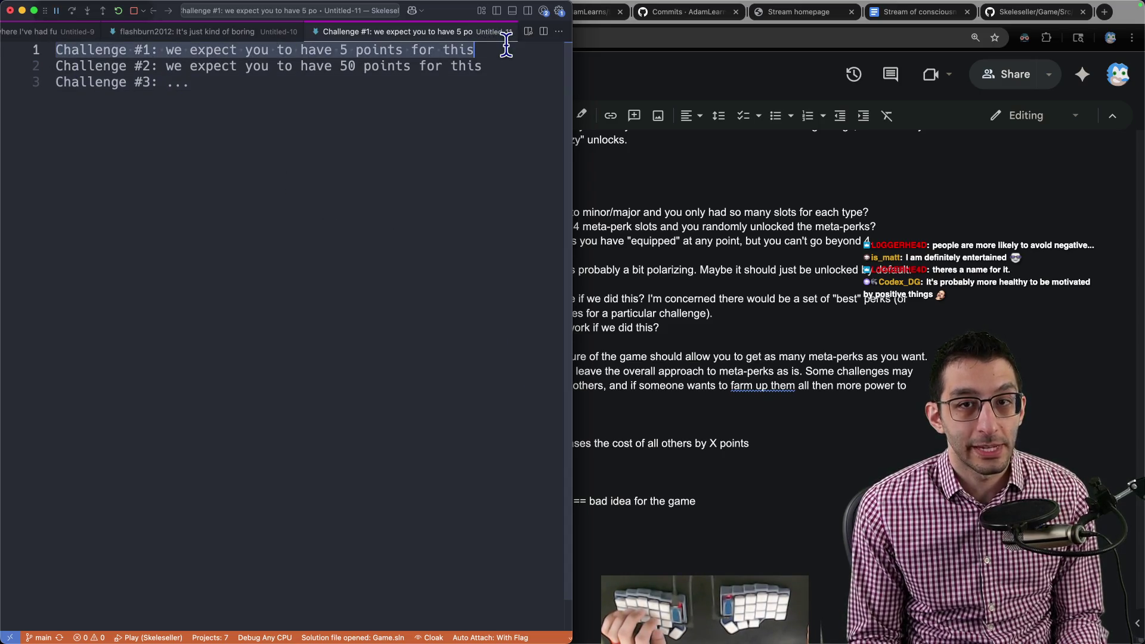
pyautogui.press('Down')
pyautogui.hotkey('shift', 'Home')
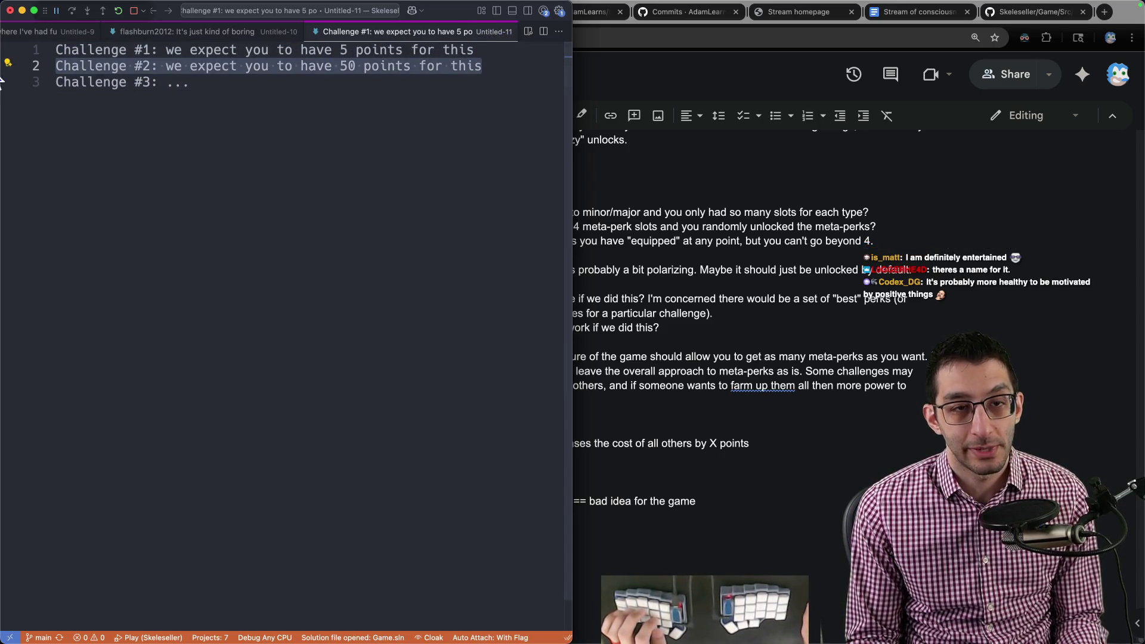
pyautogui.doubleClick(156, 86)
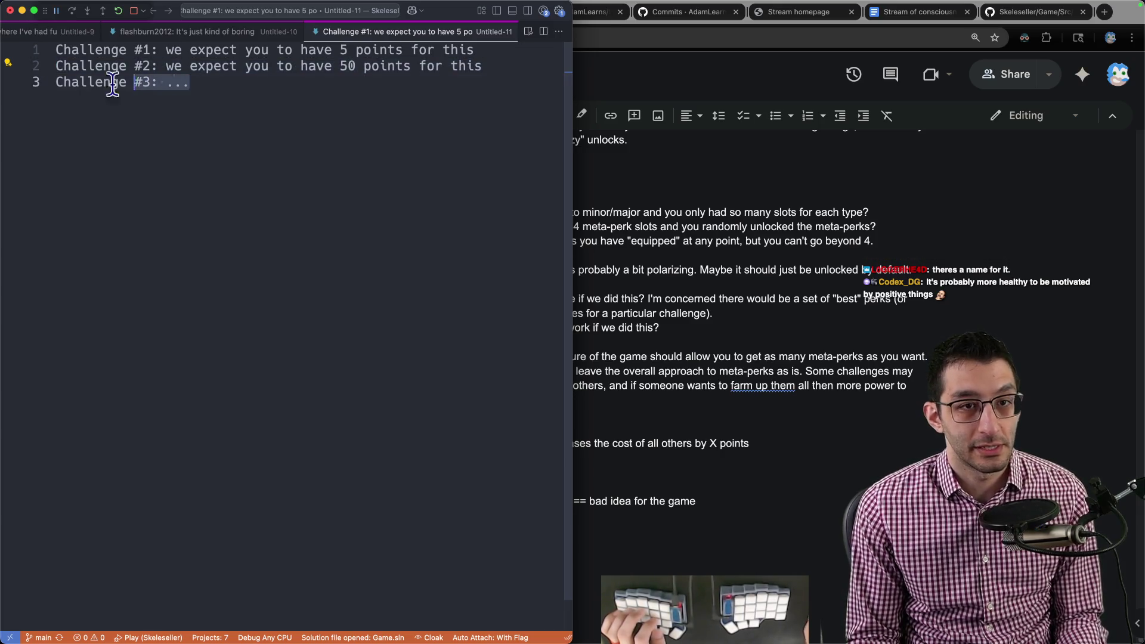
pyautogui.tripleClick(156, 85)
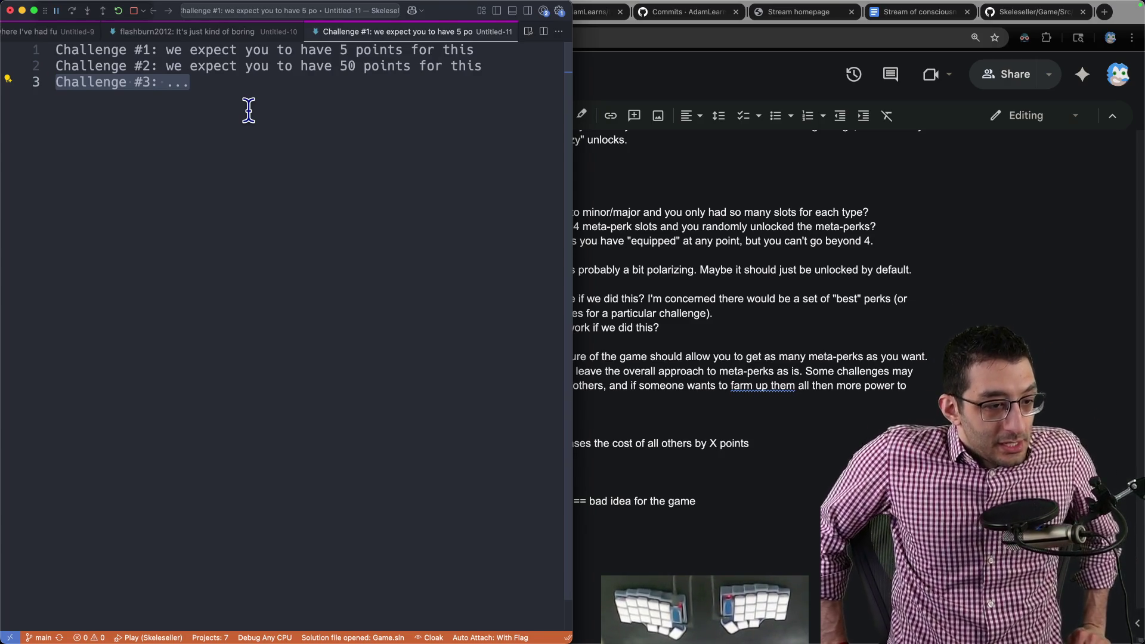
# - Leave the scratch file and return to the Skeleseller Challenge Mode doc
pyautogui.press('super+Tab')
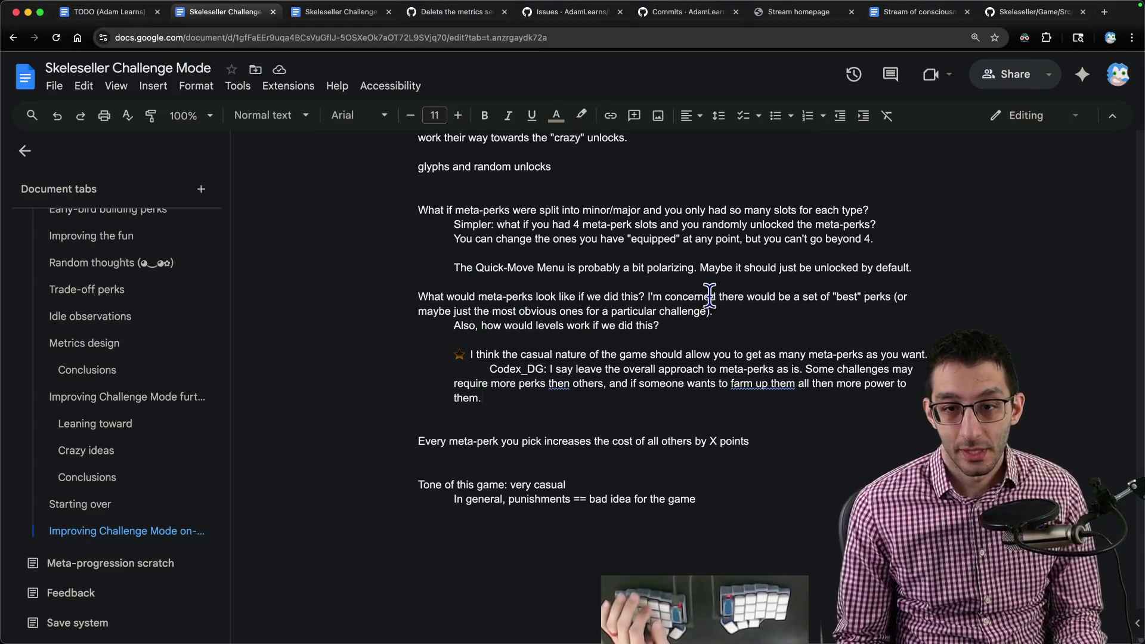
# - Add the outdented point 'It's also overcoming the challenge…' about thinking slightly differently
pyautogui.scroll(-1, 708, 295)
pyautogui.scroll(10, 572, 263)
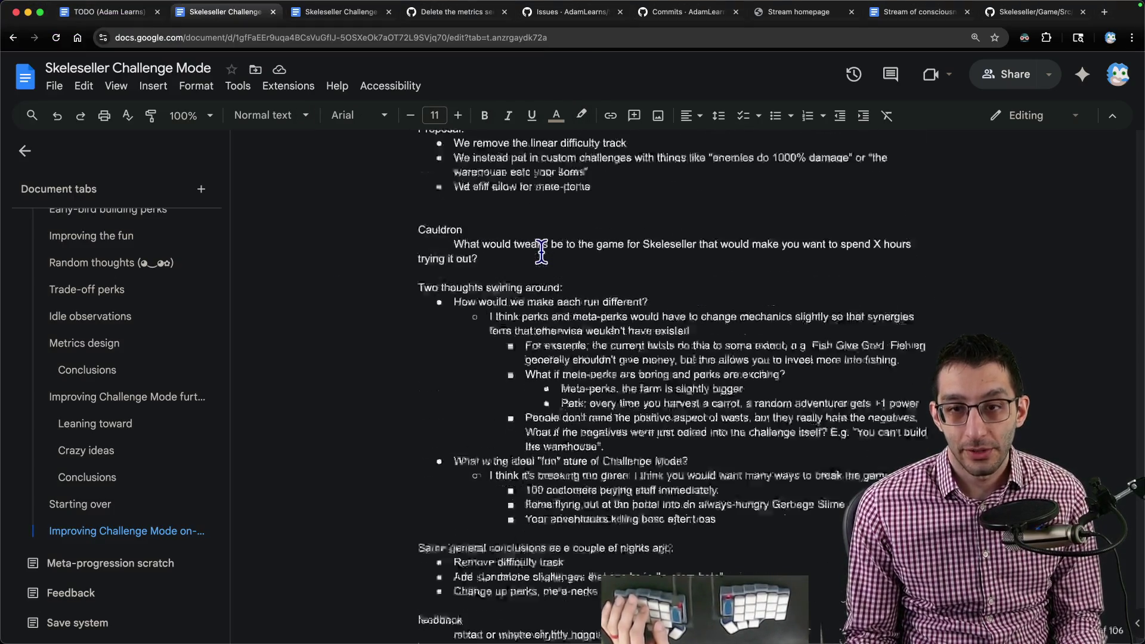
pyautogui.scroll(-7, 540, 254)
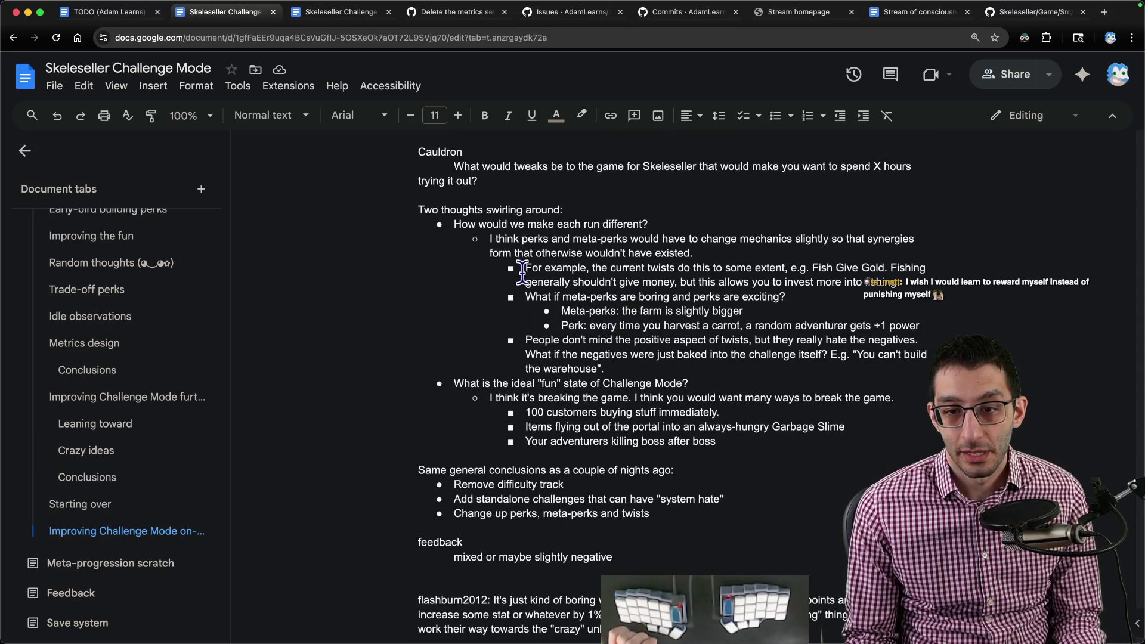
pyautogui.moveTo(453, 383); pyautogui.dragTo(771, 444)
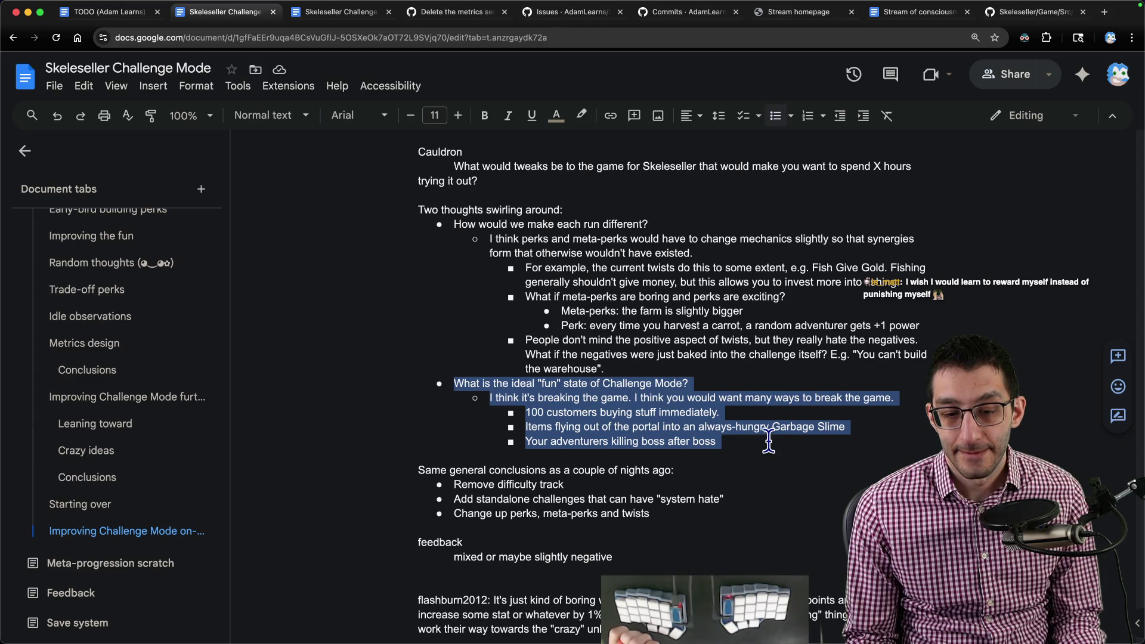
pyautogui.click(769, 442)
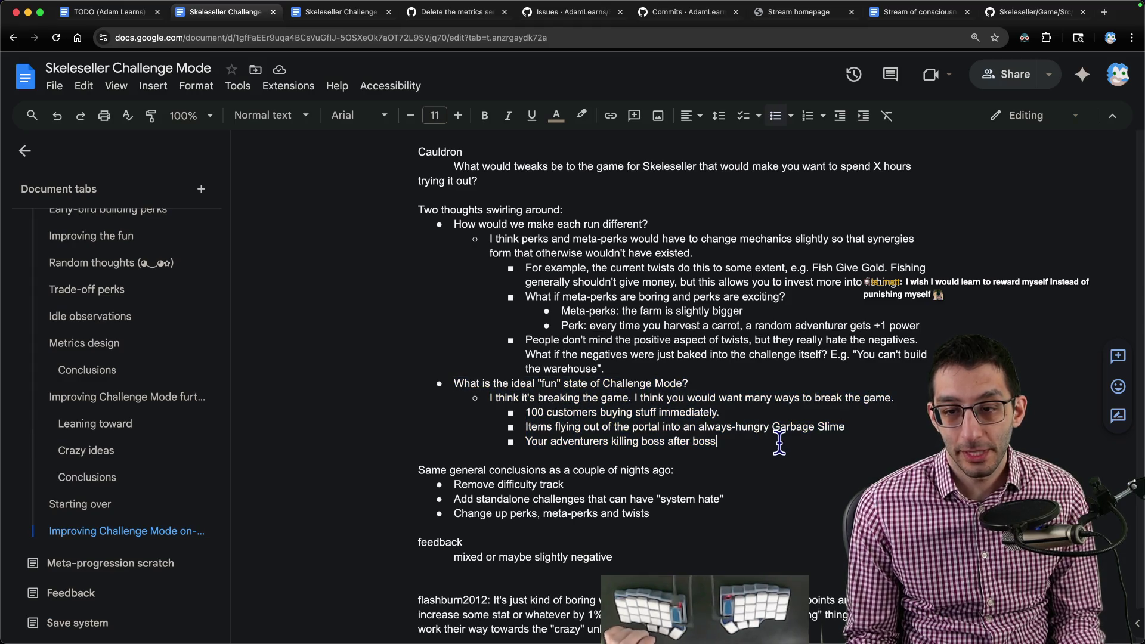
pyautogui.press('Return')
pyautogui.hotkey('shift', 'Tab')
pyautogui.write("It's also overcoming the challenge t")
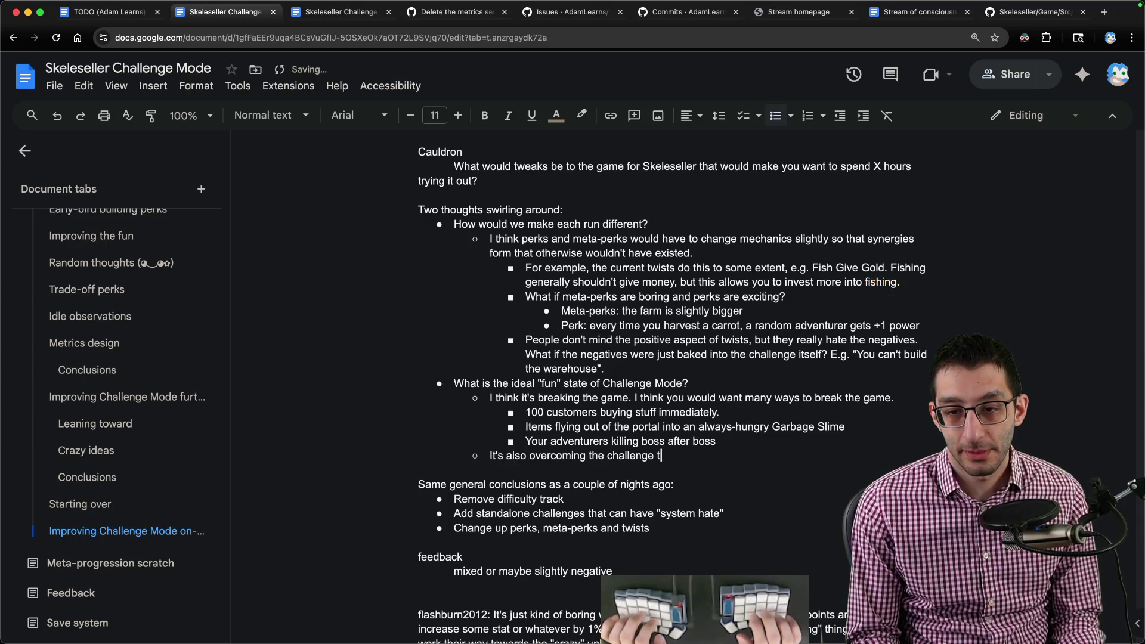
pyautogui.write('o some extent. And this would get you thinking at least slightly differently.')
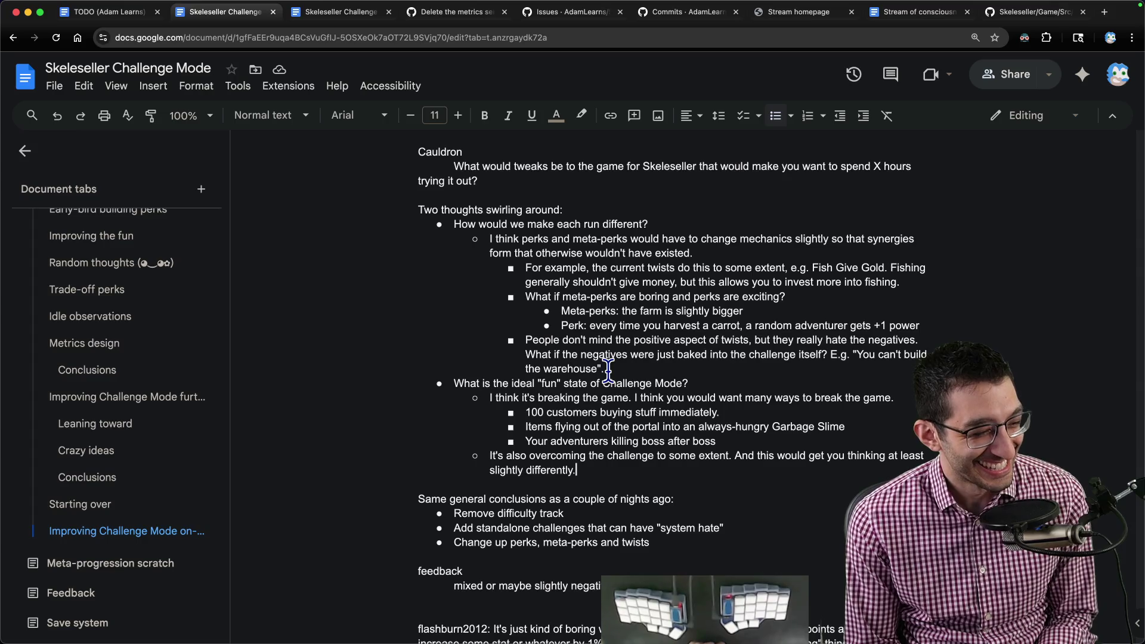
pyautogui.scroll(20, 608, 371)
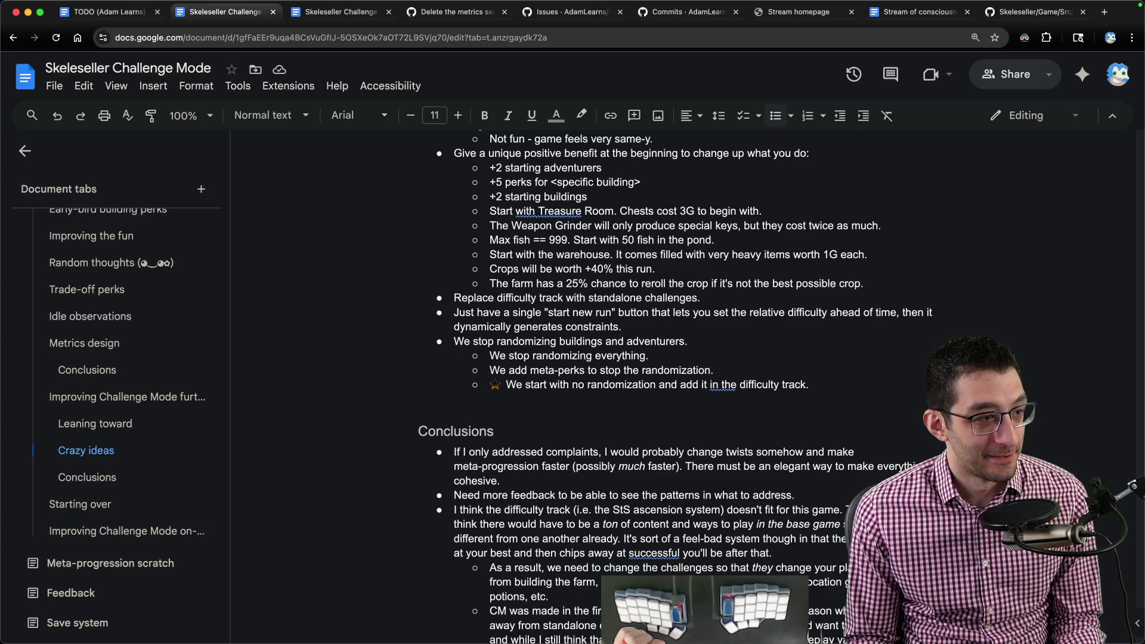
# - Jump to Leaning toward, review its challenge and medal bullets, and reach the Questions list
pyautogui.scroll(4, 746, 388)
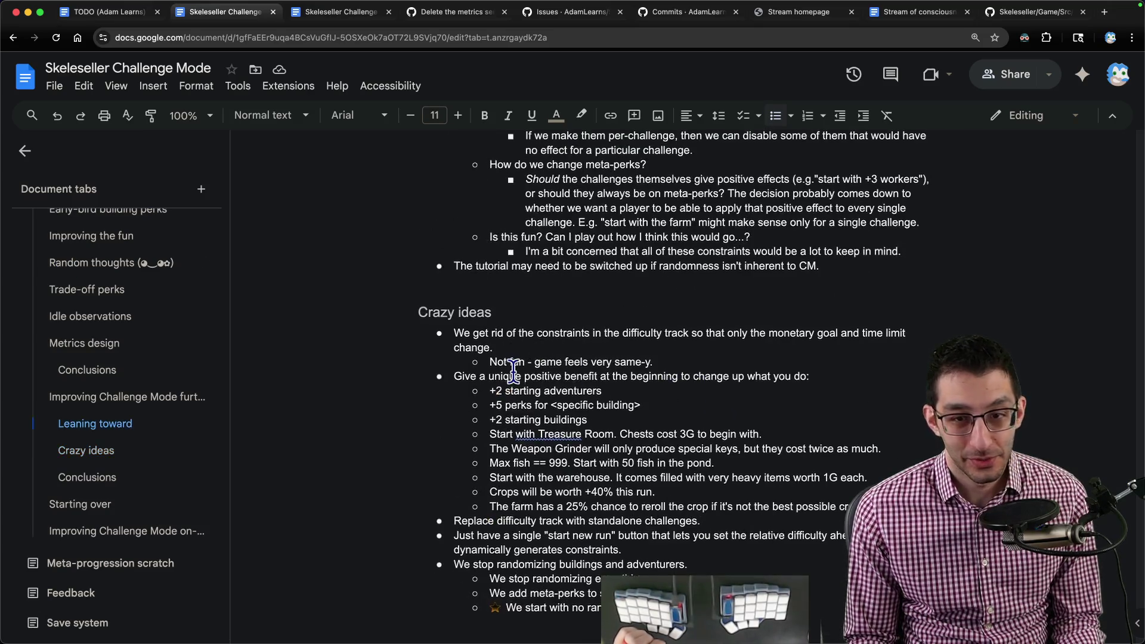
pyautogui.click(105, 427)
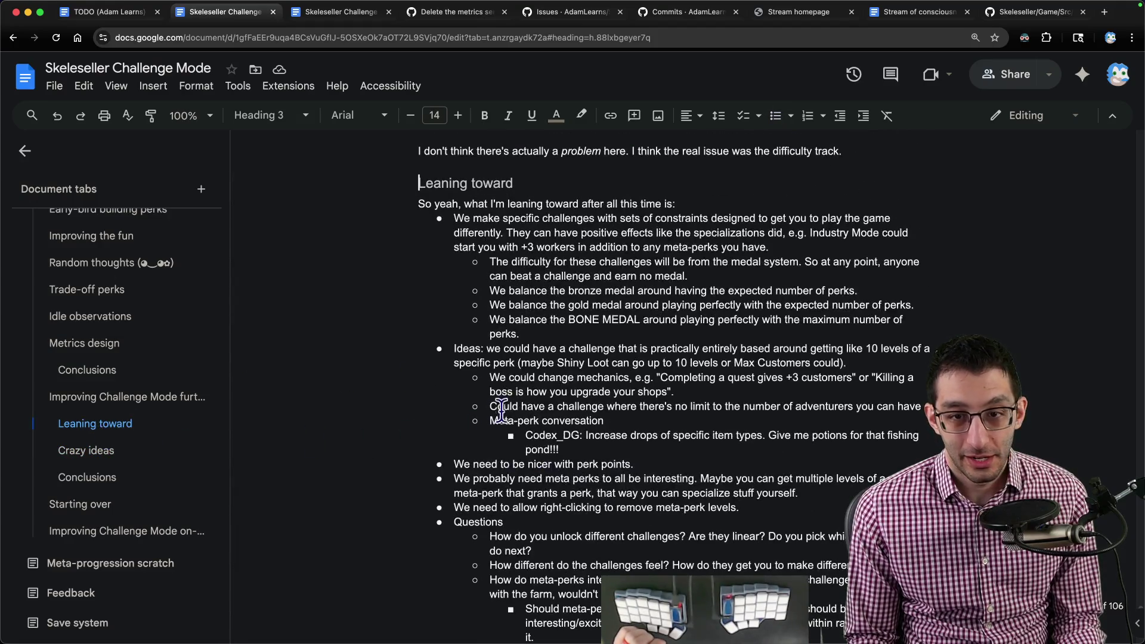
pyautogui.moveTo(454, 194)
pyautogui.mouseDown()
pyautogui.moveTo(649, 211)
pyautogui.moveTo(673, 315)
pyautogui.mouseUp()
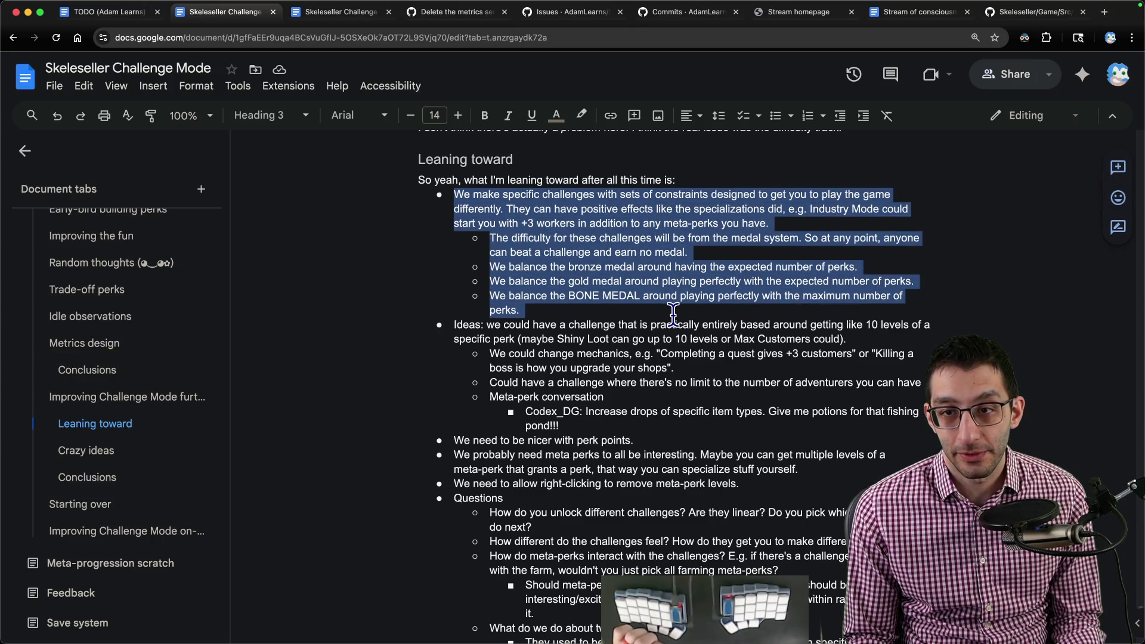
pyautogui.moveTo(506, 209)
pyautogui.mouseDown()
pyautogui.moveTo(878, 215)
pyautogui.moveTo(877, 226)
pyautogui.mouseUp()
pyautogui.moveTo(489, 238)
pyautogui.mouseDown()
pyautogui.moveTo(900, 232)
pyautogui.moveTo(705, 235)
pyautogui.moveTo(706, 250)
pyautogui.mouseUp()
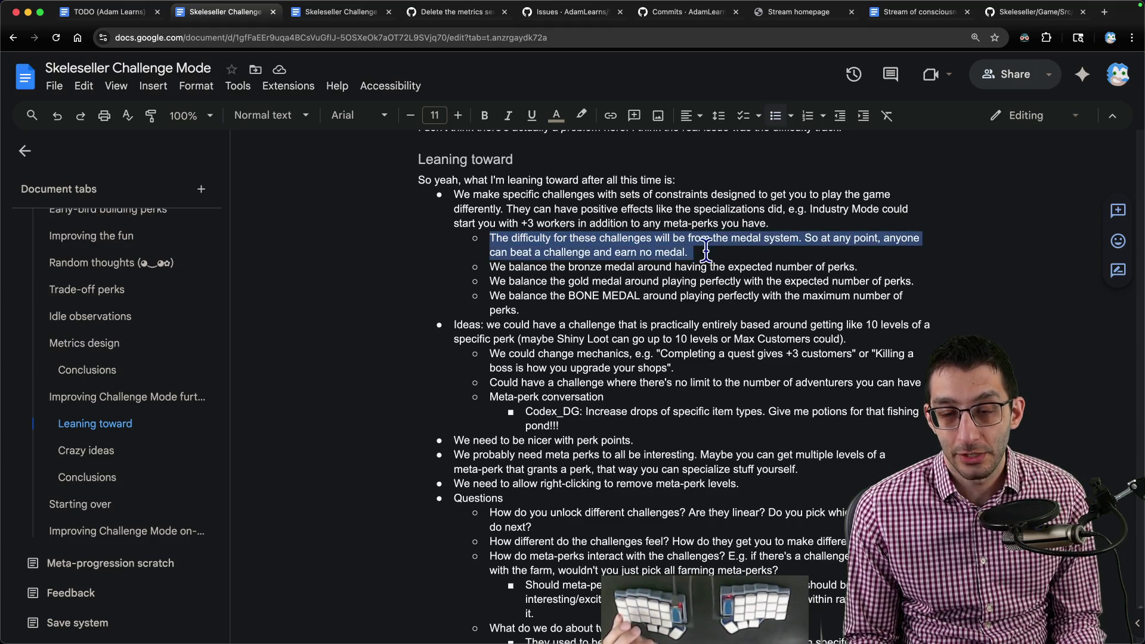
pyautogui.moveTo(488, 266); pyautogui.dragTo(904, 257)
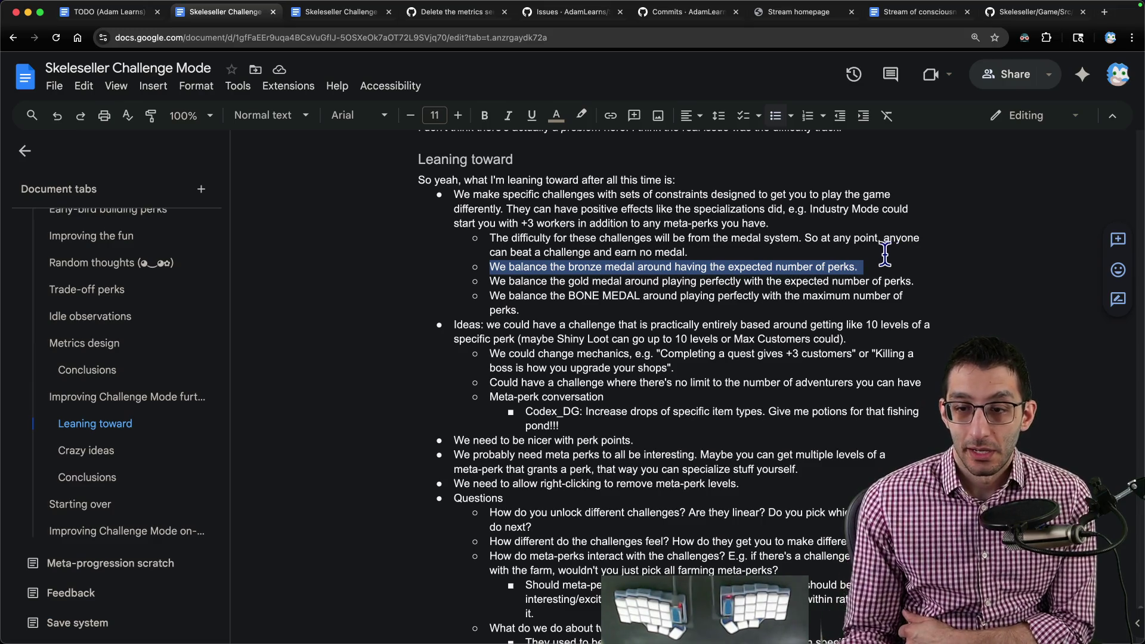
pyautogui.scroll(-3, 746, 295)
pyautogui.scroll(-3, 711, 295)
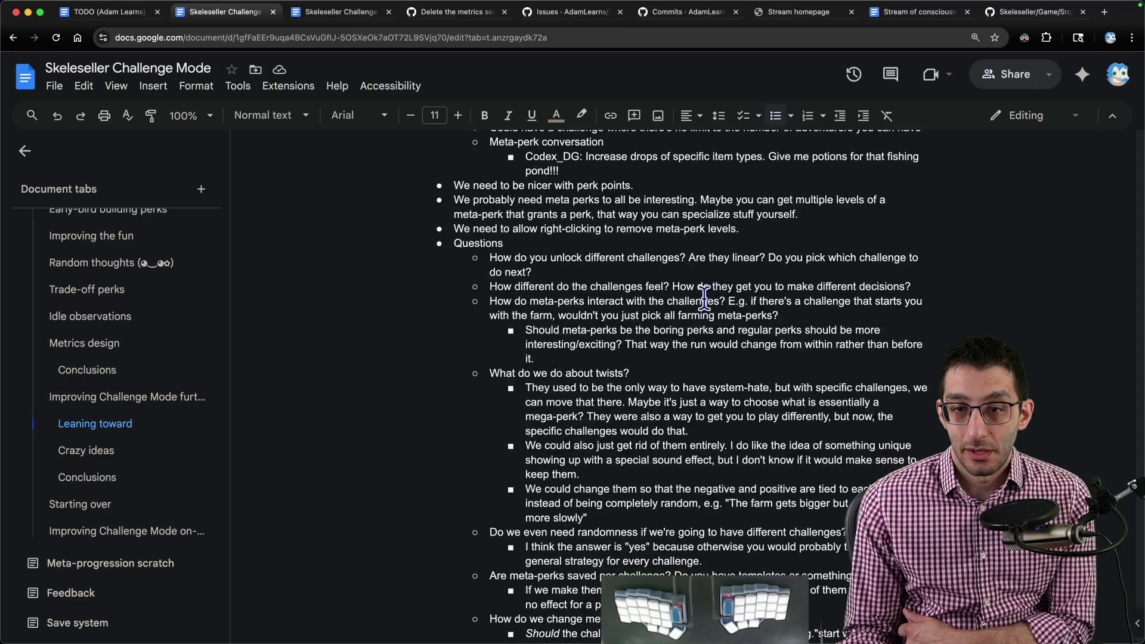
pyautogui.moveTo(489, 212); pyautogui.dragTo(808, 450)
pyautogui.scroll(-5, 597, 298)
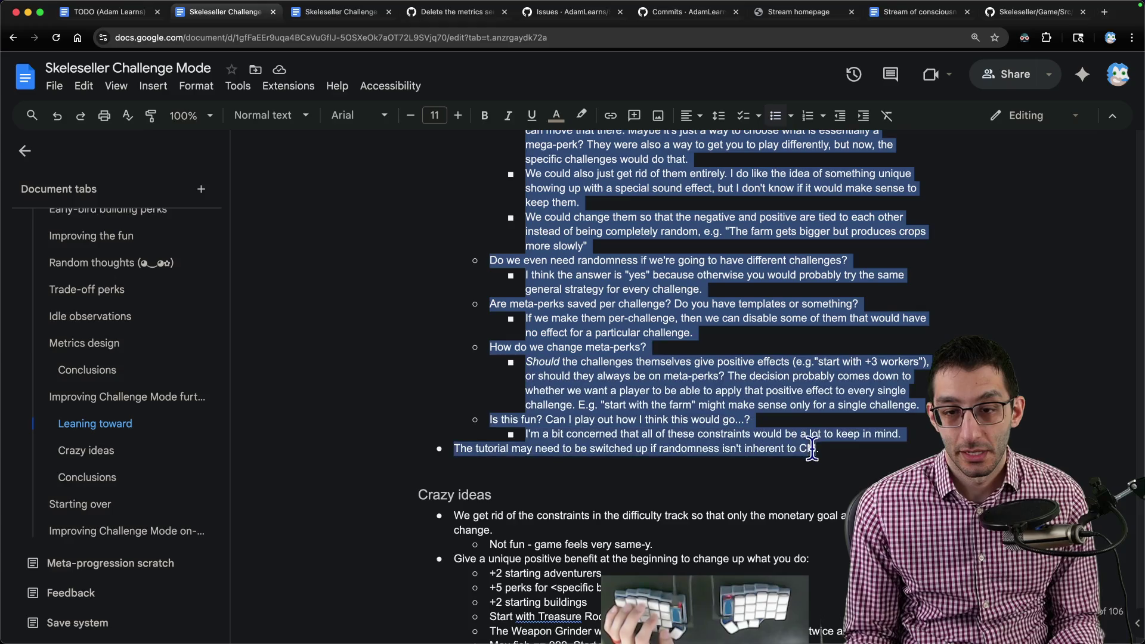
# - Add a 'Questions' heading above Leaning toward and paste the question list under it
pyautogui.press('Right')
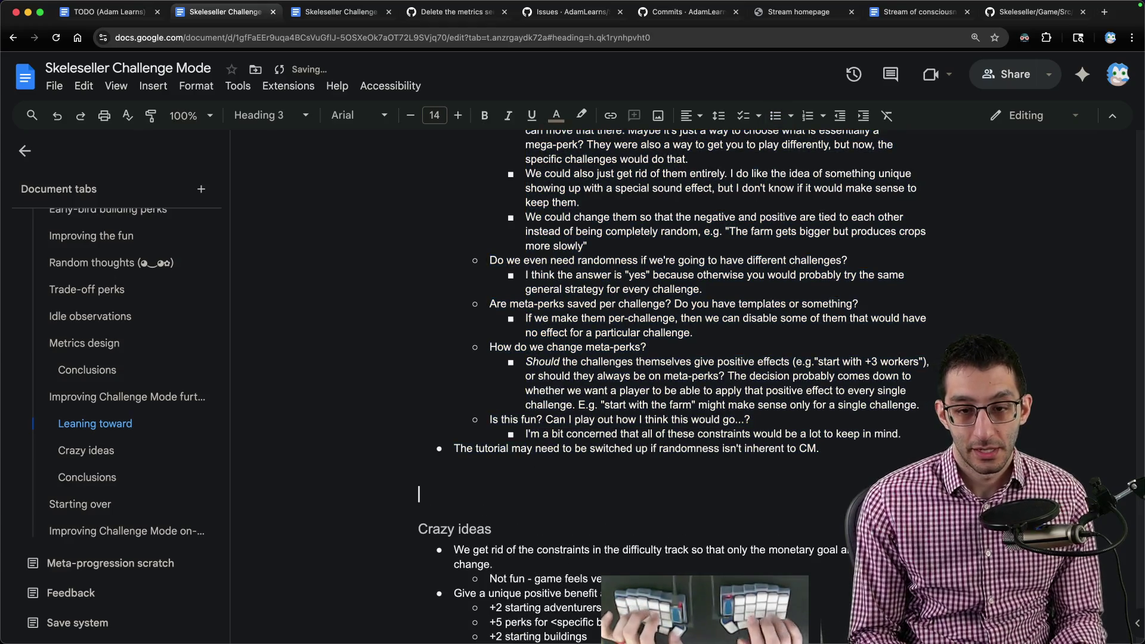
pyautogui.press('BackSpace')
pyautogui.click(95, 424)
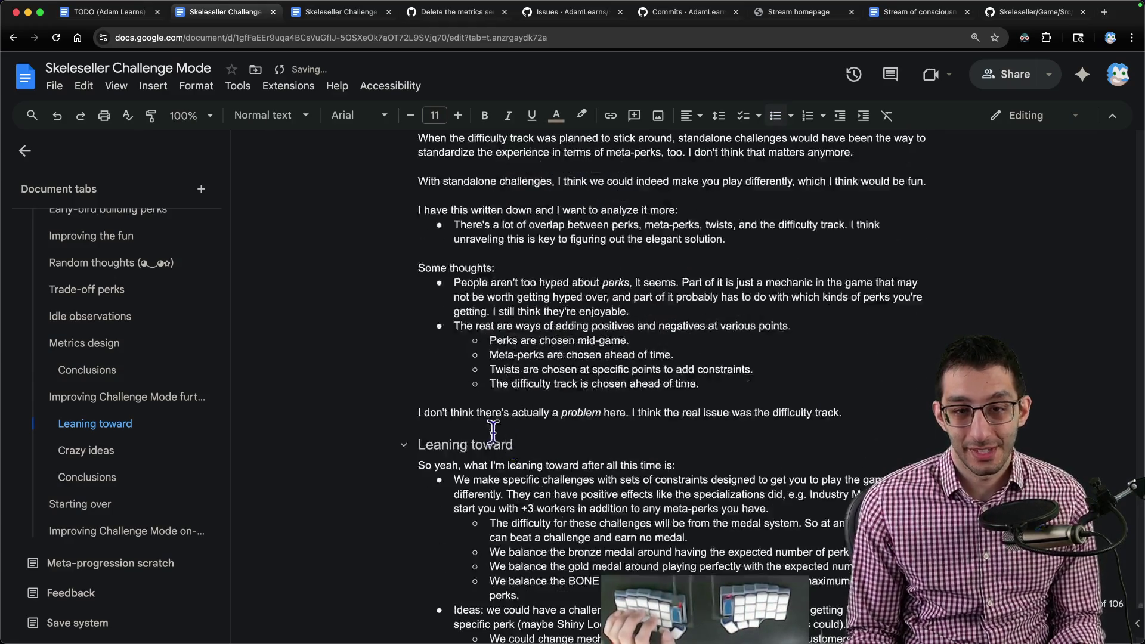
pyautogui.press('Return')
pyautogui.write('Questions')
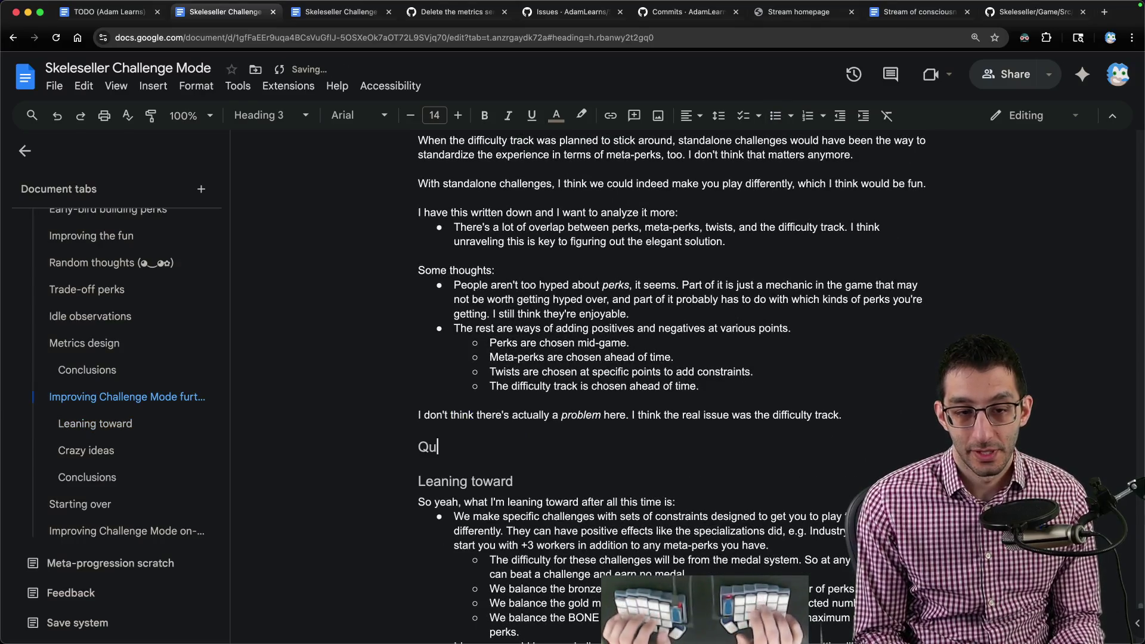
pyautogui.press('Return')
pyautogui.hotkey('ctrl', 'v')
# - Delete the original question list from the Leaning toward section
pyautogui.scroll(-10, 507, 358)
pyautogui.doubleClick(507, 357)
pyautogui.hotkey('shift', 'Down')
pyautogui.hotkey('shift', 'Down')
pyautogui.hotkey('shift', 'Down')
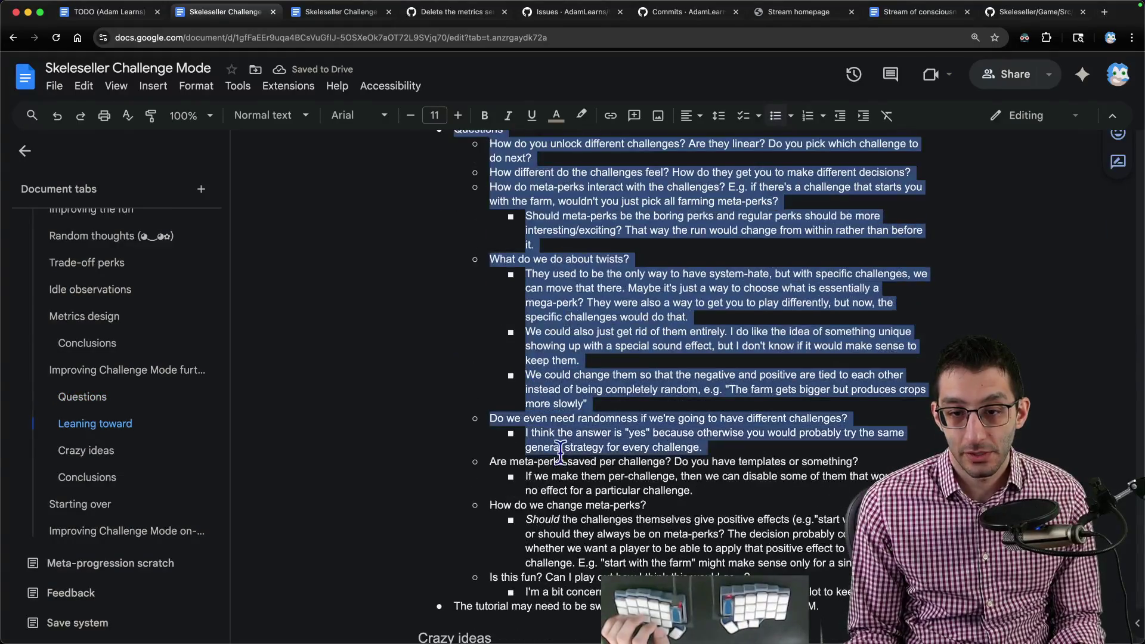
pyautogui.press('BackSpace')
pyautogui.scroll(15, 530, 416)
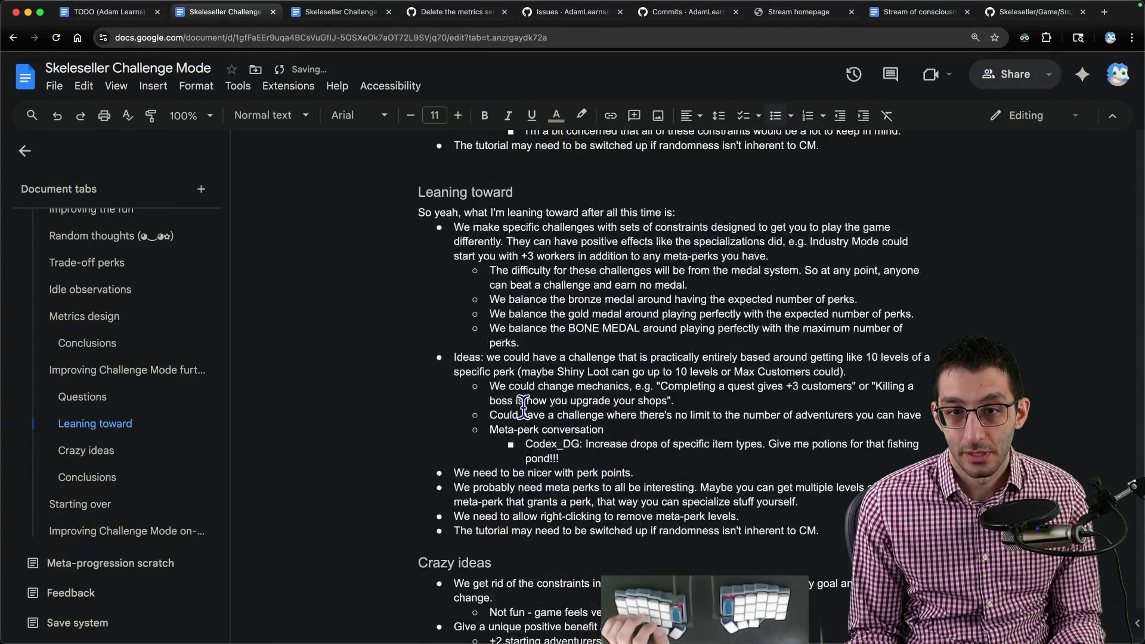
pyautogui.scroll(-2, 509, 391)
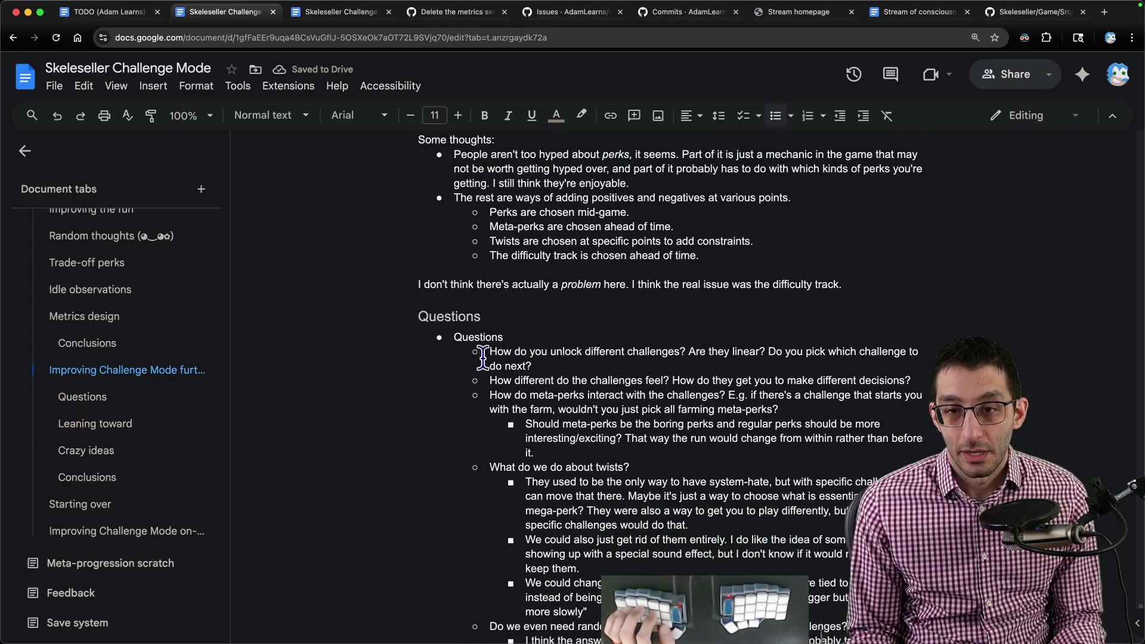
pyautogui.tripleClick(498, 358)
pyautogui.hotkey('ctrl', 'c')
pyautogui.click(923, 289)
pyautogui.press('Return')
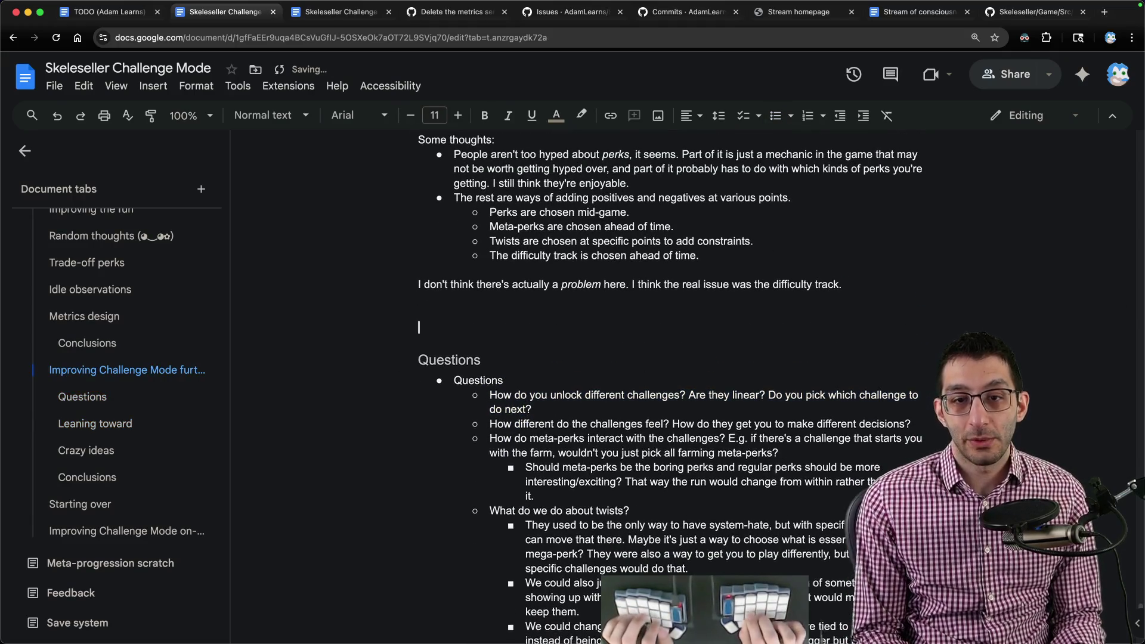
pyautogui.hotkey('ctrl', 'v')
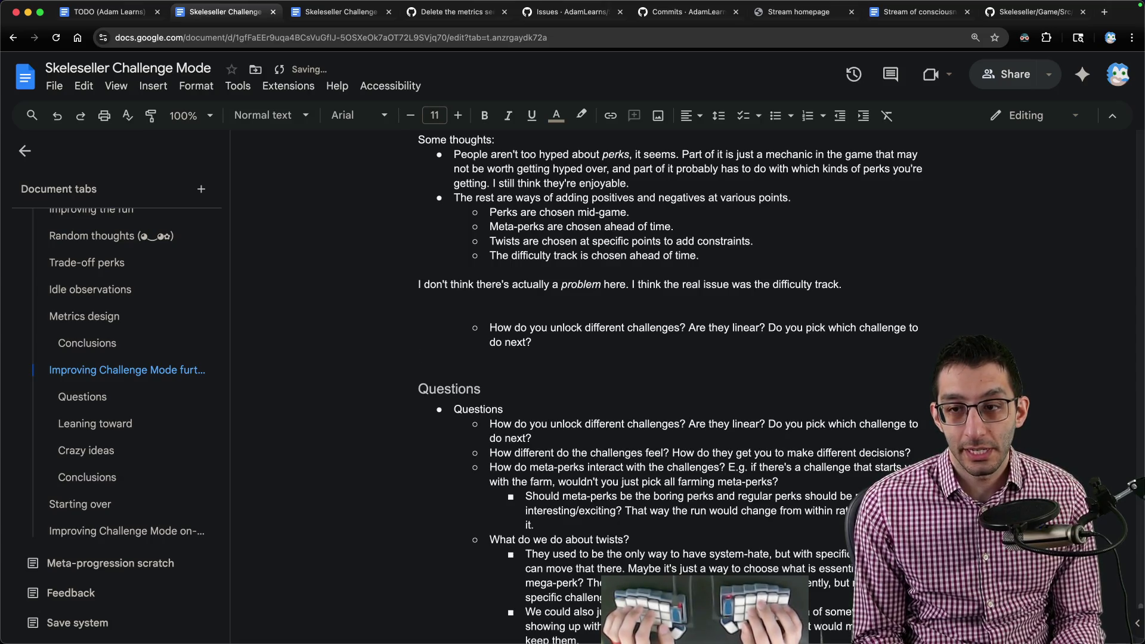
pyautogui.press('Return')
pyautogui.write("If they're")
pyautogui.write('linear')
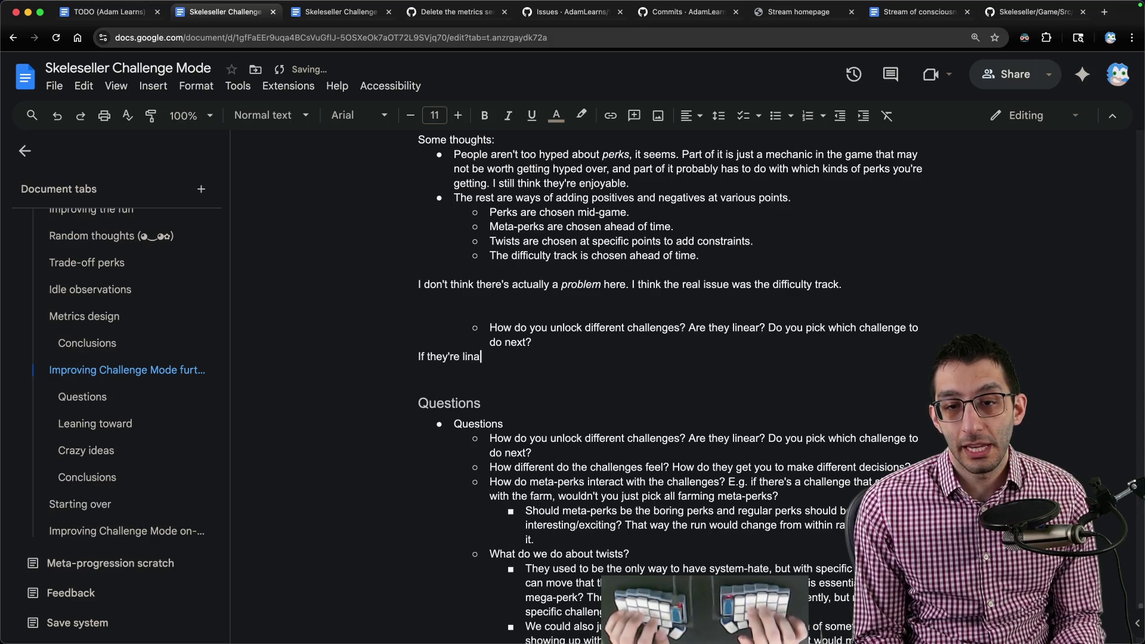
pyautogui.press('BackSpace')
pyautogui.press('BackSpace')
pyautogui.write('n we know ')
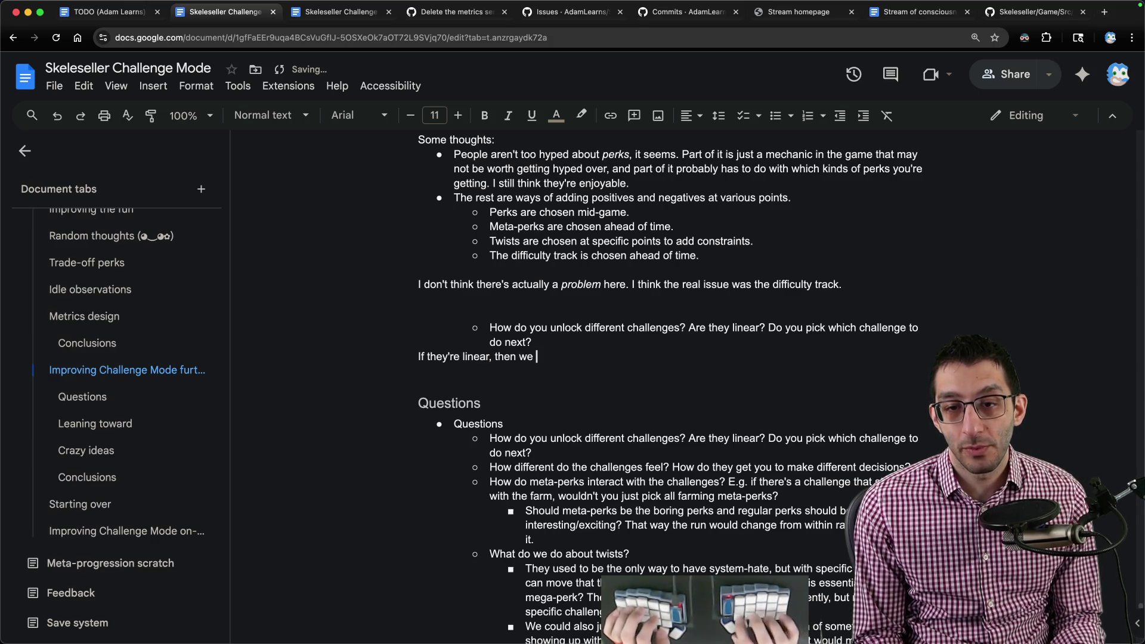
pyautogui.write('whi')
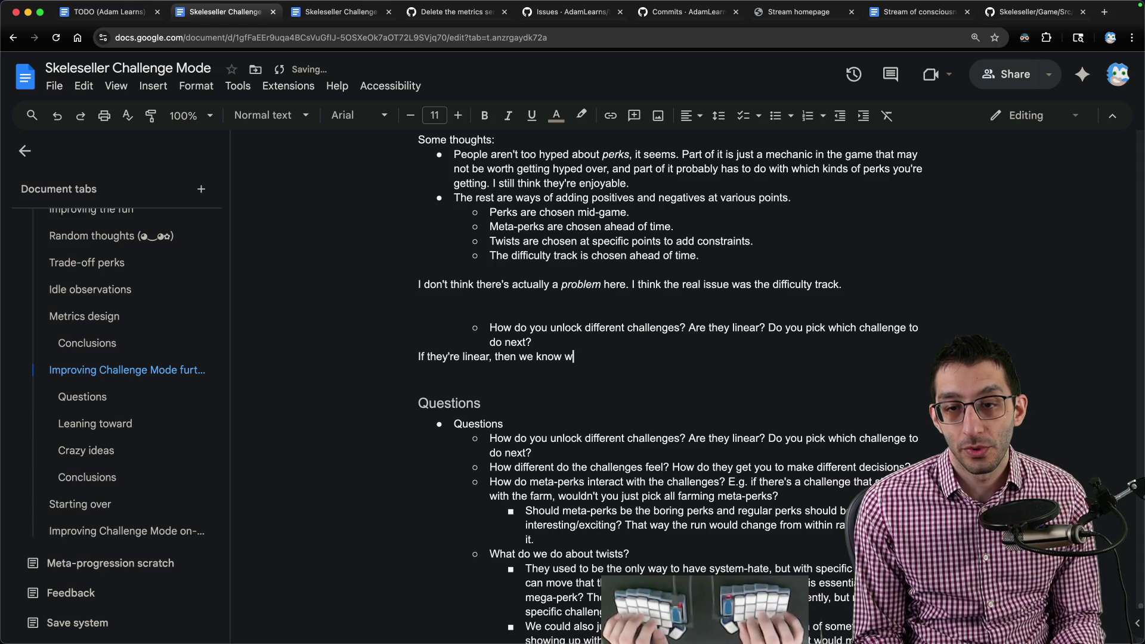
pyautogui.write(" the order that you're tac")
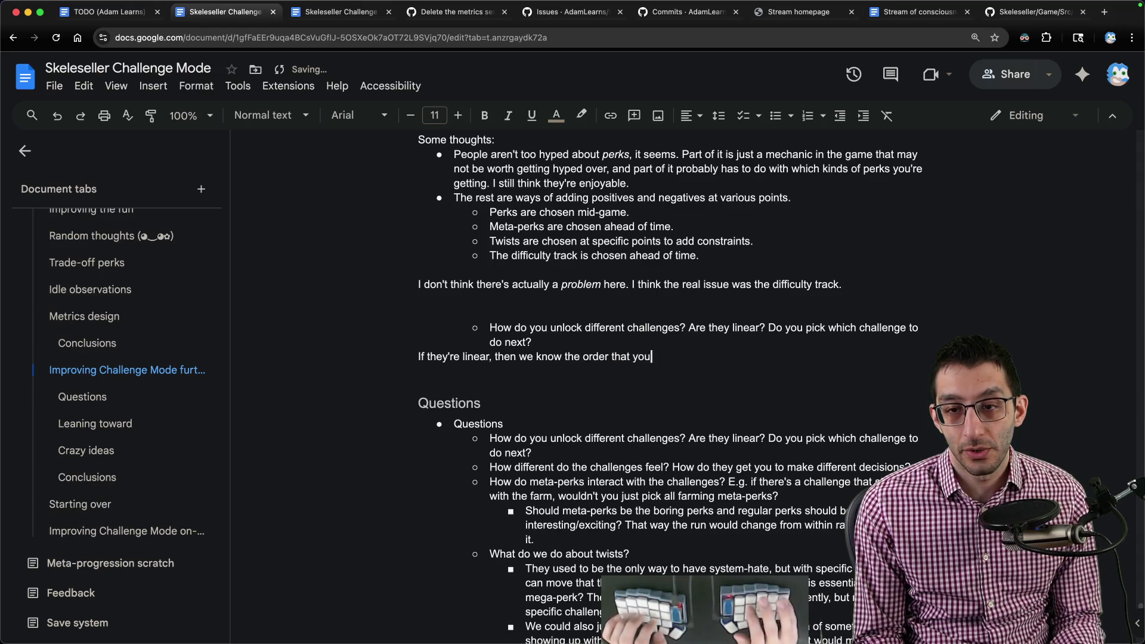
pyautogui.write("ng them in, so it's easie")
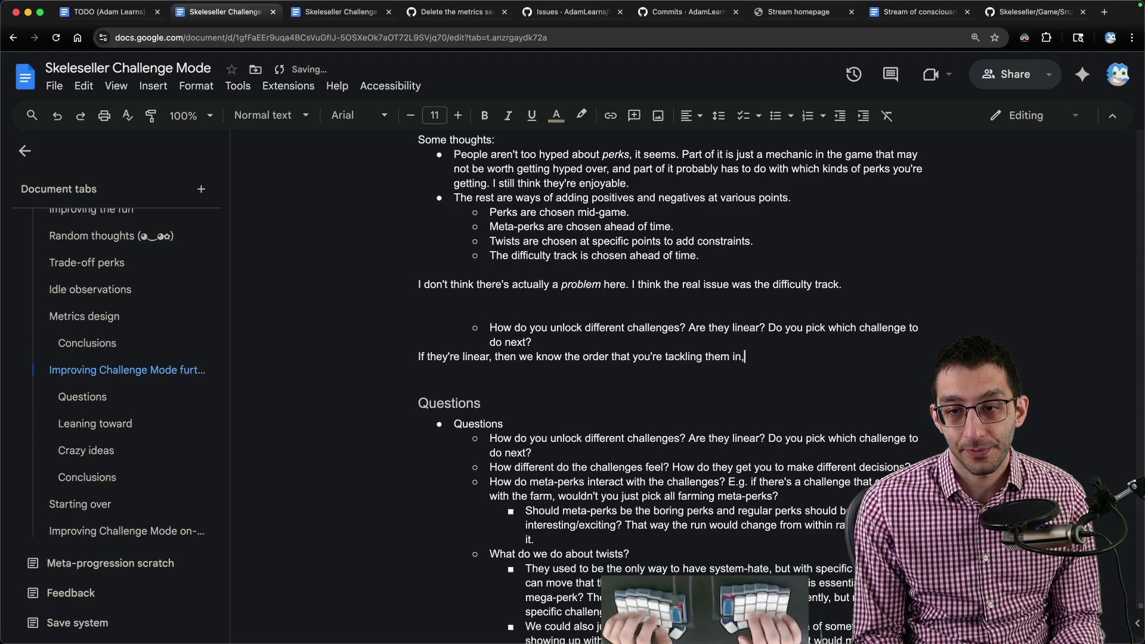
pyautogui.write('r to balance, easier')
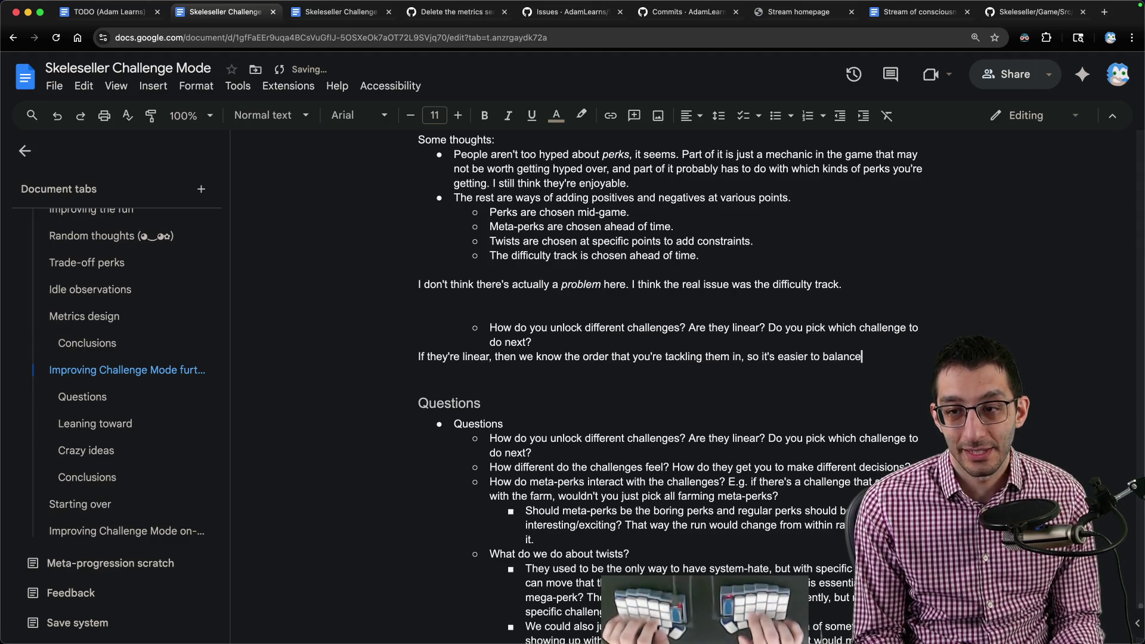
pyautogui.write(' player')
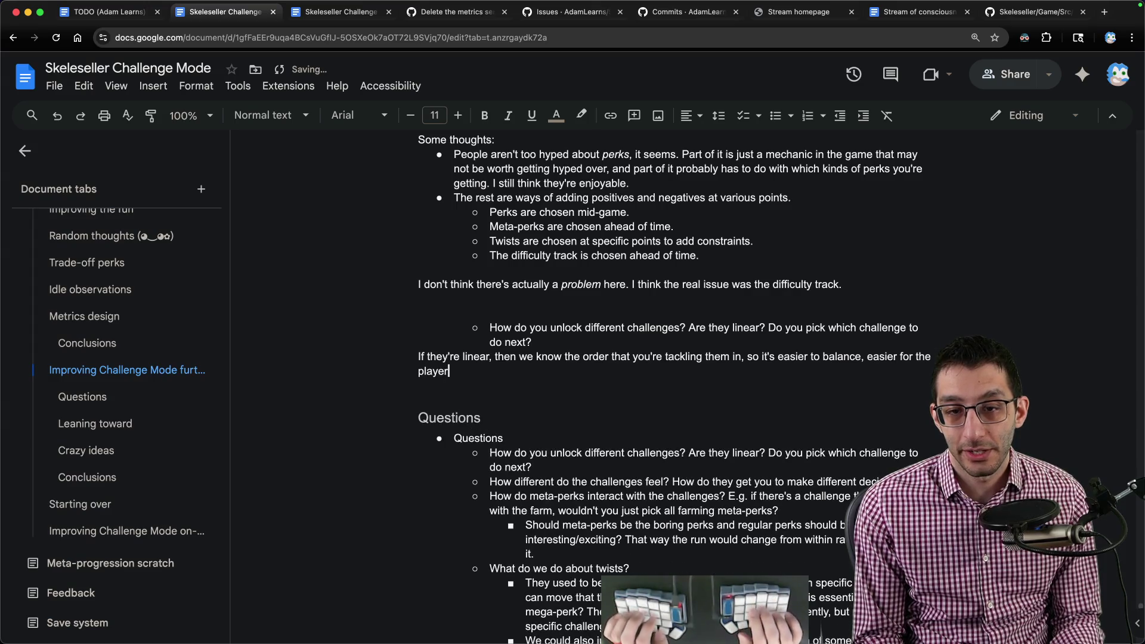
pyautogui.write('now what to do next, but')
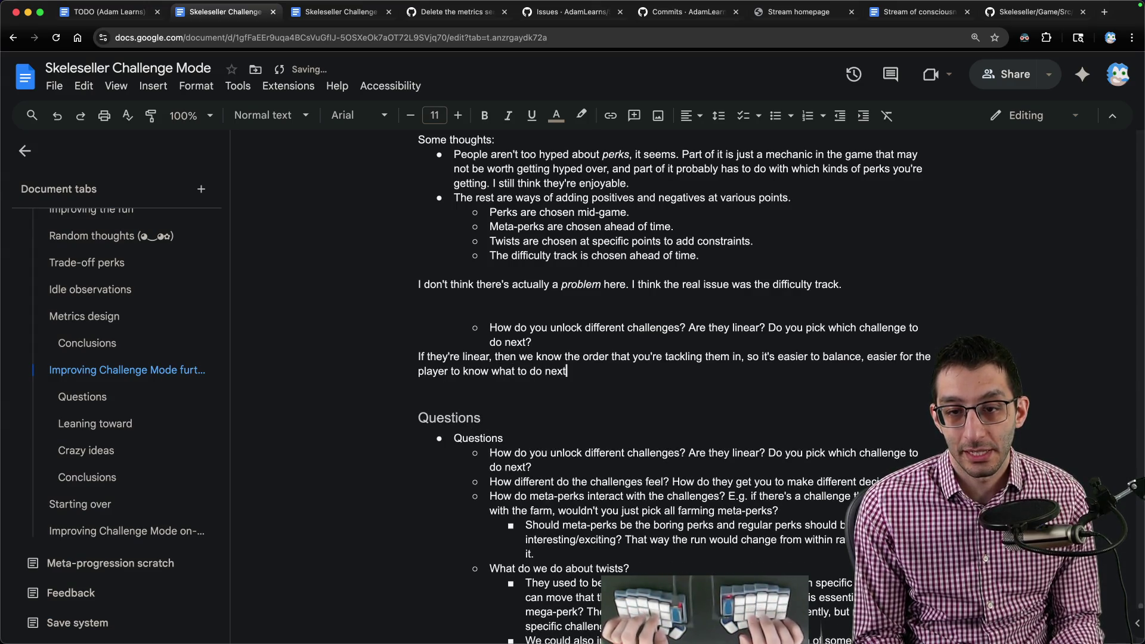
pyautogui.write('easy for them to skip a ')
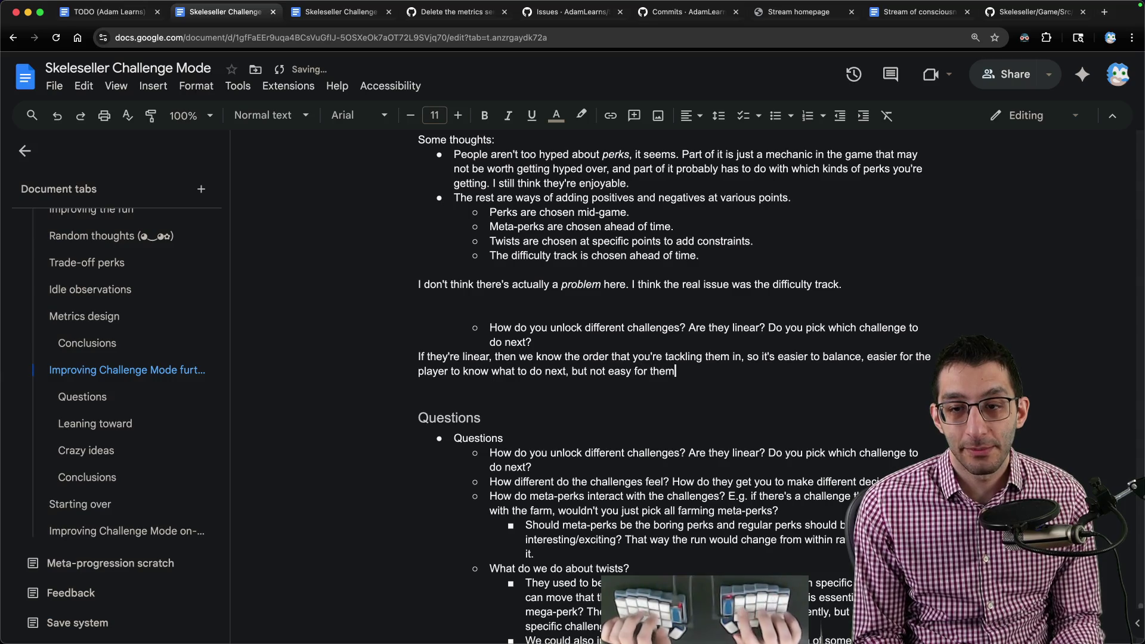
pyautogui.write('cha')
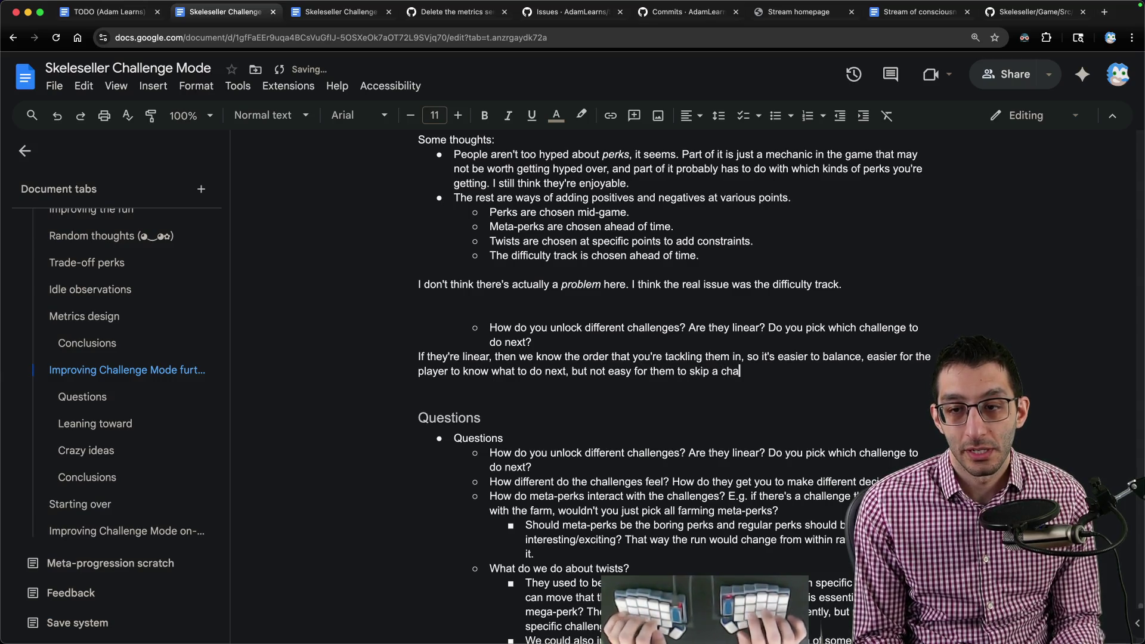
pyautogui.write('nge.')
pyautogui.press('Return')
pyautogui.press('Tab')
pyautogui.write('Maybe we ')
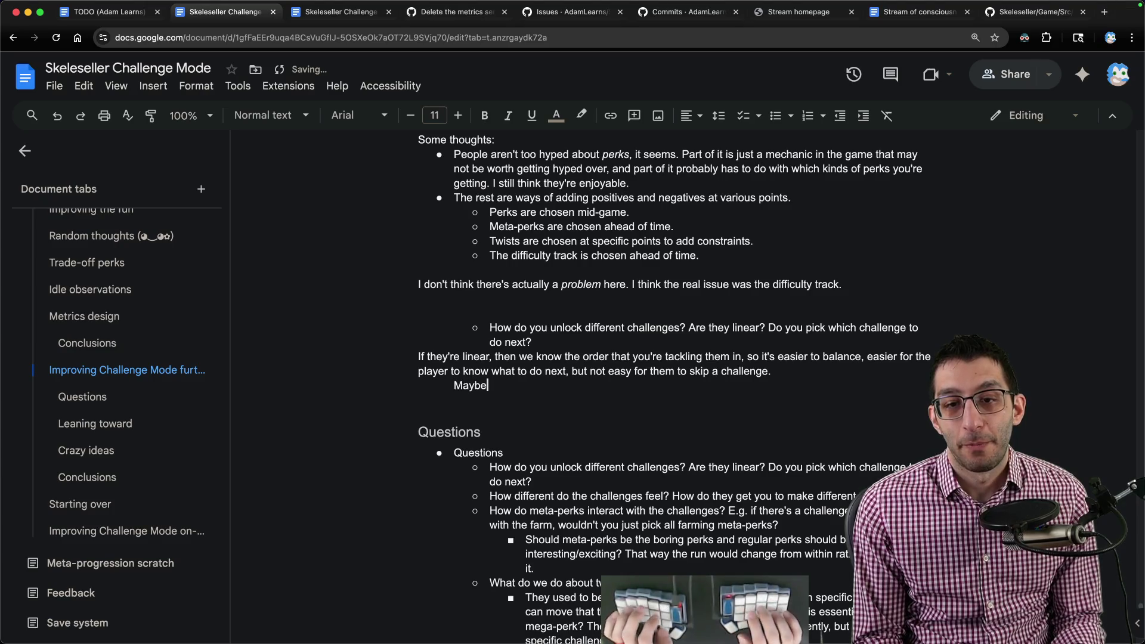
pyautogui.write("can't")
pyautogui.press('BackSpace')
pyautogui.press('BackSpace')
pyautogui.press('BackSpace')
pyautogui.write("don't requir")
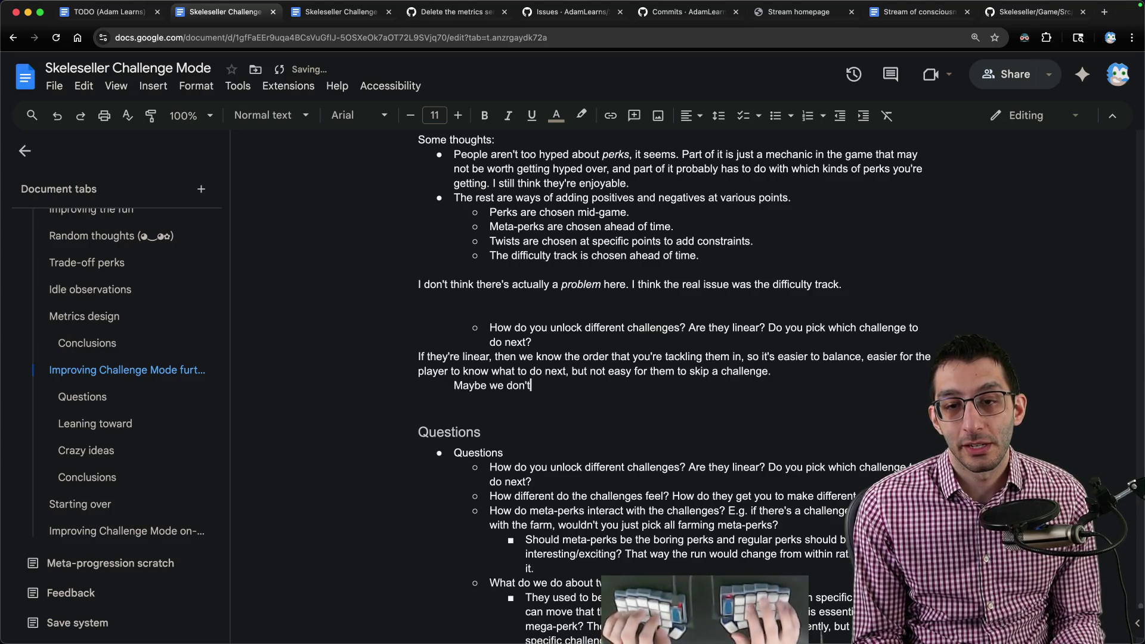
pyautogui.write('e a medal to ')
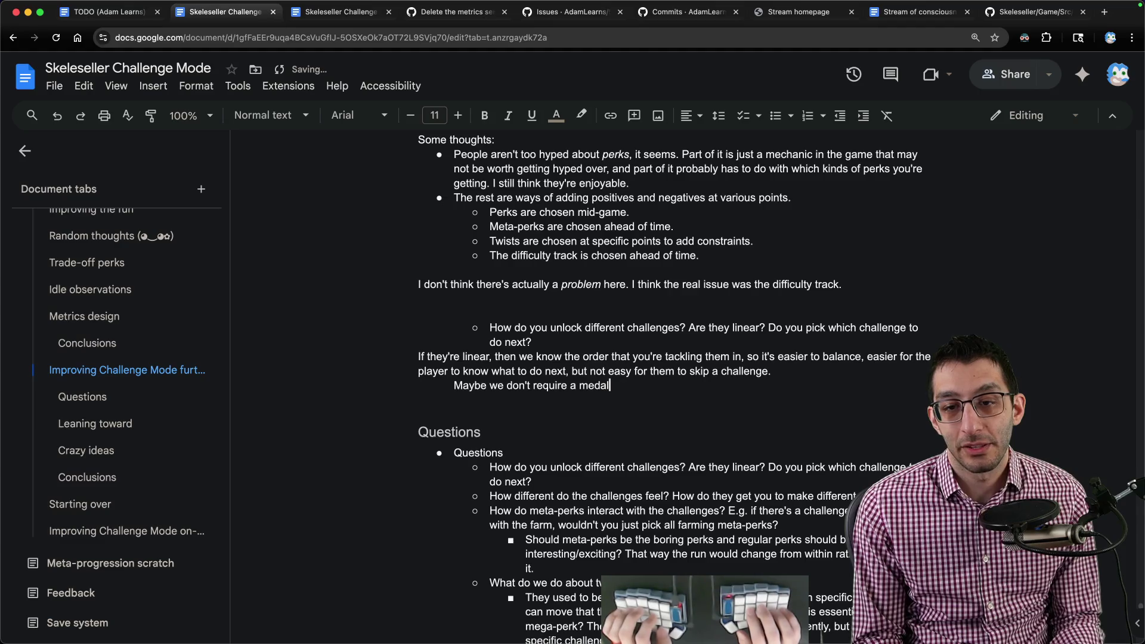
pyautogui.write('unlock the next challenge?')
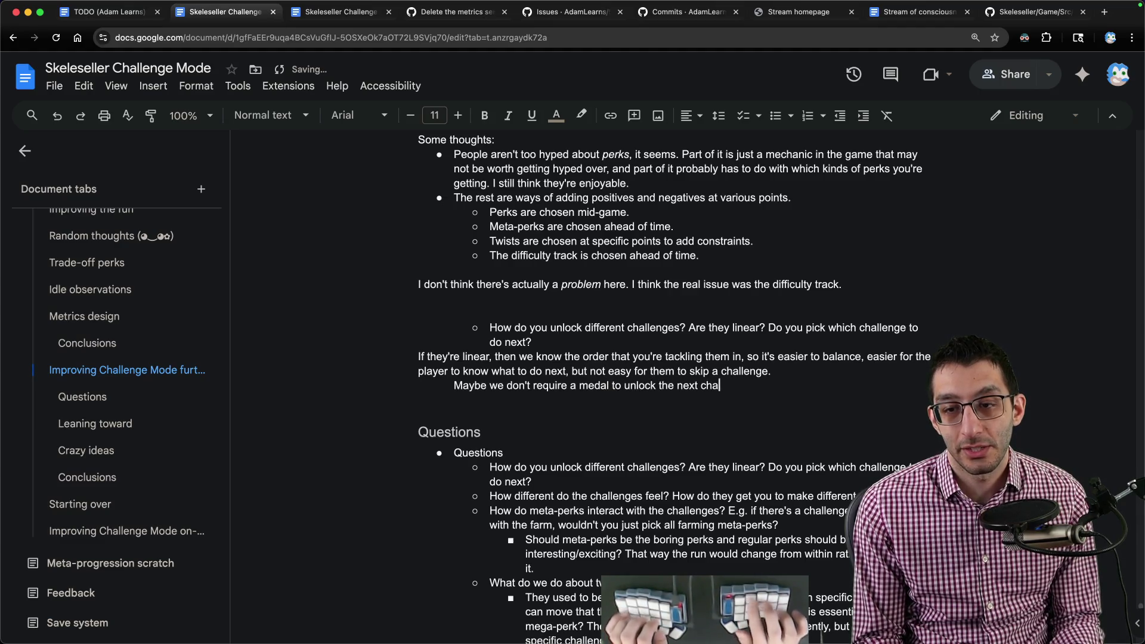
pyautogui.write(' So if you do a challenge and don')
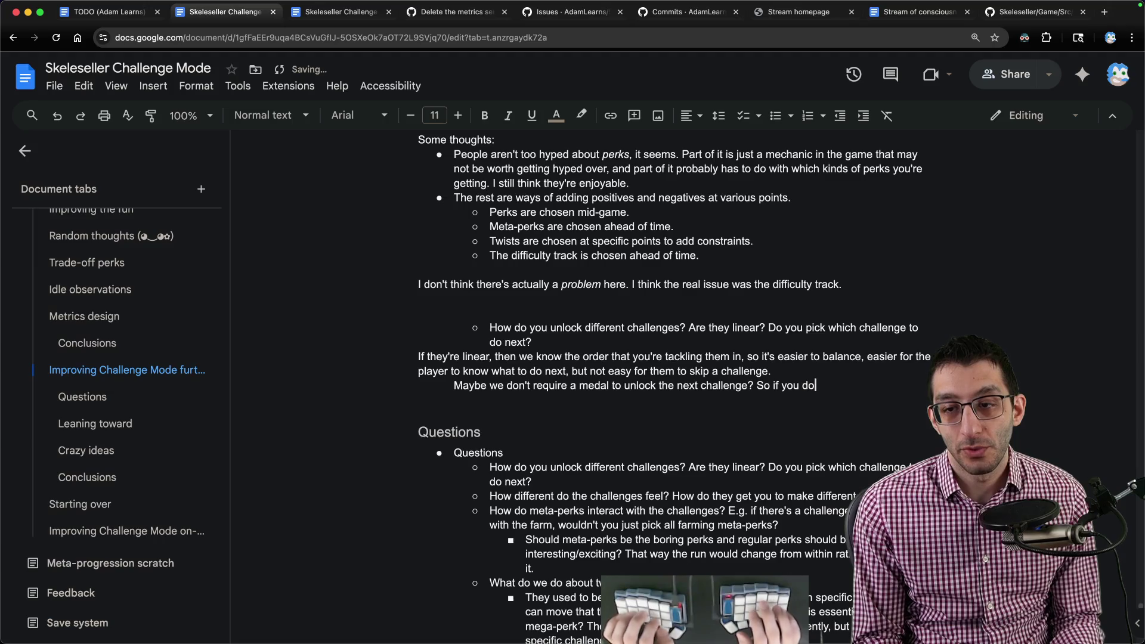
pyautogui.write("'t like it, you co")
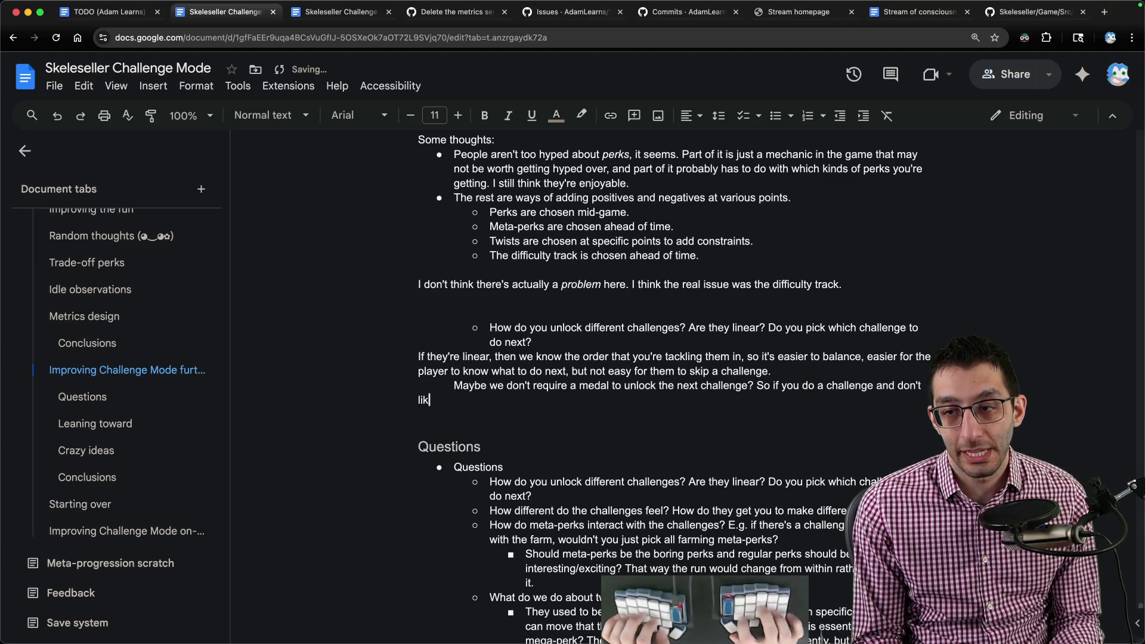
pyautogui.write('uld just skip it.')
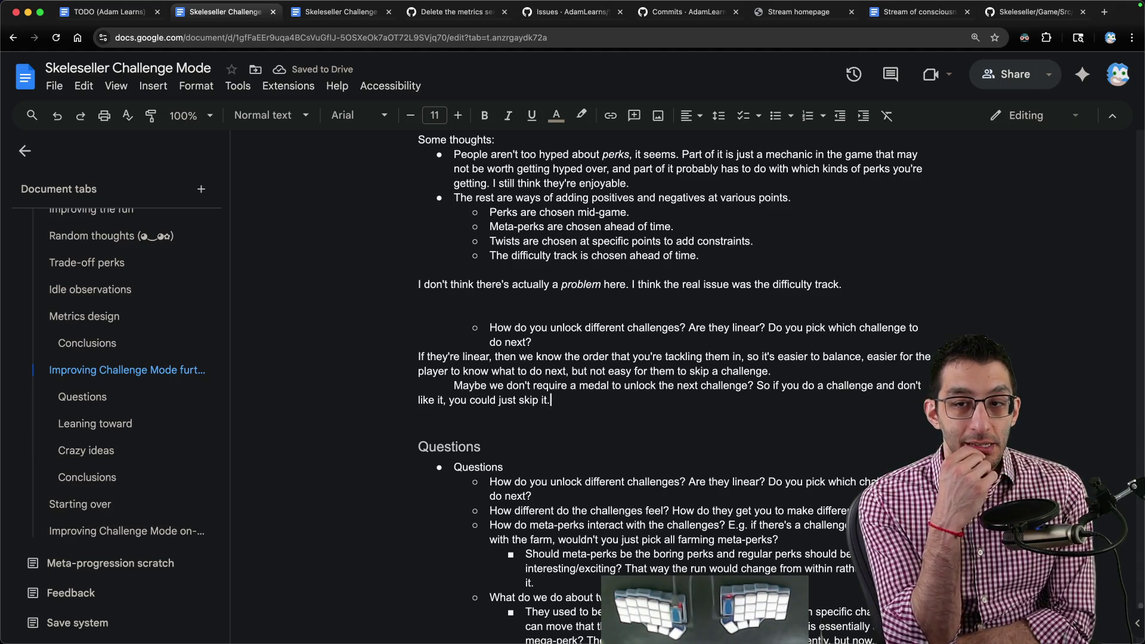
pyautogui.moveTo(760, 327)
pyautogui.mouseDown()
pyautogui.moveTo(687, 328)
pyautogui.moveTo(861, 357)
pyautogui.mouseUp()
pyautogui.click(906, 371)
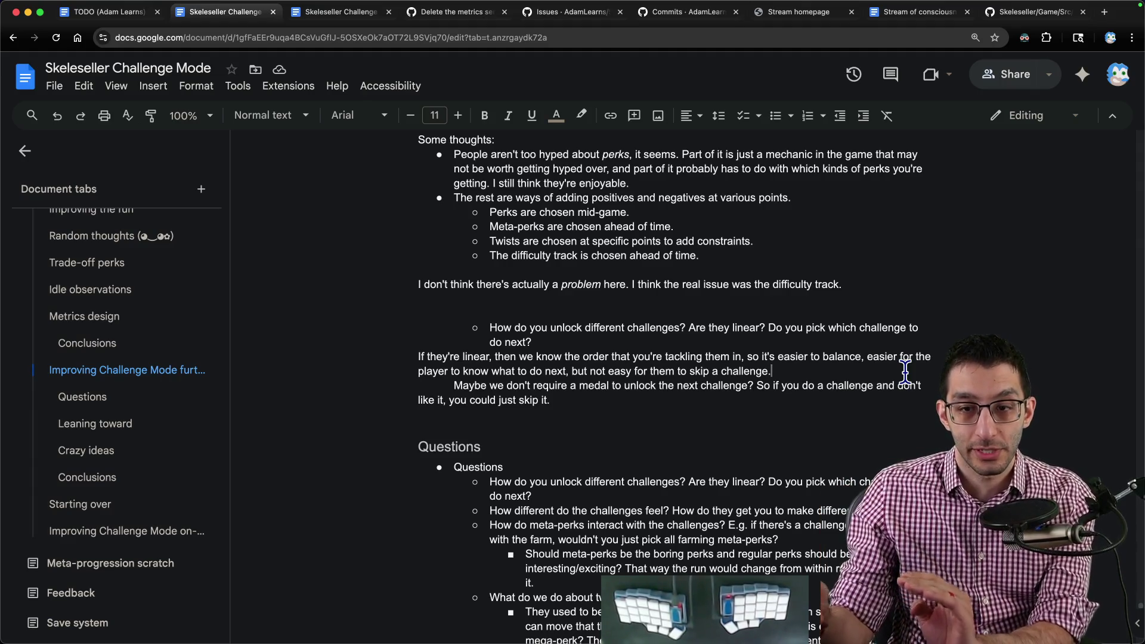
pyautogui.press('Down')
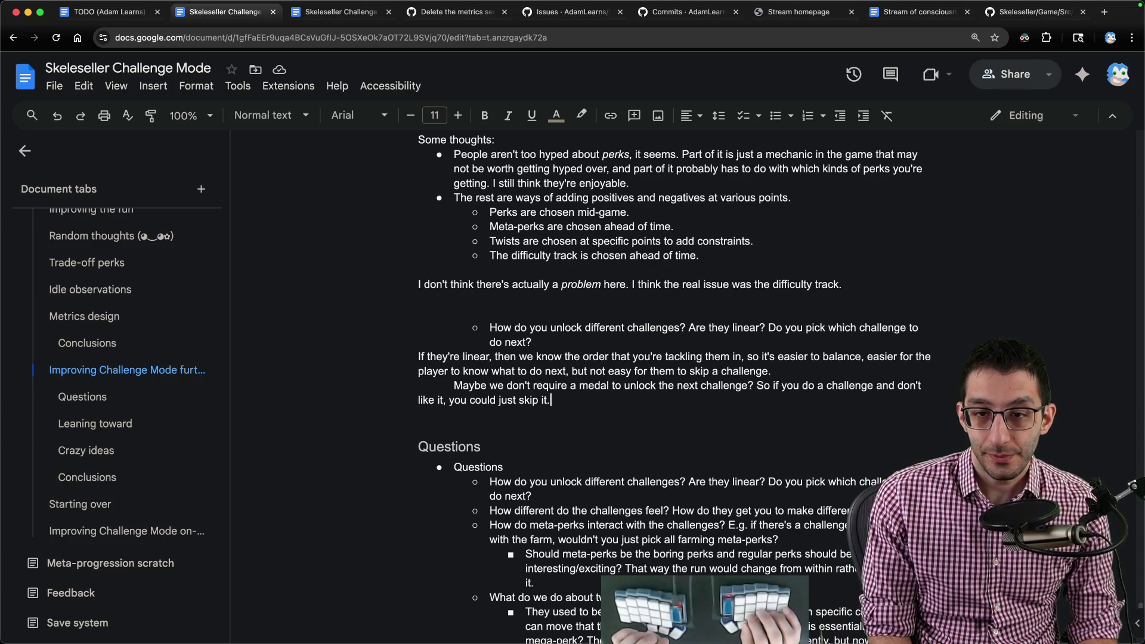
pyautogui.scroll(-10, 853, 361)
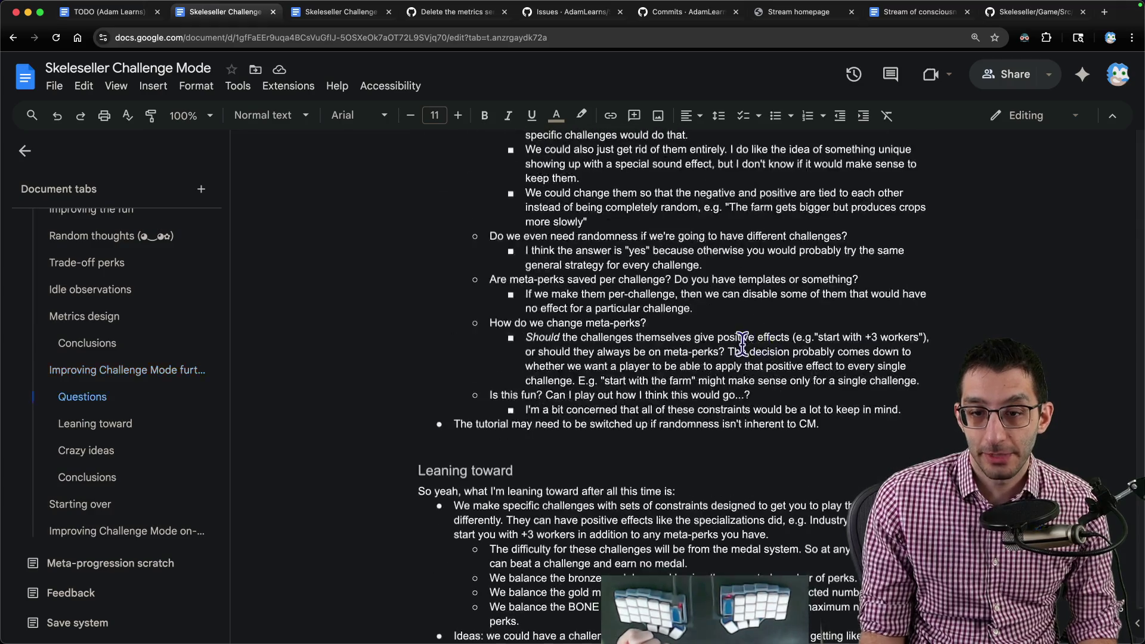
# - Add a top-level Leaning toward bullet saying challenges will be unlocked linearly, maybe without requiring a medal
pyautogui.click(520, 378)
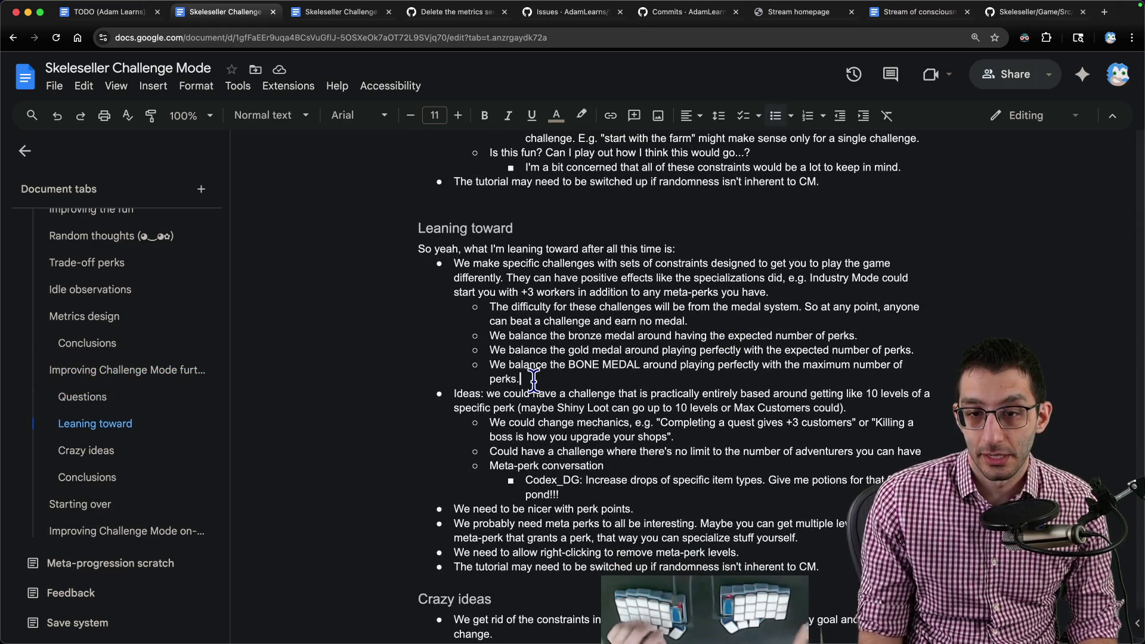
pyautogui.press('Return')
pyautogui.hotkey('shift', 'Tab')
pyautogui.write('Challenges will be ')
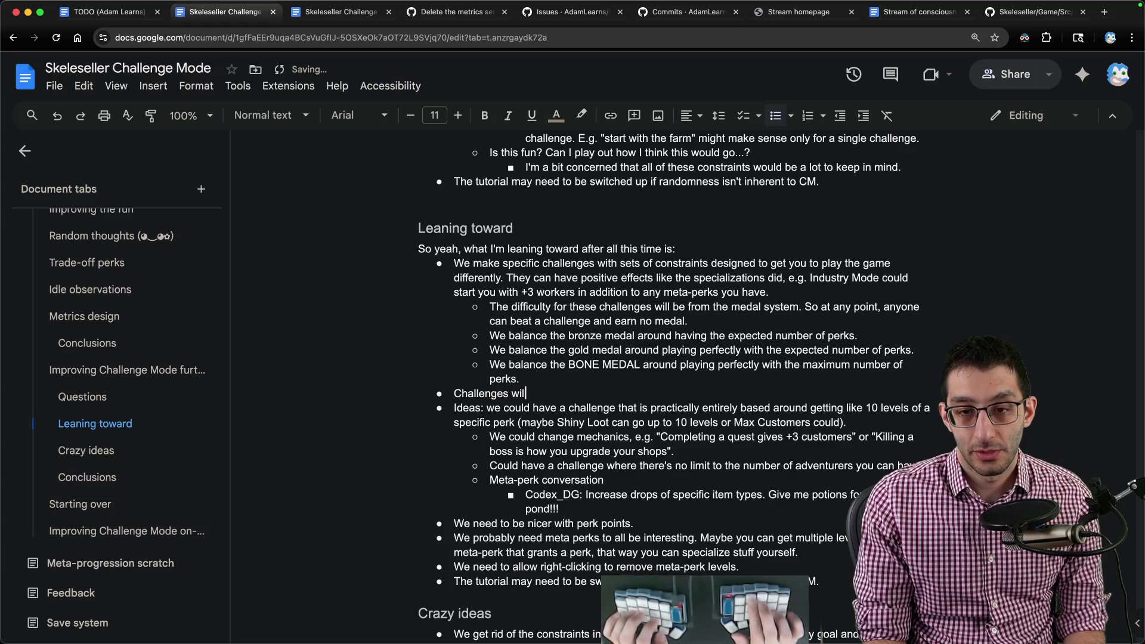
pyautogui.write('unlocked linearly. ')
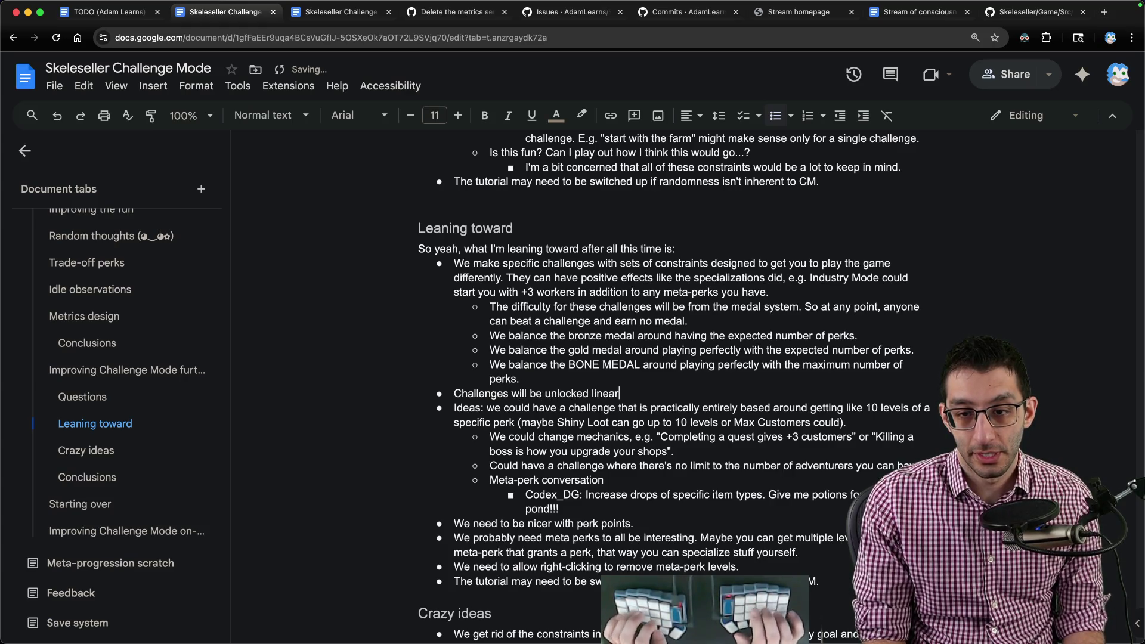
pyautogui.write("Maybe we don't even re")
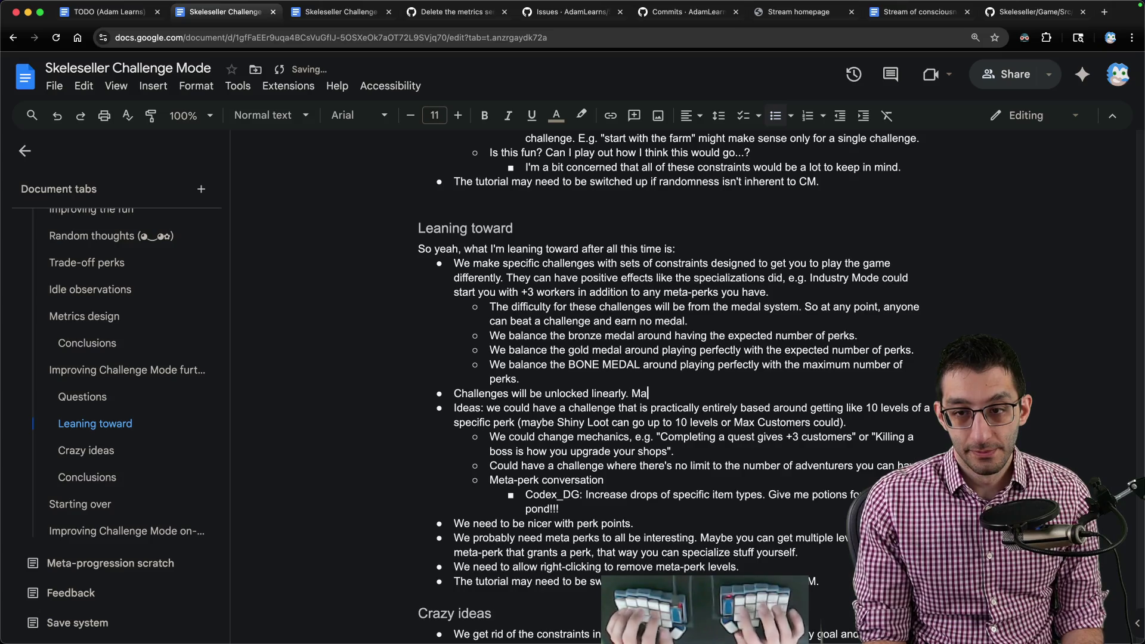
pyautogui.write('quire a medal to u')
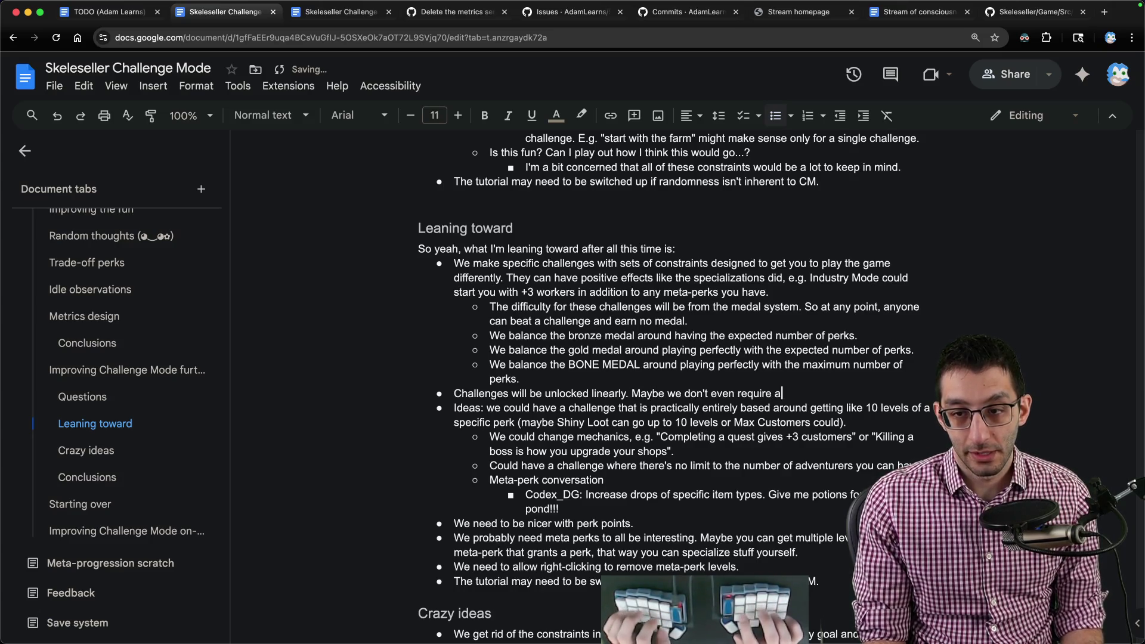
pyautogui.write('nlock the next one')
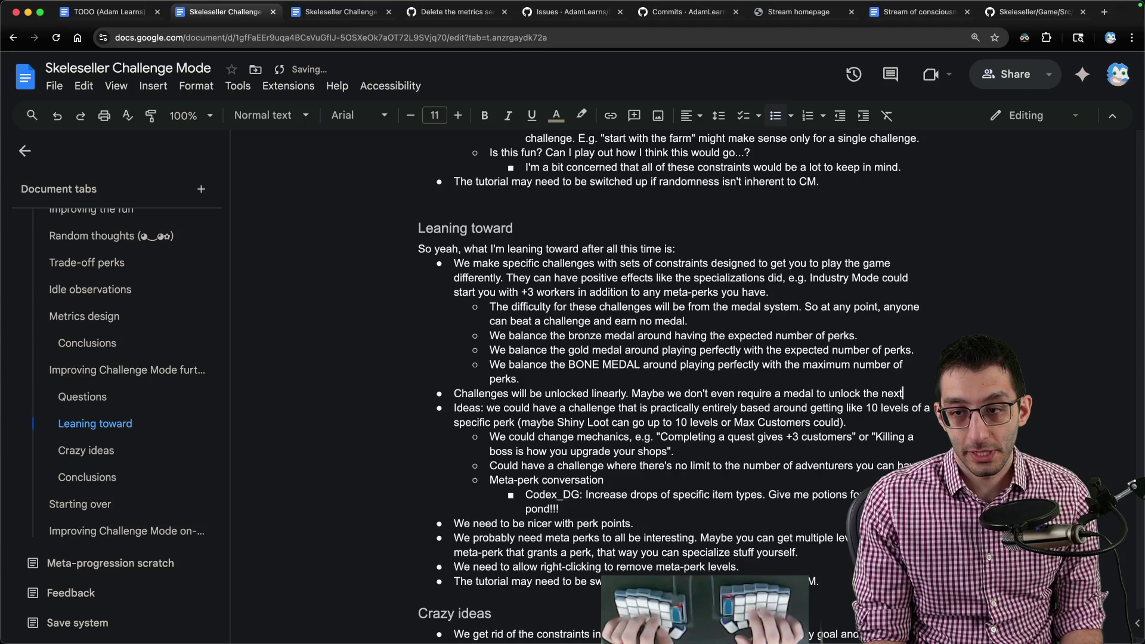
pyautogui.write('.')
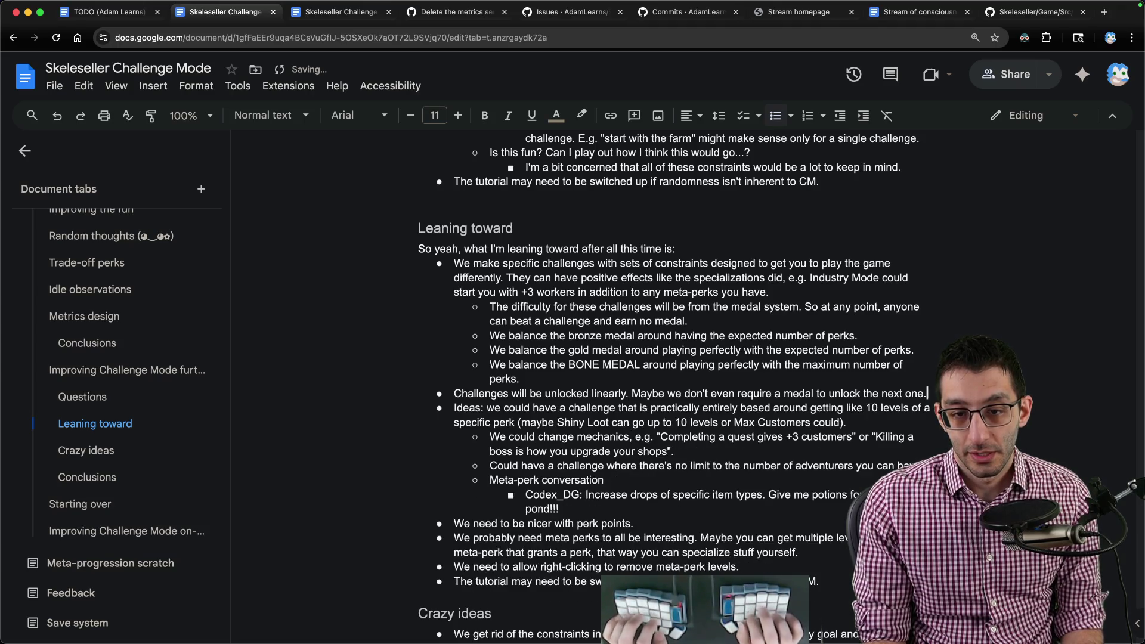
# - Add a rationale sub-bullet: it's easier to balance and less cognitive load on the player
pyautogui.press('Return')
pyautogui.press('Tab')
pyautogui.write('Rationale: ')
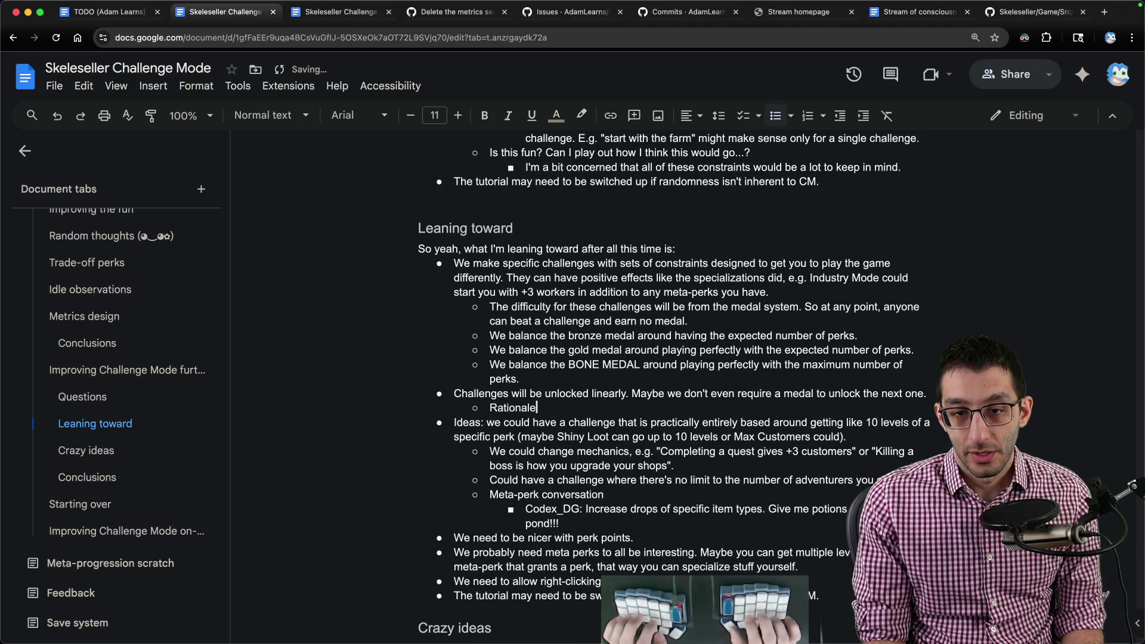
pyautogui.write("it's easier to b")
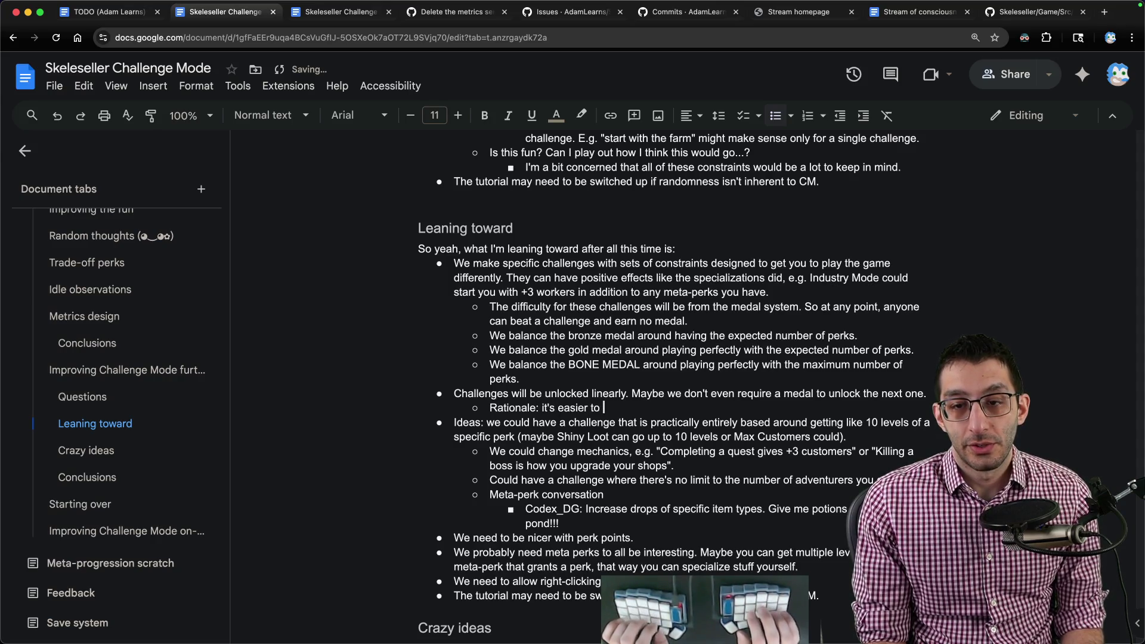
pyautogui.write("alance and it'")
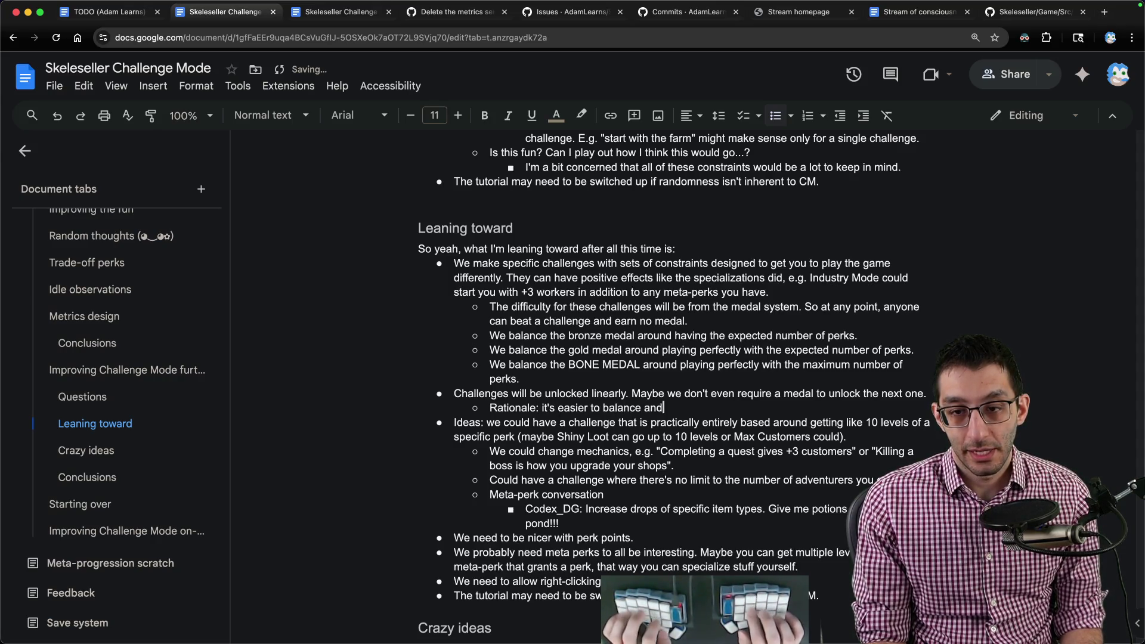
pyautogui.write('s less cognitive l')
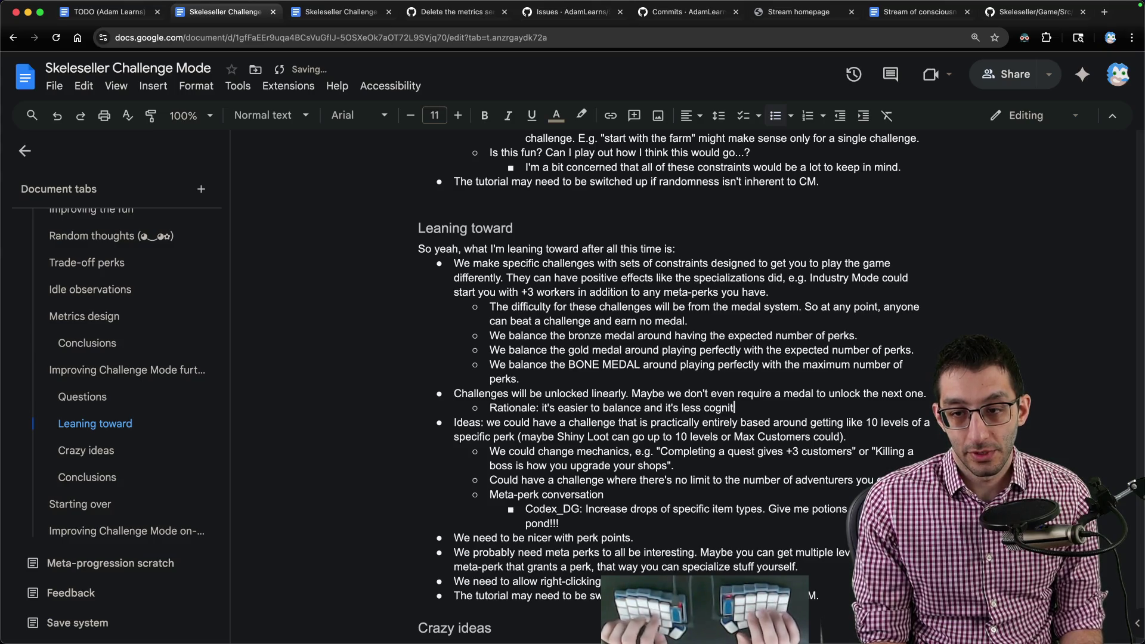
pyautogui.write('oad on the player.')
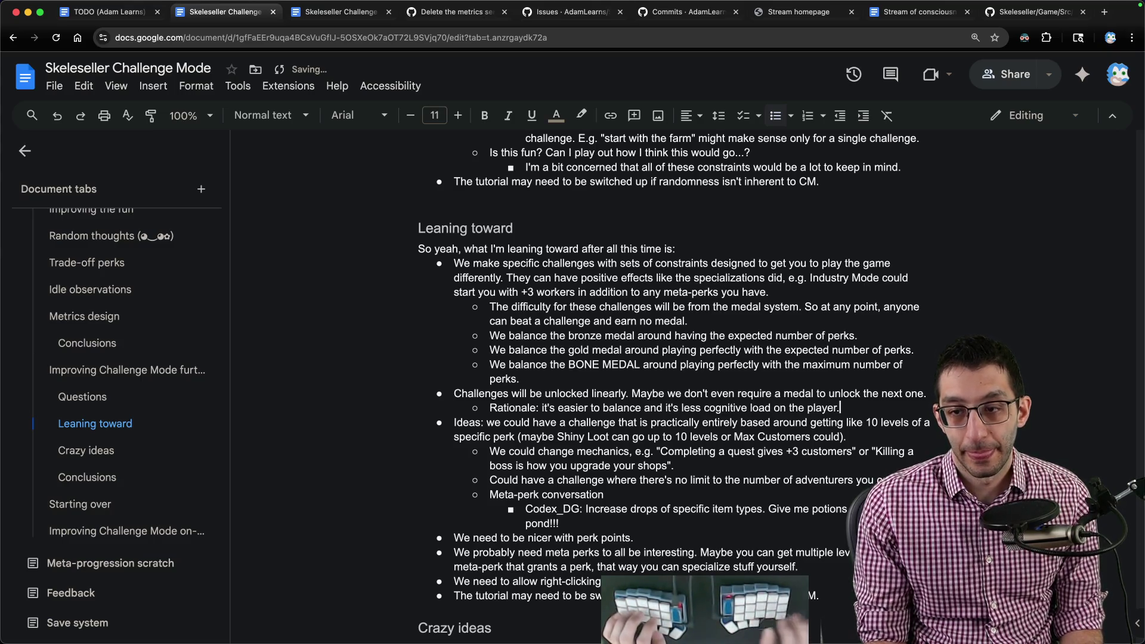
pyautogui.scroll(10, 642, 320)
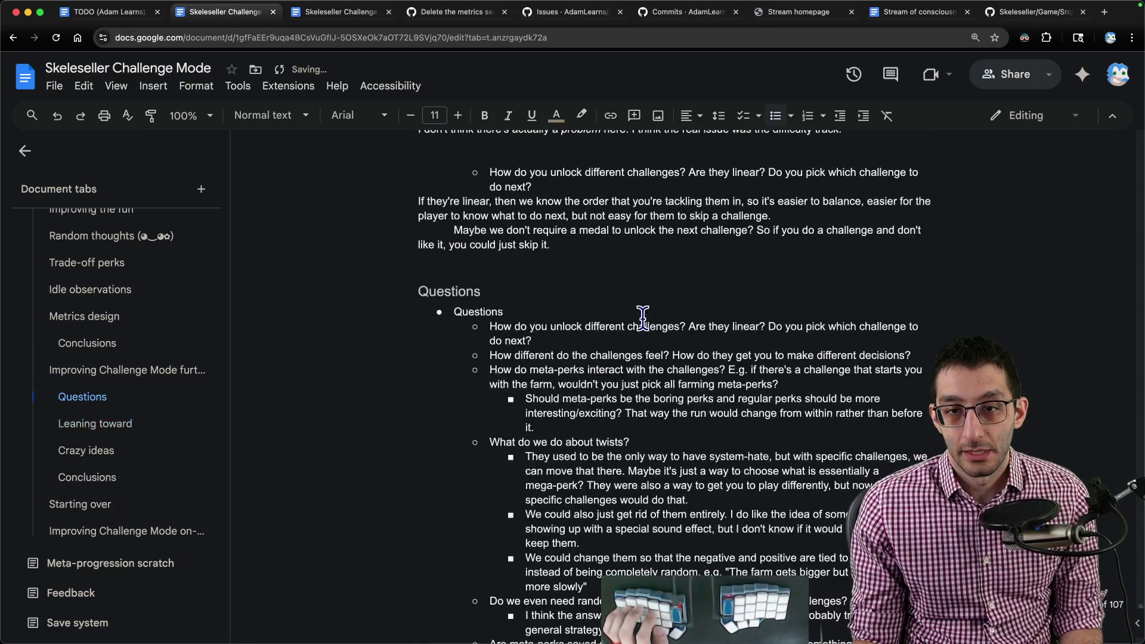
pyautogui.scroll(-10, 642, 316)
pyautogui.click(777, 612)
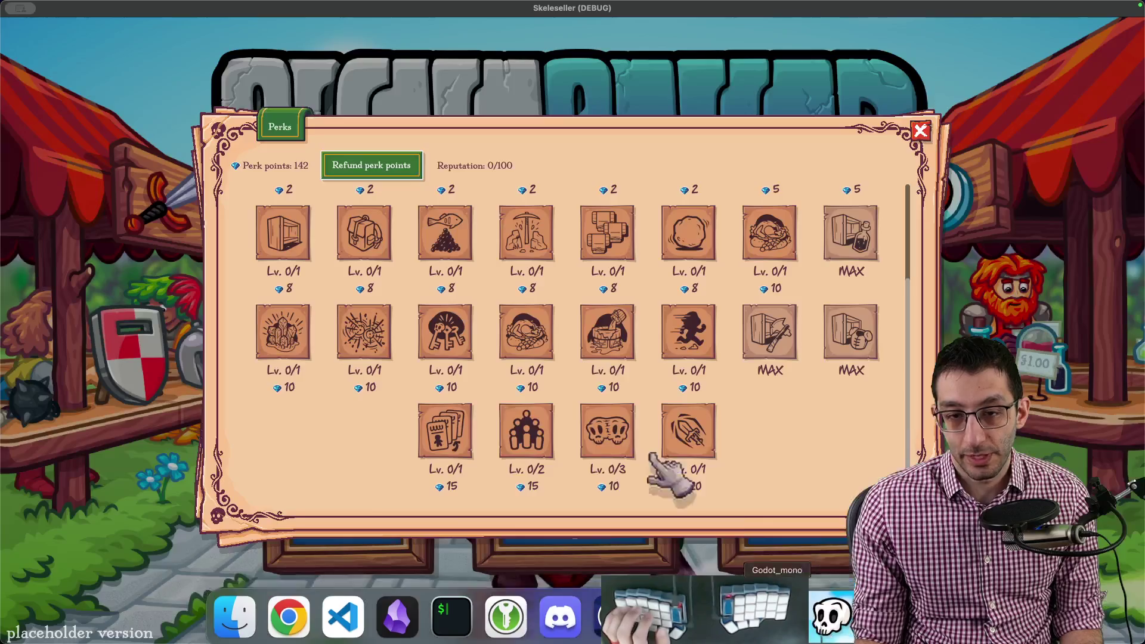
# - Close the Perks panel and lower the Challenge Mode difficulty from Level 9 to Level 1
pyautogui.press('Escape')
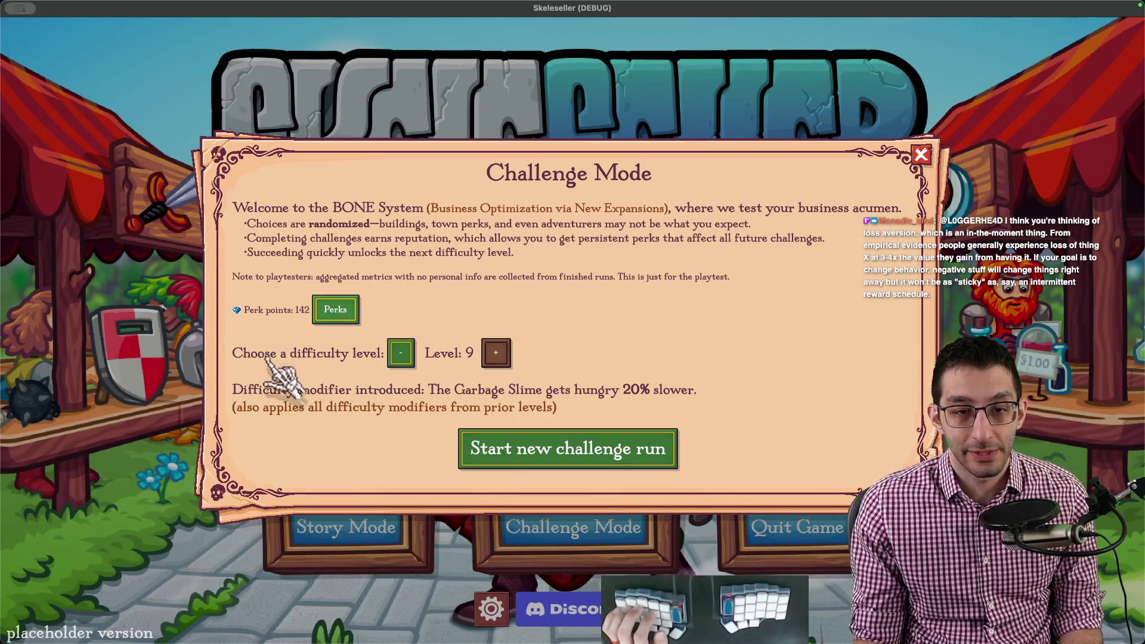
pyautogui.click(402, 353)
pyautogui.click(403, 353)
pyautogui.click(402, 353)
pyautogui.click(402, 354)
pyautogui.click(402, 353)
pyautogui.click(402, 353)
pyautogui.click(402, 353)
pyautogui.click(402, 353)
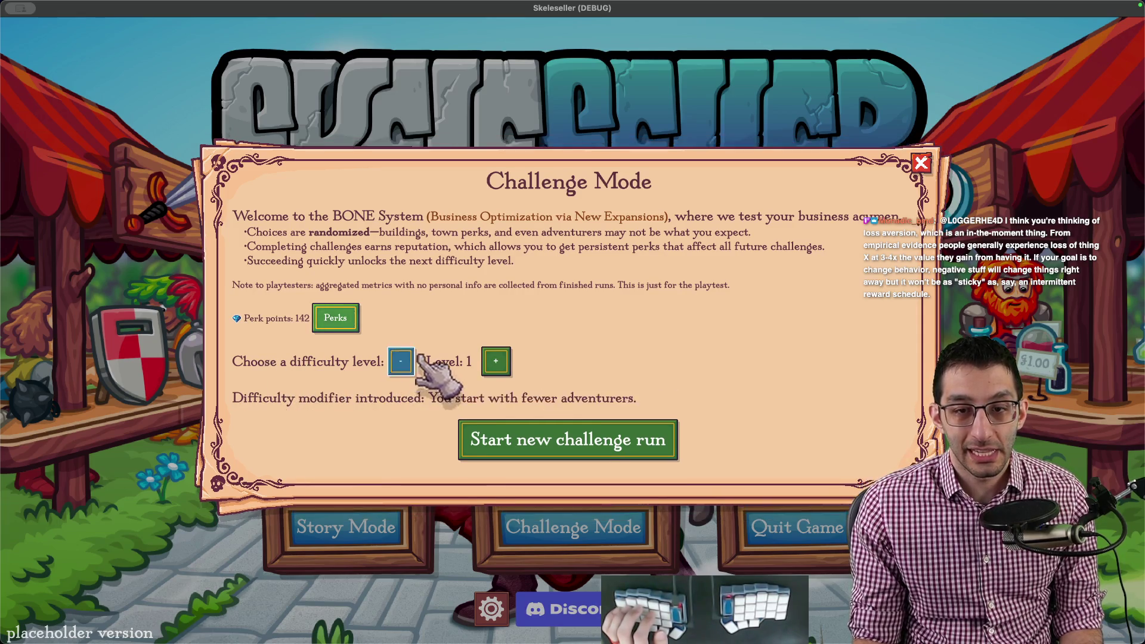
pyautogui.click(411, 358)
pyautogui.click(496, 361)
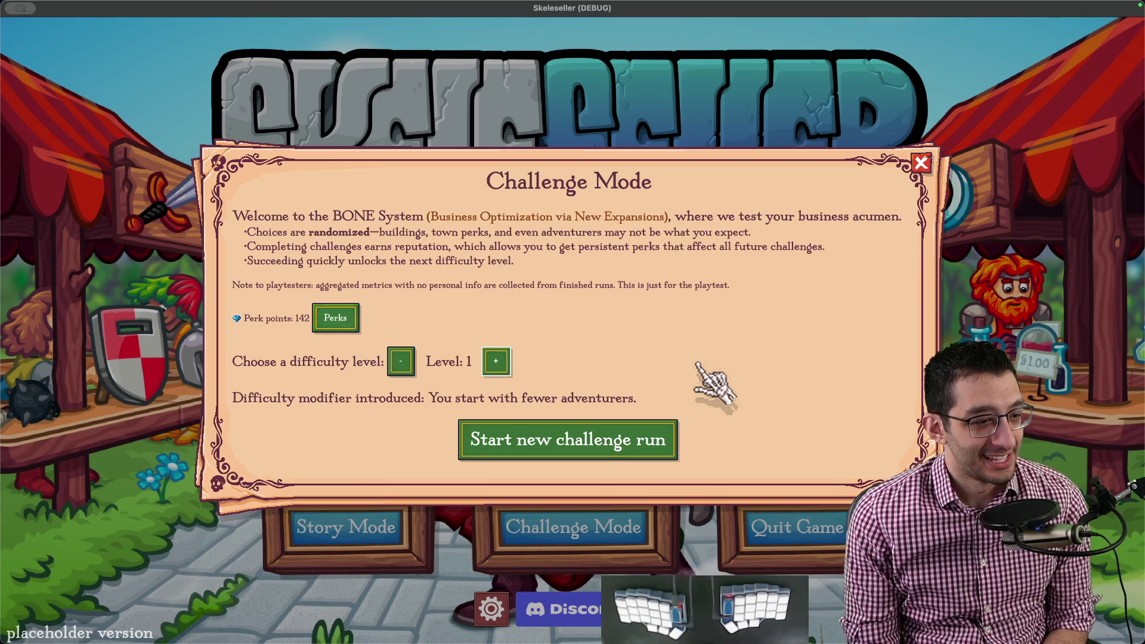
pyautogui.press('super+Tab')
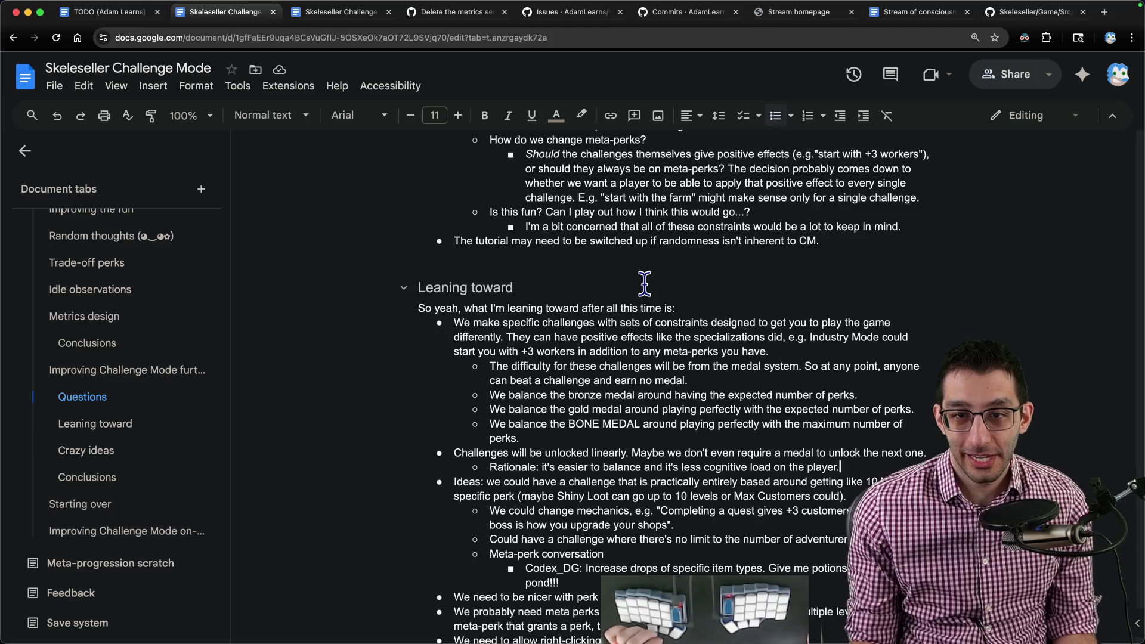
# - Delete the duplicate unlock question from the Questions list
pyautogui.scroll(15, 645, 284)
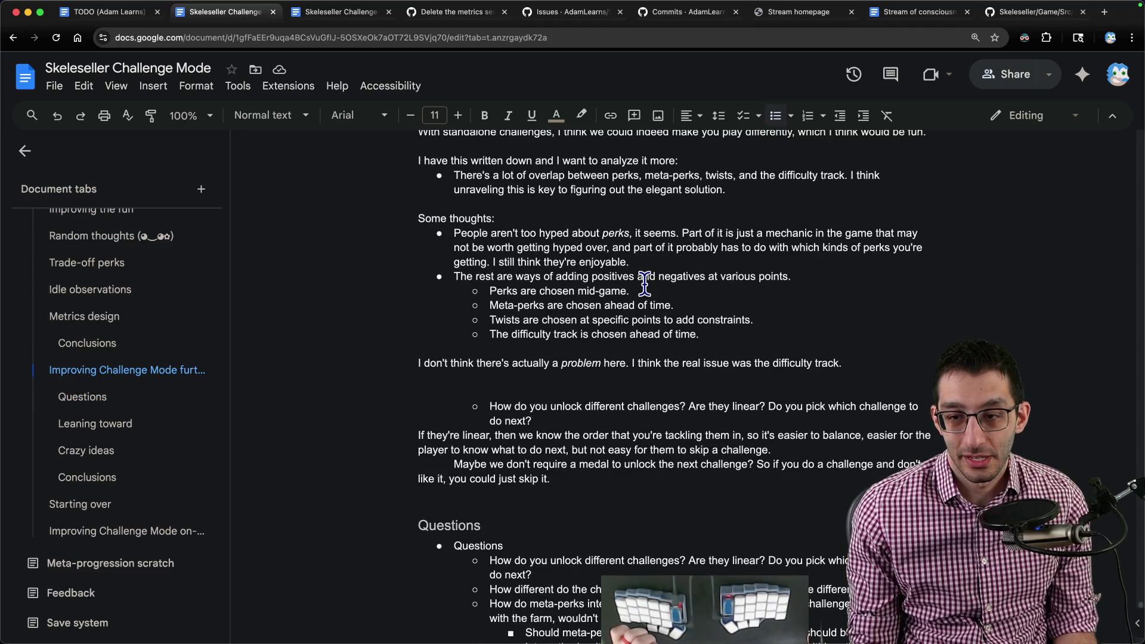
pyautogui.scroll(-4, 641, 286)
pyautogui.tripleClick(591, 325)
pyautogui.press('BackSpace')
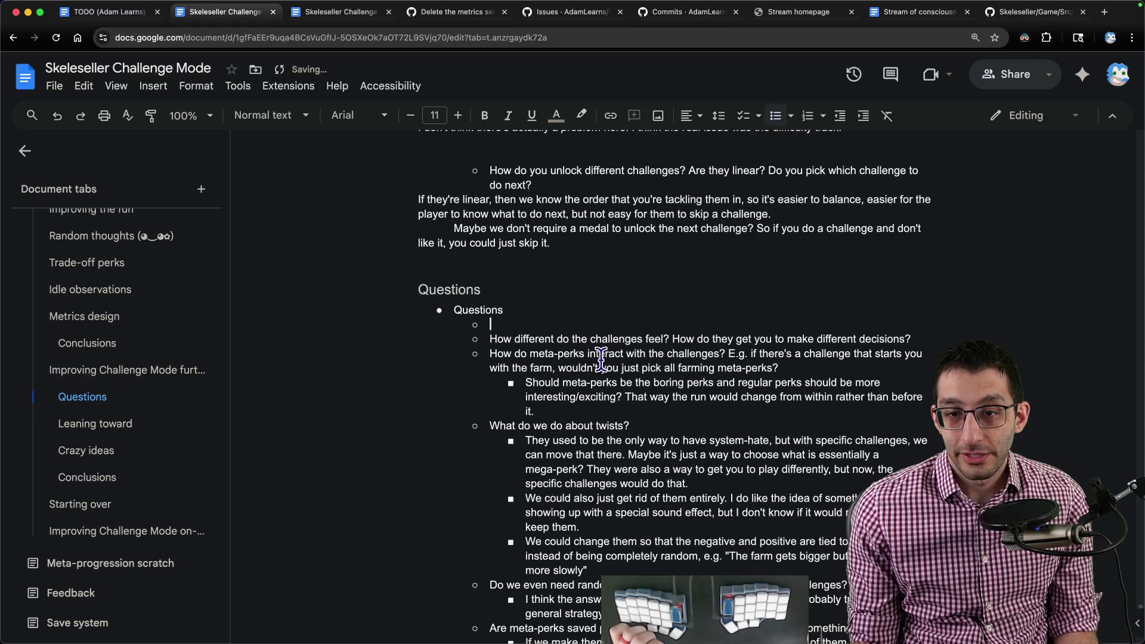
pyautogui.press('Delete')
# - Prefix the 'How different do the challenges feel' question with 'What *are* the challenges?'
pyautogui.tripleClick(533, 326)
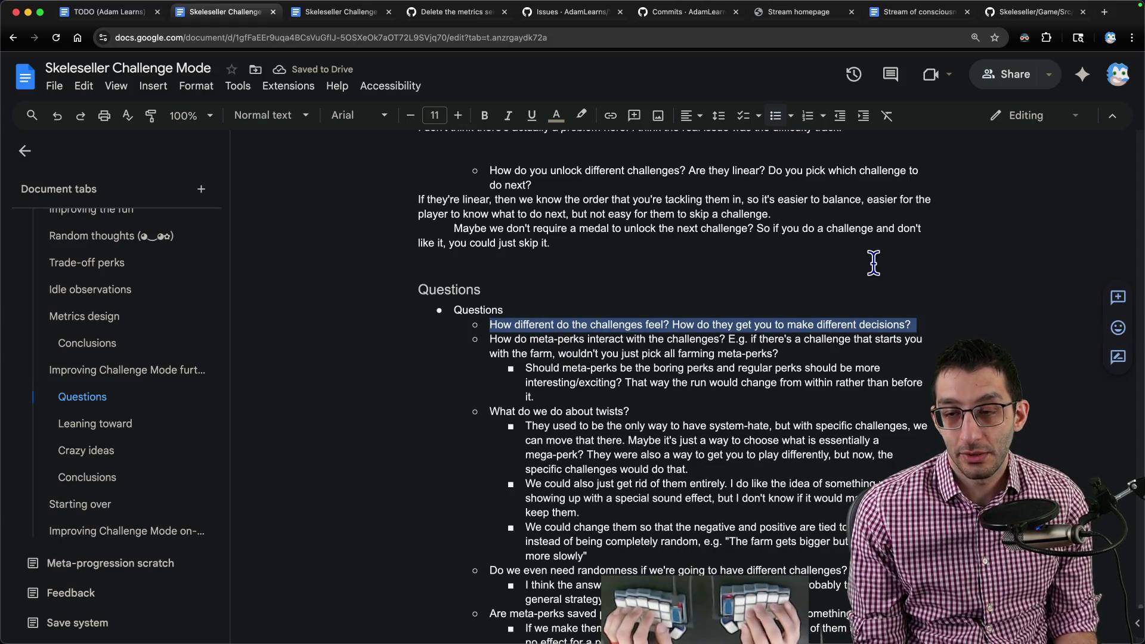
pyautogui.hotkey('ctrl', 'shift', 'Down')
pyautogui.hotkey('ctrl', 'shift', 'Down')
pyautogui.hotkey('ctrl', 'shift', 'Down')
pyautogui.hotkey('ctrl', 'shift', 'Up')
pyautogui.press('Left')
pyautogui.press('Return')
pyautogui.press('Up')
pyautogui.write('What')
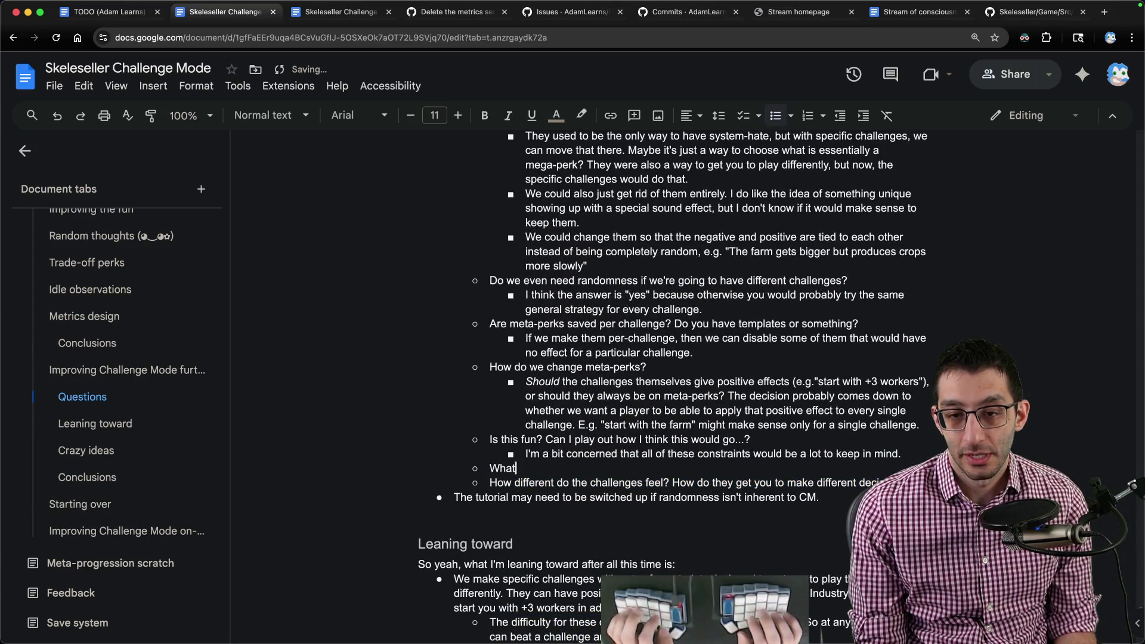
pyautogui.hotkey('ctrl', 'i')
pyautogui.write('are')
pyautogui.hotkey('ctrl', 'i')
pyautogui.write('the challenges?')
pyautogui.press('Delete')
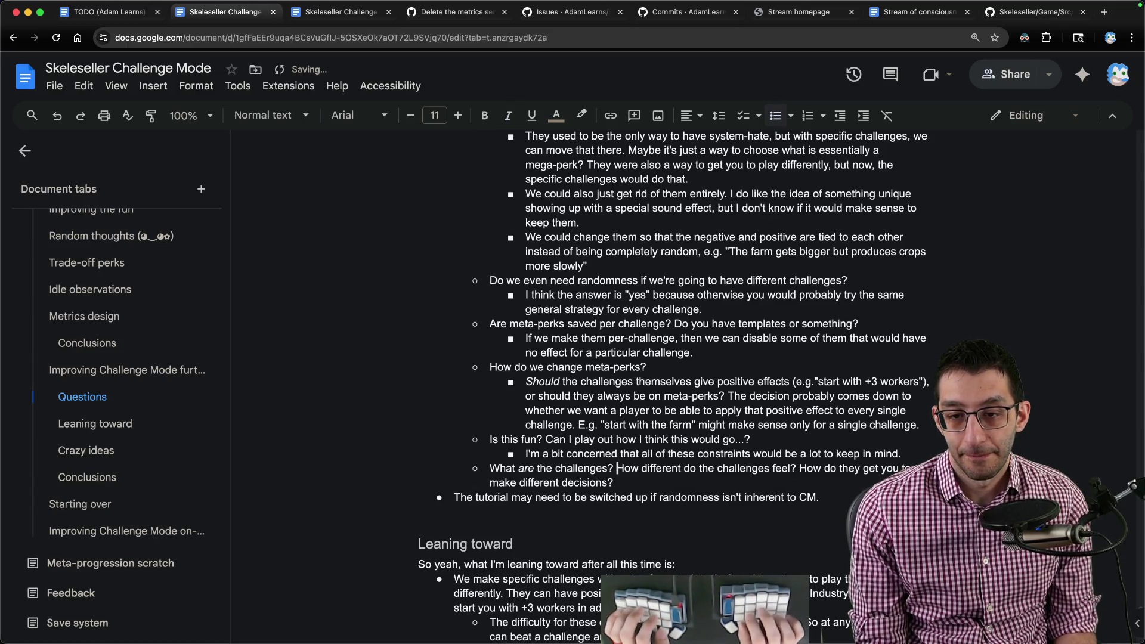
# - Add a 'How do we change the perks?' question below the meta-perks block
pyautogui.scroll(5, 513, 316)
pyautogui.doubleClick(501, 309)
pyautogui.moveTo(503, 309)
pyautogui.mouseDown()
pyautogui.moveTo(586, 320)
pyautogui.moveTo(626, 358)
pyautogui.mouseUp()
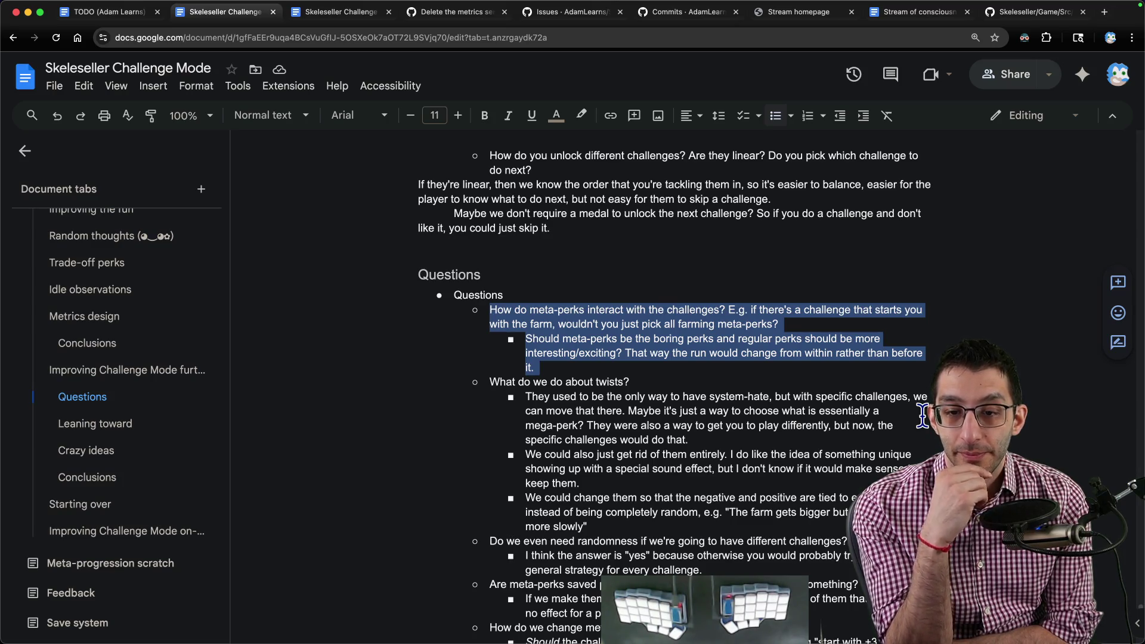
pyautogui.press('Right')
pyautogui.press('Return')
pyautogui.hotkey('shift', 'Tab')
pyautogui.write('How do we cha')
pyautogui.write('ngge ')
pyautogui.write('e perks?')
# - Answer it: every X choices (around 5) gives a twist that changes a rule slightly
pyautogui.press('Return')
pyautogui.press('Tab')
pyautogui.write('I think the')
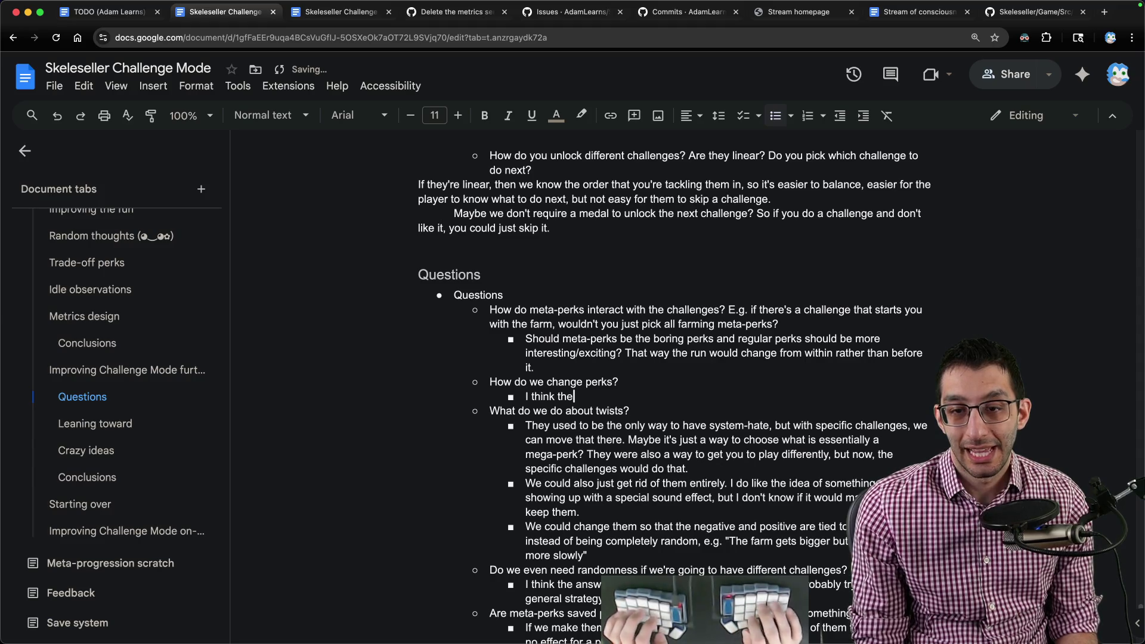
pyautogui.press('BackSpace')
pyautogui.write('re should')
pyautogui.write(' some ')
pyautogui.write('change med')
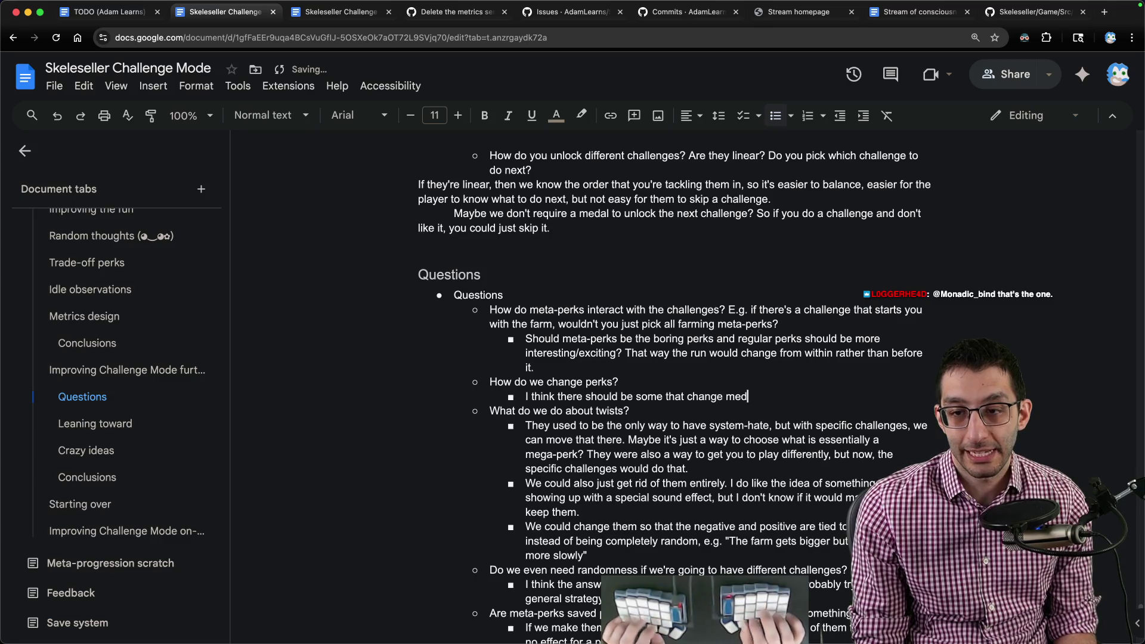
pyautogui.write("nics. Maybe that's how twists work")
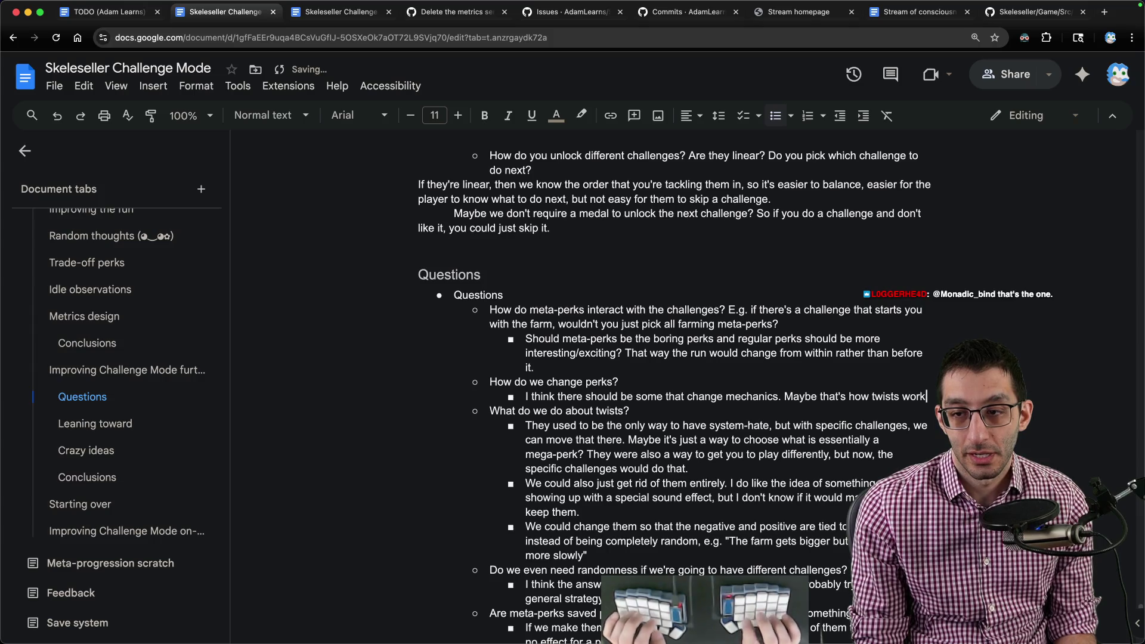
pyautogui.write('--ever')
pyautogui.write('X choices (where X ')
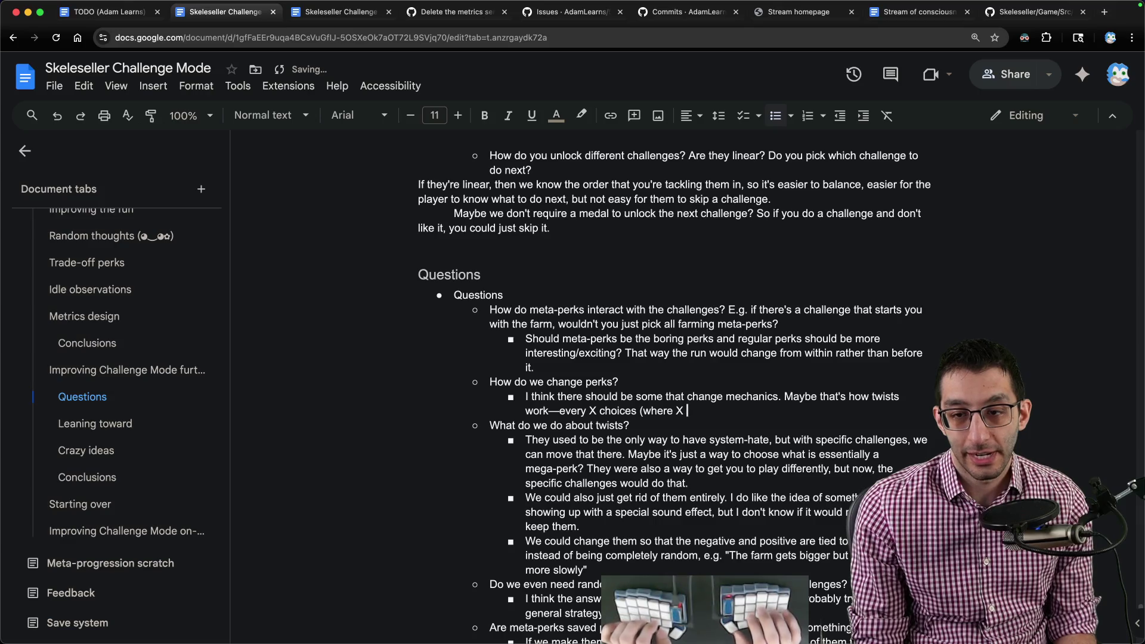
pyautogui.write('s something low-ish like ')
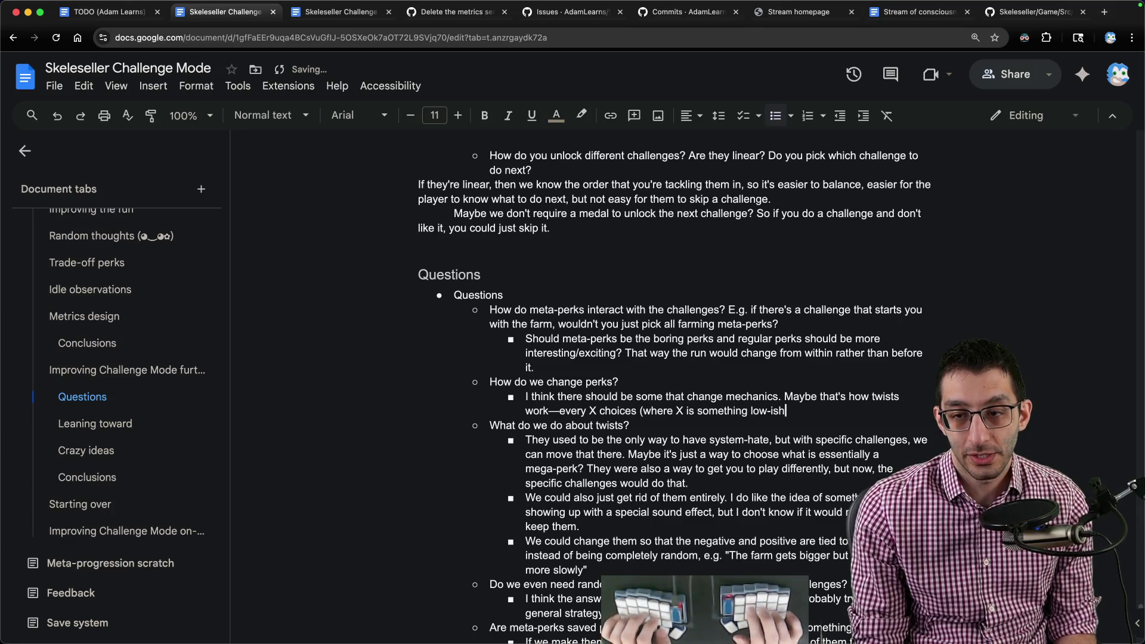
pyautogui.write('5)')
pyautogui.write(' you get a twist')
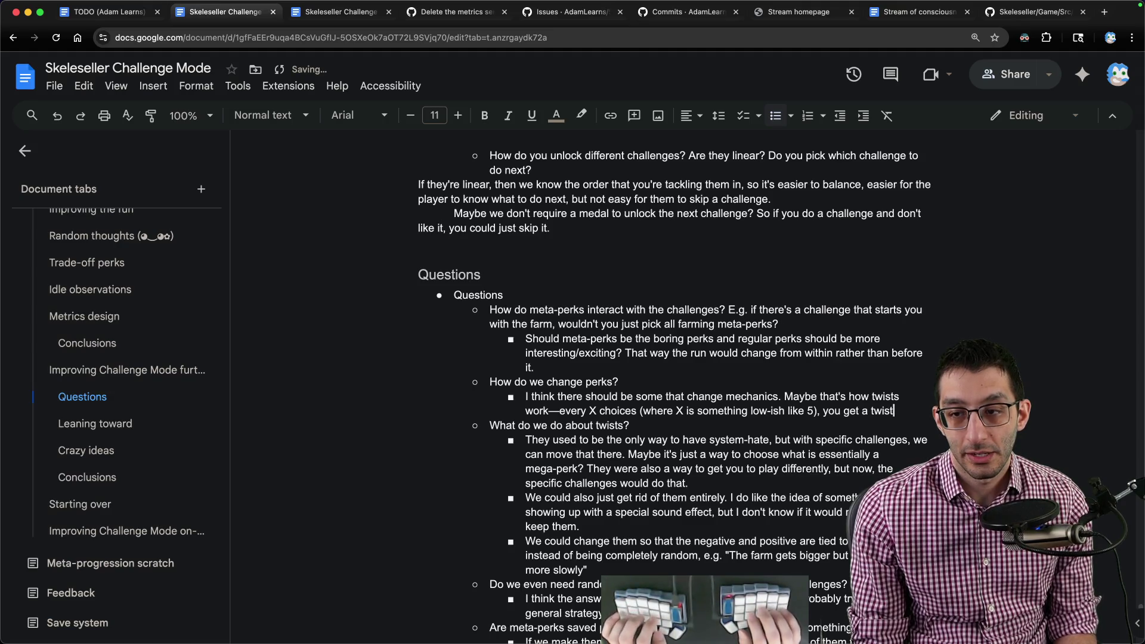
pyautogui.write(" doesn't really hav")
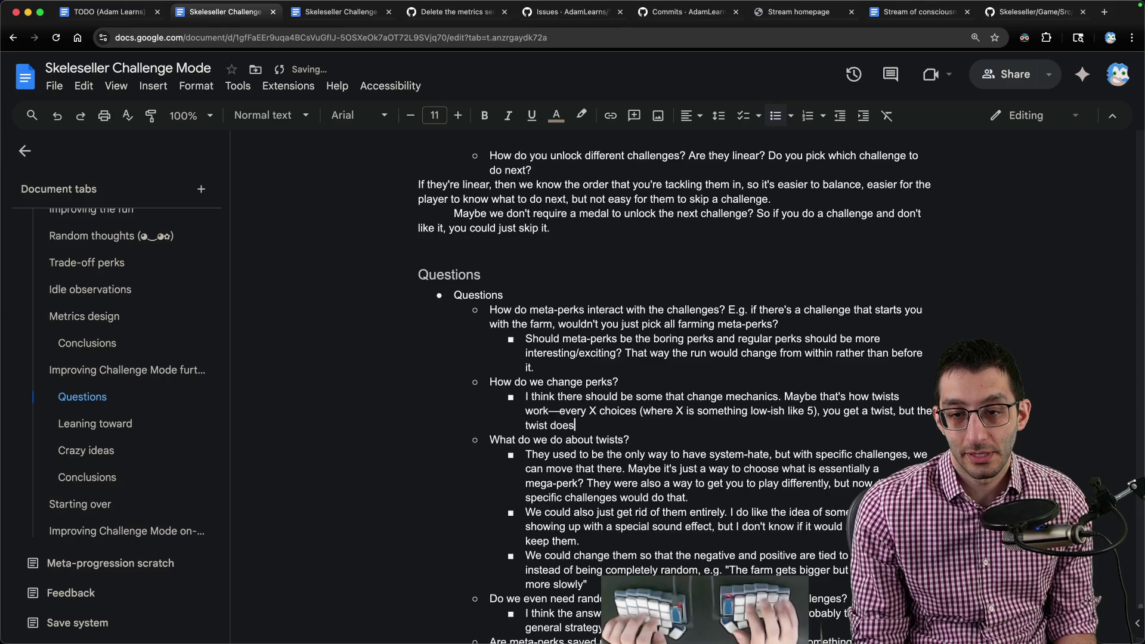
pyautogui.write('e a negative')
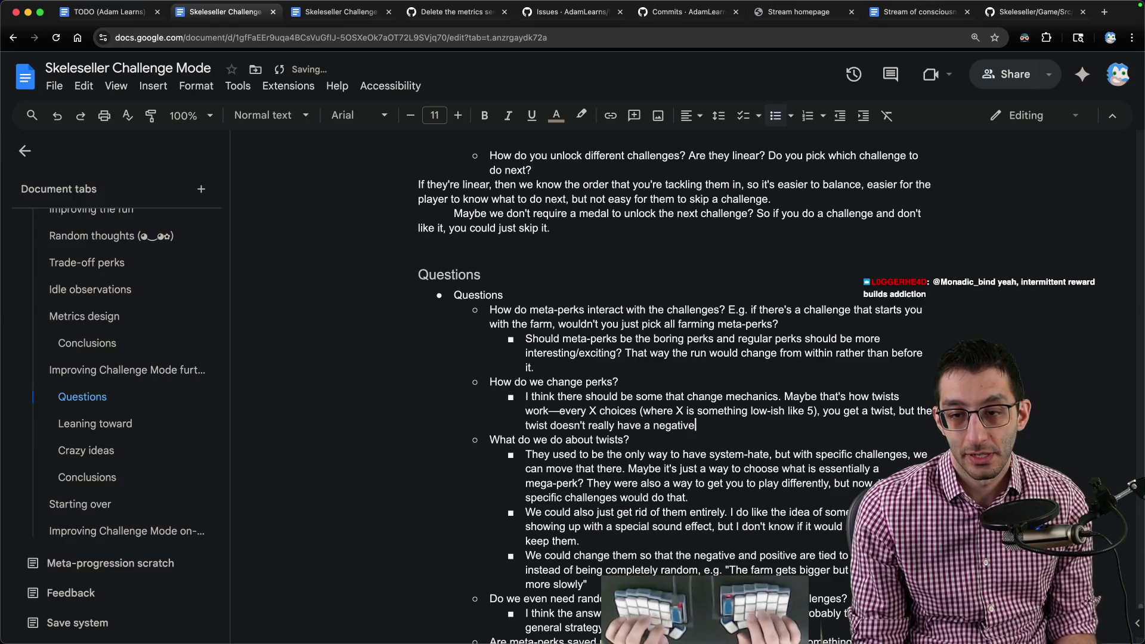
pyautogui.write('just changes a rule rlight')
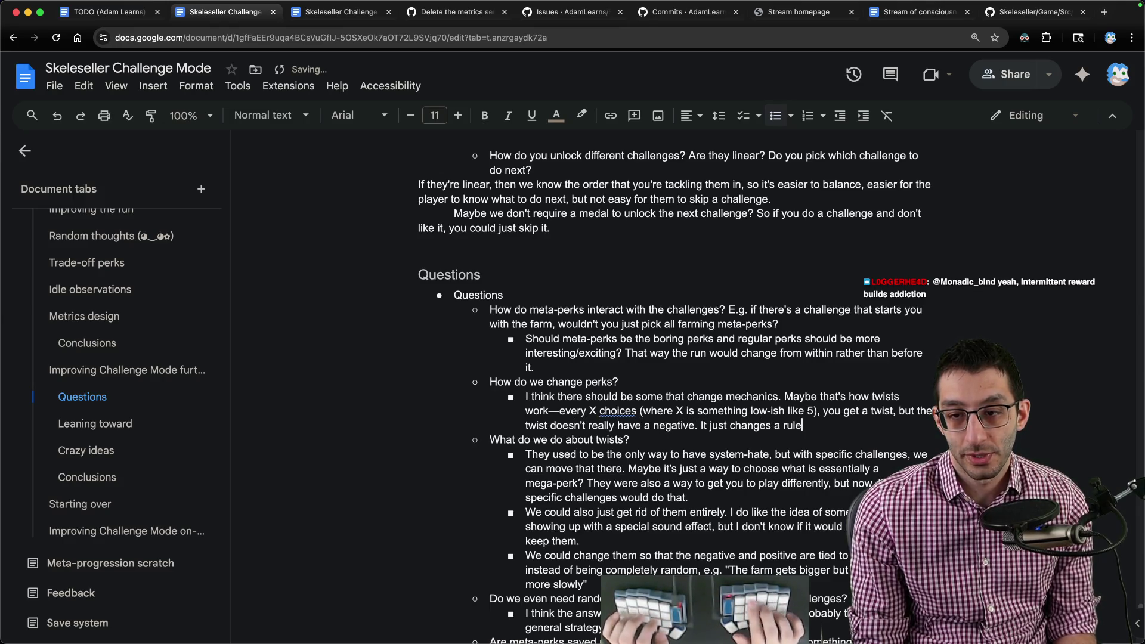
pyautogui.write('ly.')
pyautogui.press('BackSpace')
pyautogui.press('BackSpace')
pyautogui.press('BackSpace')
pyautogui.write('slightly.')
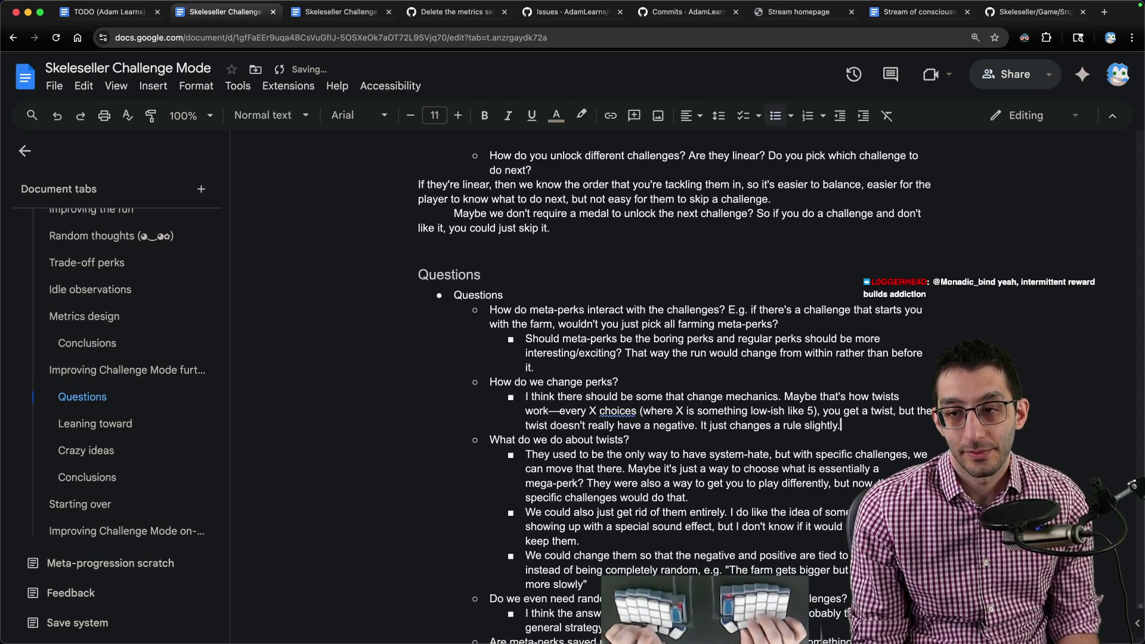
# - Add a deeper sub-point suggesting Town Perks be purchased separately to improve part of your town
pyautogui.press('Return')
pyautogui.press('Tab')
pyautogui.write('What if y')
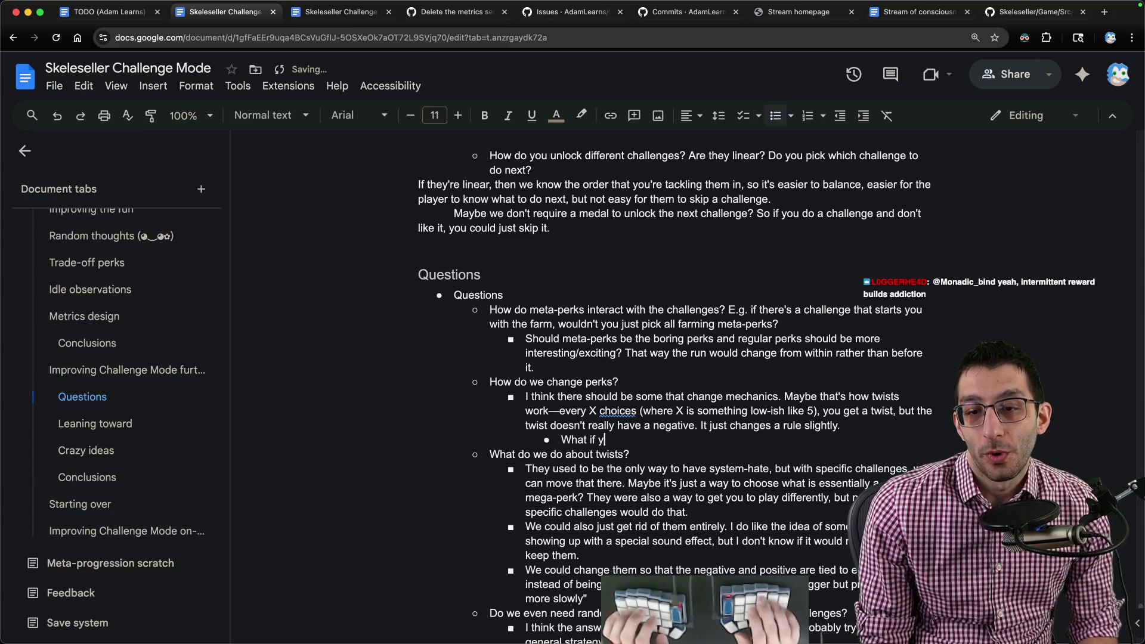
pyautogui.write('ou purchased these separately? ')
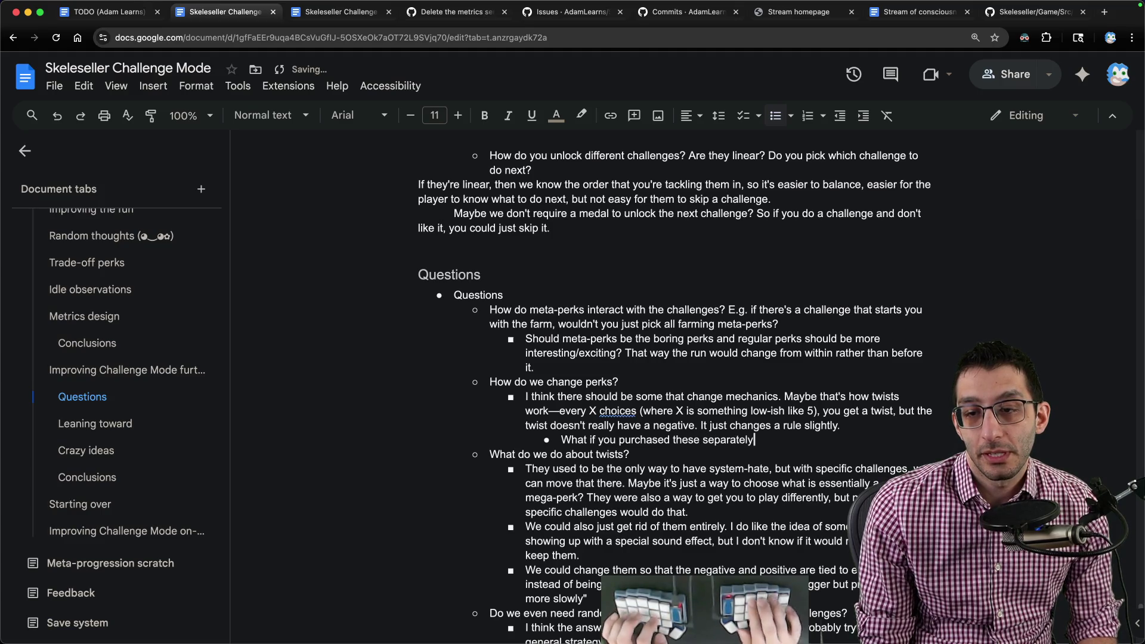
pyautogui.write('Town Perks ')
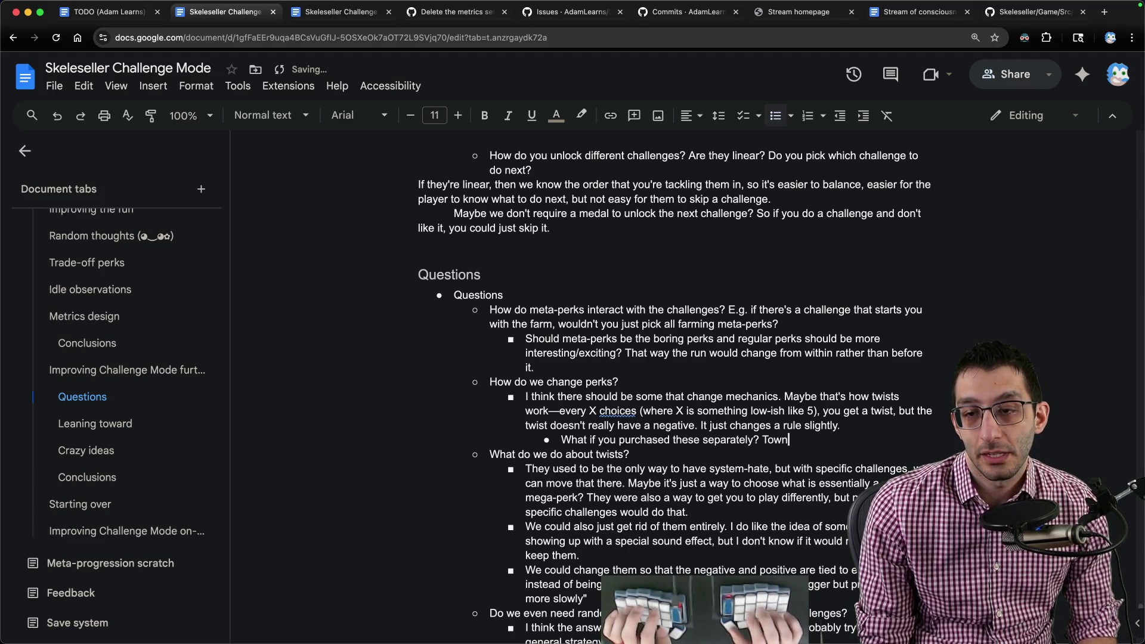
pyautogui.write('would improve')
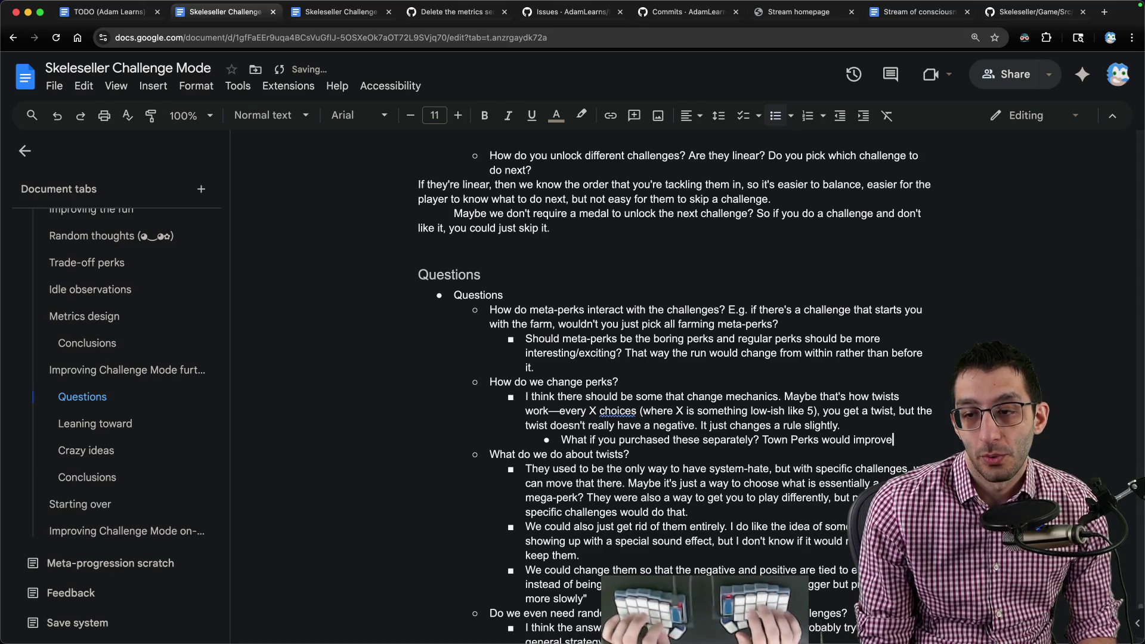
pyautogui.write(' some part of your town, but')
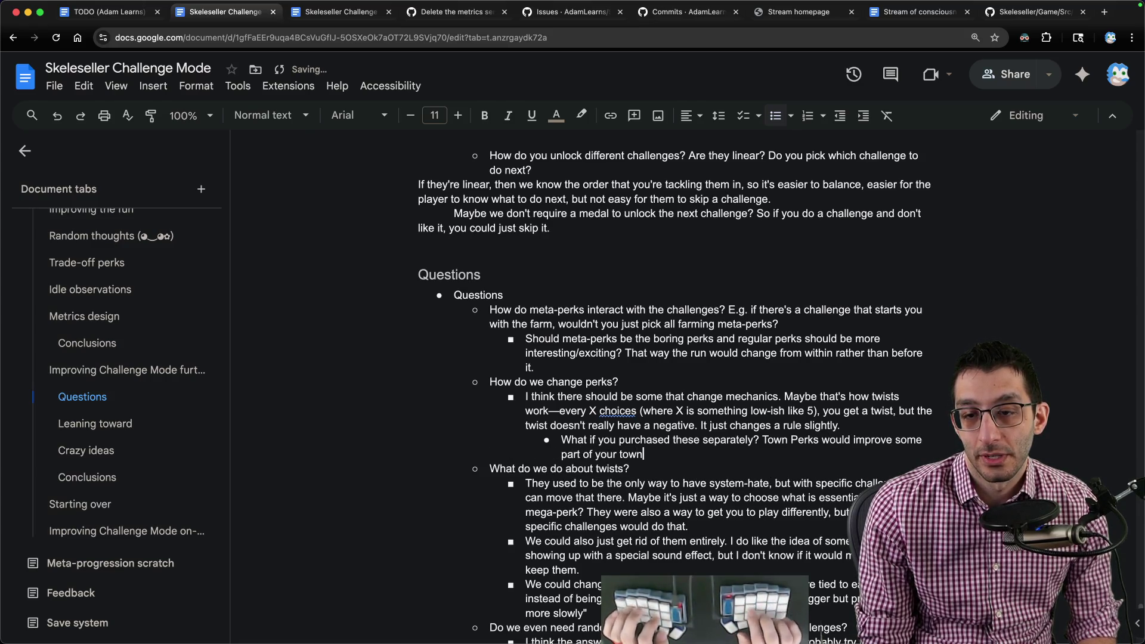
pyautogui.write(' twists would ')
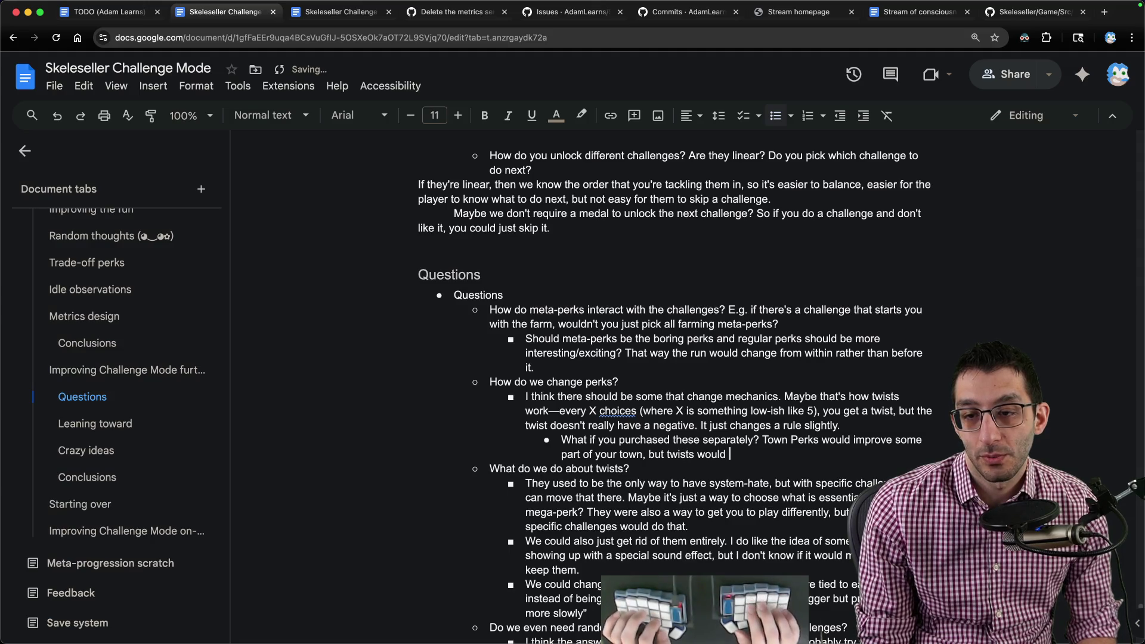
pyautogui.write('change rules sl')
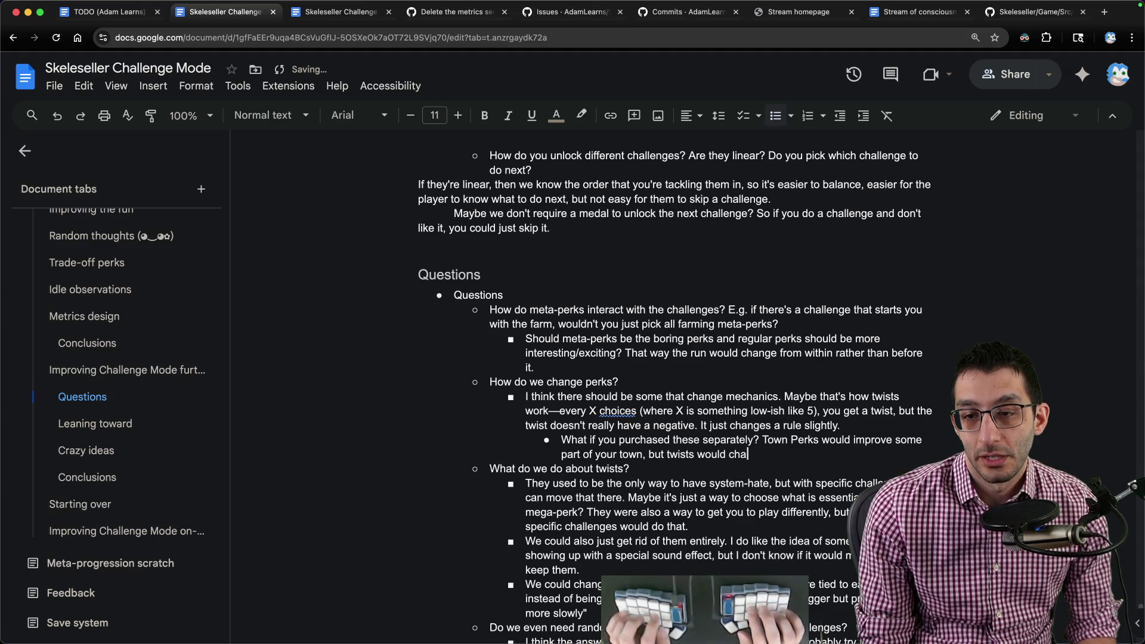
pyautogui.write('ightly')
pyautogui.hotkey('alt', 'BackSpace')
pyautogui.write('slightly.')
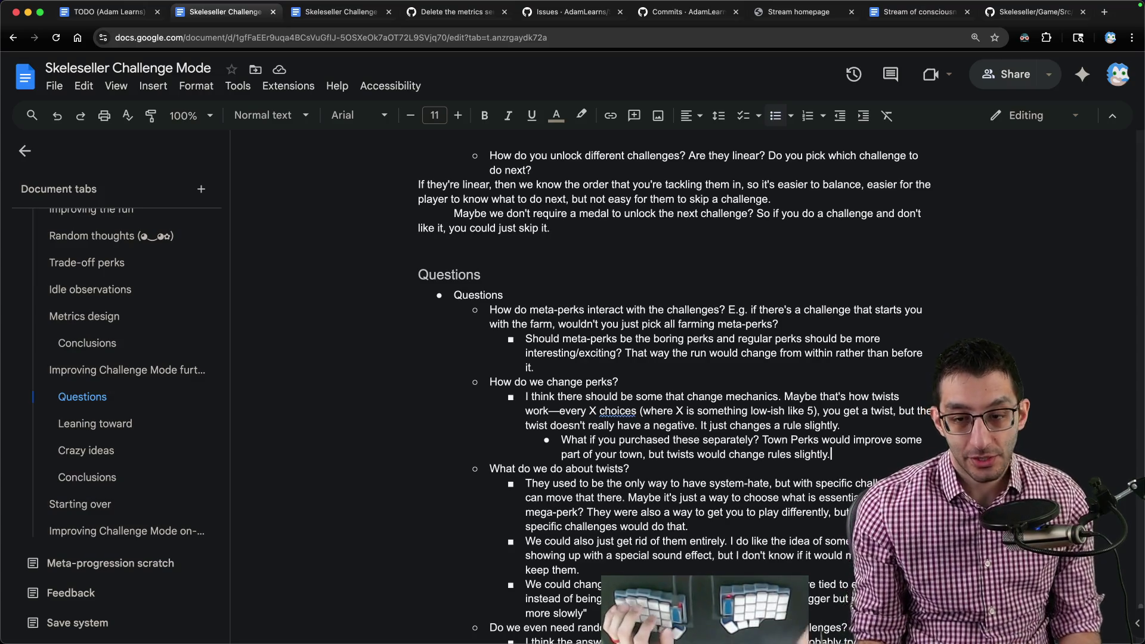
pyautogui.click(830, 609)
# - Start a new Challenge Mode run and open the Town Perks (10G) purchase window
pyautogui.click(477, 433)
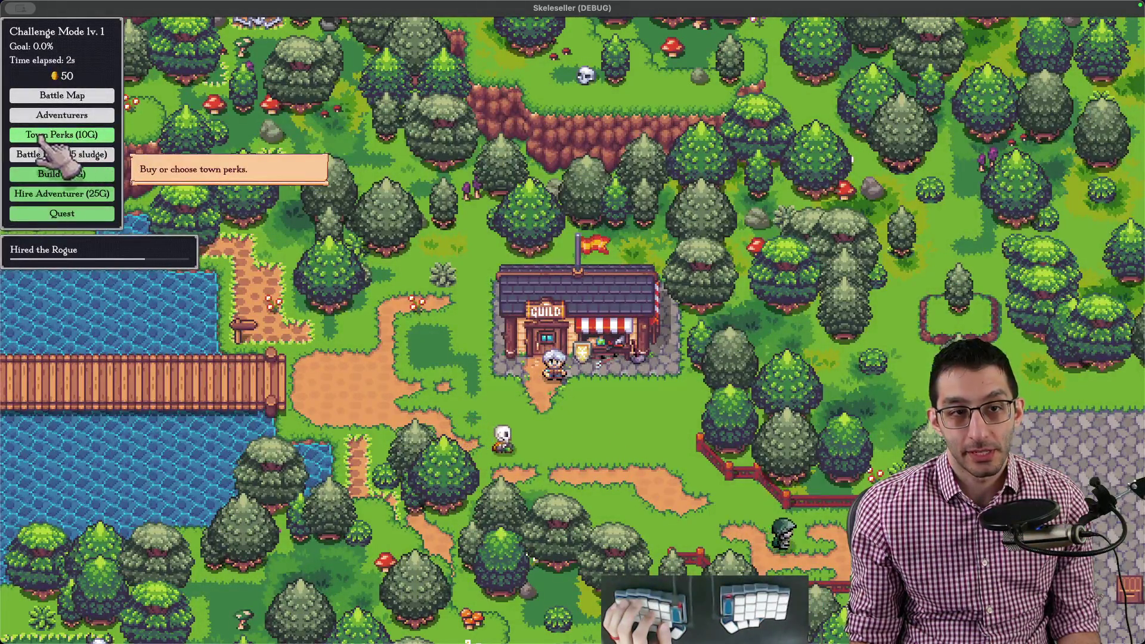
pyautogui.click(77, 175)
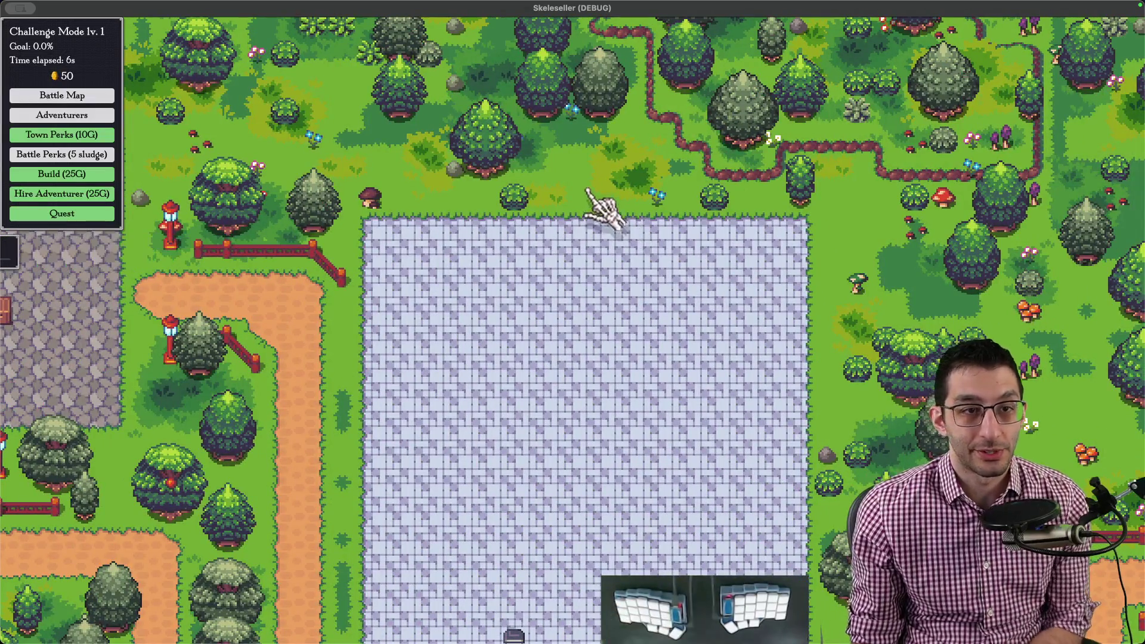
pyautogui.press('Escape')
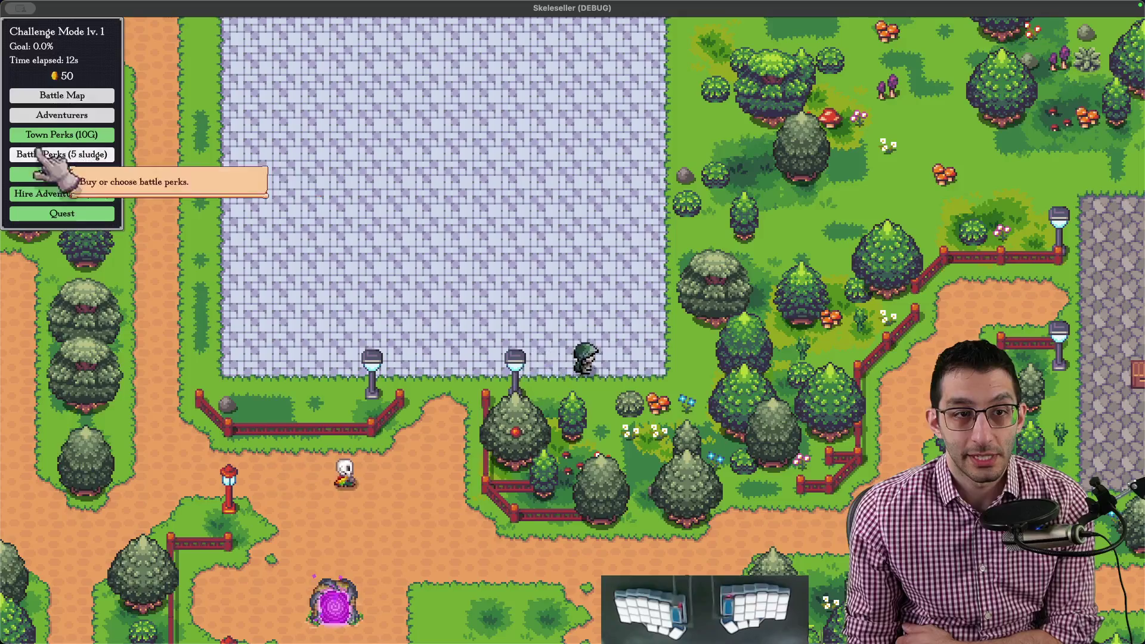
pyautogui.click(96, 136)
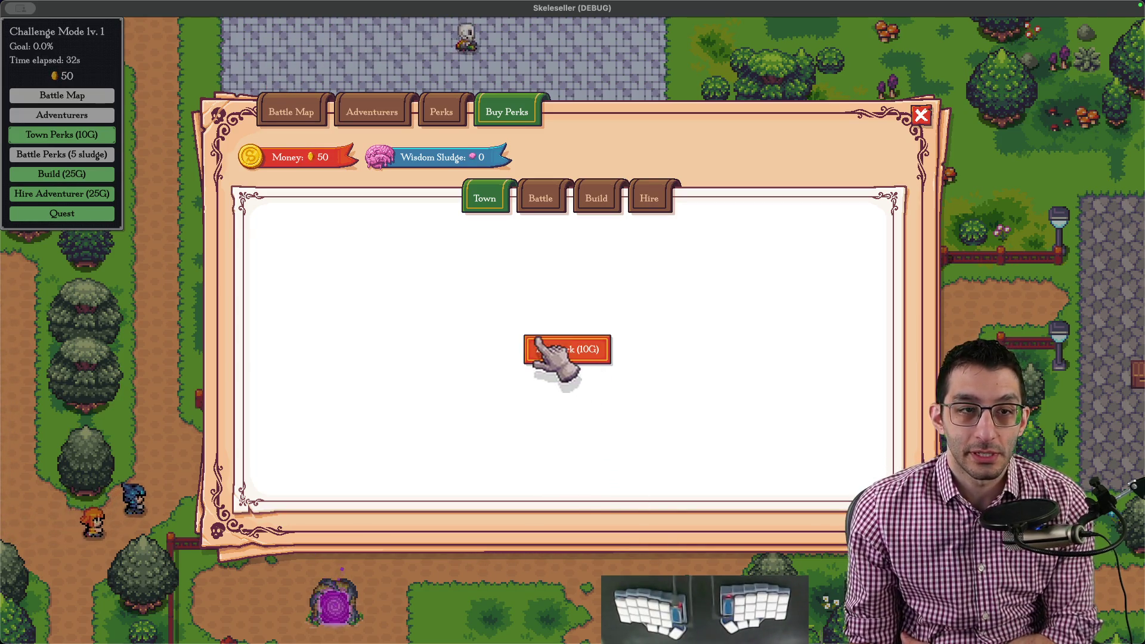
# - Build a Farm for 25G from the Town Perks window's building section
pyautogui.press('Escape')
pyautogui.scroll(-10, 334, 621)
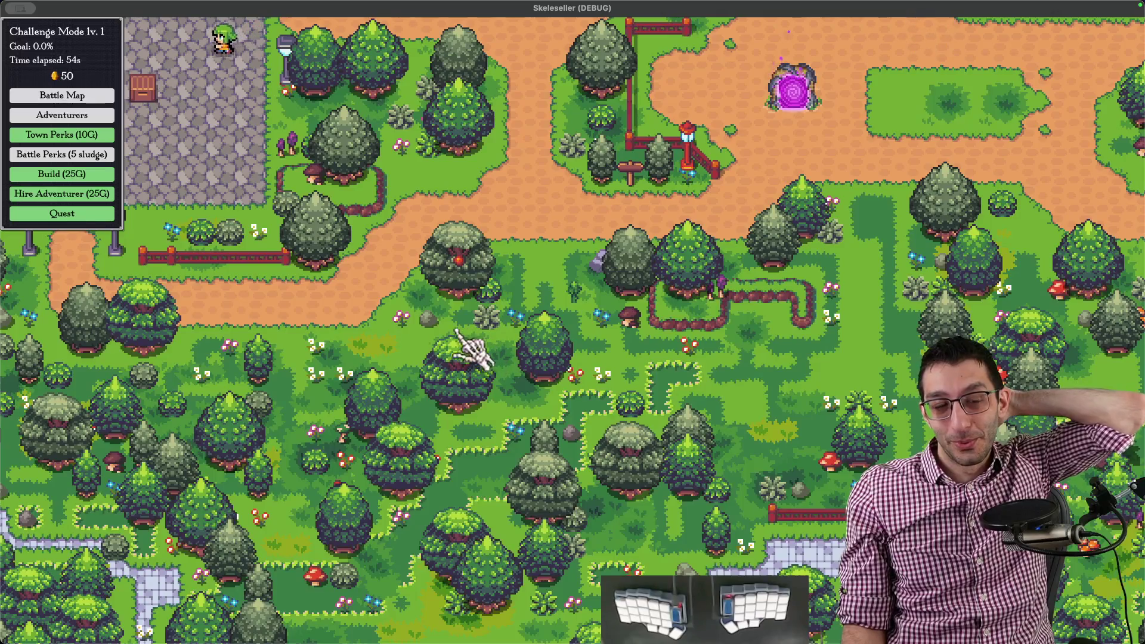
pyautogui.click(47, 136)
pyautogui.click(597, 199)
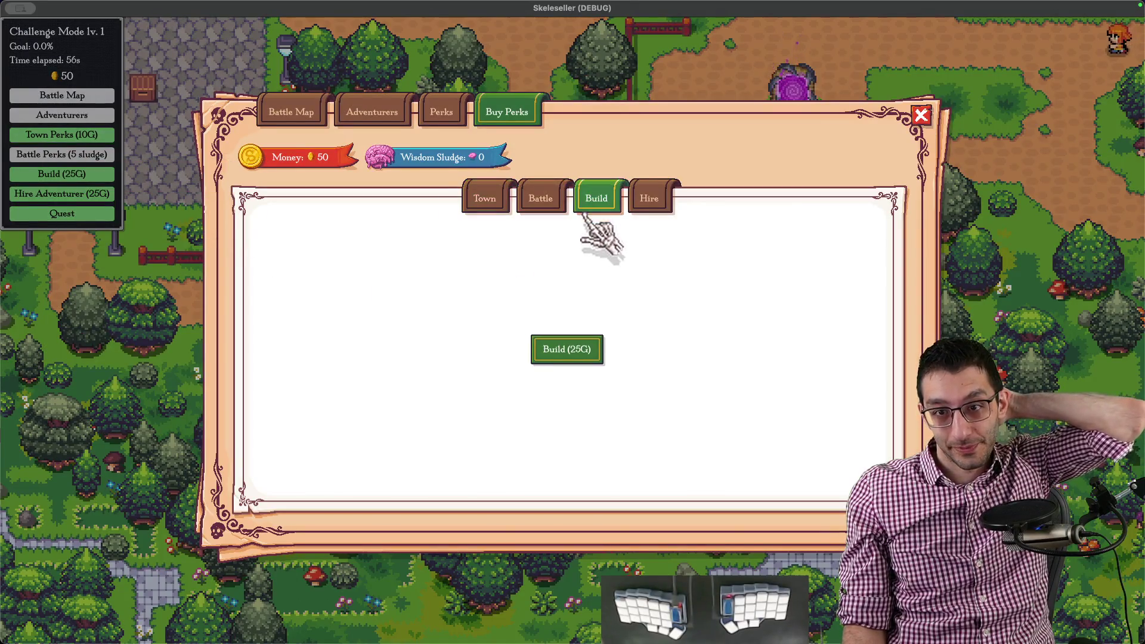
pyautogui.click(567, 349)
pyautogui.click(522, 311)
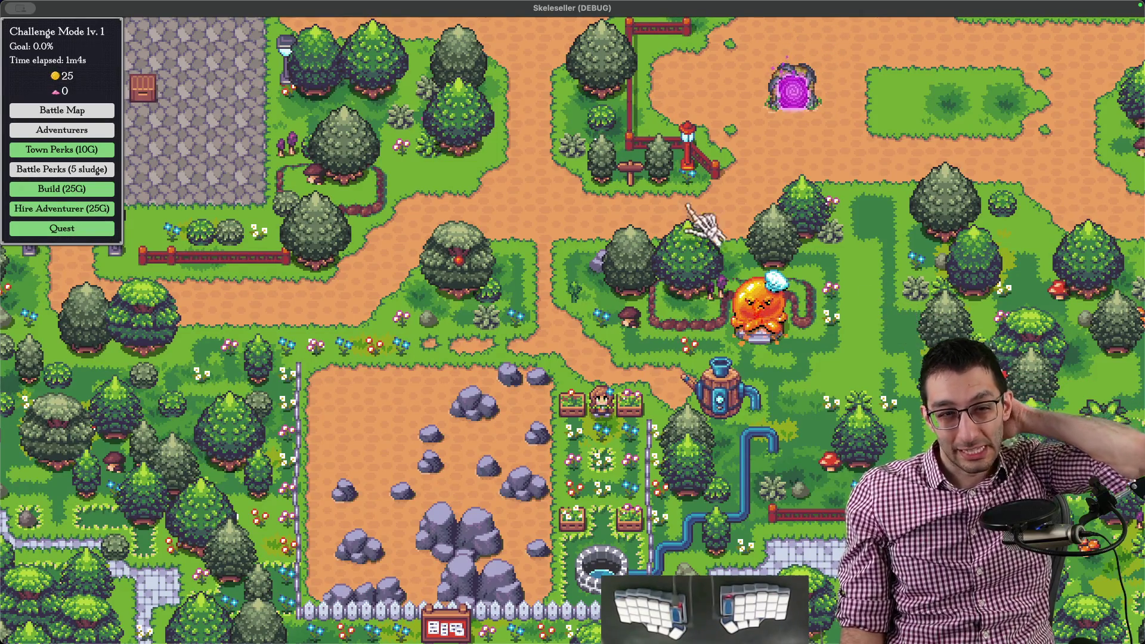
pyautogui.hotkey('w', 'a')
pyautogui.hotkey('w', 'a')
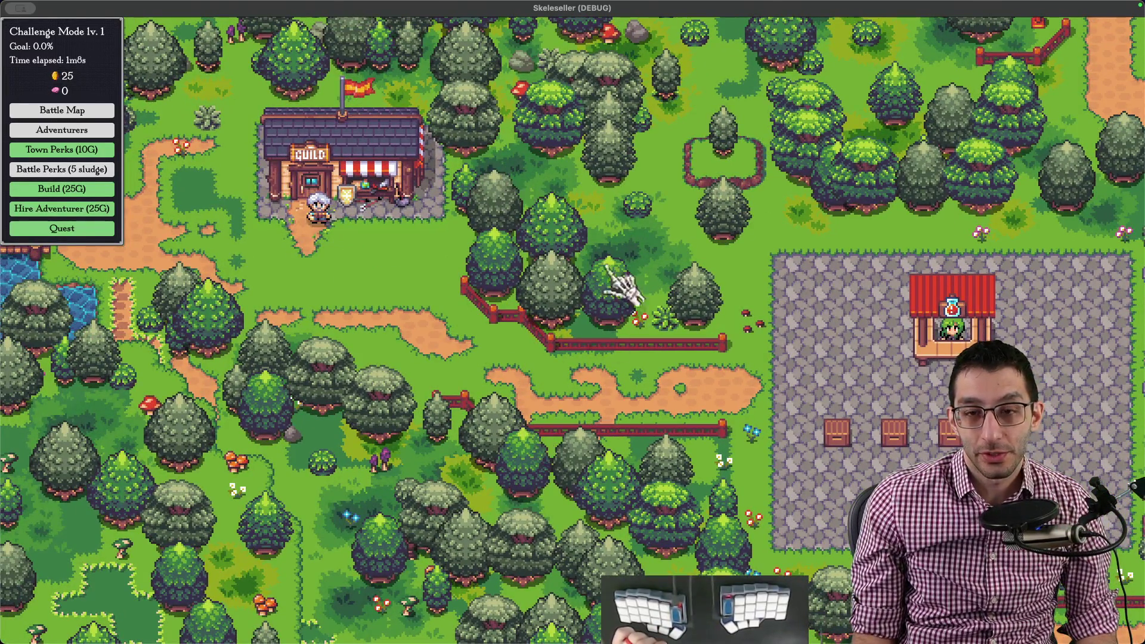
# - Buy a 10G town perk offering Swift Shoes, Customer Speed and Harvesting Efficiency
pyautogui.click(72, 150)
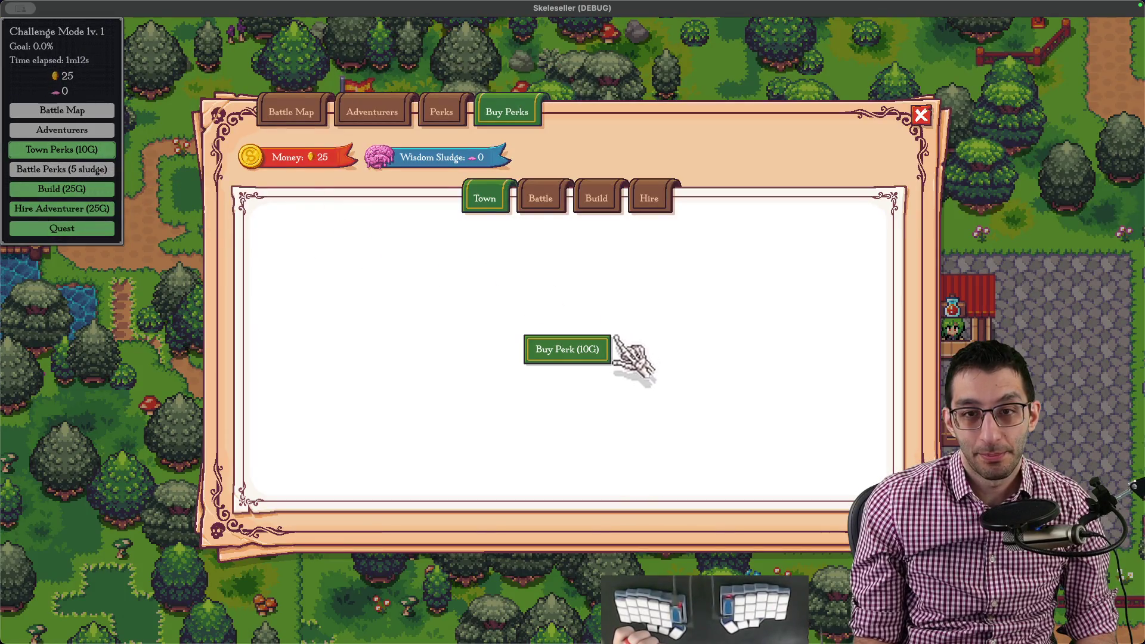
pyautogui.click(598, 362)
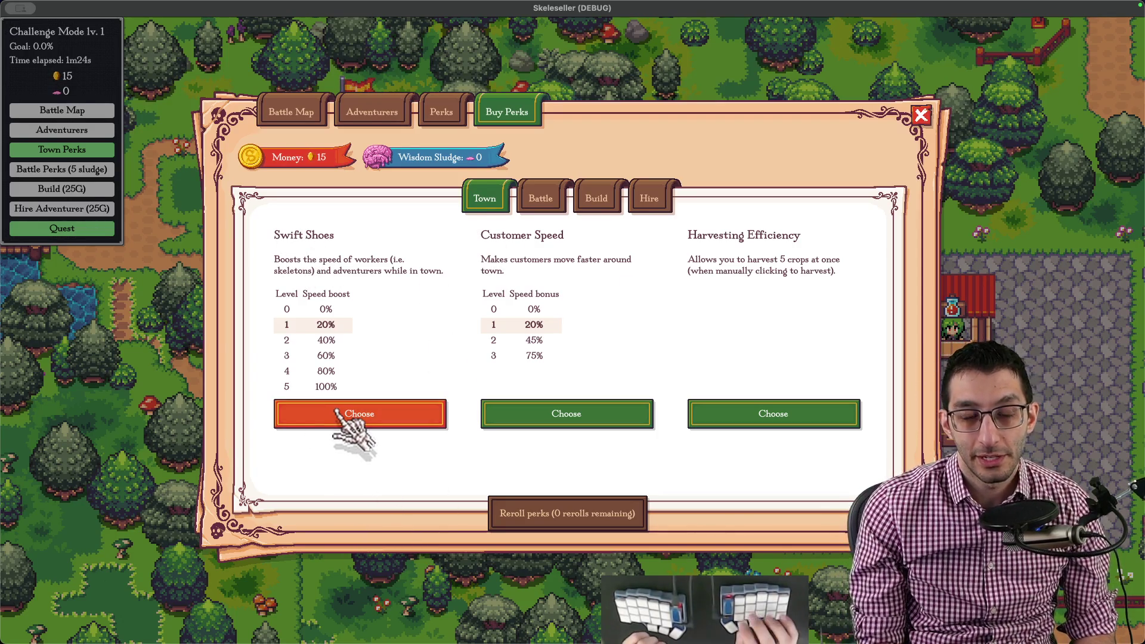
pyautogui.press('super+Tab')
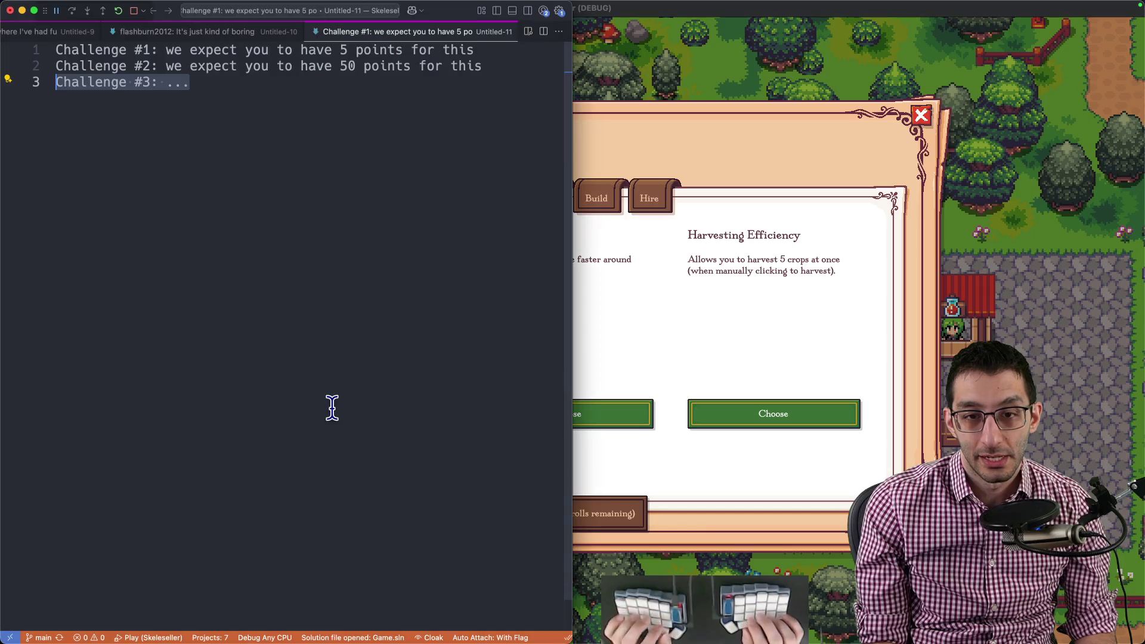
# - Below the 'pond!!!' comment, add a point proposing a perk vendor selling one perk for slightly more money
pyautogui.press('super+Tab')
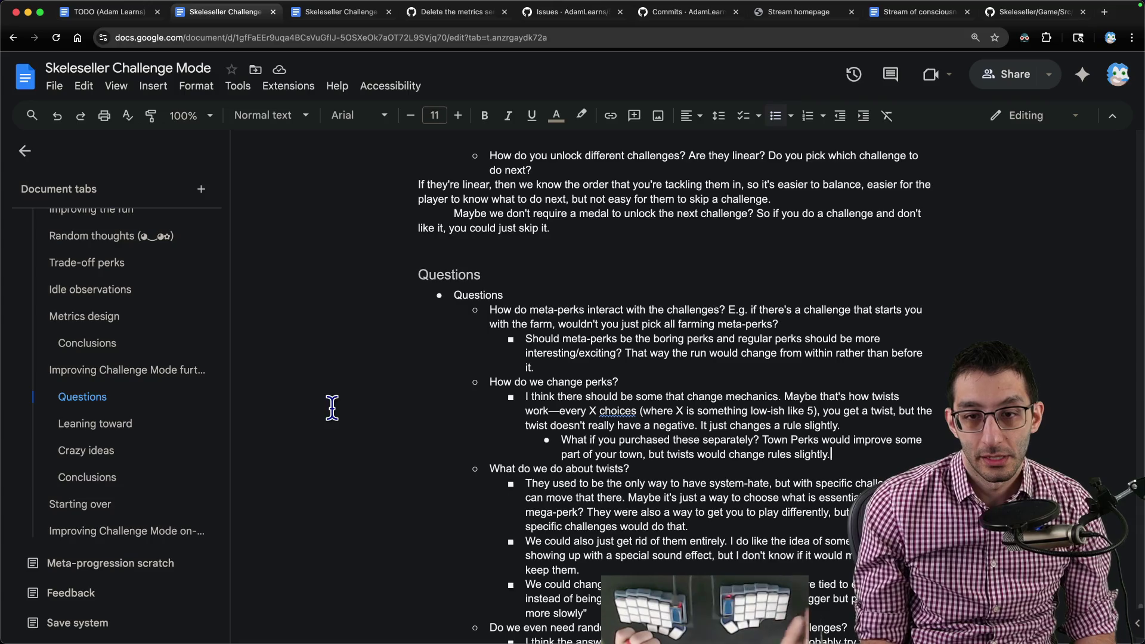
pyautogui.scroll(-20, 523, 409)
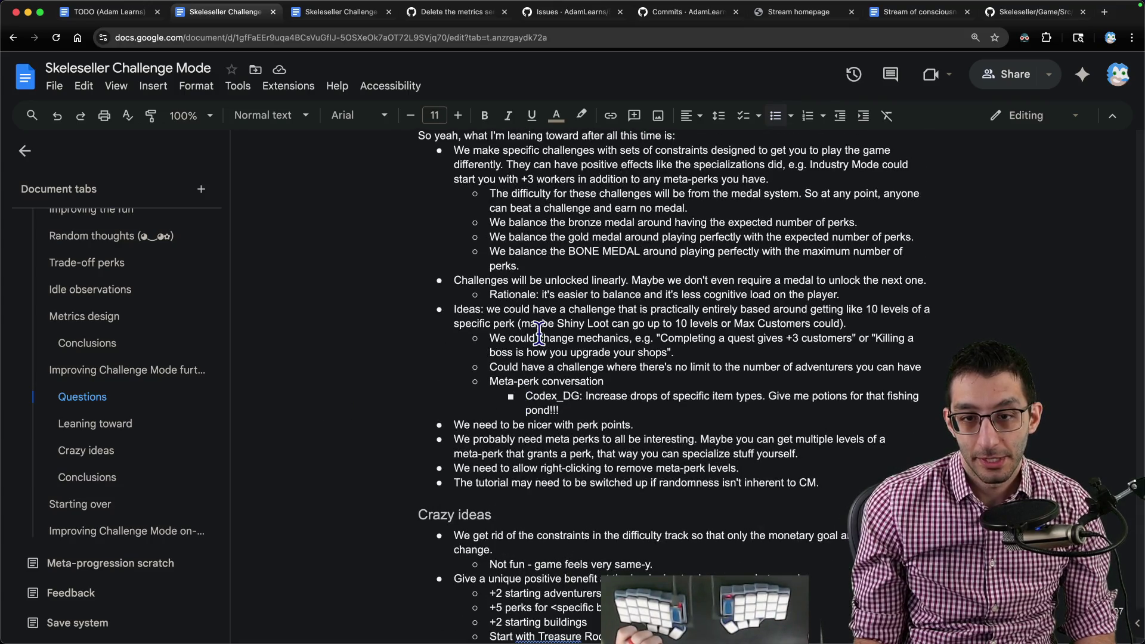
pyautogui.click(631, 408)
pyautogui.press('Return')
pyautogui.hotkey('shift', 'Tab')
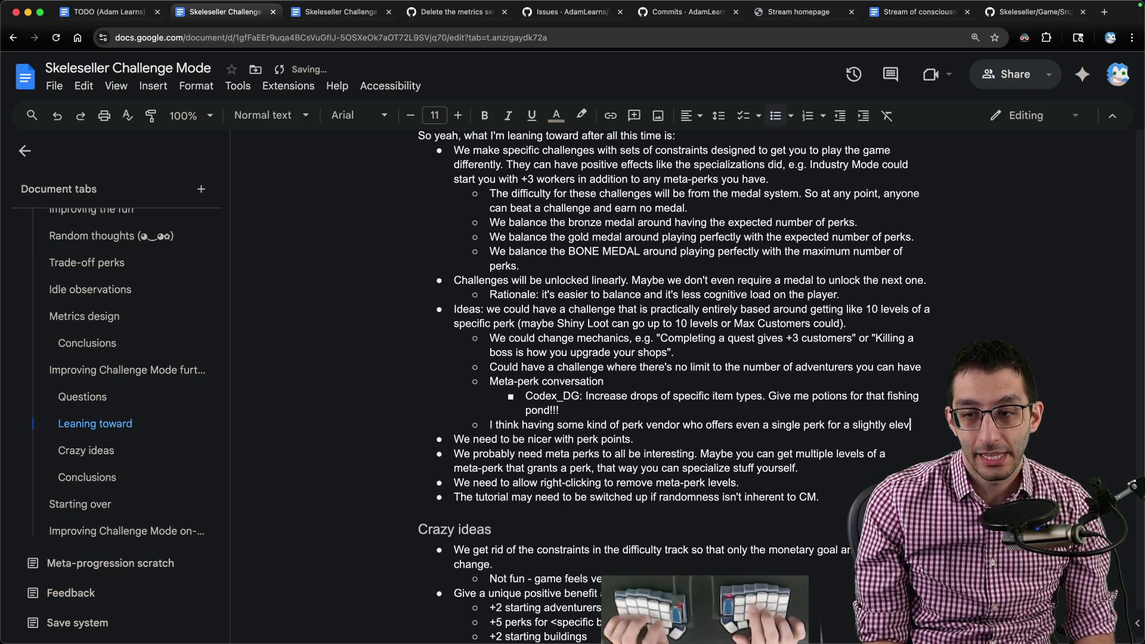
pyautogui.write('amount of money would be interesting. Maybe their perk could be from a curated pool.')
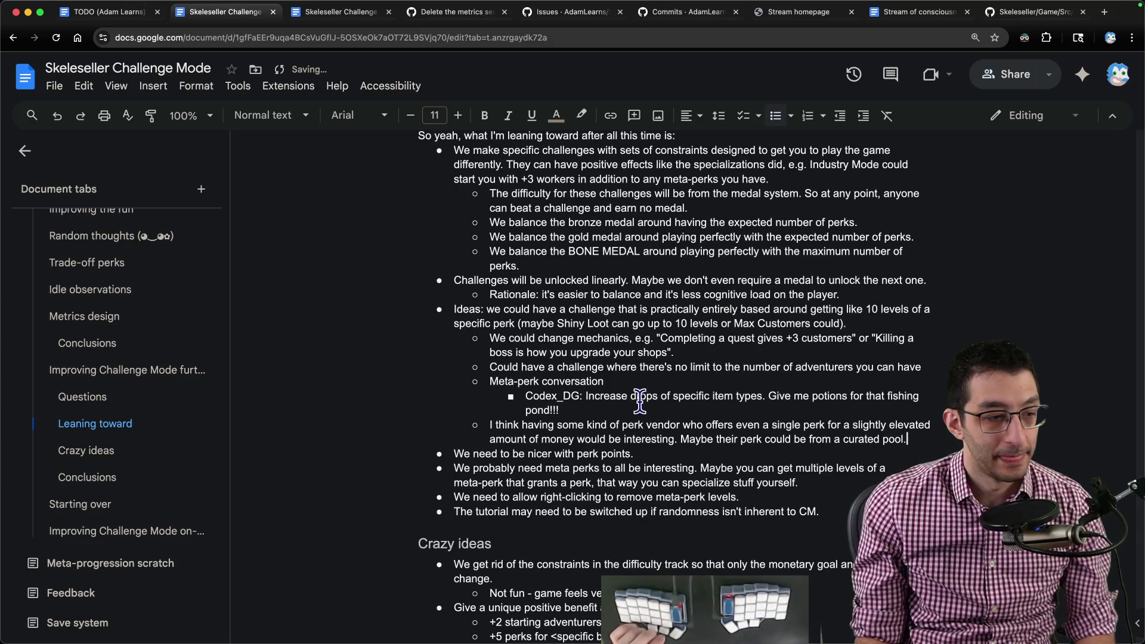
pyautogui.scroll(20, 629, 396)
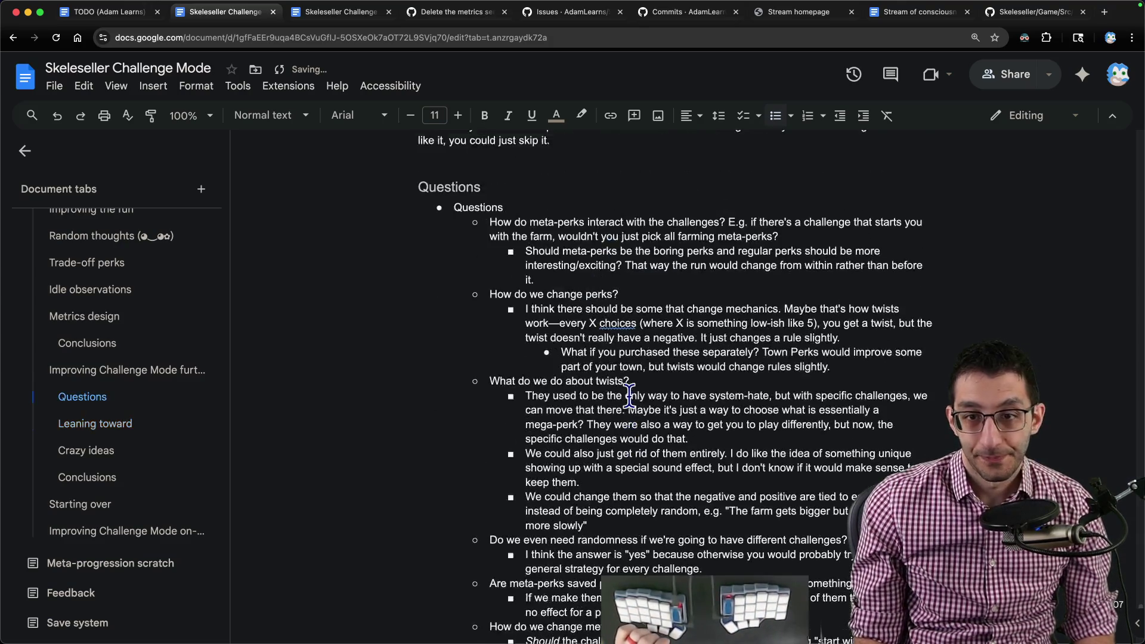
# - Move the meta-perks and change-perks questions out of Questions to just after the medal paragraph
pyautogui.scroll(-3, 629, 397)
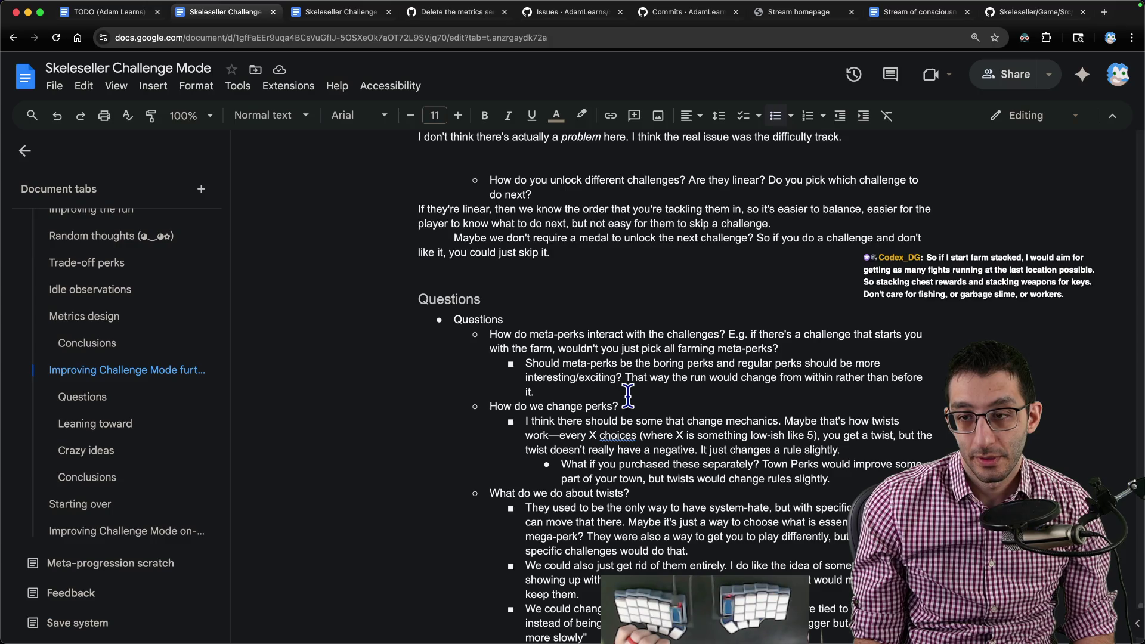
pyautogui.tripleClick(593, 332)
pyautogui.moveTo(593, 332); pyautogui.dragTo(638, 471)
pyautogui.hotkey('ctrl', 'c')
pyautogui.press('BackSpace')
pyautogui.click(550, 289)
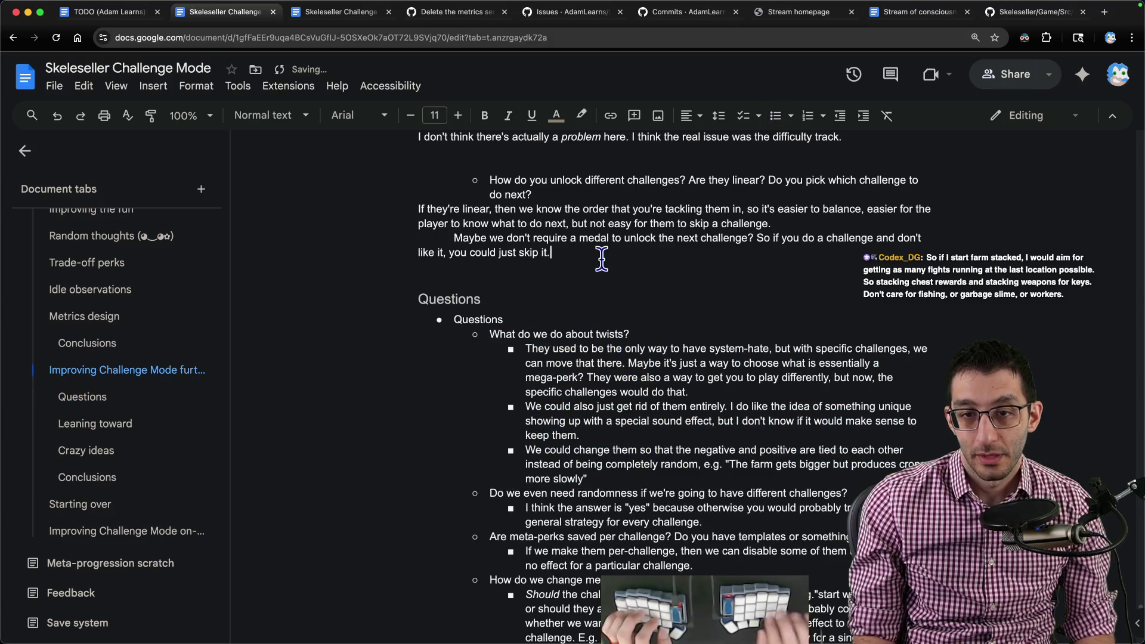
pyautogui.press('Return')
pyautogui.hotkey('ctrl', 'v')
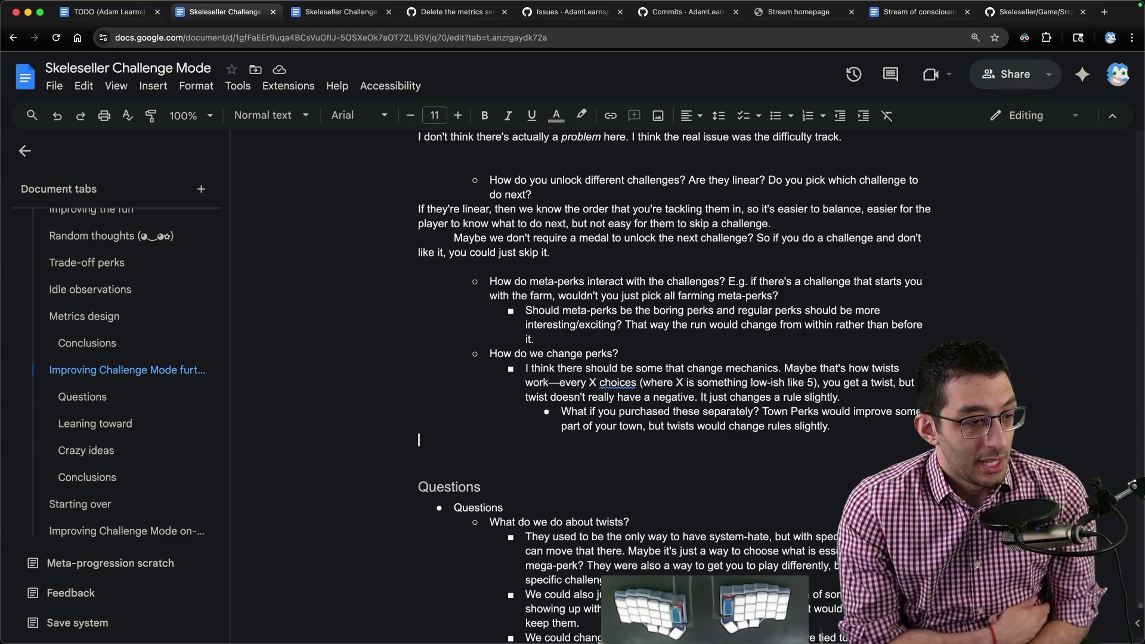
pyautogui.press('super+Tab')
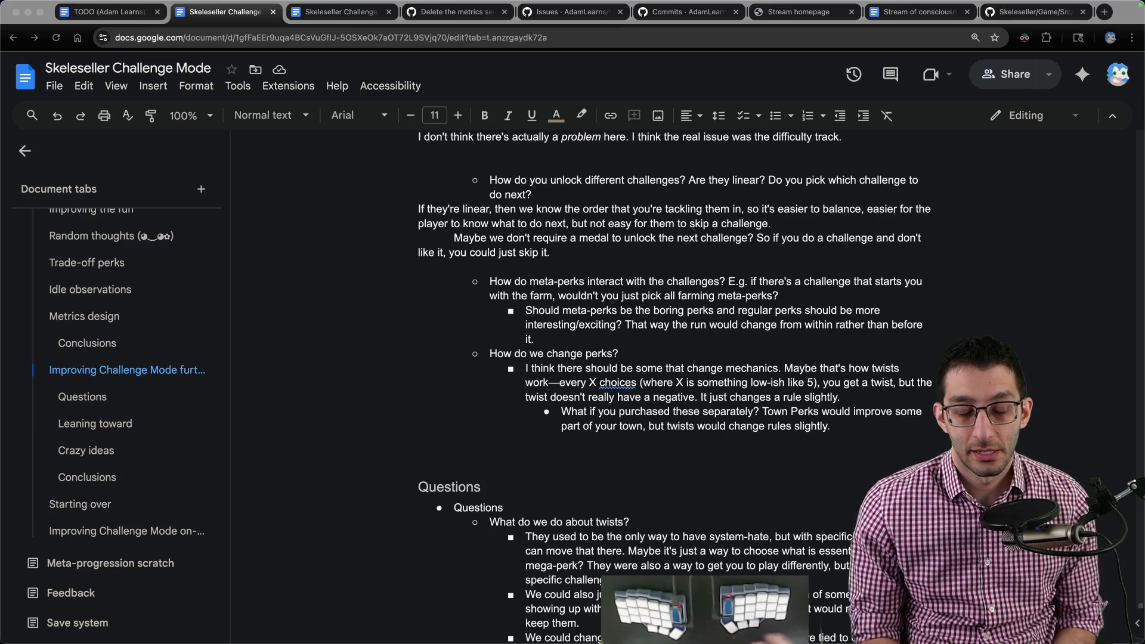
# - Replace the perk-vendor bullet with a note that randomness thwarts builds, suggesting vendors, adjusted odds or rerolls
pyautogui.scroll(-15, 460, 460)
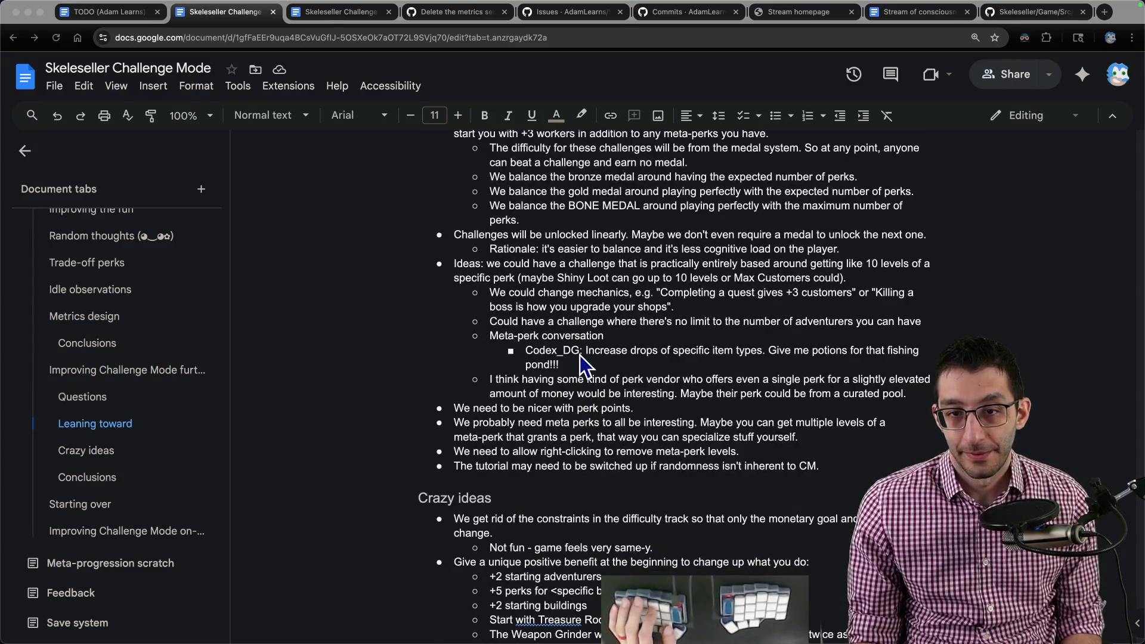
pyautogui.click(570, 379)
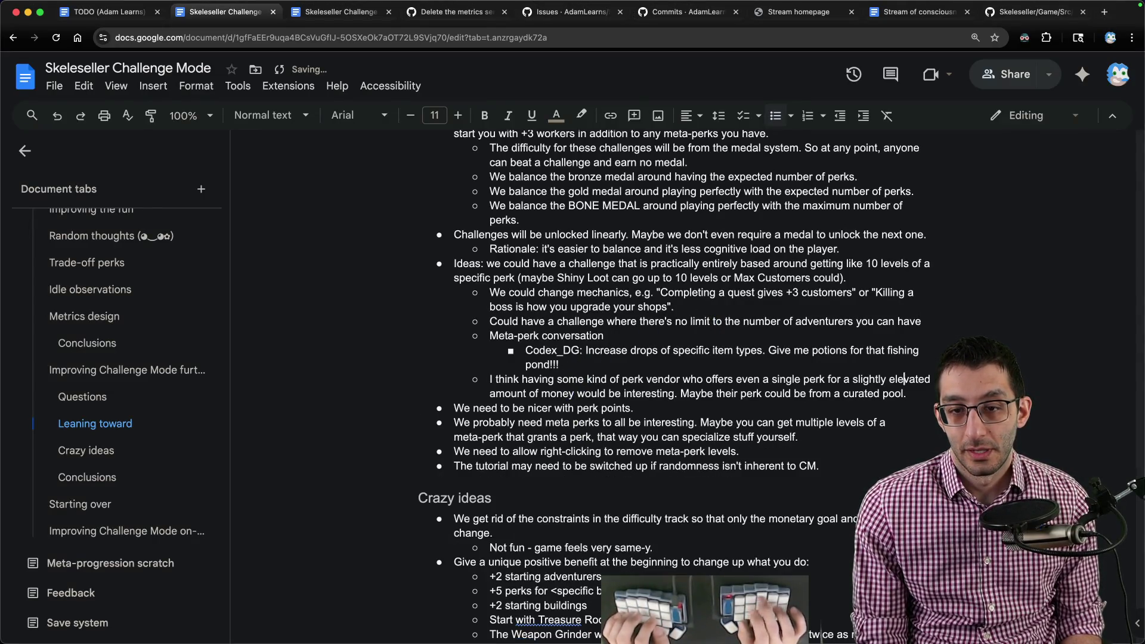
pyautogui.press('Return')
pyautogui.press('Up')
pyautogui.write("I think there's going")
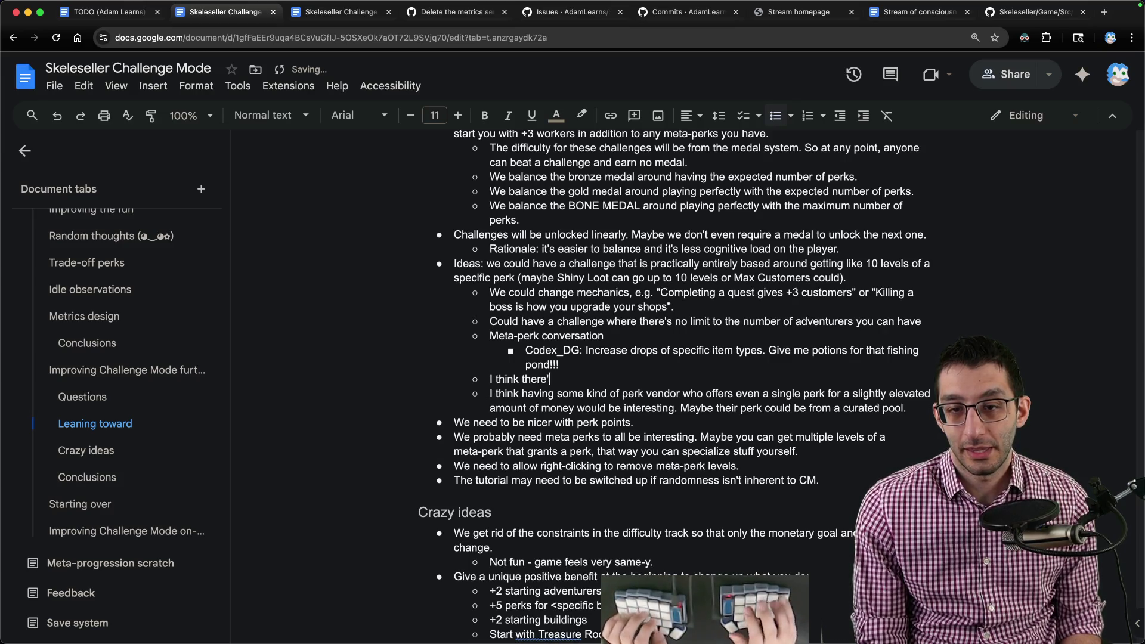
pyautogui.write(' to be an issue where people w')
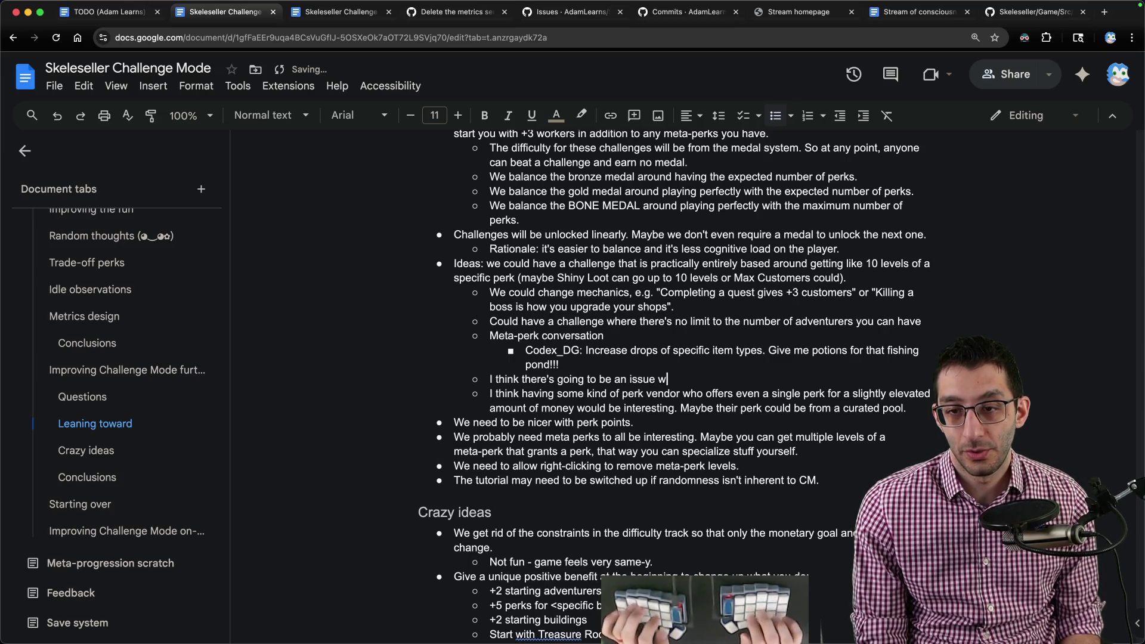
pyautogui.write('ant their builds to ')
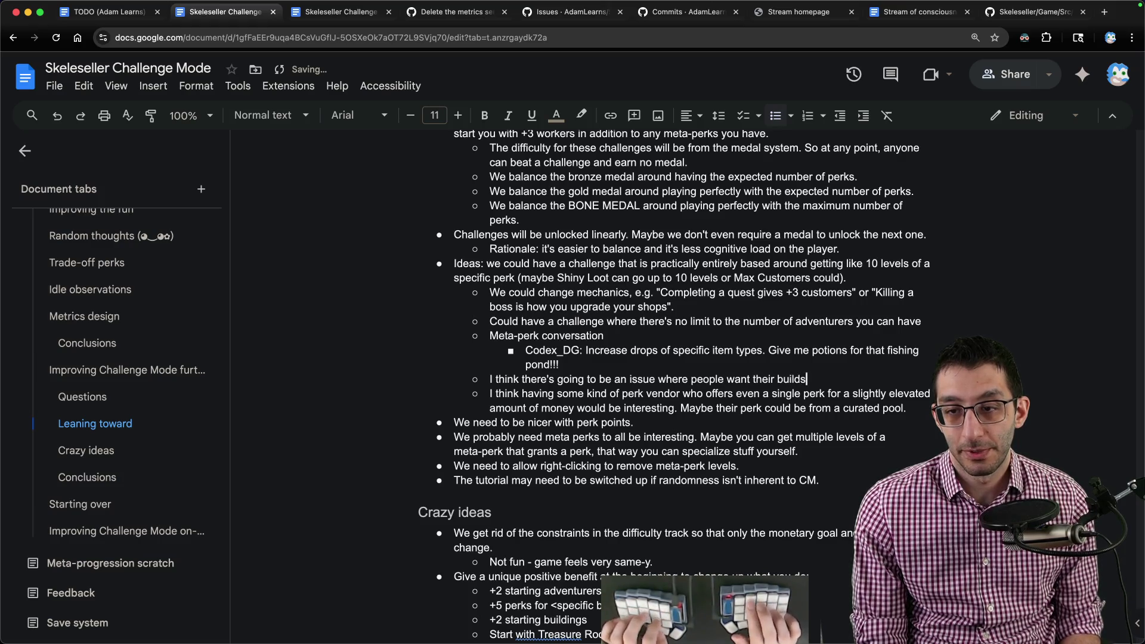
pyautogui.write('work but the rand')
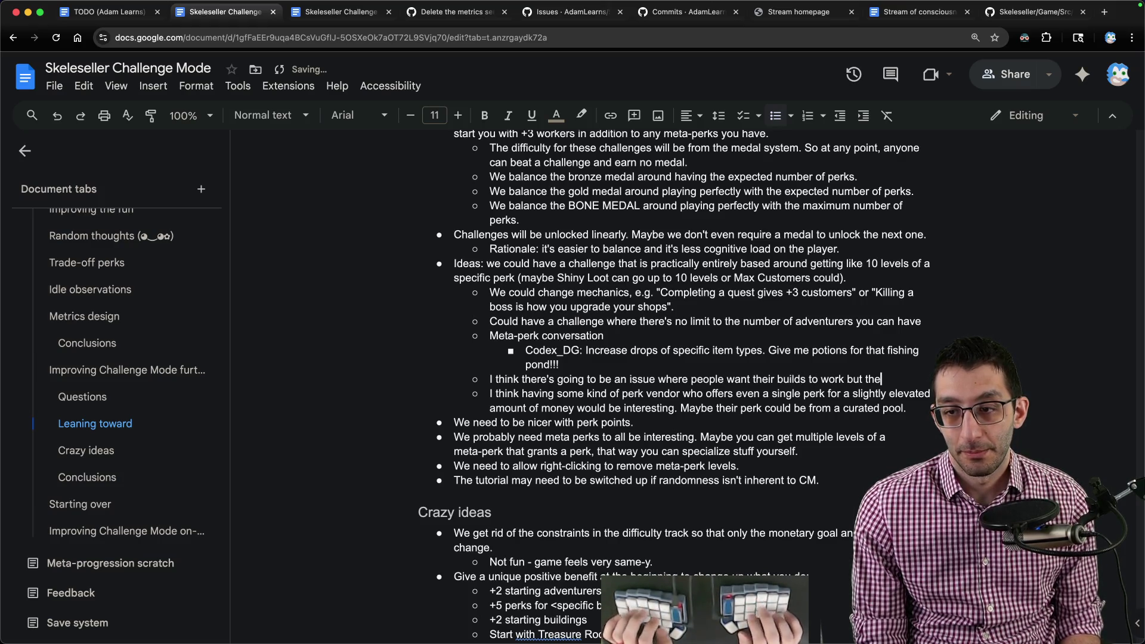
pyautogui.write('omness stops them. We probably ne')
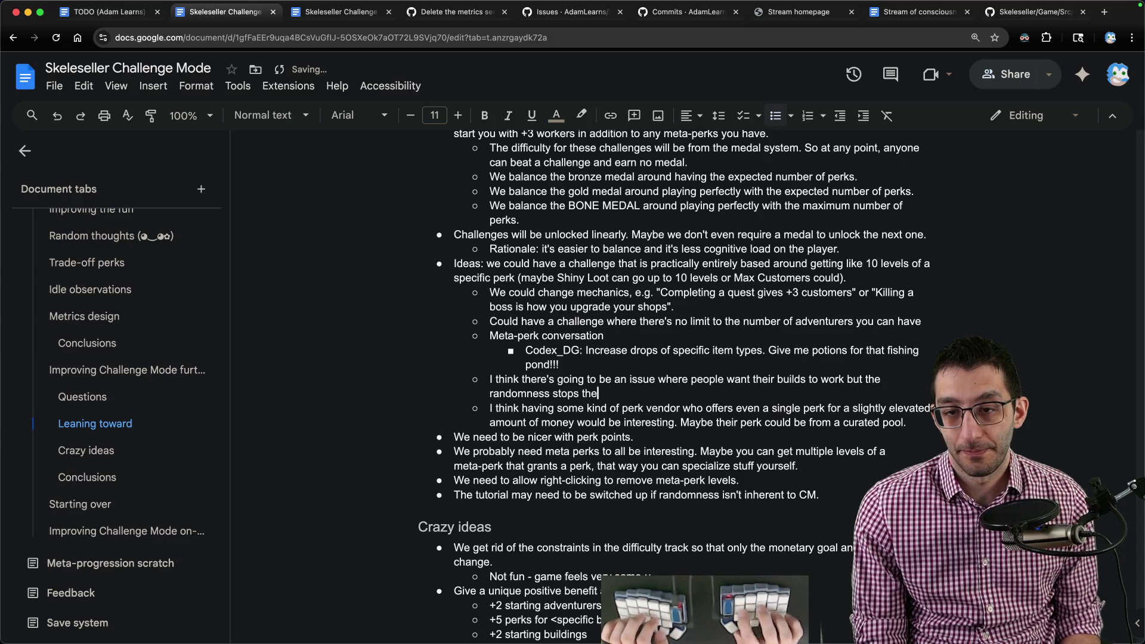
pyautogui.write('ed more ways to c')
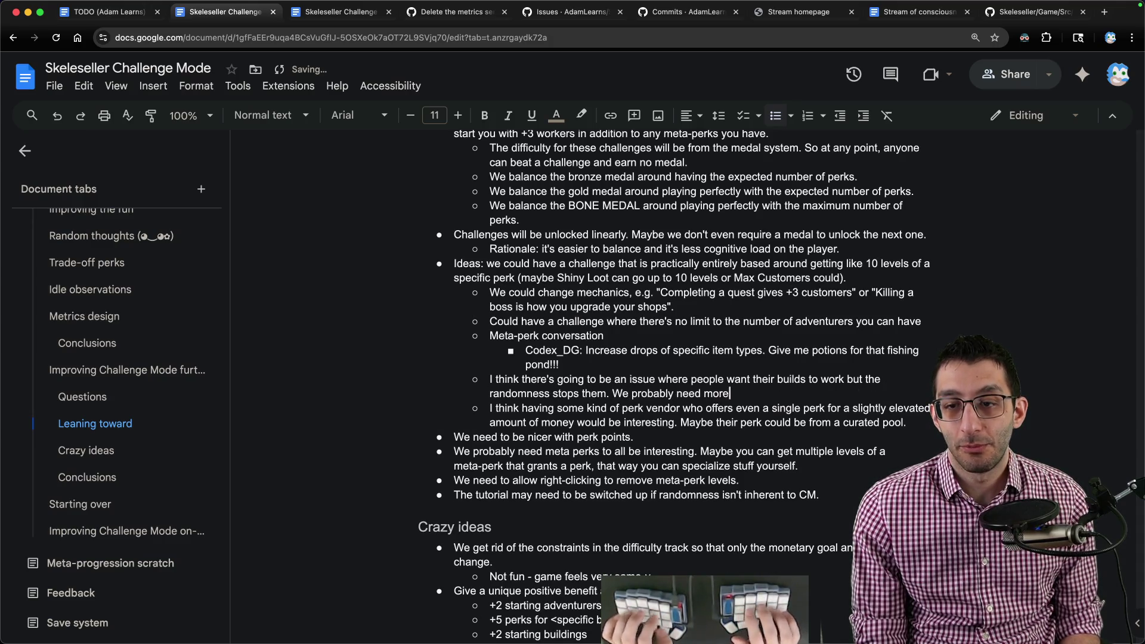
pyautogui.write('ut through the randomness,')
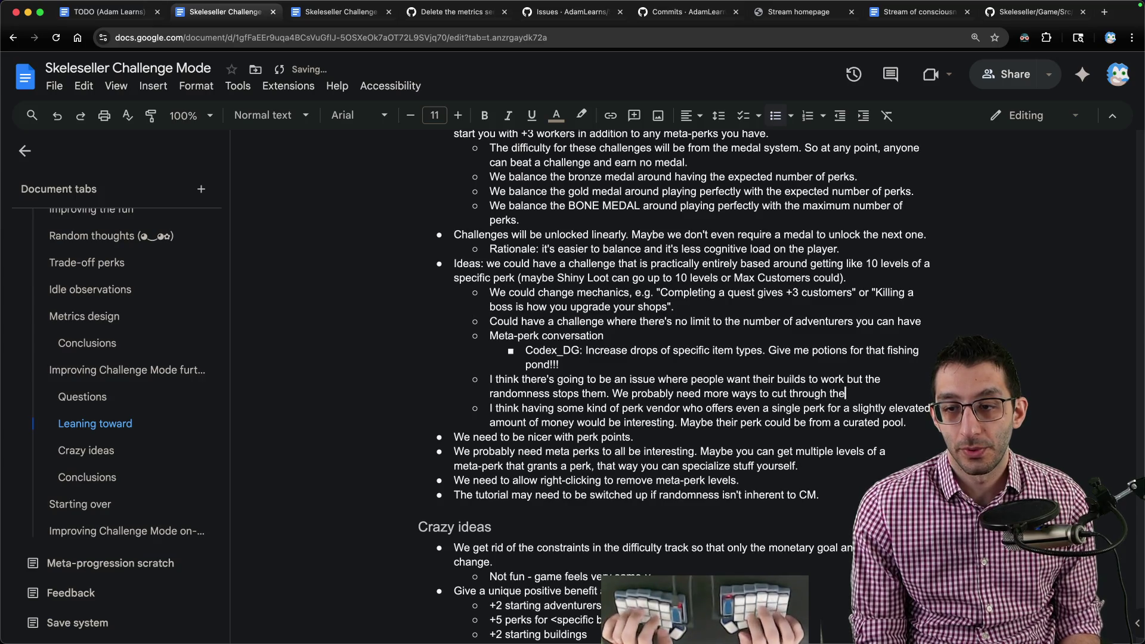
pyautogui.write(' e.g. a perk vendor that off')
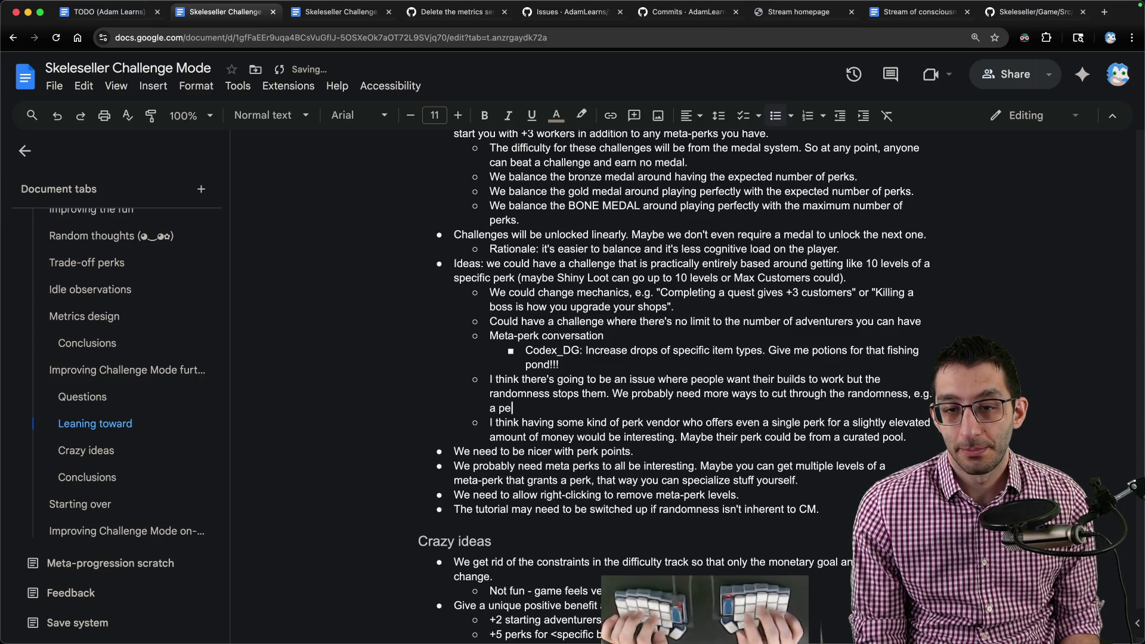
pyautogui.write('ers a specific perk, ')
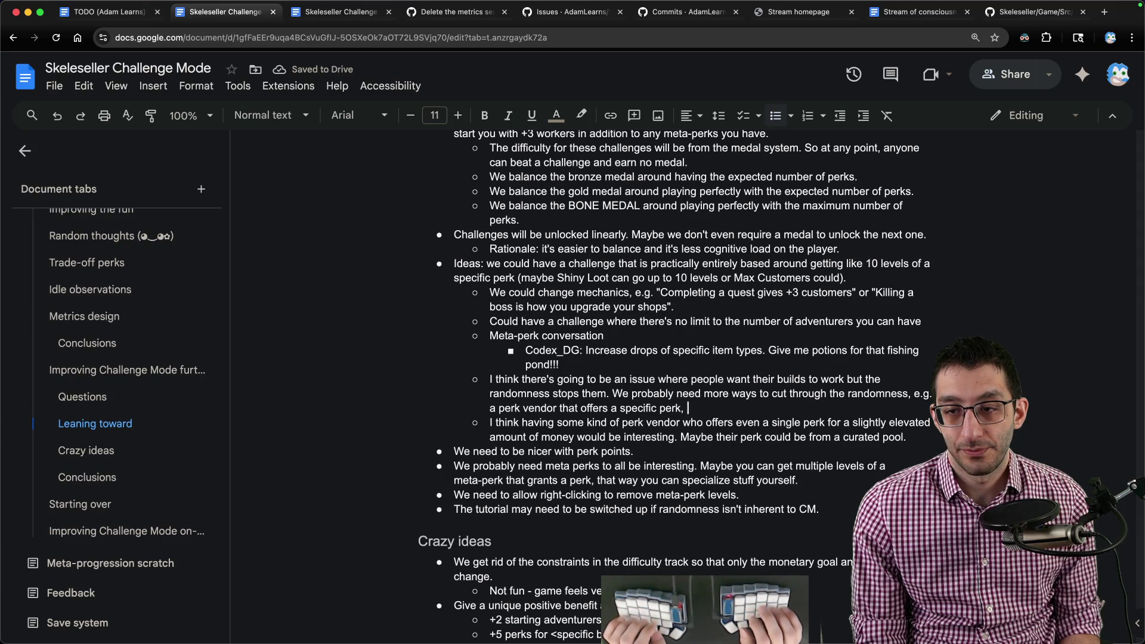
pyautogui.write('changing the ')
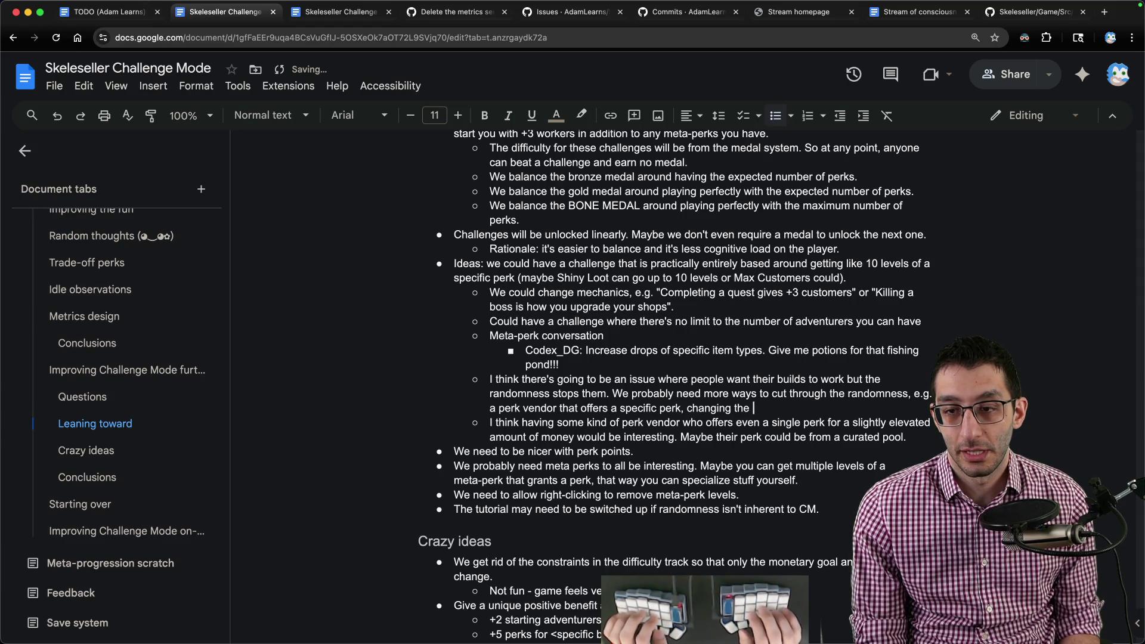
pyautogui.write('probabilities of')
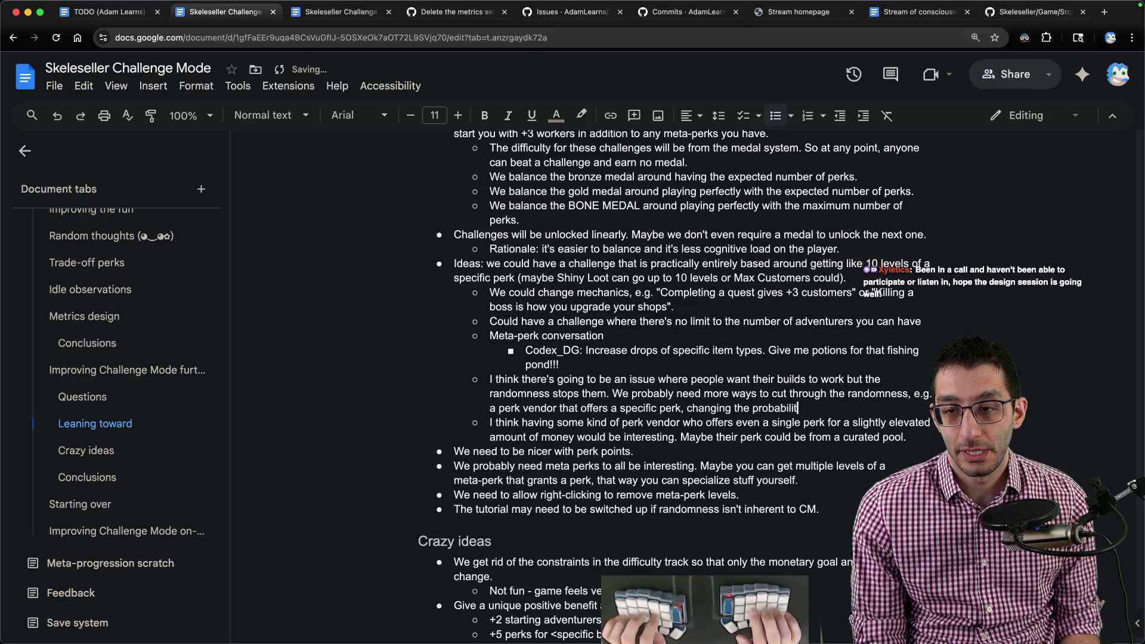
pyautogui.write(' perks based on what')
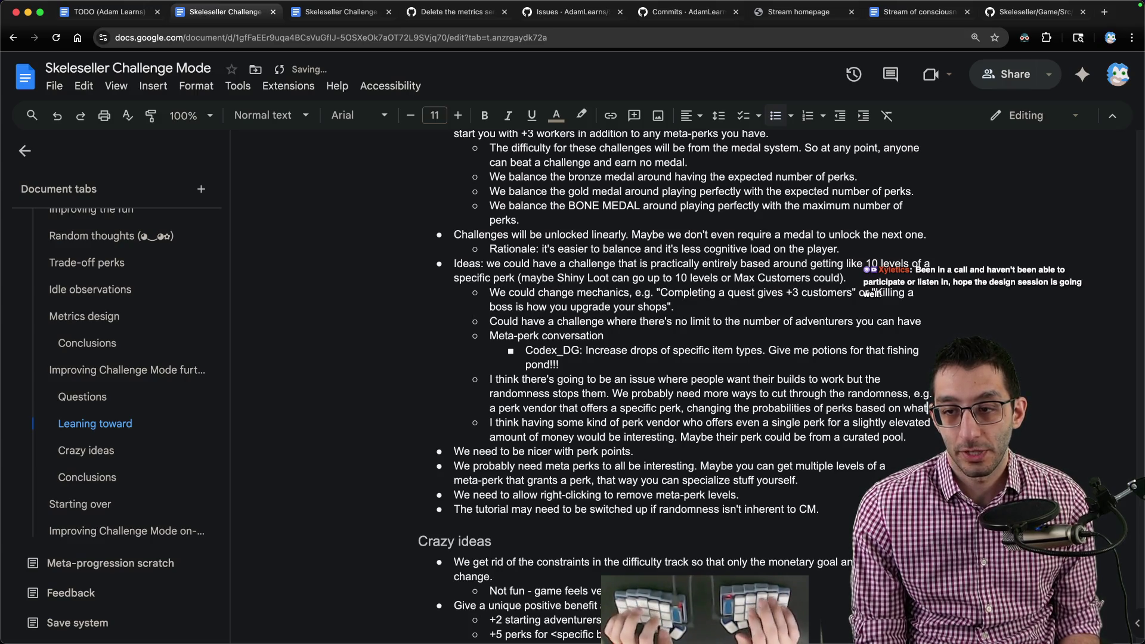
pyautogui.write(' you have, or')
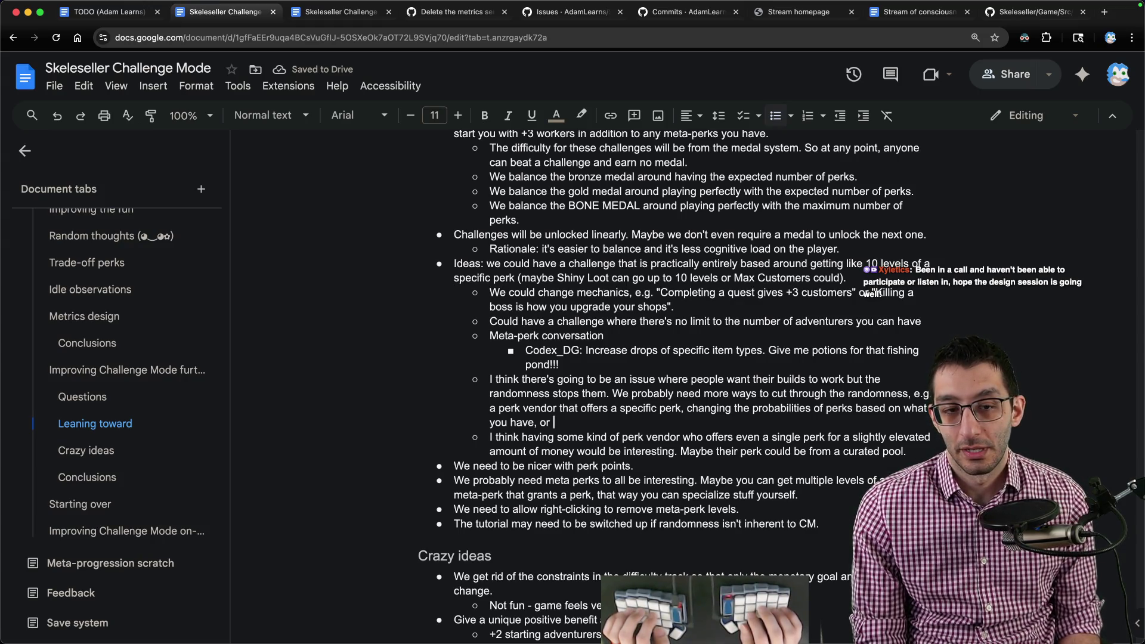
pyautogui.write(' allowing for more re')
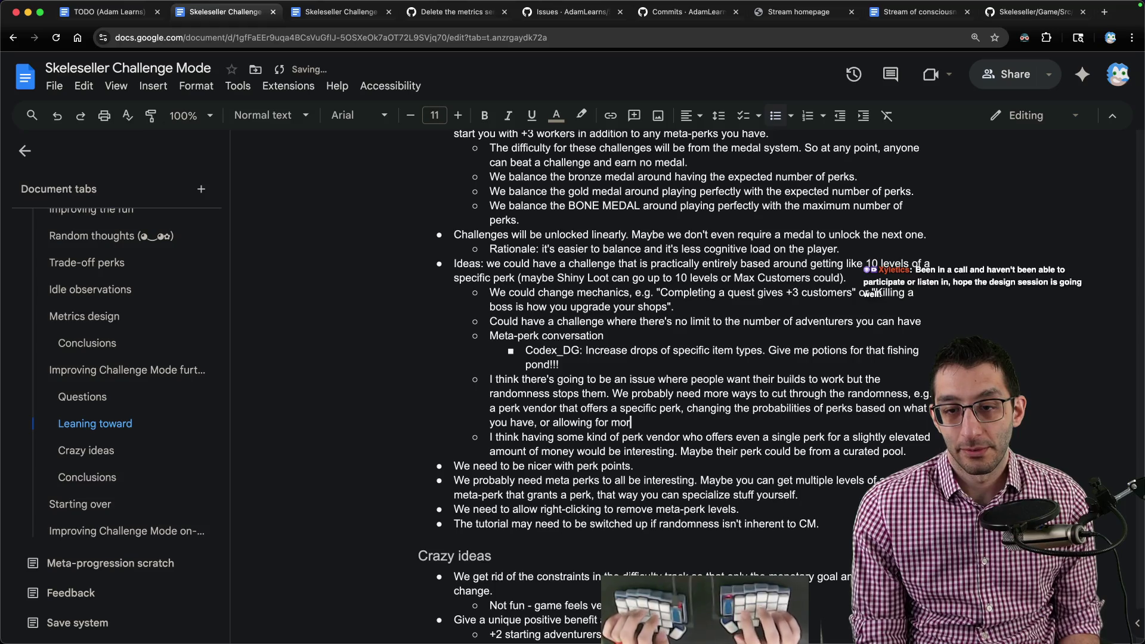
pyautogui.write('rolls.')
pyautogui.hotkey('shift', 'Down')
pyautogui.hotkey('shift', 'Down')
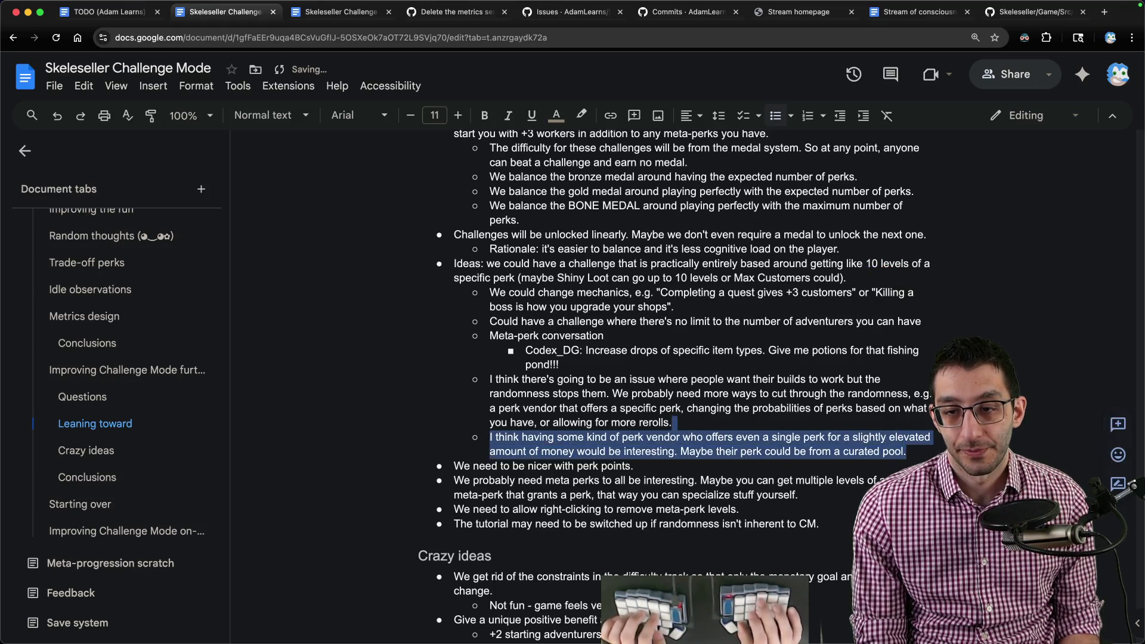
pyautogui.press('BackSpace')
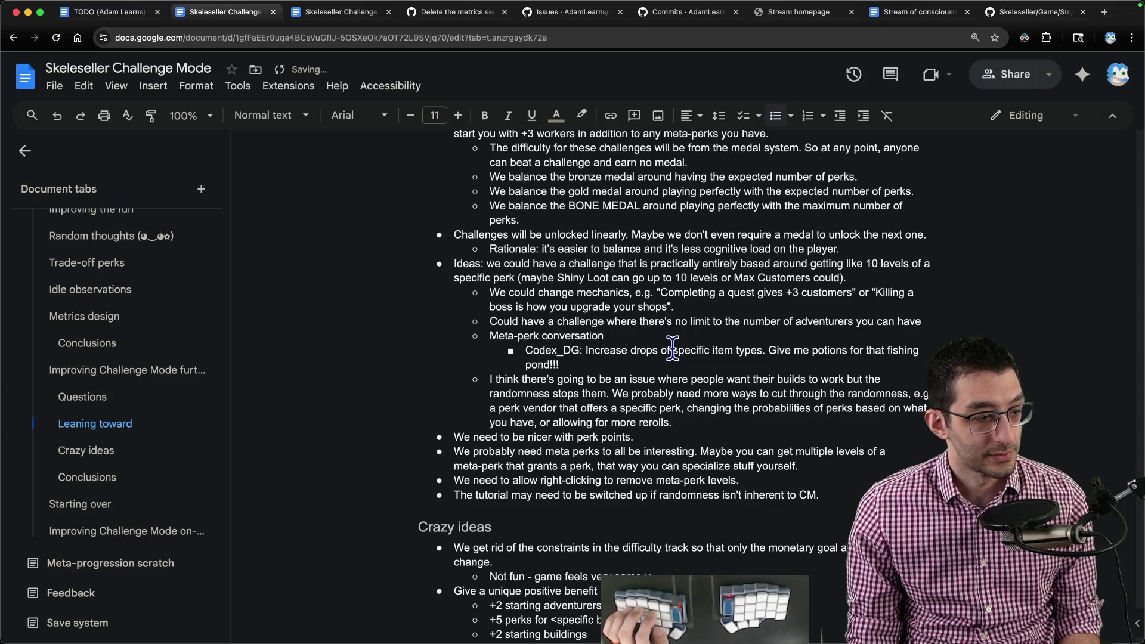
# - Start an empty nested bullet after the 'rules slightly.' twists note, then open the code editor's file search
pyautogui.scroll(4, 671, 348)
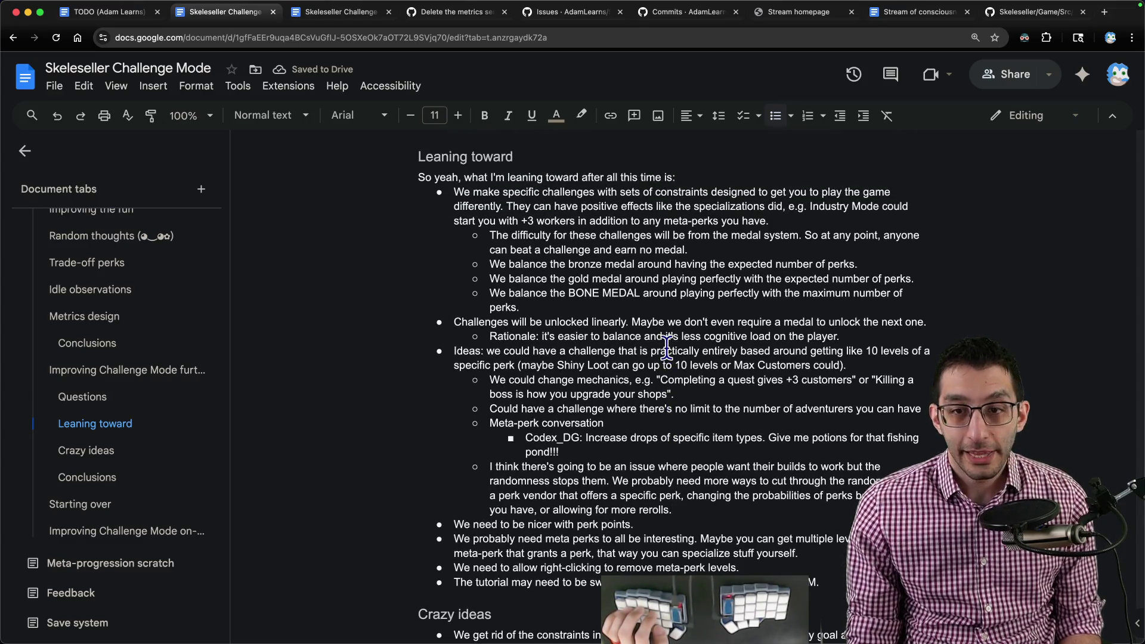
pyautogui.scroll(8, 665, 349)
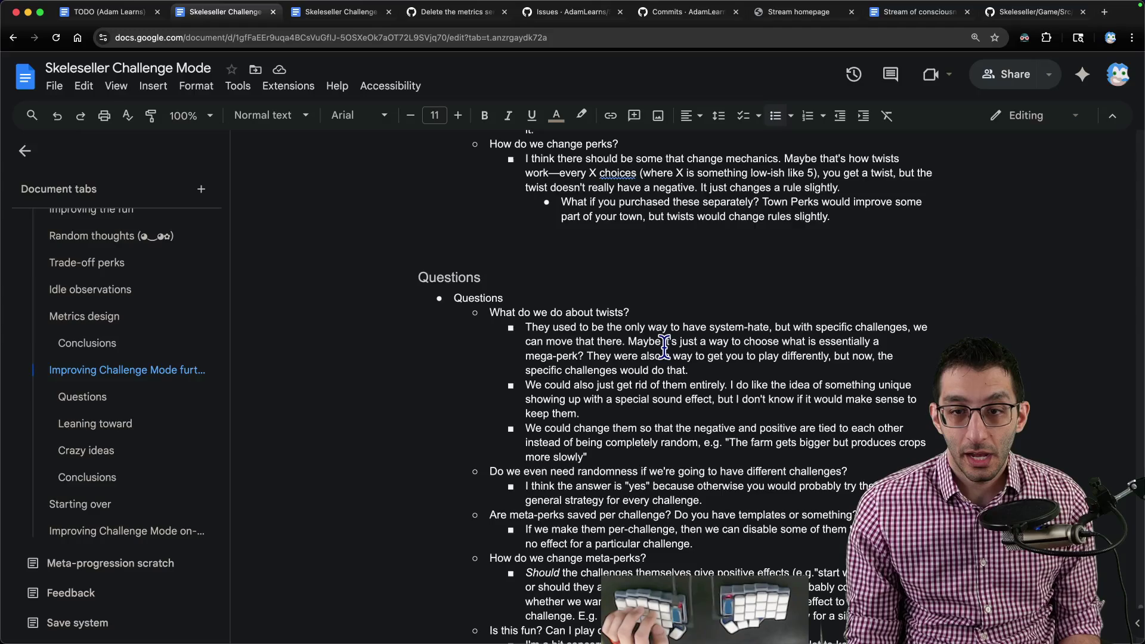
pyautogui.scroll(-2, 666, 349)
pyautogui.scroll(4, 661, 337)
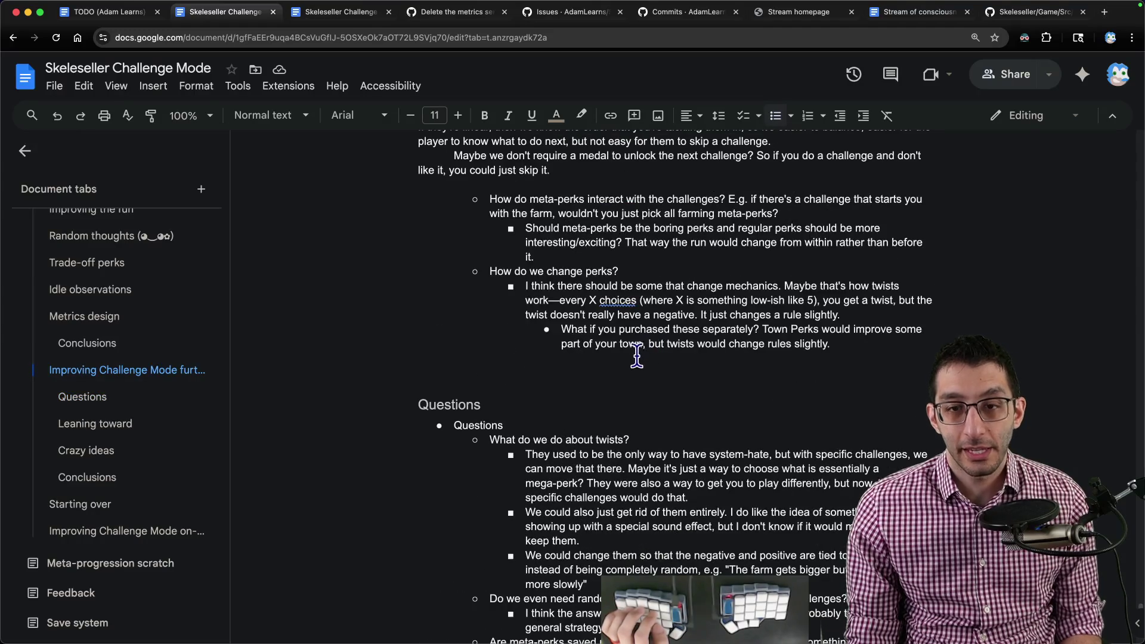
pyautogui.moveTo(485, 199); pyautogui.dragTo(859, 347)
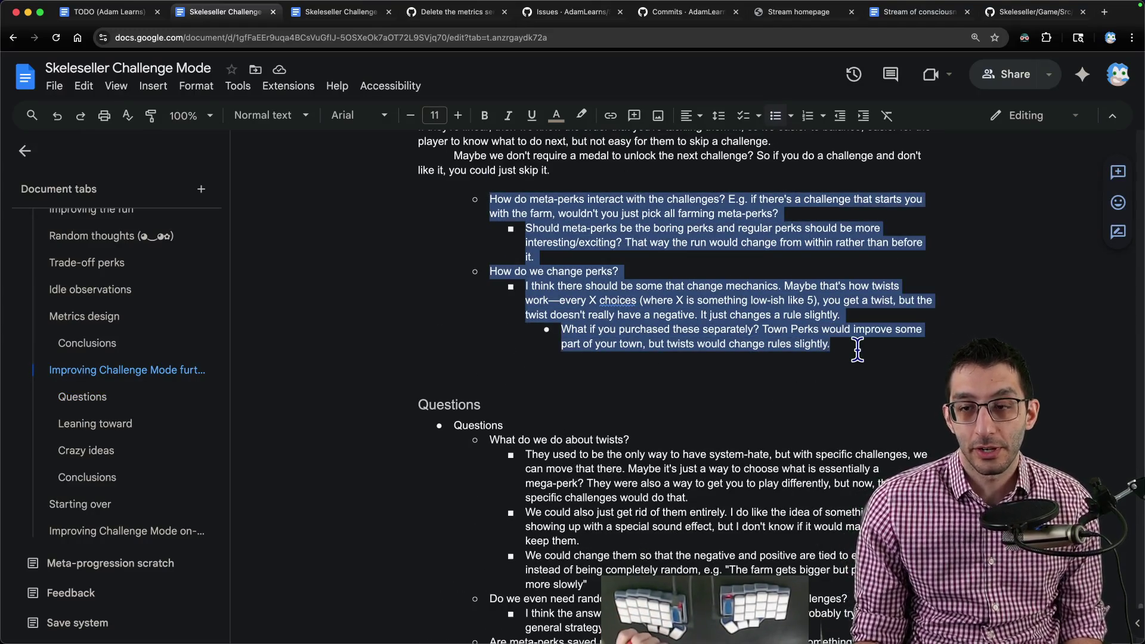
pyautogui.click(857, 348)
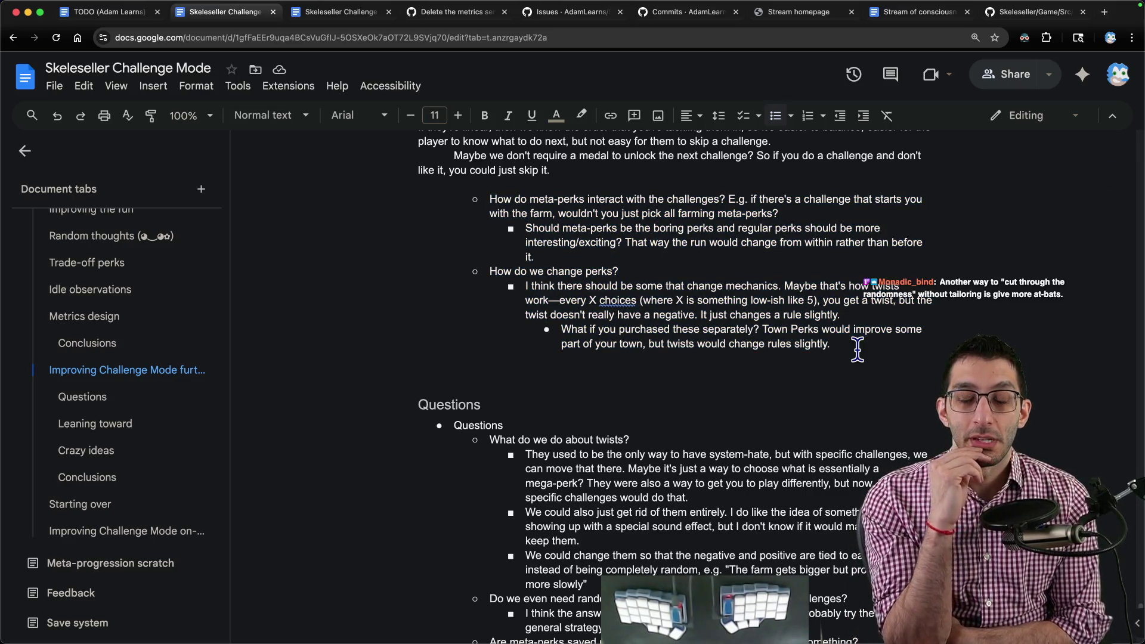
pyautogui.press('Return')
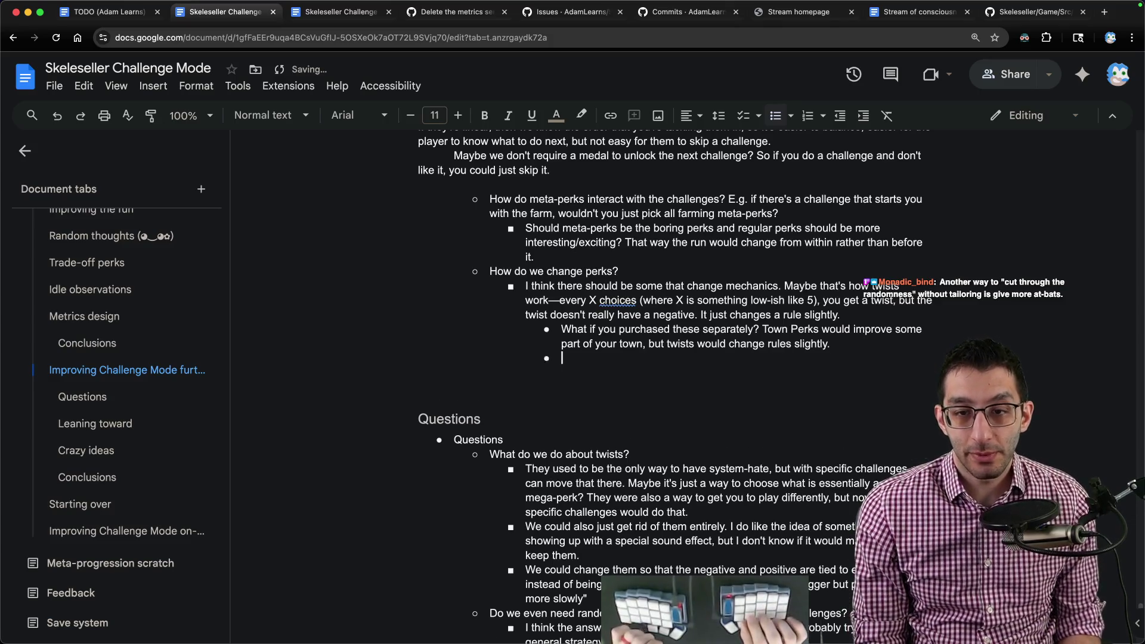
pyautogui.press('Return')
pyautogui.press('super+Tab')
pyautogui.press('super+p')
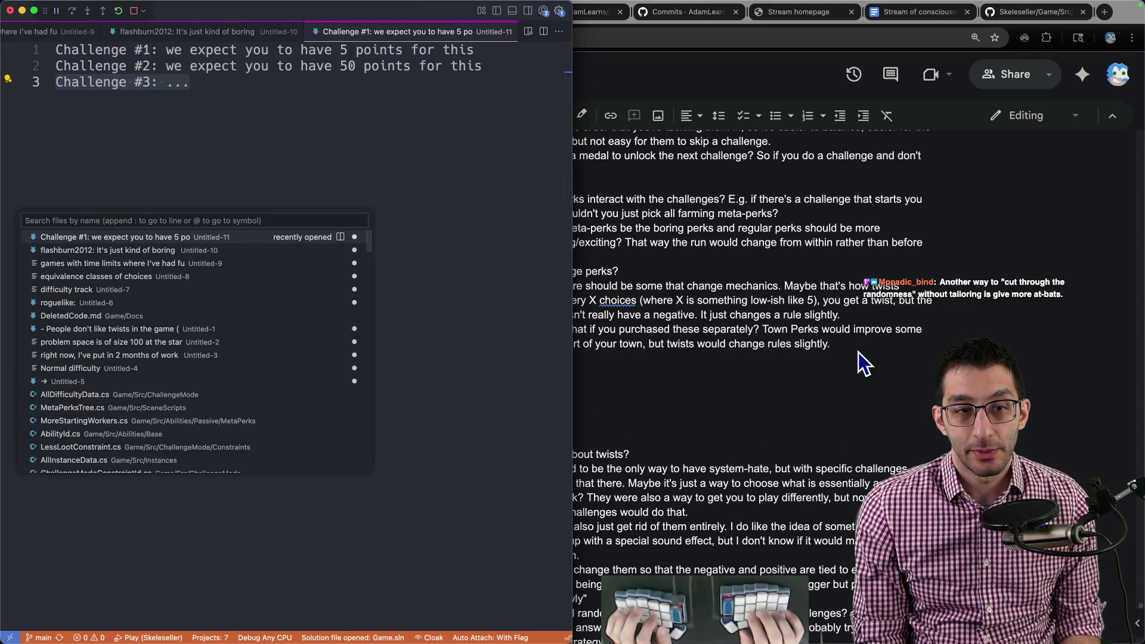
# - Open TradeOffPerkChoiceGenerator.cs full screen via a 'tradeoff' file search
pyautogui.write('tradeoff')
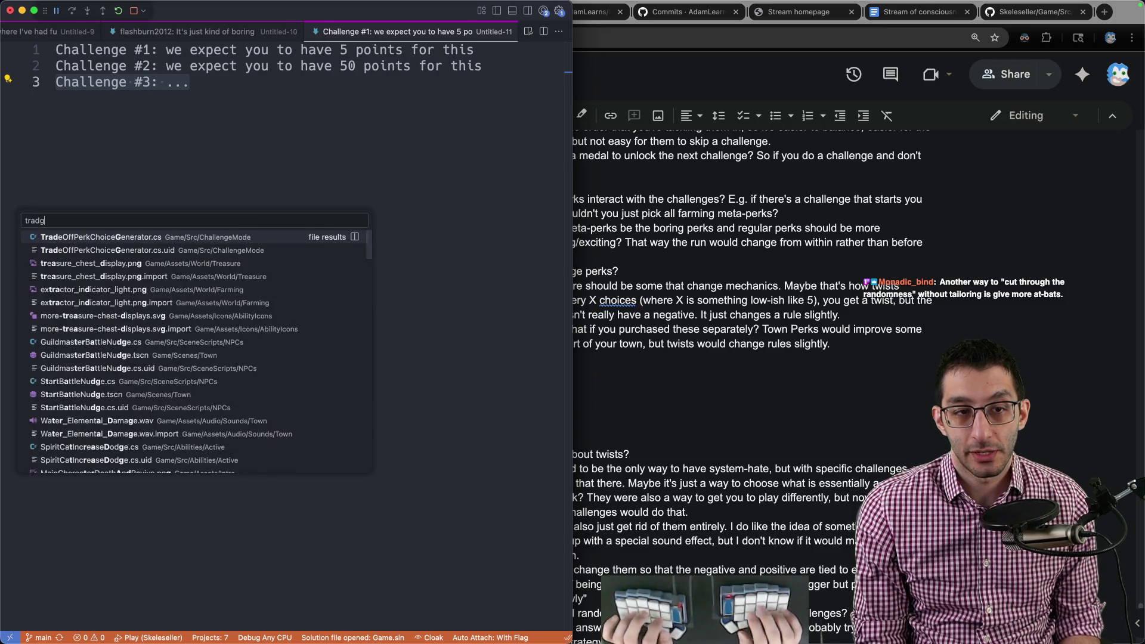
pyautogui.press('Return')
pyautogui.hotkey('ctrl', 'alt', 'Return')
pyautogui.scroll(-15, 724, 340)
pyautogui.scroll(2, 379, 209)
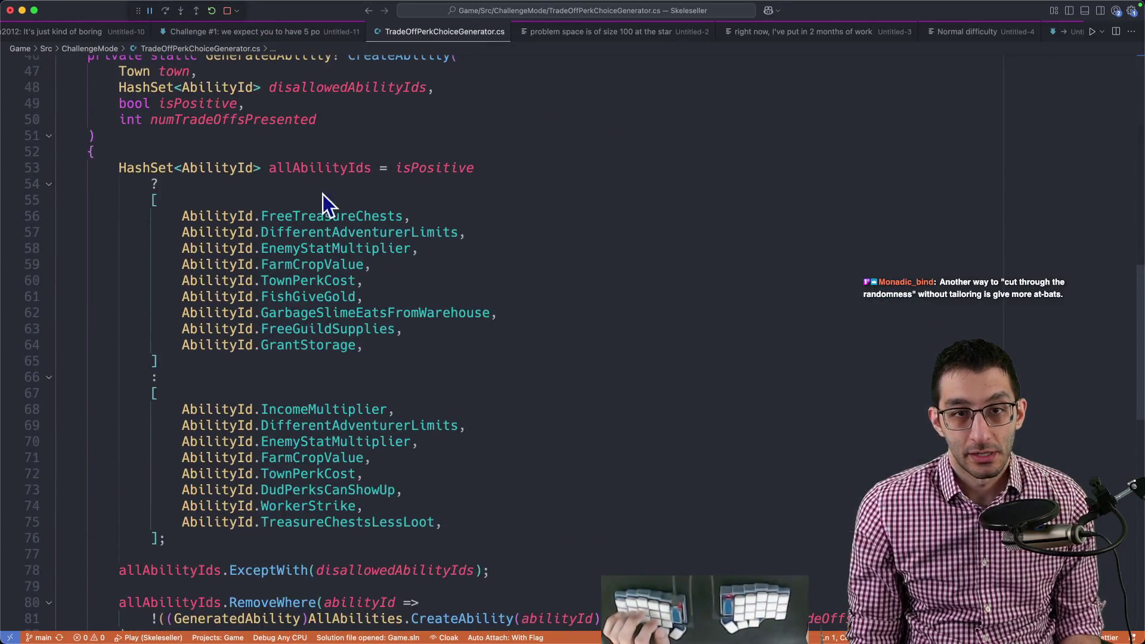
# - Review the positive abilities, from FreeTreasureChests and FarmCropValue through TownPerkCost to GrantStorage
pyautogui.click(264, 216)
pyautogui.doubleClick(319, 218)
pyautogui.doubleClick(323, 234)
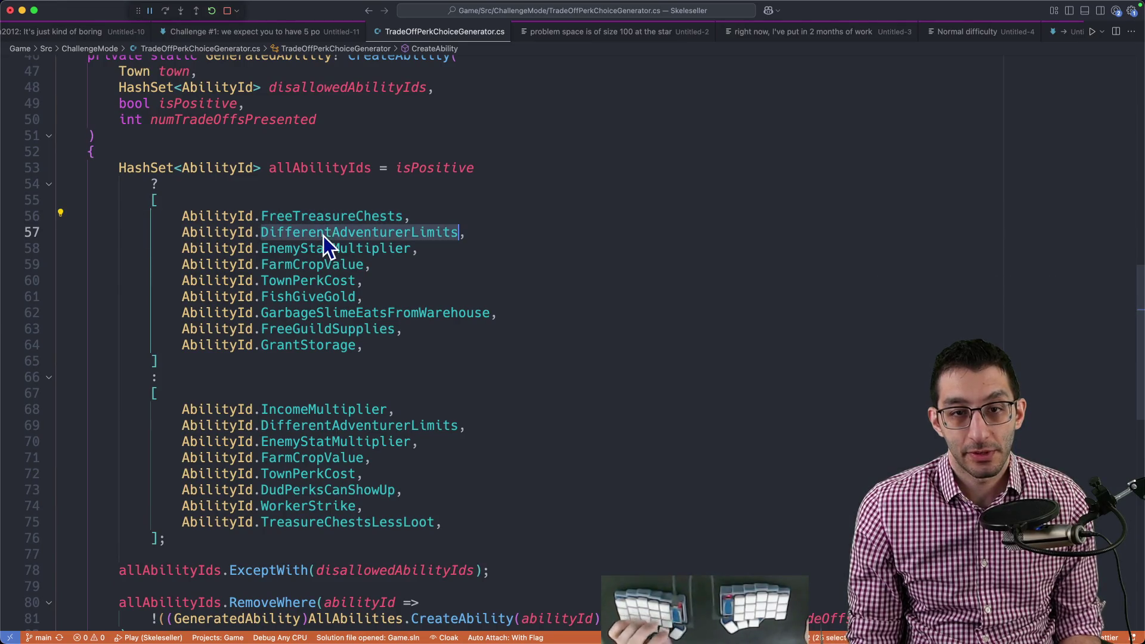
pyautogui.doubleClick(331, 255)
pyautogui.doubleClick(332, 267)
pyautogui.click(332, 284)
pyautogui.doubleClick(332, 286)
pyautogui.doubleClick(332, 295)
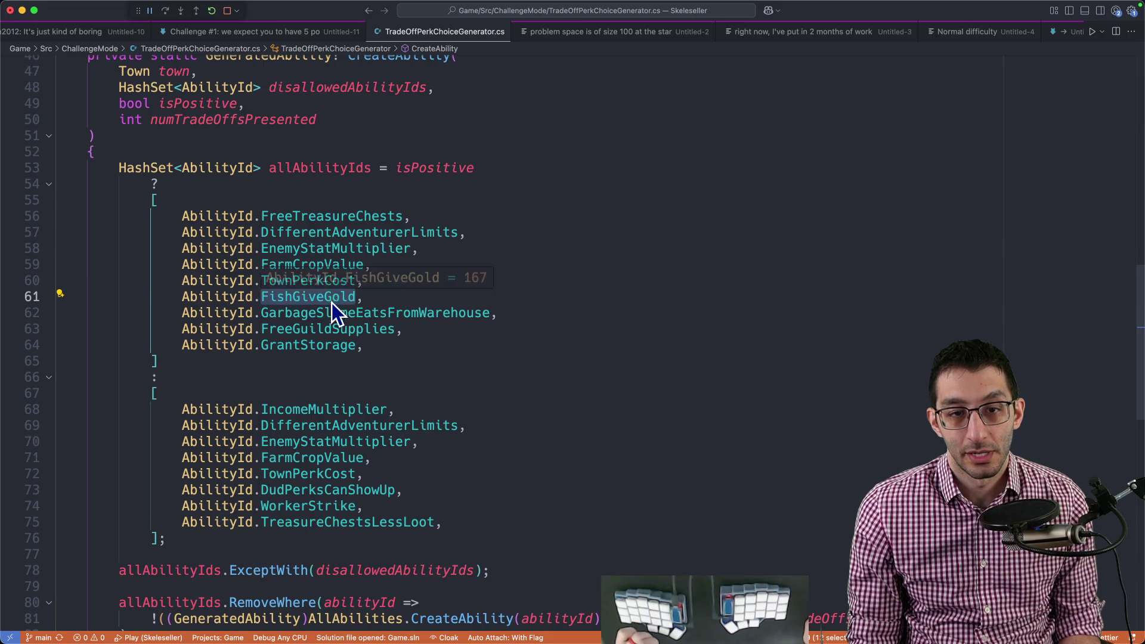
pyautogui.click(332, 310)
pyautogui.doubleClick(331, 311)
pyautogui.doubleClick(328, 329)
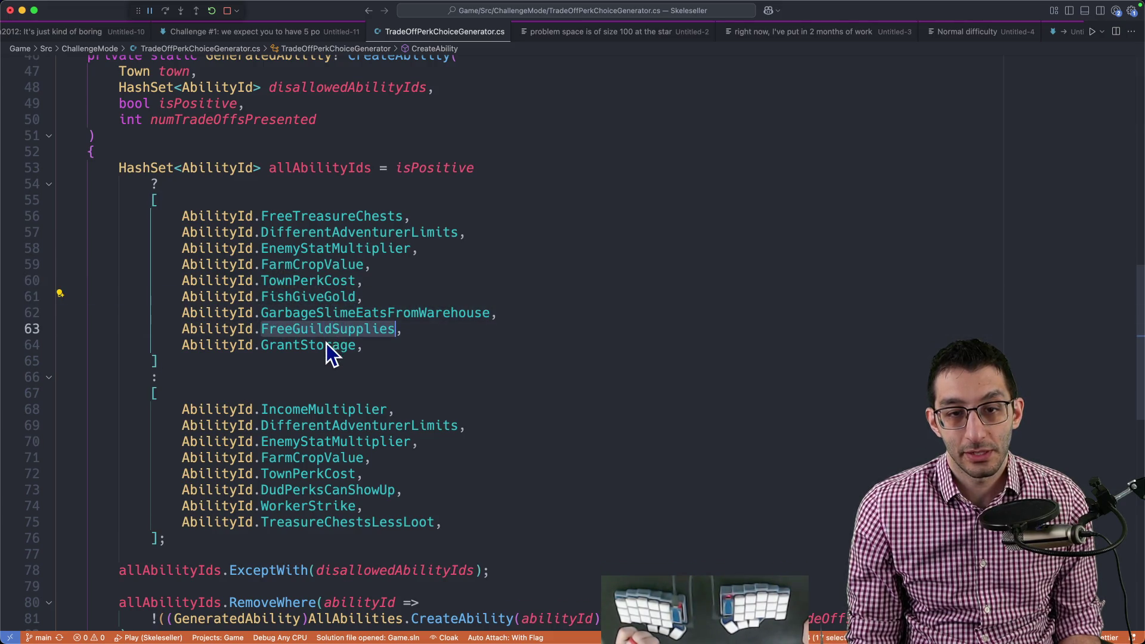
pyautogui.doubleClick(327, 345)
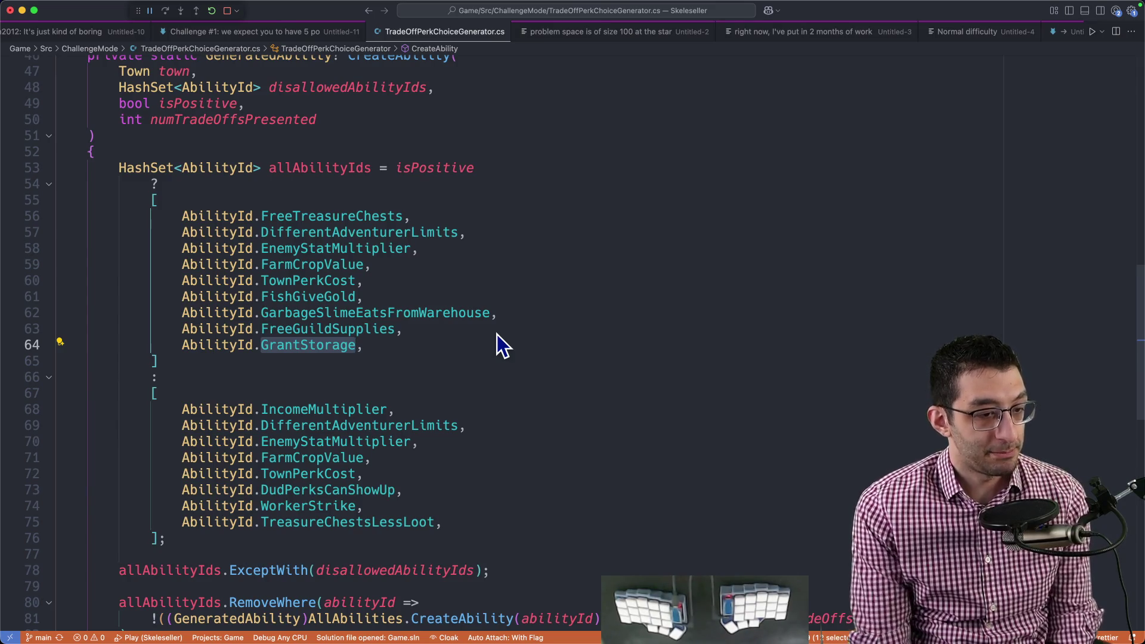
pyautogui.press('super+Tab')
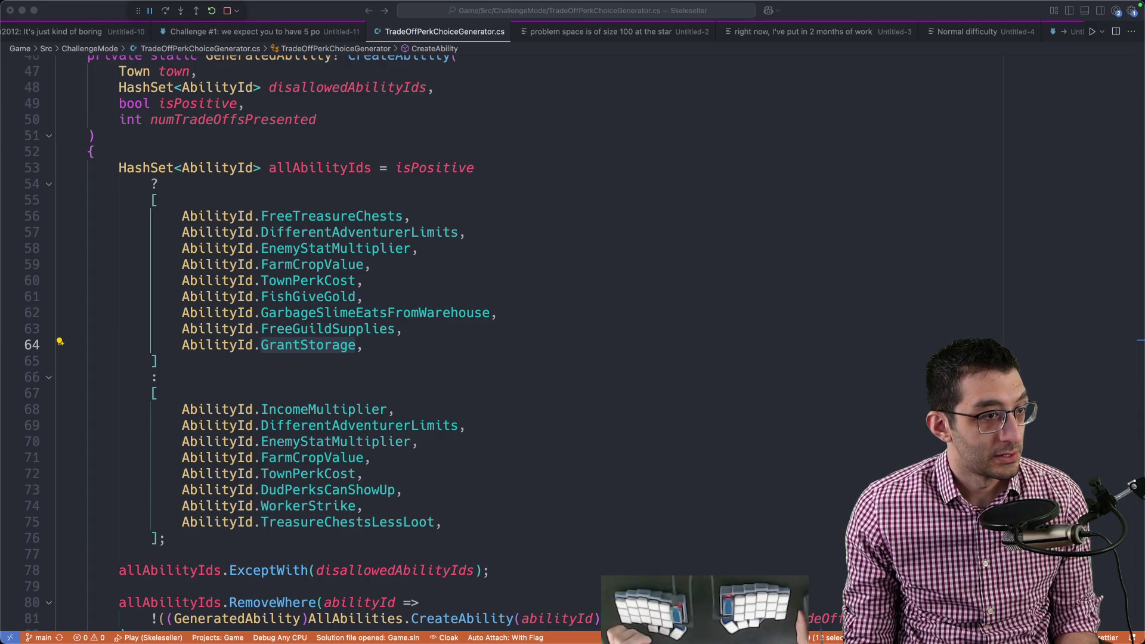
pyautogui.click(617, 394)
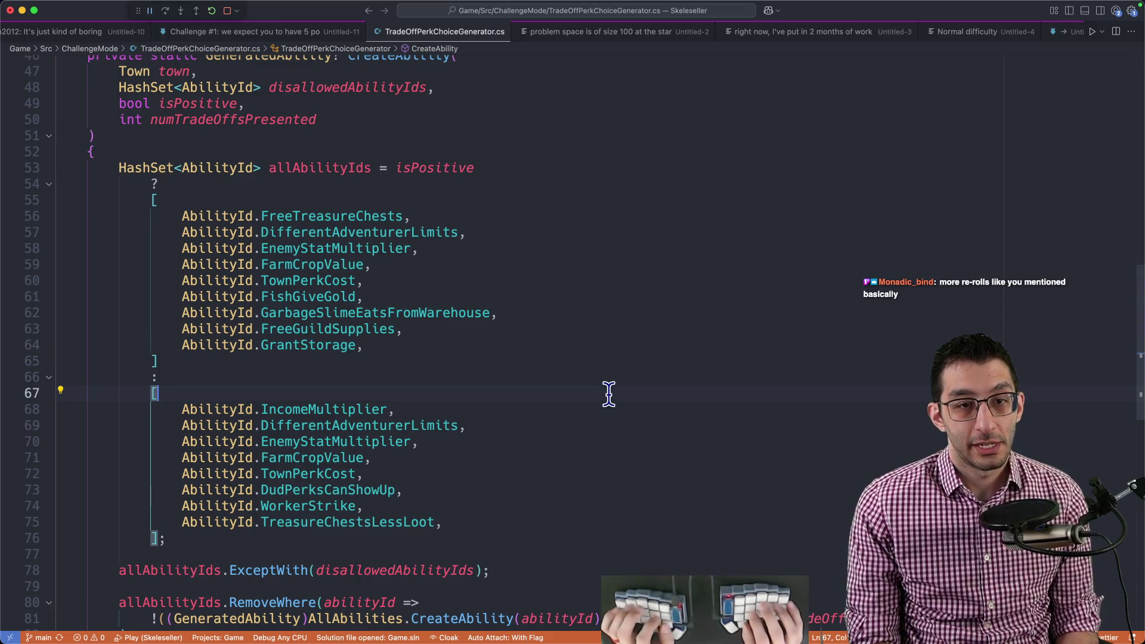
pyautogui.press('super+Tab')
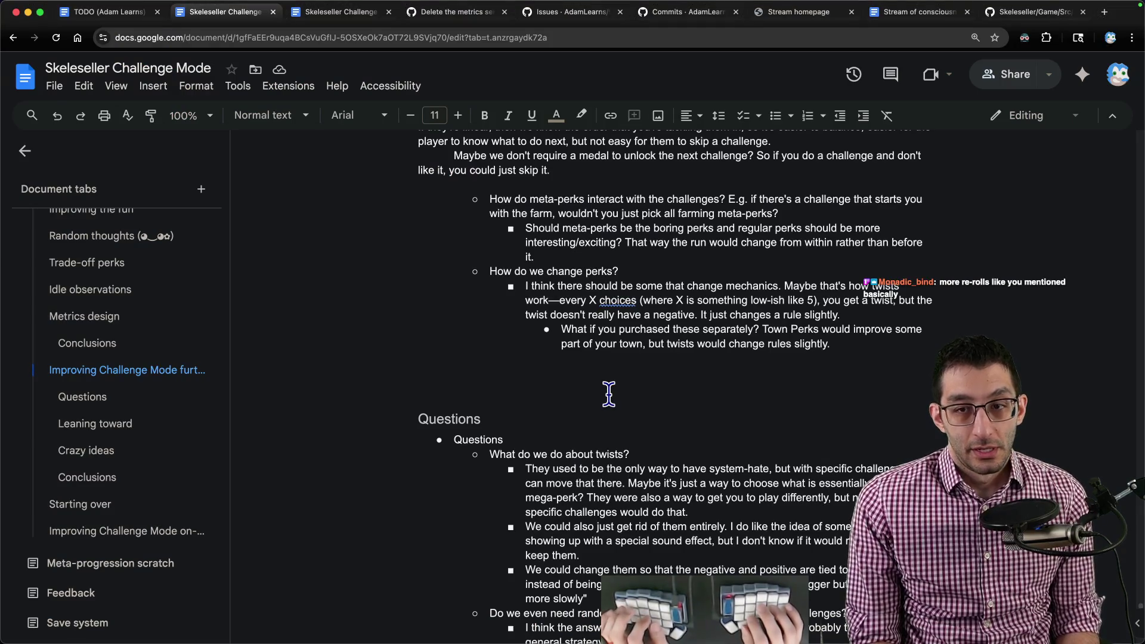
# - Add 'My gut feeling says:' with a bullet proposing positive-only twists every 5 choices
pyautogui.write('My gut f')
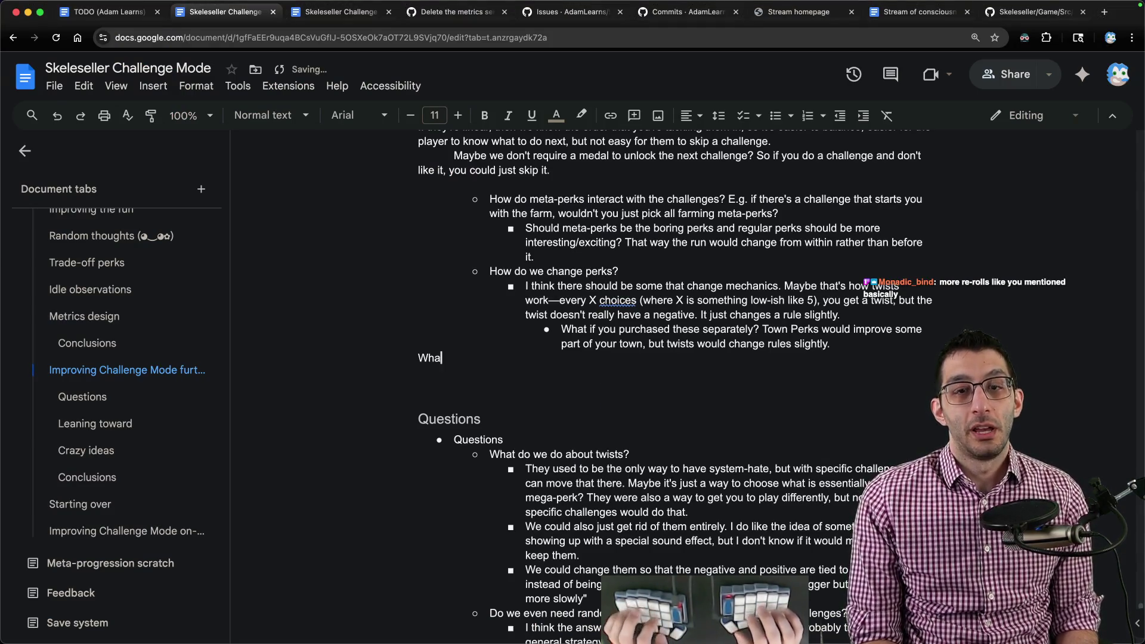
pyautogui.write('eeling says:')
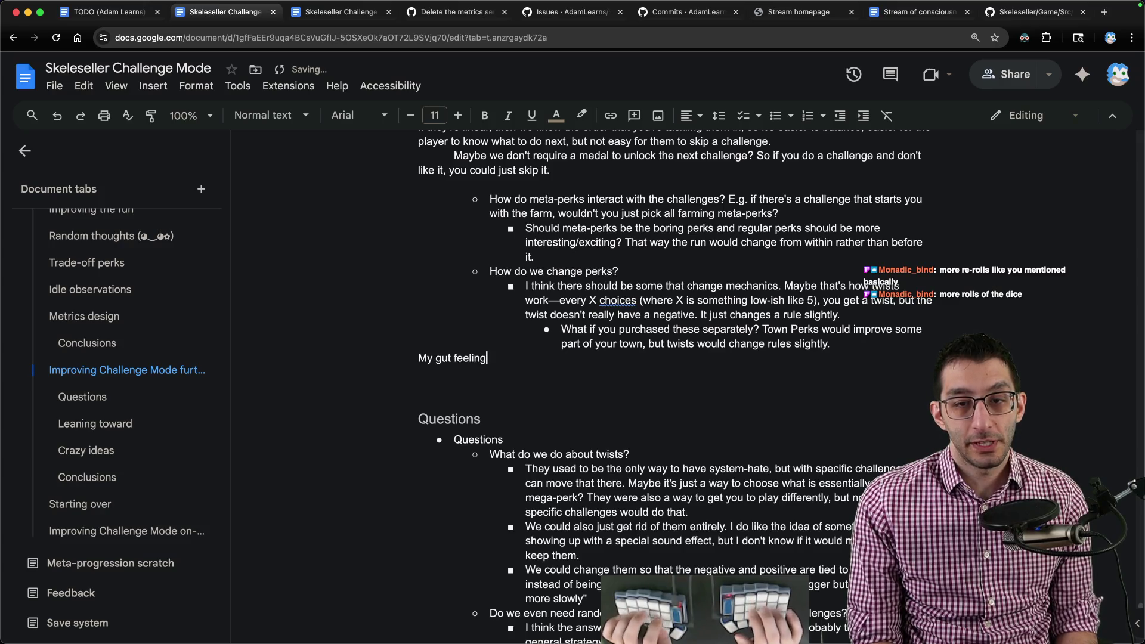
pyautogui.press('Return')
pyautogui.hotkey('ctrl', 'shift', '8')
pyautogui.write('Meta-perks and perks and')
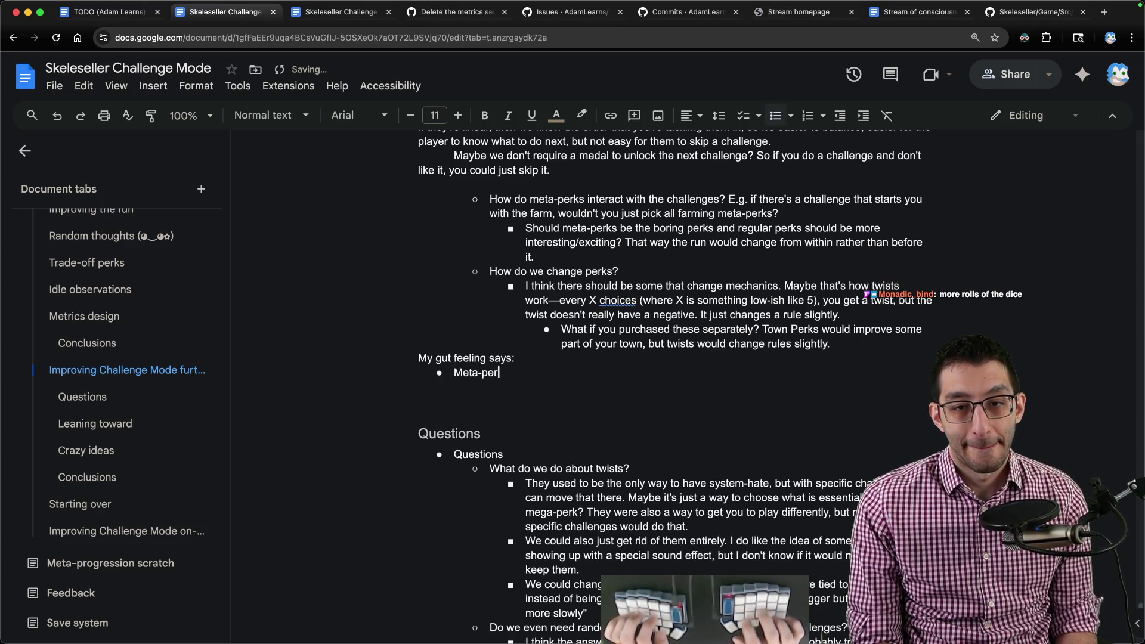
pyautogui.press('BackSpace')
pyautogui.press('BackSpace')
pyautogui.press('BackSpace')
pyautogui.write('can m')
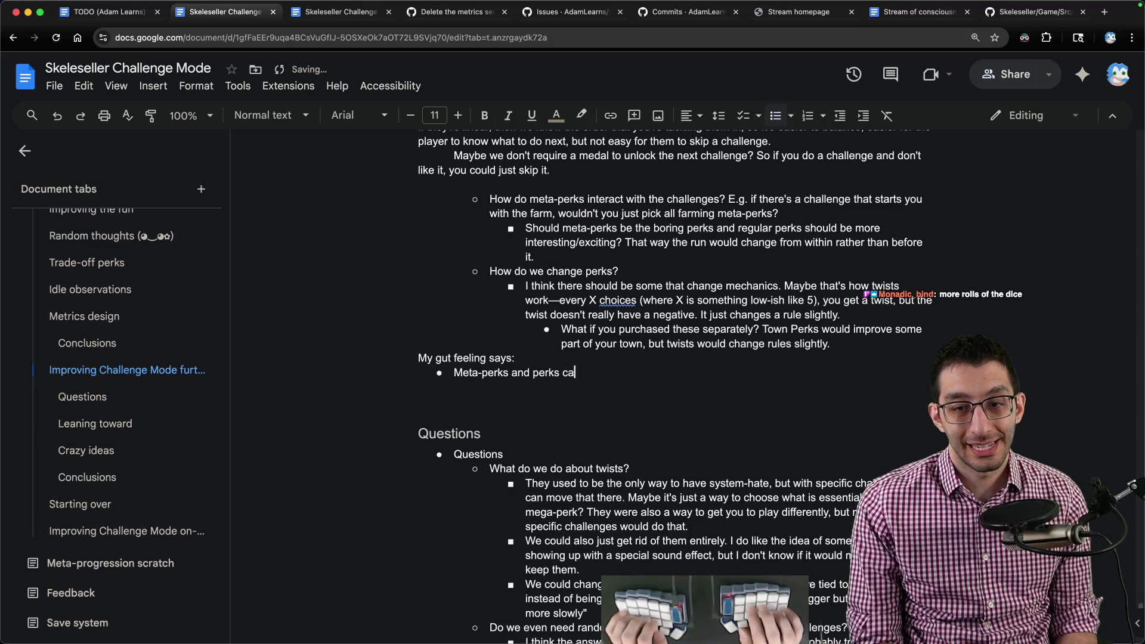
pyautogui.write('ostly remain the same but')
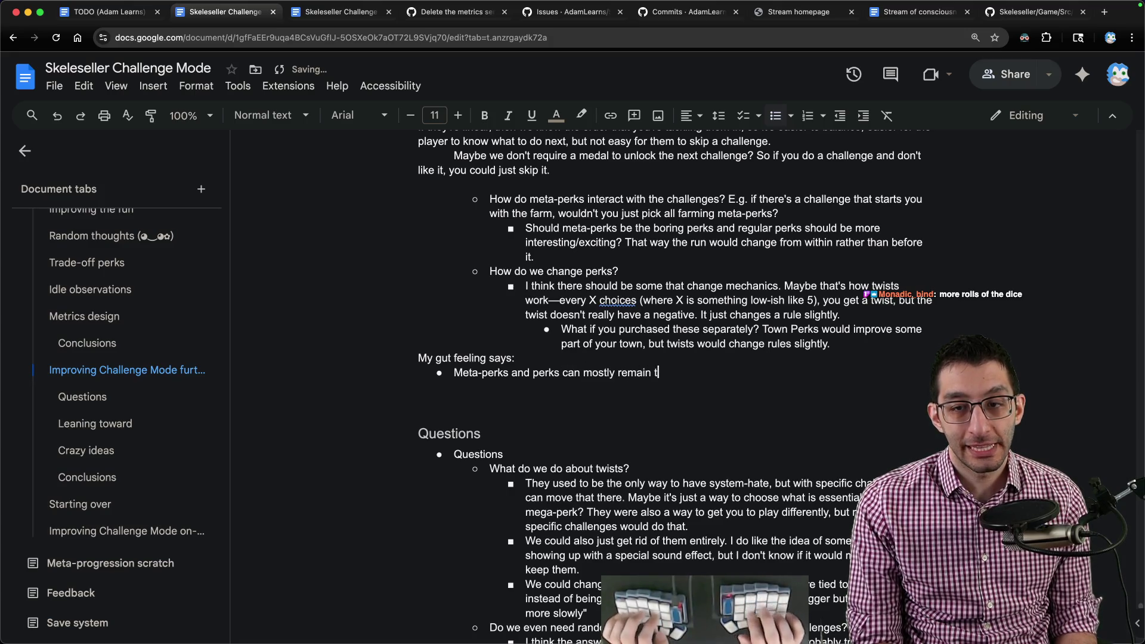
pyautogui.write(' we ratchet ')
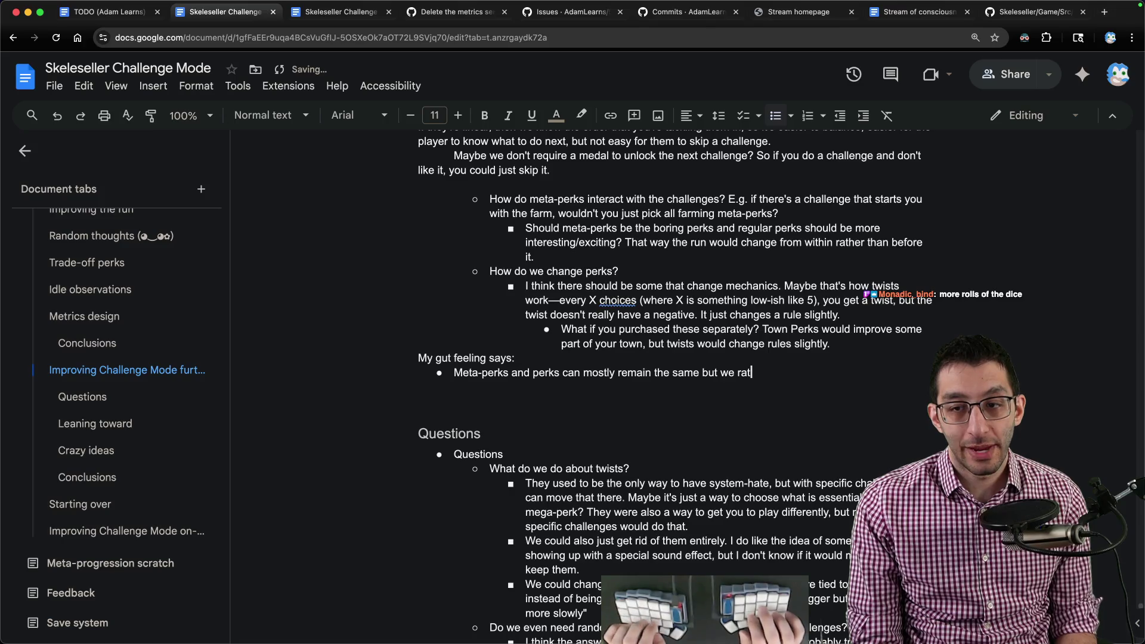
pyautogui.write('up twists to happen every 5 c')
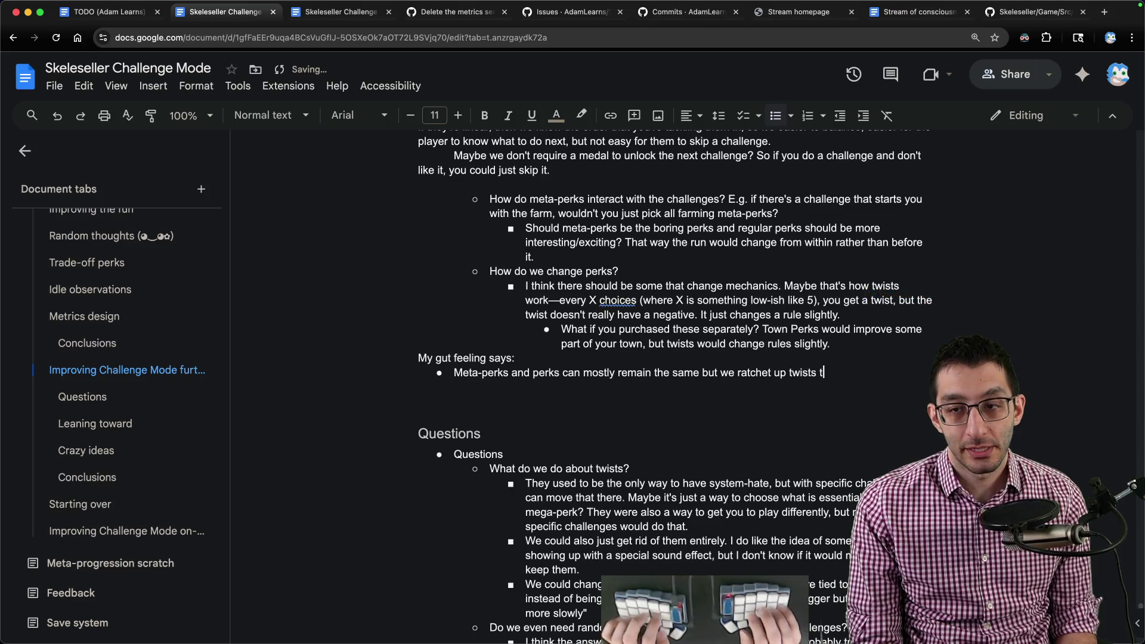
pyautogui.write('hoices and only make the twis')
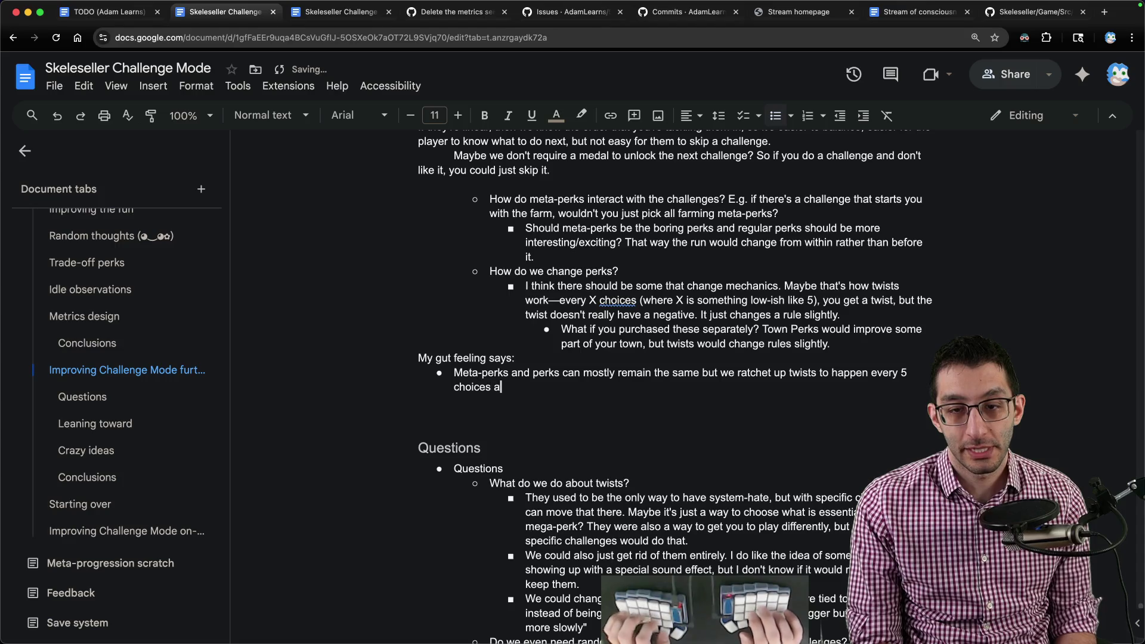
pyautogui.write('ts positive.')
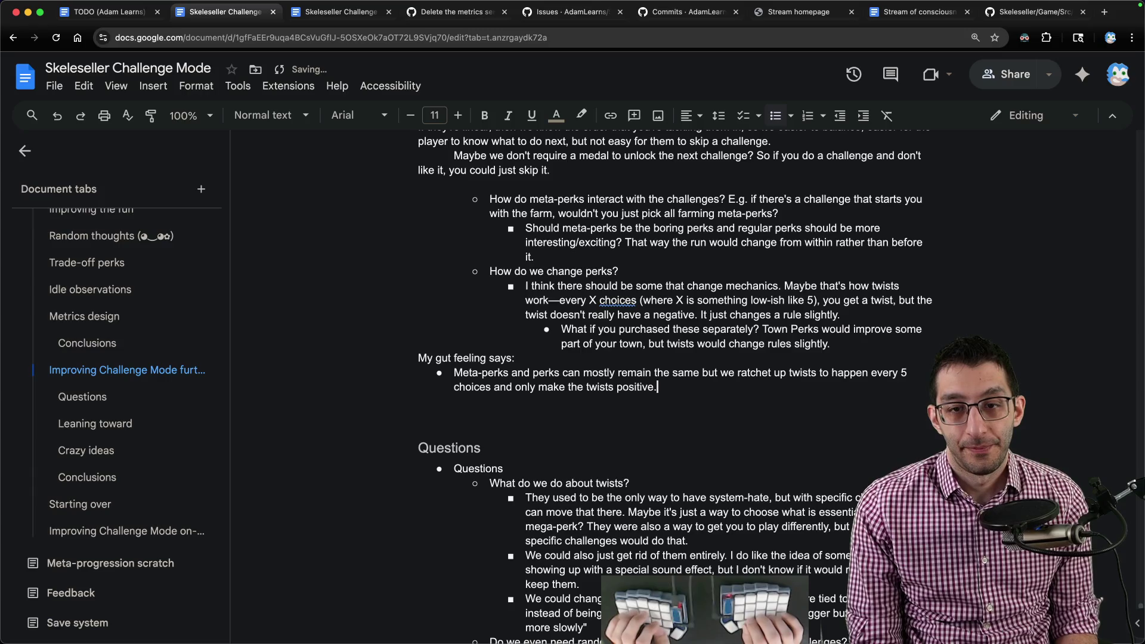
pyautogui.press('Return')
pyautogui.press('Tab')
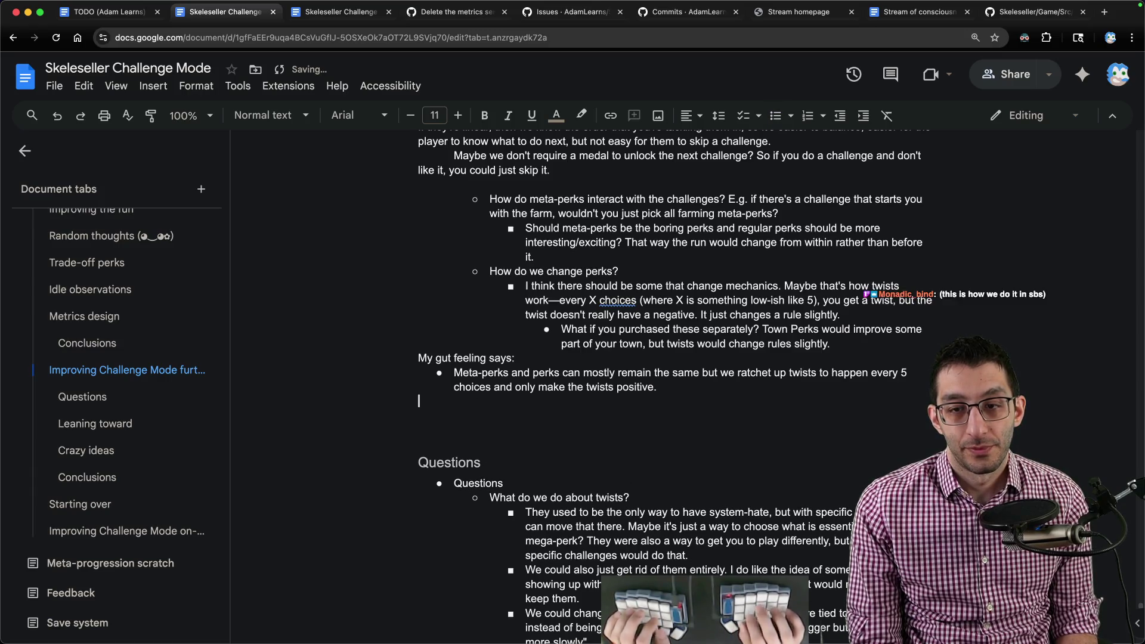
pyautogui.press('BackSpace')
pyautogui.press('BackSpace')
# - List twist examples: Free treasure in the warehouse, Fish give gold, Casting a spell sells an item
pyautogui.write('Twist examples:')
pyautogui.press('Return')
pyautogui.press('Tab')
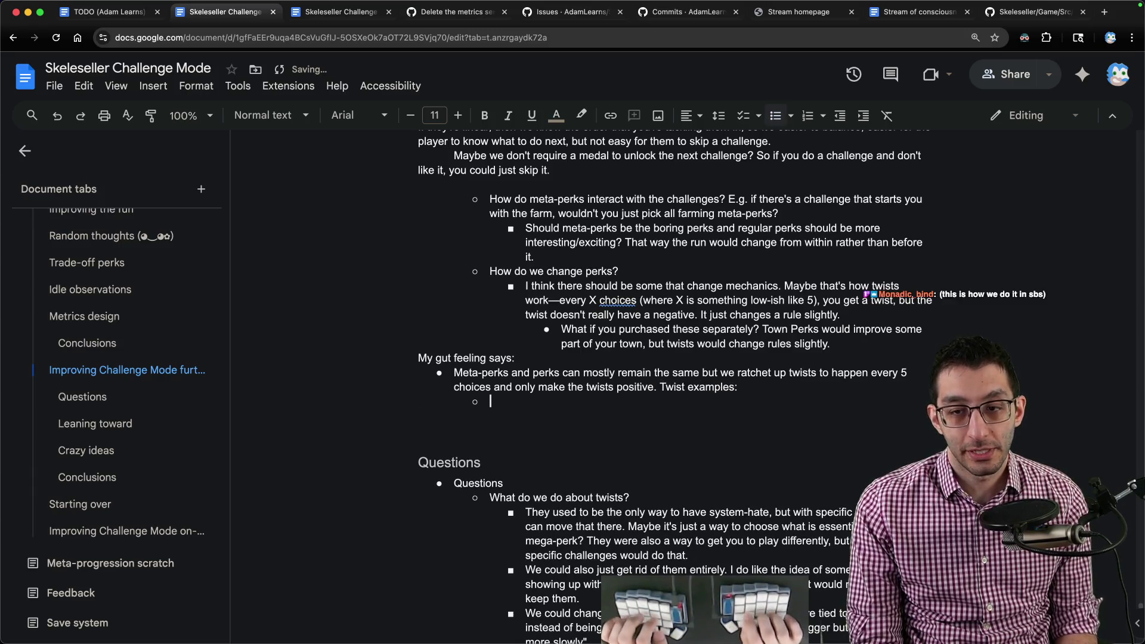
pyautogui.write('Free treasure')
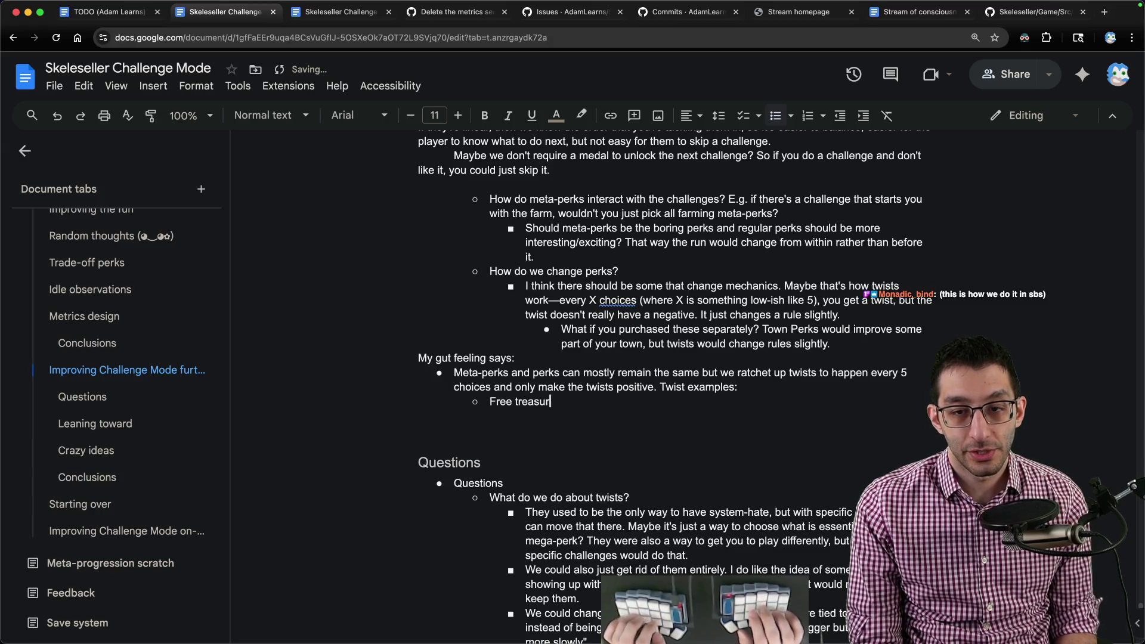
pyautogui.write(' in the warehouse')
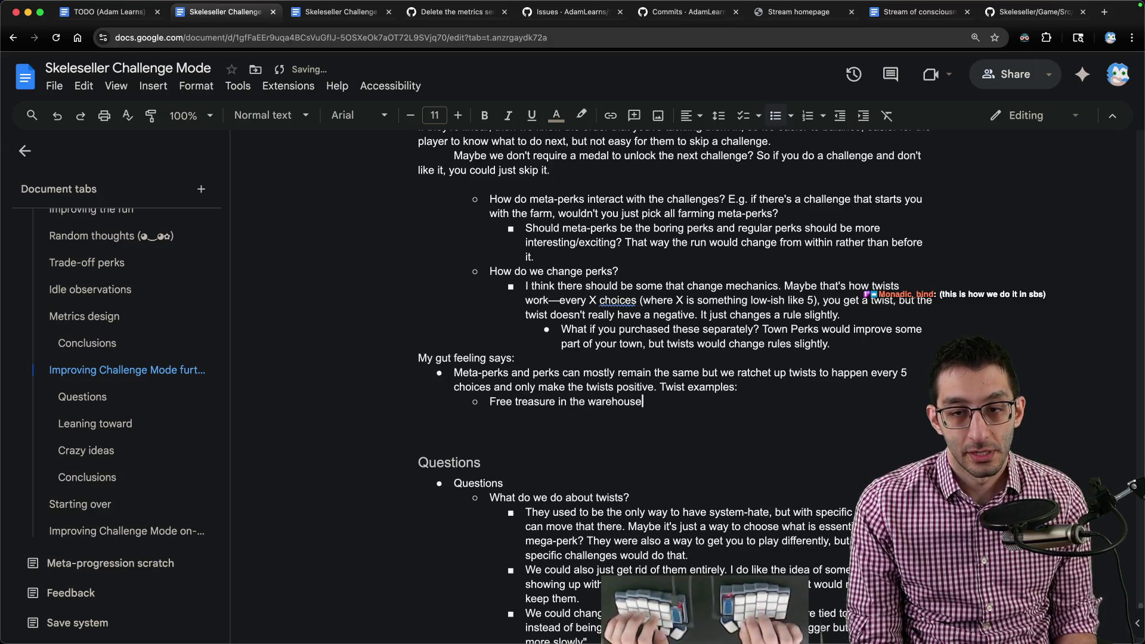
pyautogui.press('Return')
pyautogui.write('Fish give g')
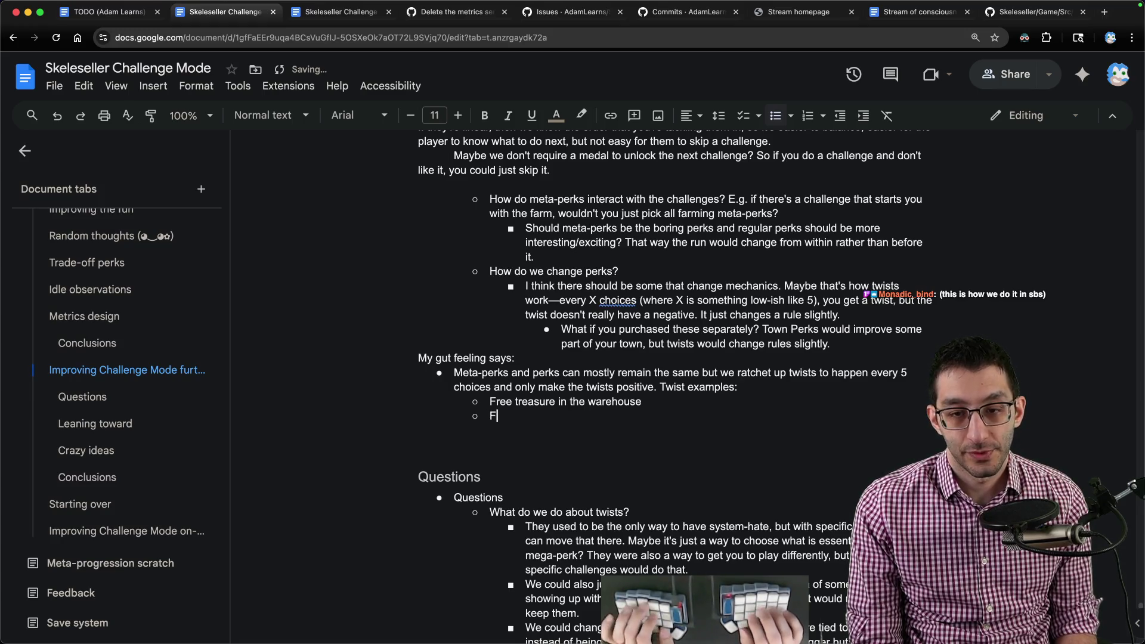
pyautogui.write('old')
pyautogui.press('Return')
pyautogui.write('Casting a spell ')
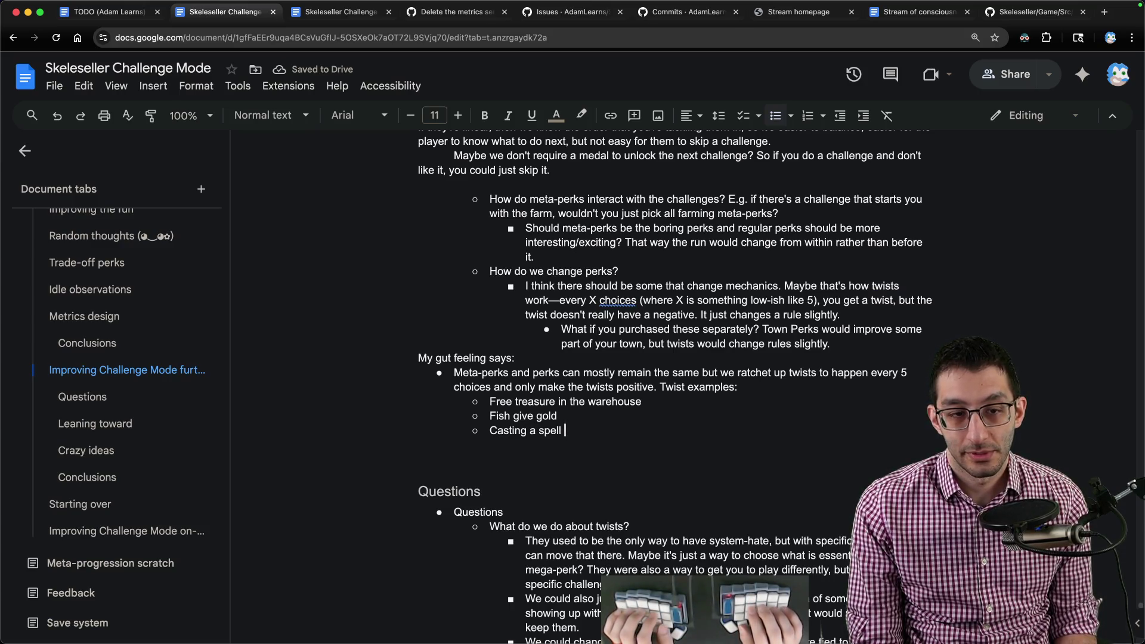
pyautogui.write('causes an item to be sold')
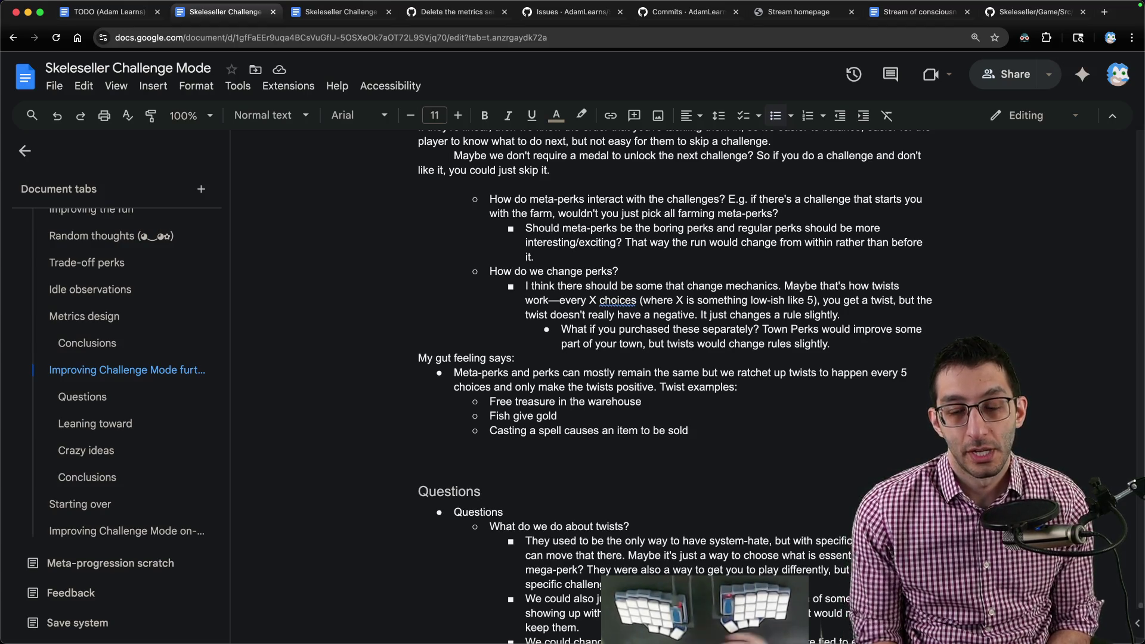
# - Close the Buy Perks dialog in Skeleseller and bring up the pause menu
pyautogui.click(370, 623)
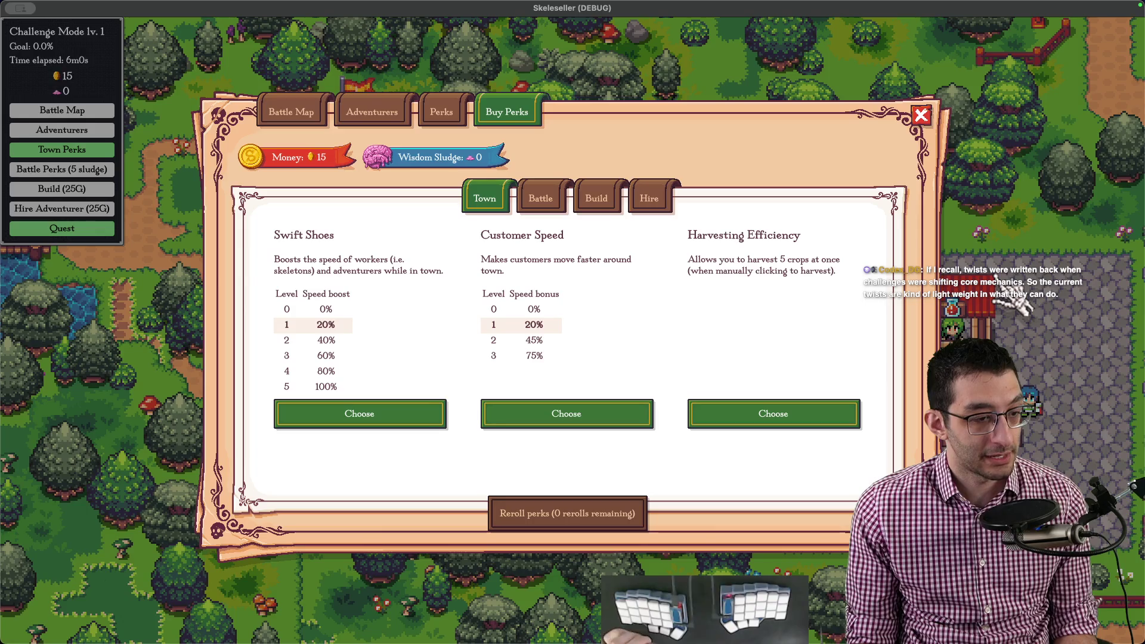
pyautogui.click(134, 325)
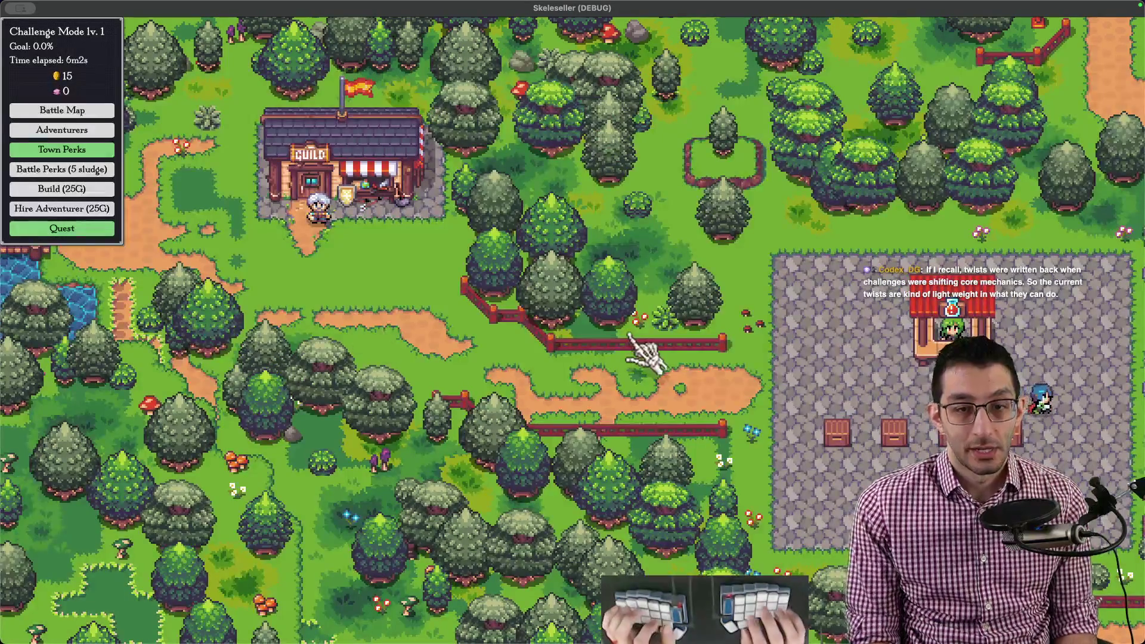
pyautogui.press('super+Tab')
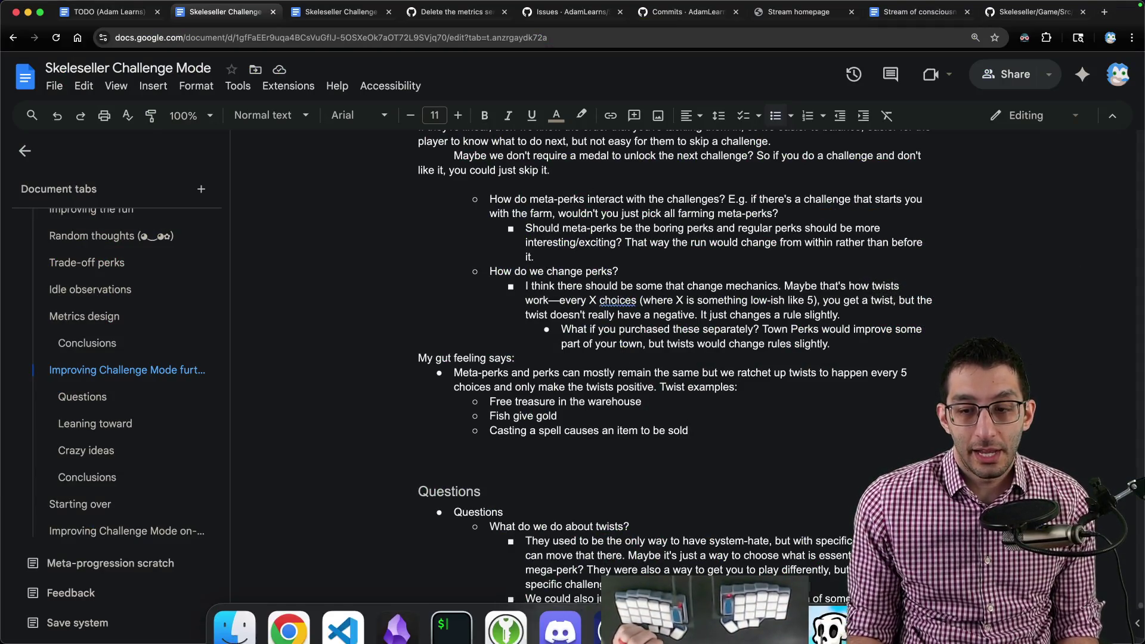
pyautogui.press('super+Tab')
pyautogui.press('Escape')
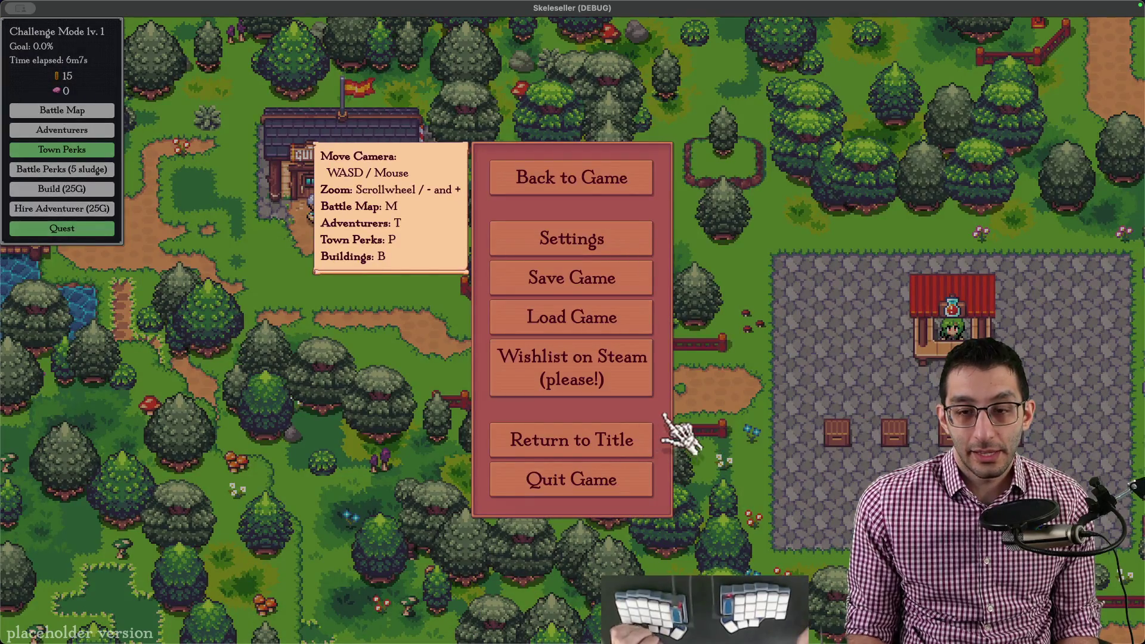
# - Back in Rider, highlight the positive ability entries on lines 56–64 of TradeOffPerkChoiceGenerator.cs
pyautogui.press('super+Tab')
pyautogui.moveTo(195, 218); pyautogui.dragTo(401, 340)
pyautogui.click(429, 345)
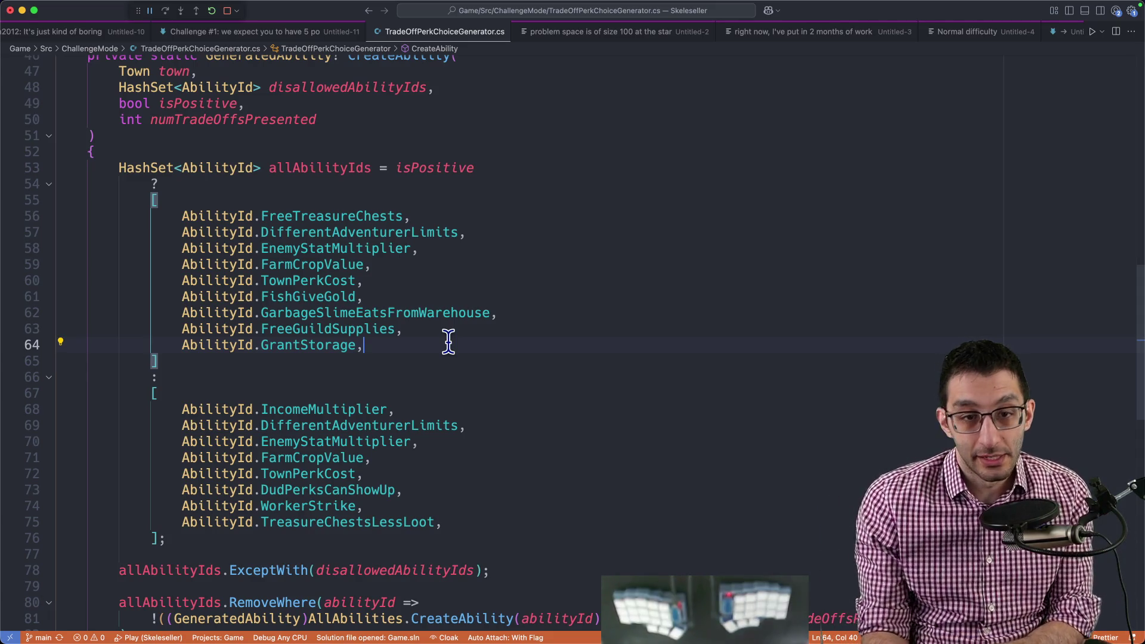
# - Look over the positive AbilityId list (lines 55–65) without editing, then return to the Challenge Mode doc
pyautogui.doubleClick(315, 248)
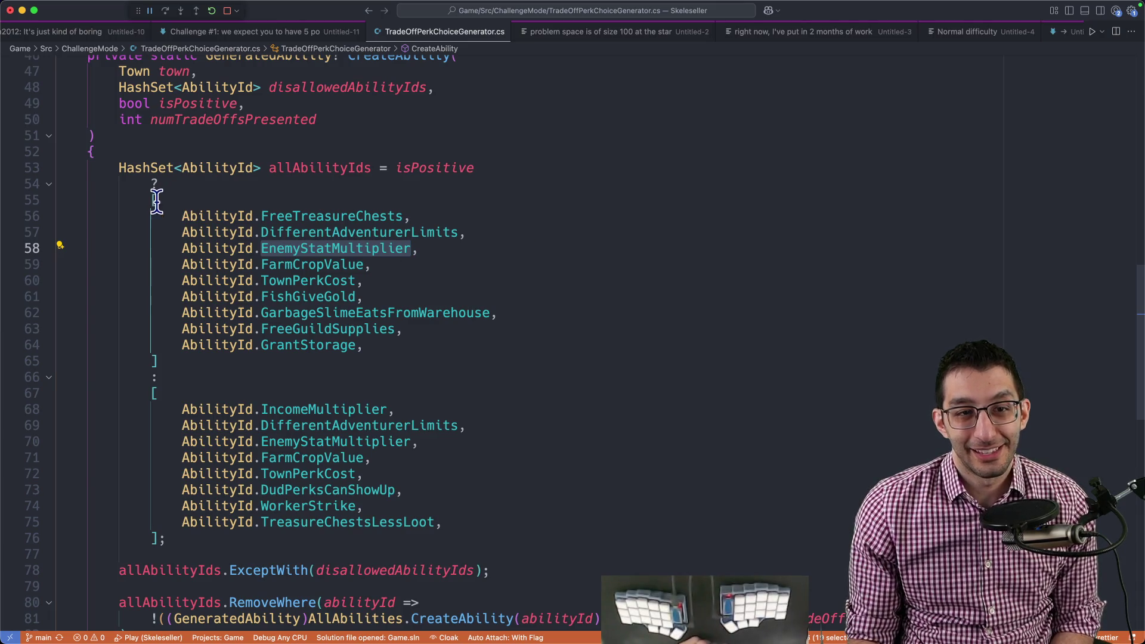
pyautogui.moveTo(146, 200); pyautogui.dragTo(262, 362)
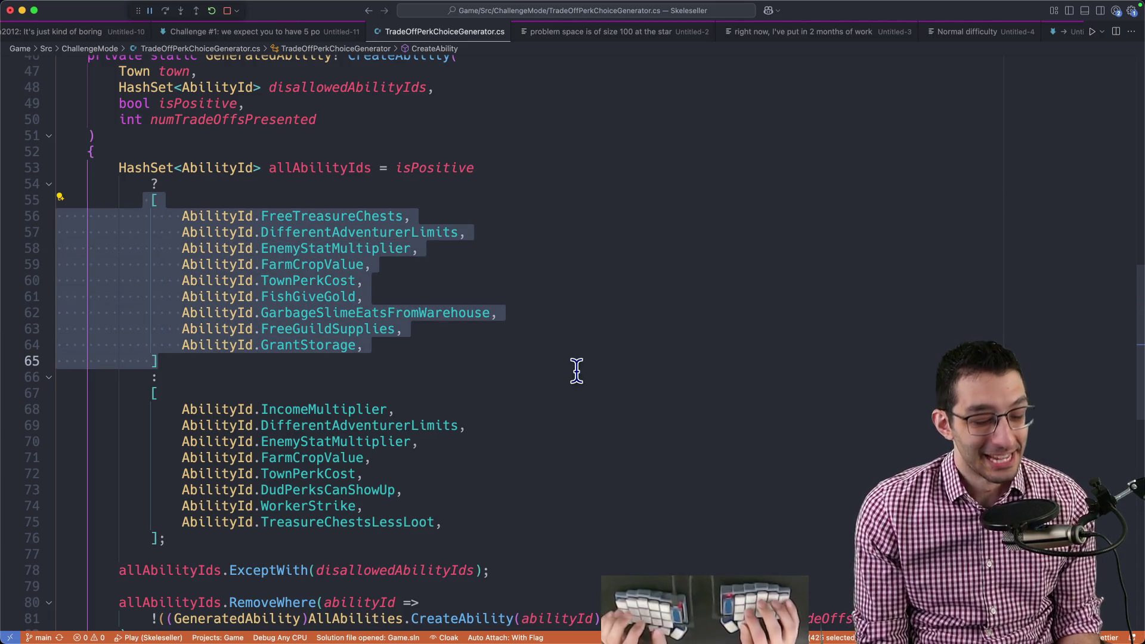
pyautogui.press('super+Tab')
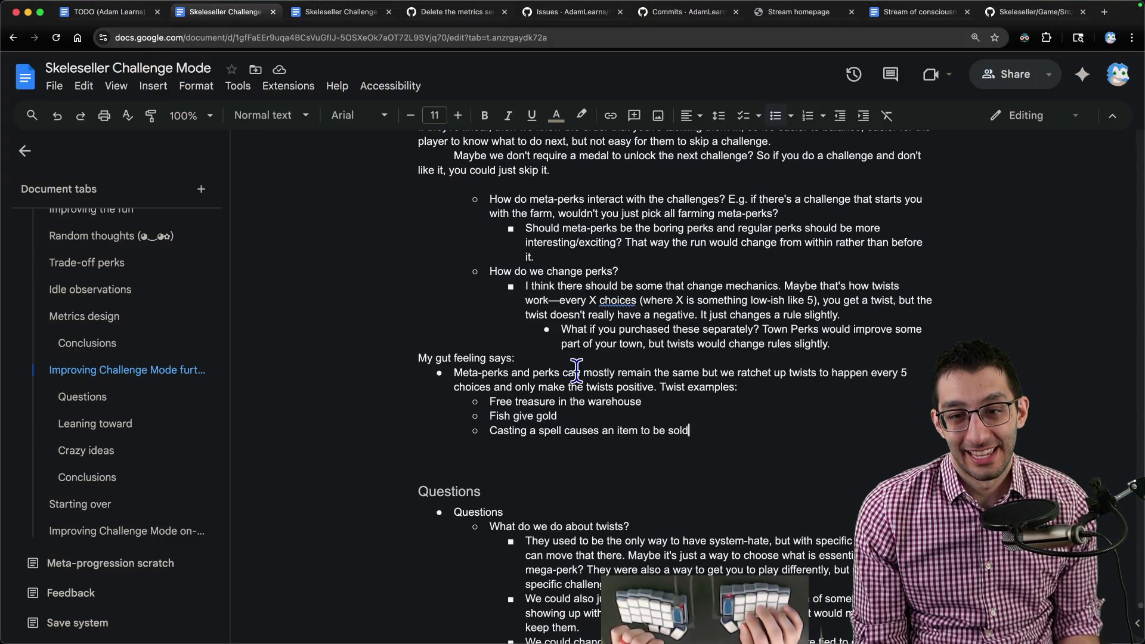
# - Quit the run to the title screen and start a new Challenge Mode game with Perks open
pyautogui.moveTo(420, 358)
pyautogui.mouseDown()
pyautogui.moveTo(647, 430)
pyautogui.moveTo(721, 432)
pyautogui.mouseUp()
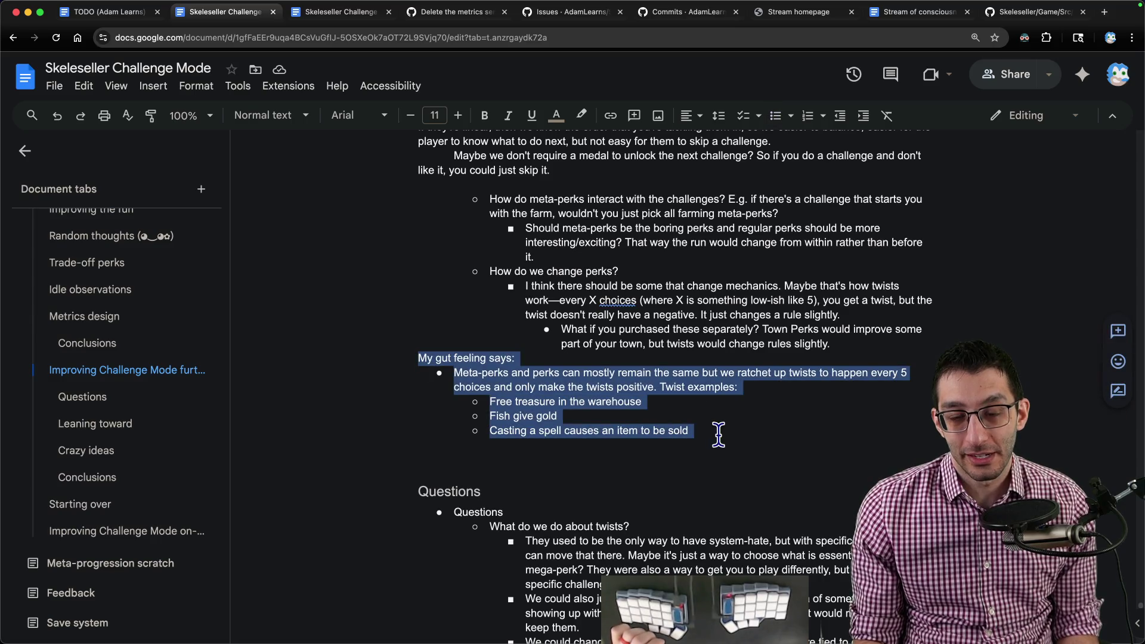
pyautogui.click(838, 623)
pyautogui.press('Escape')
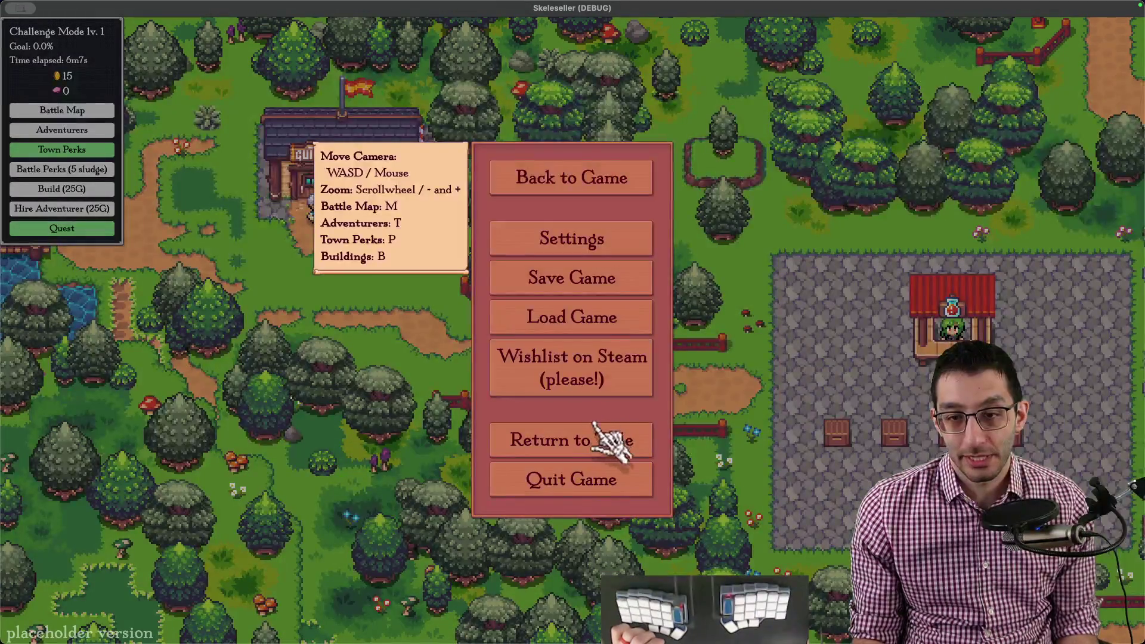
pyautogui.click(632, 441)
pyautogui.click(572, 527)
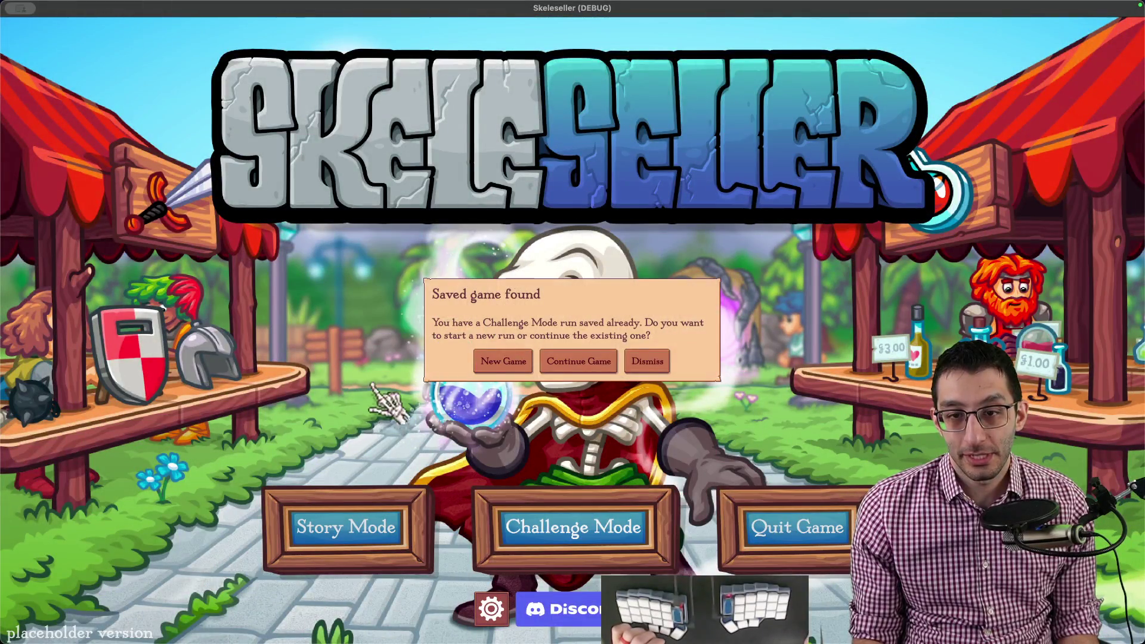
pyautogui.click(507, 358)
pyautogui.click(349, 321)
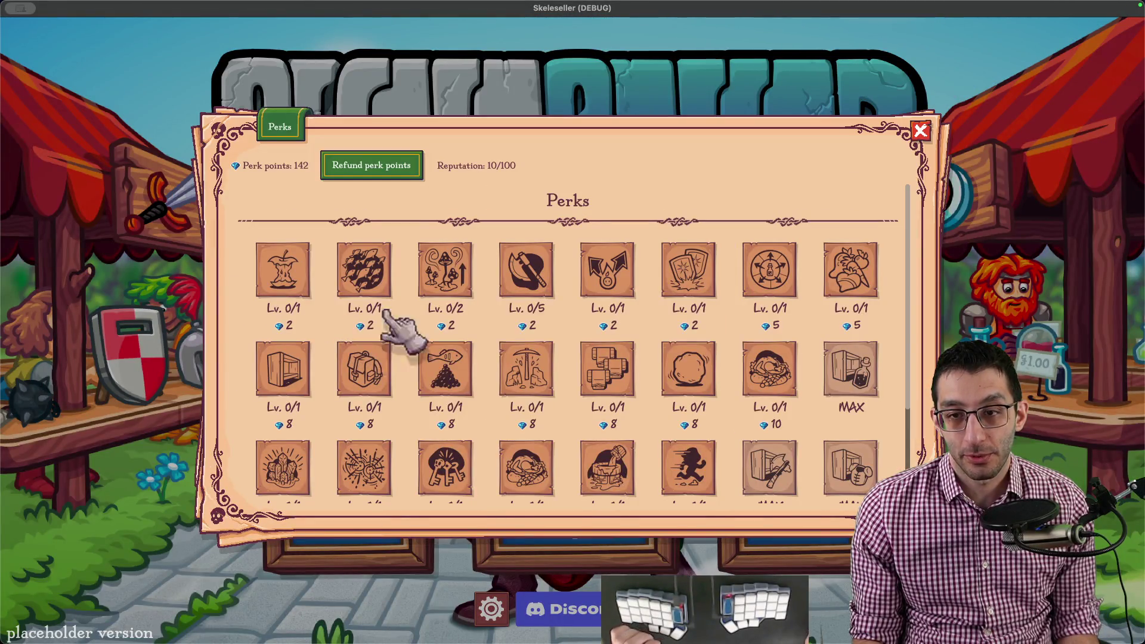
# - Scroll through the new run's perks list, then return to the design doc
pyautogui.scroll(-1, 746, 334)
pyautogui.scroll(1, 796, 423)
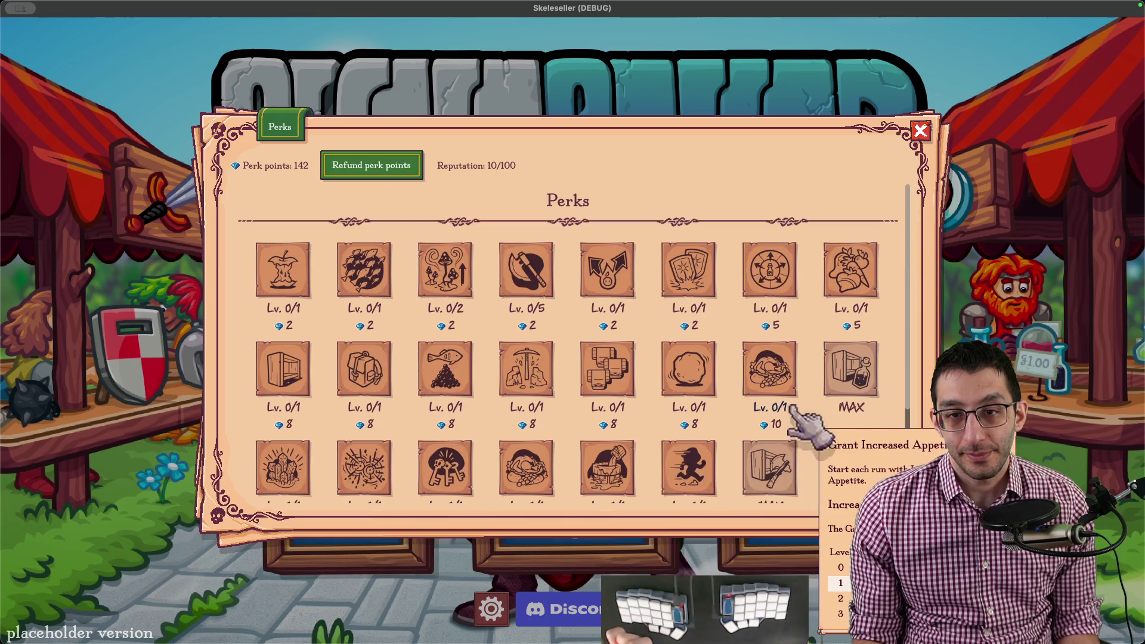
pyautogui.scroll(-1, 734, 358)
pyautogui.press('super+Tab')
pyautogui.scroll(1, 558, 307)
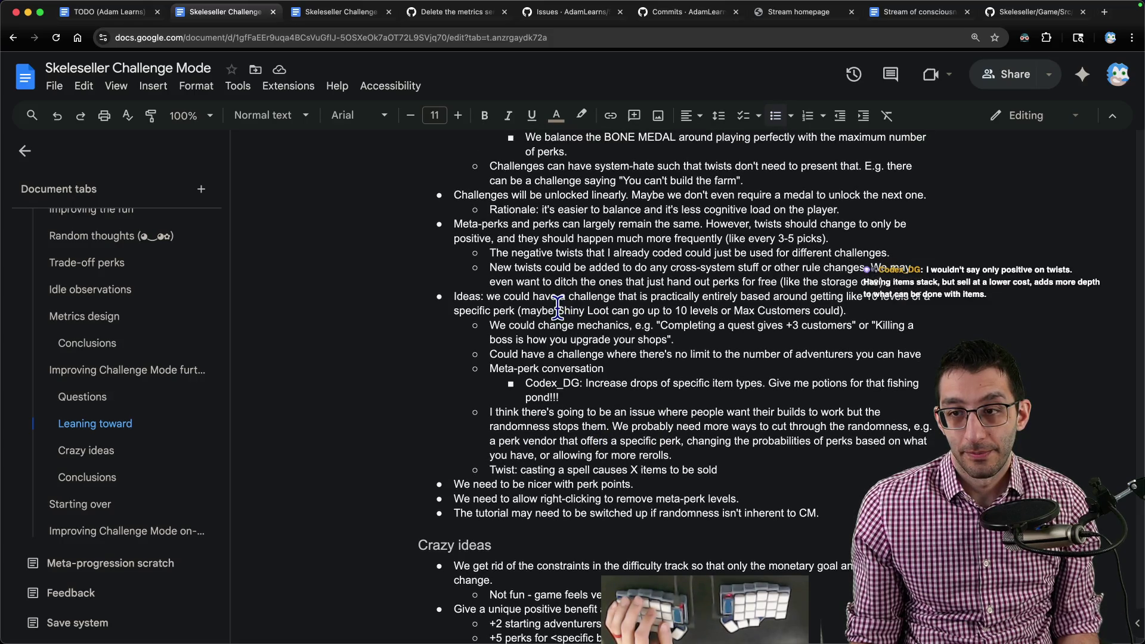
# - Below the storage-one sentence, note that twists *could* be trade-offs: 'Farm crops are worth 50% more BUT they grow 10% slower'
pyautogui.scroll(10, 558, 307)
pyautogui.scroll(-8, 564, 340)
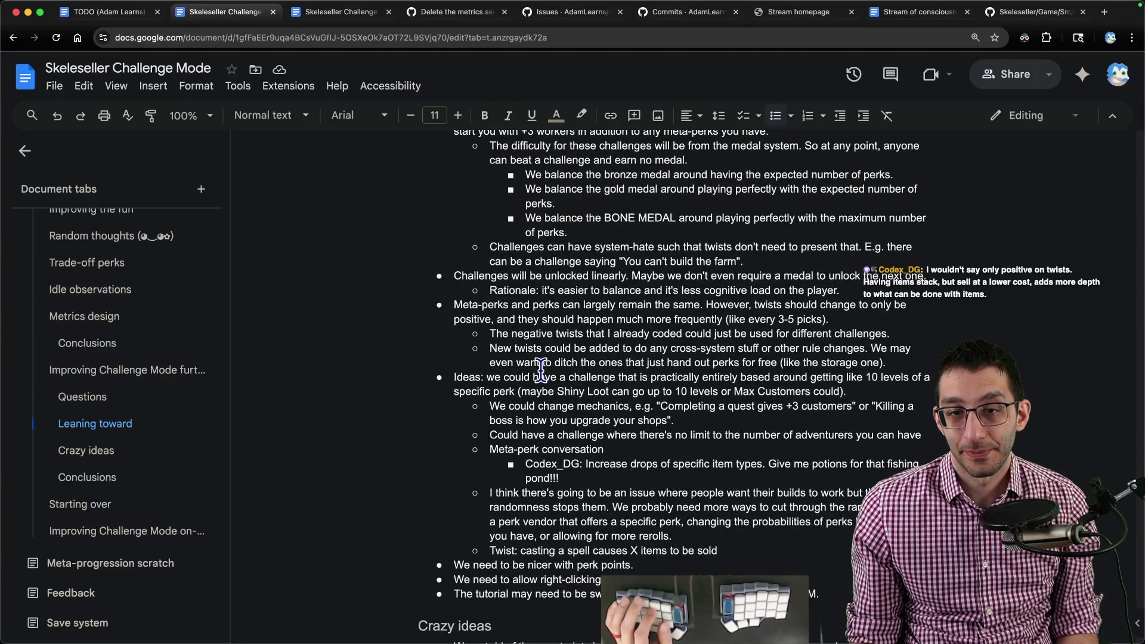
pyautogui.click(891, 363)
pyautogui.press('Return')
pyautogui.write('Twists')
pyautogui.hotkey('ctrl', 'i')
pyautogui.write('could')
pyautogui.hotkey('ctrl', 'i')
pyautogui.write("be trade-offs but that aren't ")
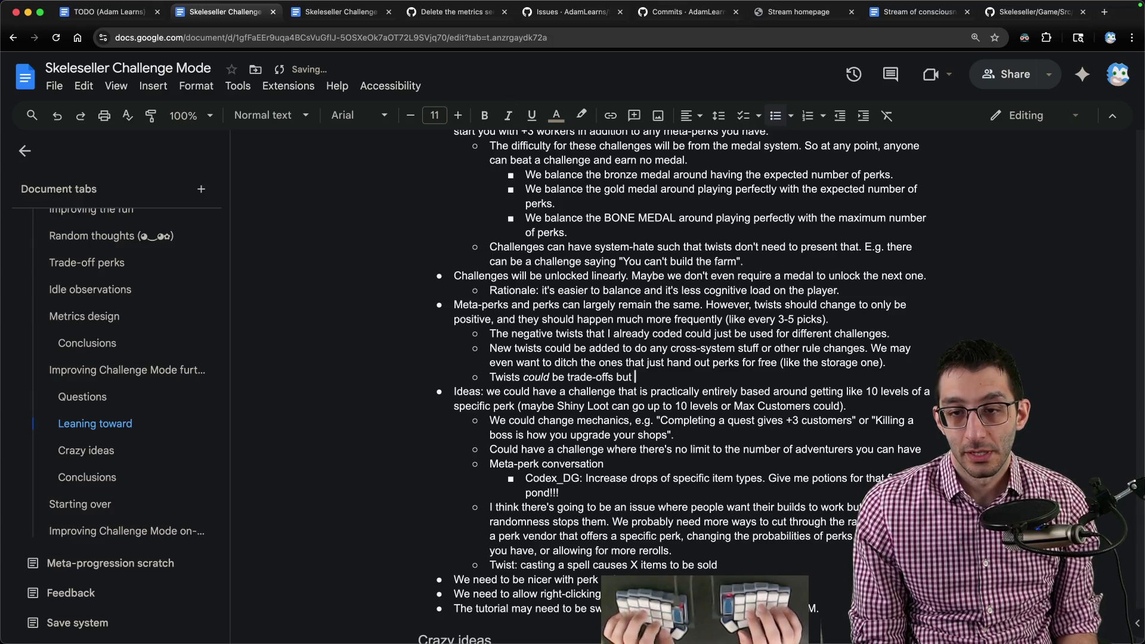
pyautogui.write('totally random, e.g. "The')
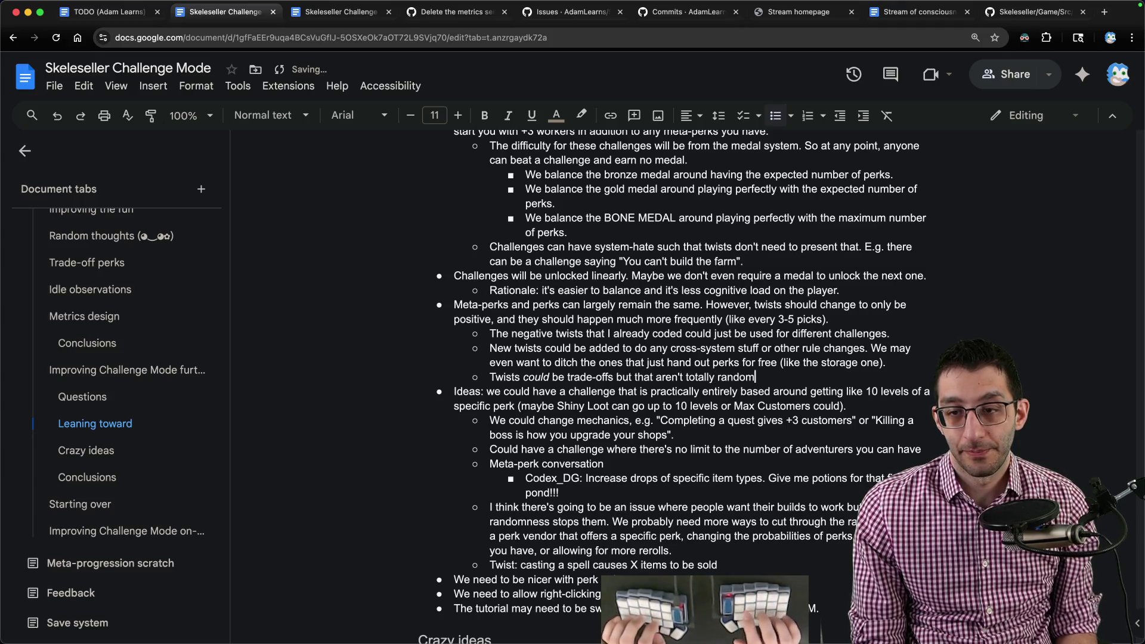
pyautogui.press('BackSpace')
pyautogui.press('BackSpace')
pyautogui.press('BackSpace')
pyautogui.write('Farm crops are worth')
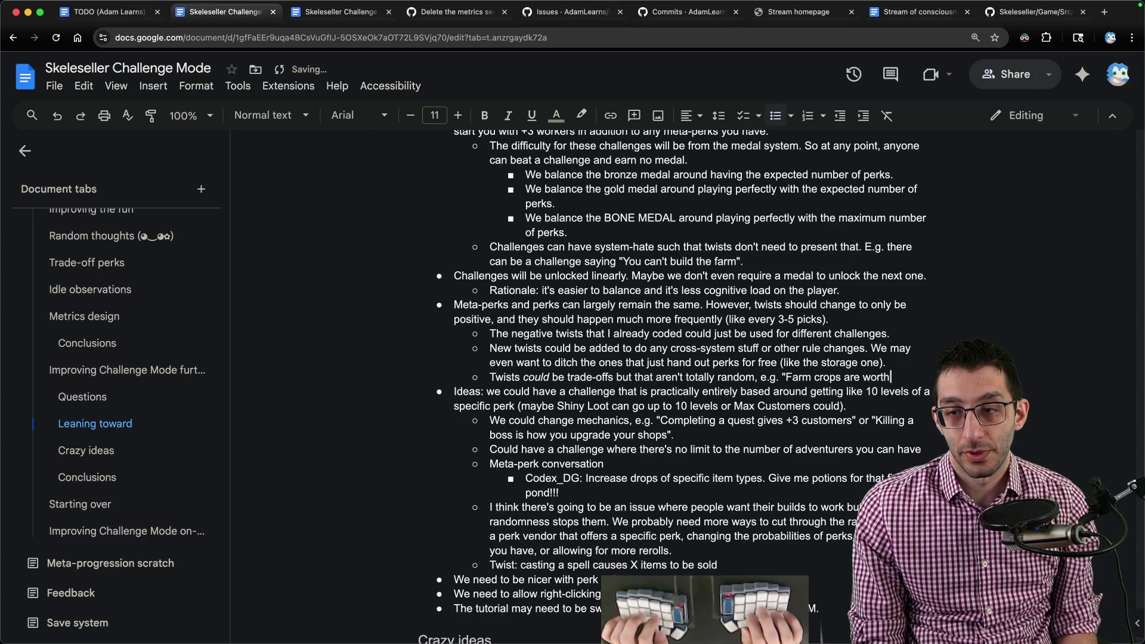
pyautogui.write(' 50% more')
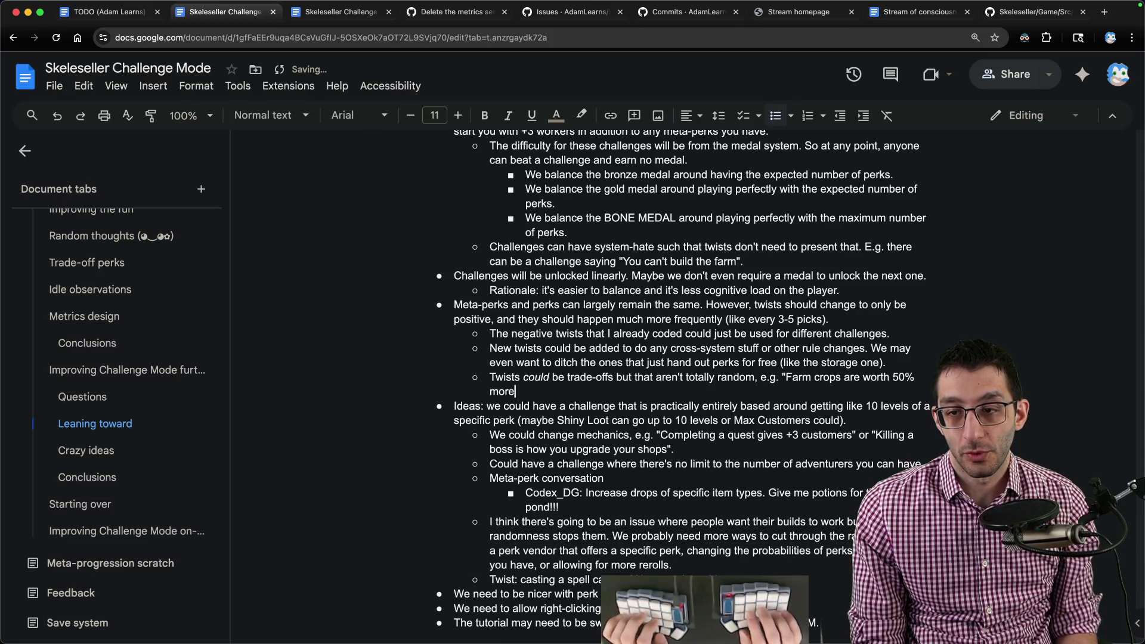
pyautogui.write(' BUT they grow')
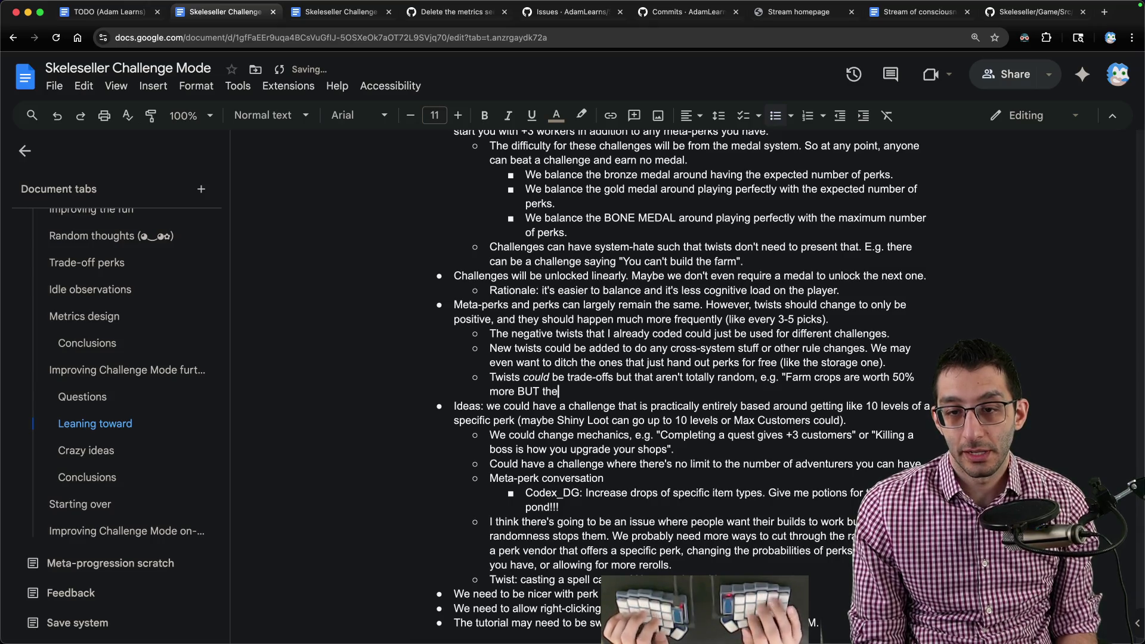
pyautogui.write(' 10% slower".')
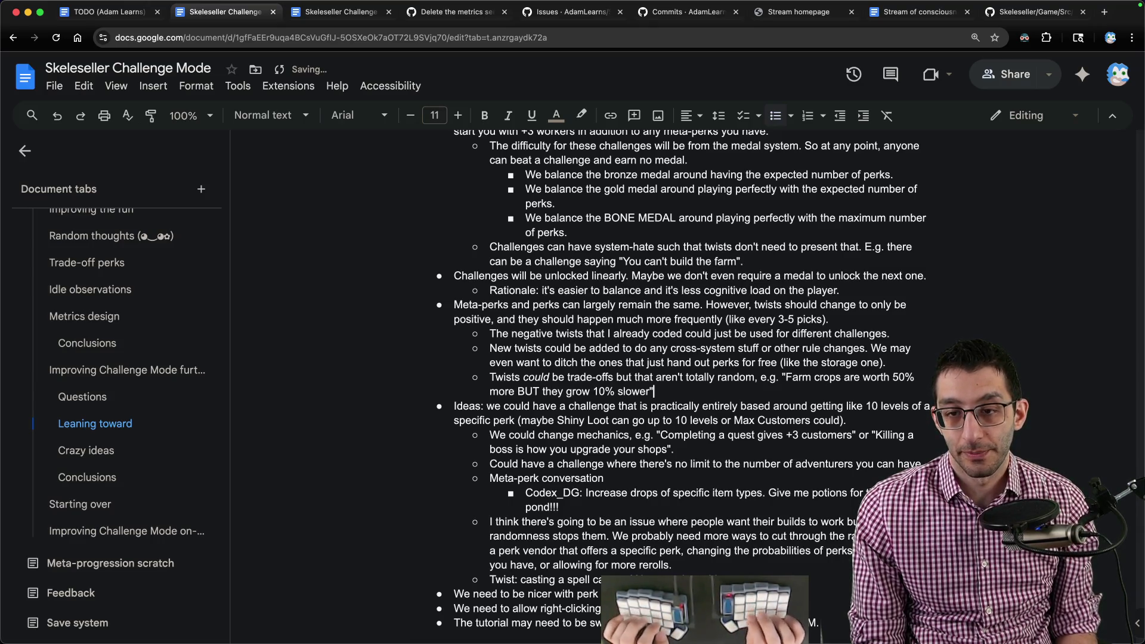
pyautogui.tripleClick(592, 392)
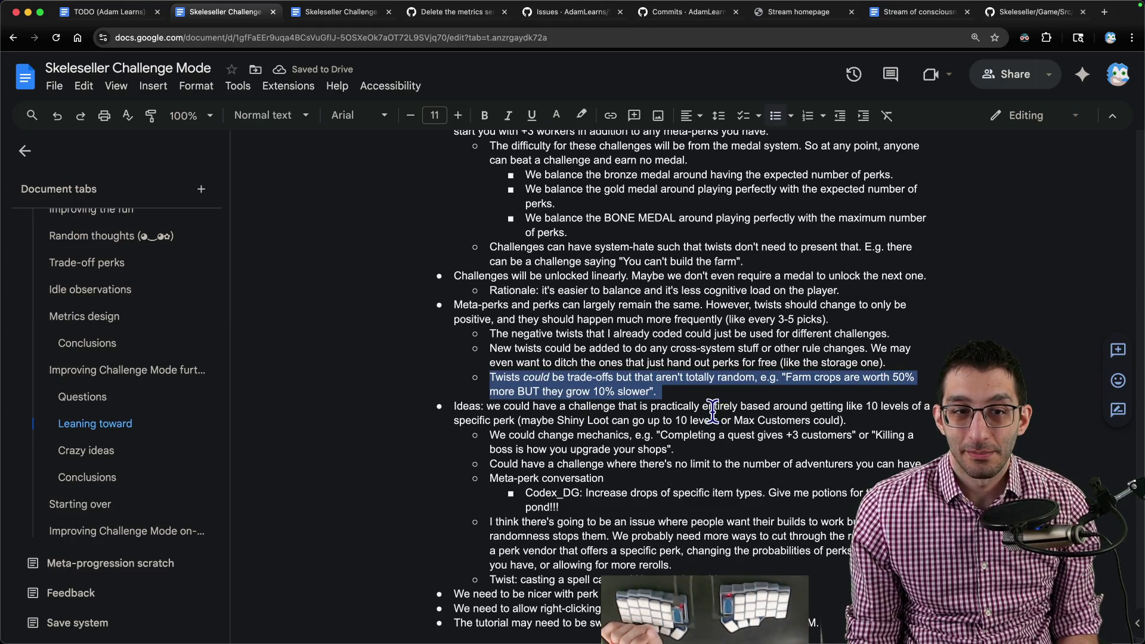
# - Move the twists question and its three sub-bullets above Questions as a top-level bullet
pyautogui.scroll(15, 709, 411)
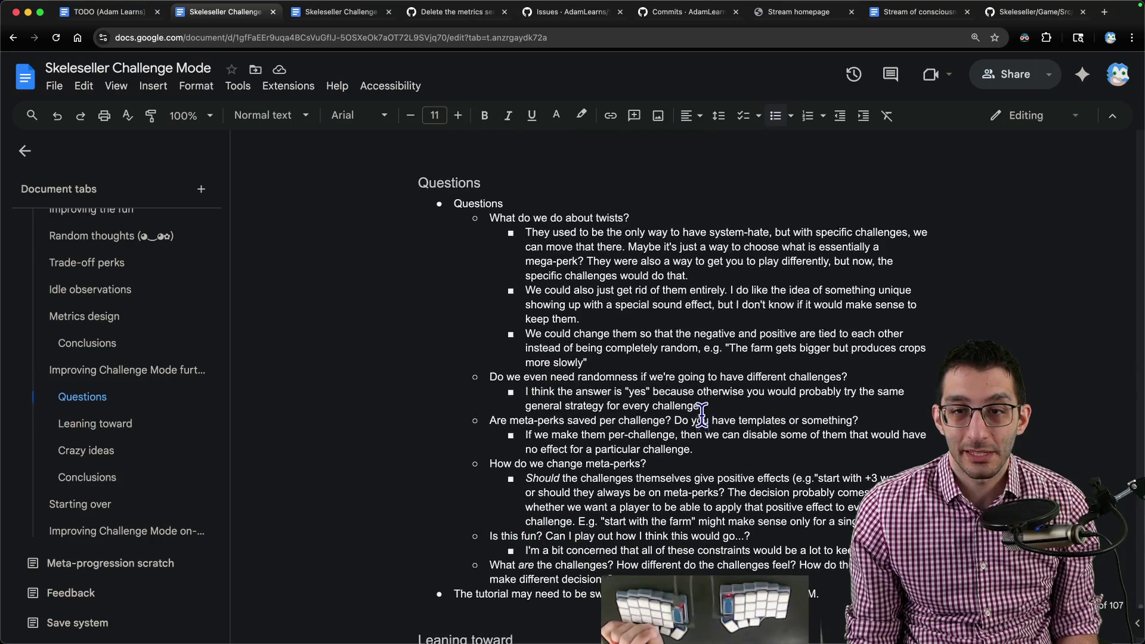
pyautogui.scroll(5, 702, 414)
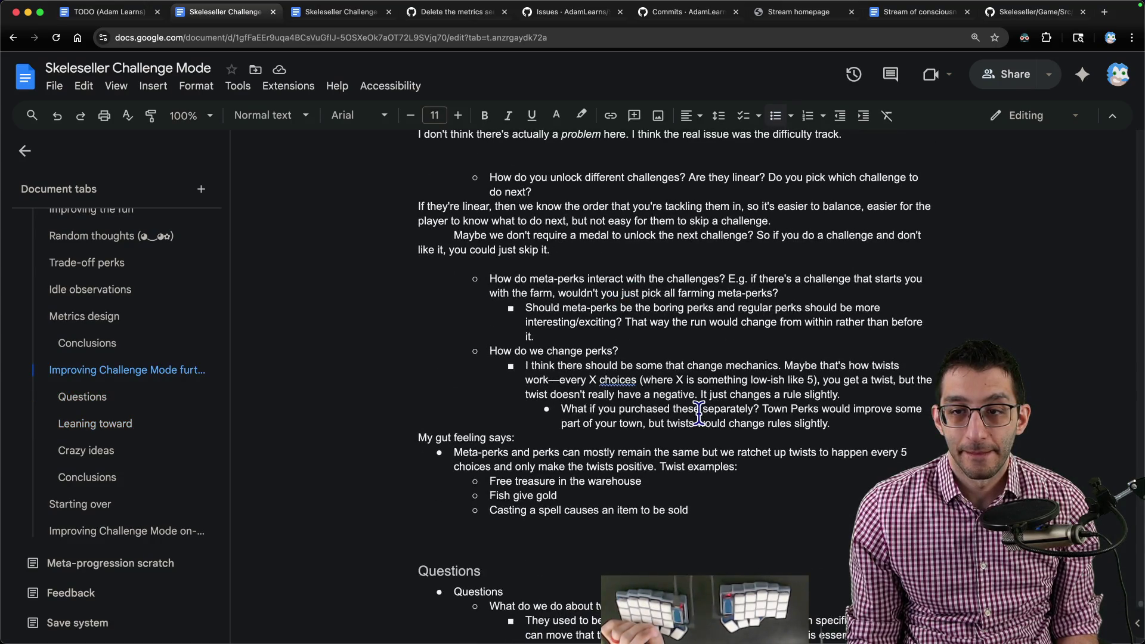
pyautogui.scroll(-7, 698, 411)
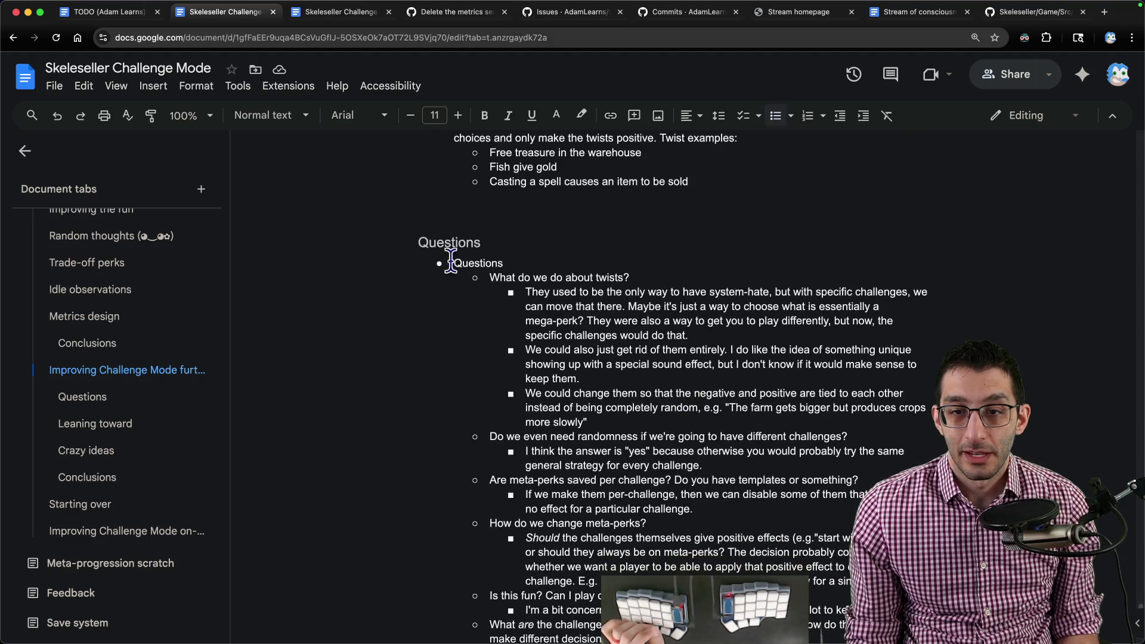
pyautogui.moveTo(618, 422)
pyautogui.mouseDown()
pyautogui.moveTo(392, 267)
pyautogui.moveTo(394, 278)
pyautogui.mouseUp()
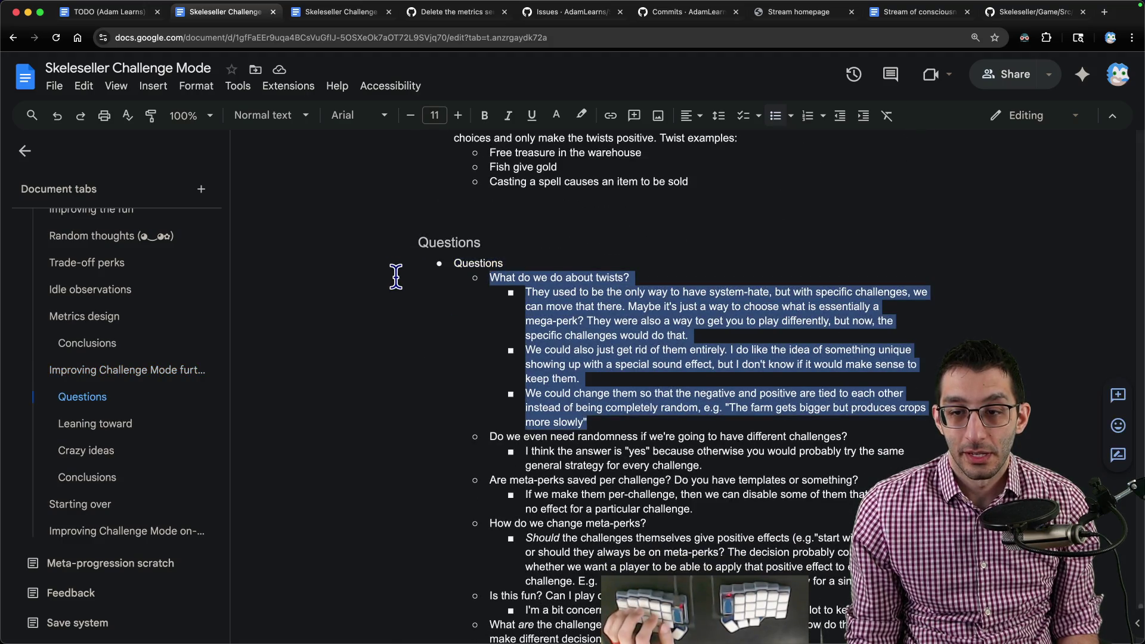
pyautogui.hotkey('ctrl', 'shift', 'Up')
pyautogui.hotkey('ctrl', 'shift', 'Up')
pyautogui.hotkey('ctrl', 'shift', 'Down')
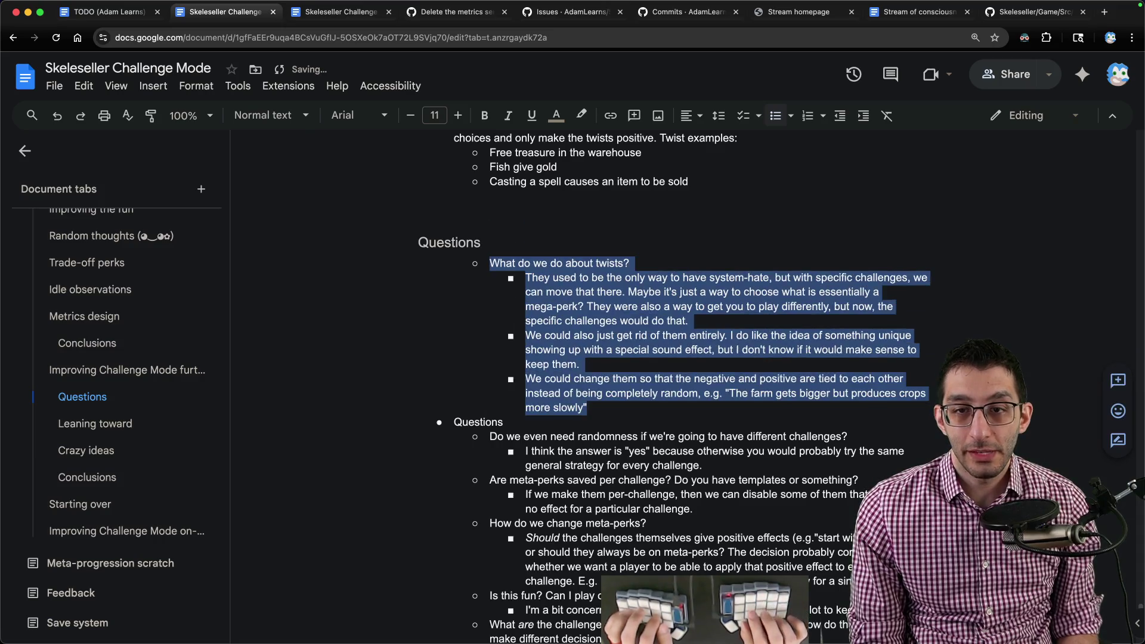
pyautogui.hotkey('shift', 'Tab')
pyautogui.hotkey('ctrl', 'shift', 'Up')
# - Move the randomness question and its answer above Questions, outdented, with an empty line before it
pyautogui.click(905, 422)
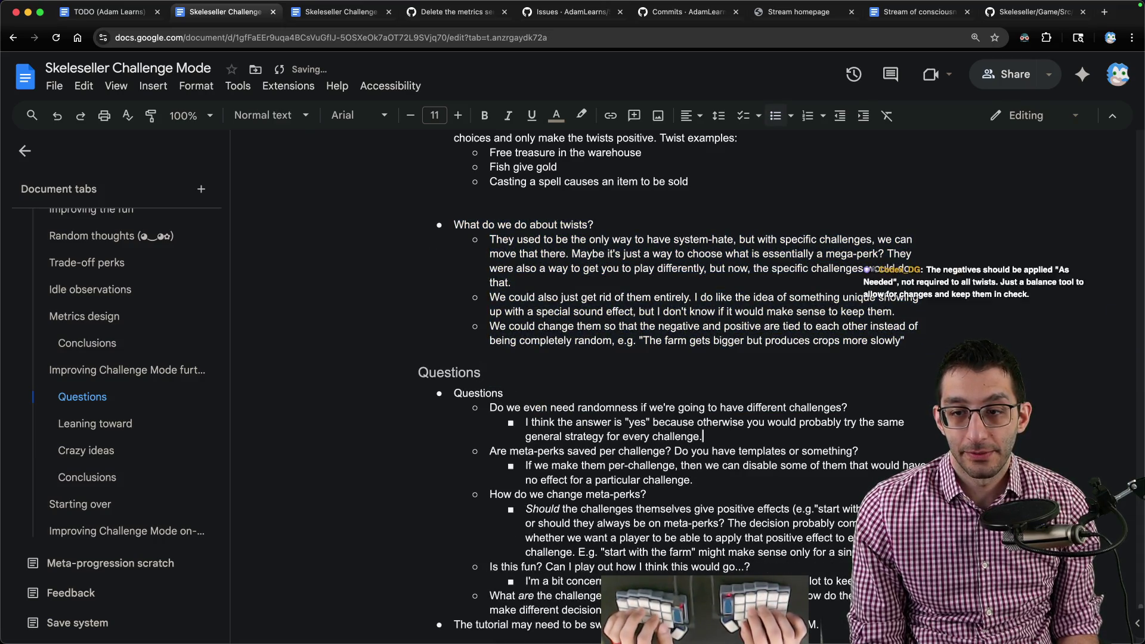
pyautogui.tripleClick(906, 422)
pyautogui.hotkey('shift', 'Up')
pyautogui.hotkey('ctrl', 'shift', 'Up')
pyautogui.hotkey('ctrl', 'shift', 'Up')
pyautogui.click(906, 340)
pyautogui.press('Return')
pyautogui.press('Return')
pyautogui.press('Down')
pyautogui.hotkey('shift', 'Down')
pyautogui.hotkey('shift', 'Down')
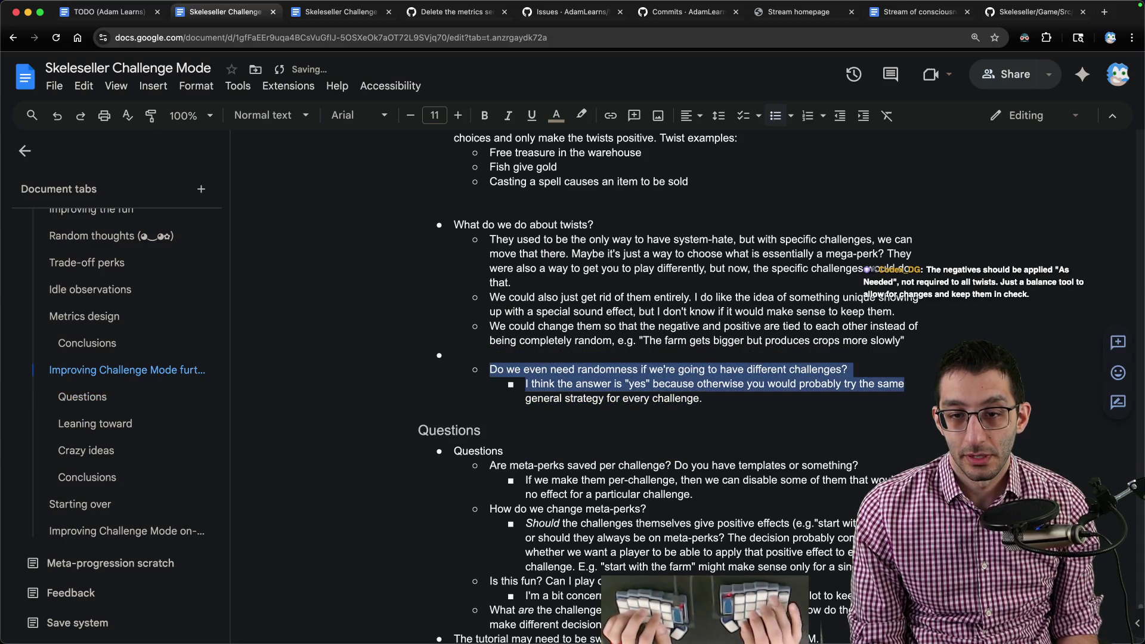
pyautogui.hotkey('ctrl', 'shift', 'Tab')
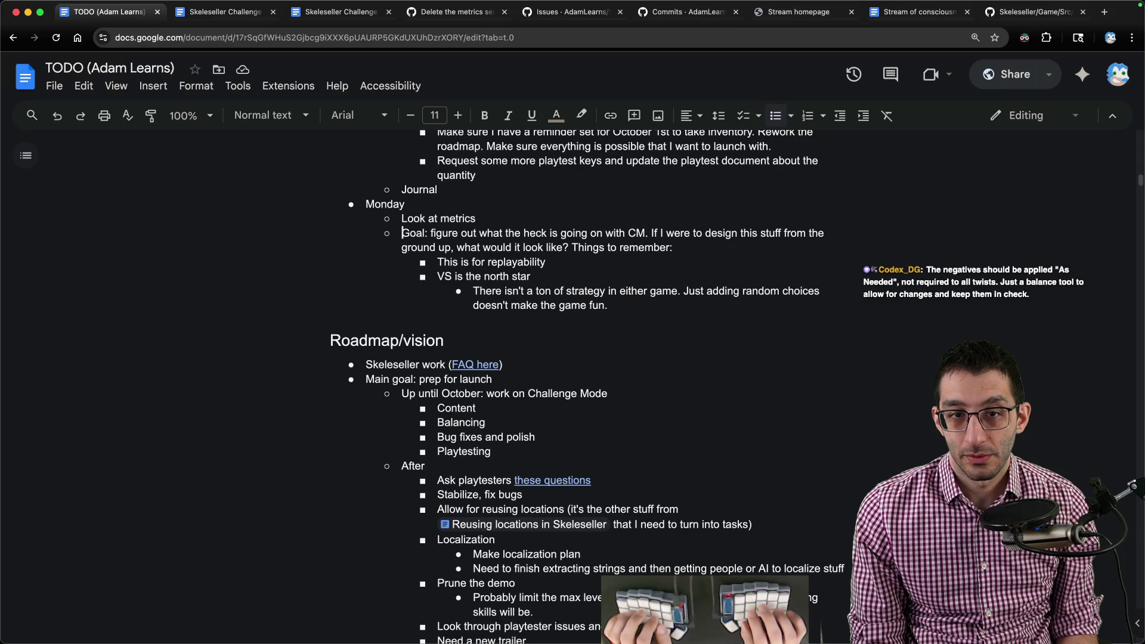
pyautogui.hotkey('ctrl', 'Tab')
pyautogui.hotkey('shift', 'Tab')
pyautogui.press('Up')
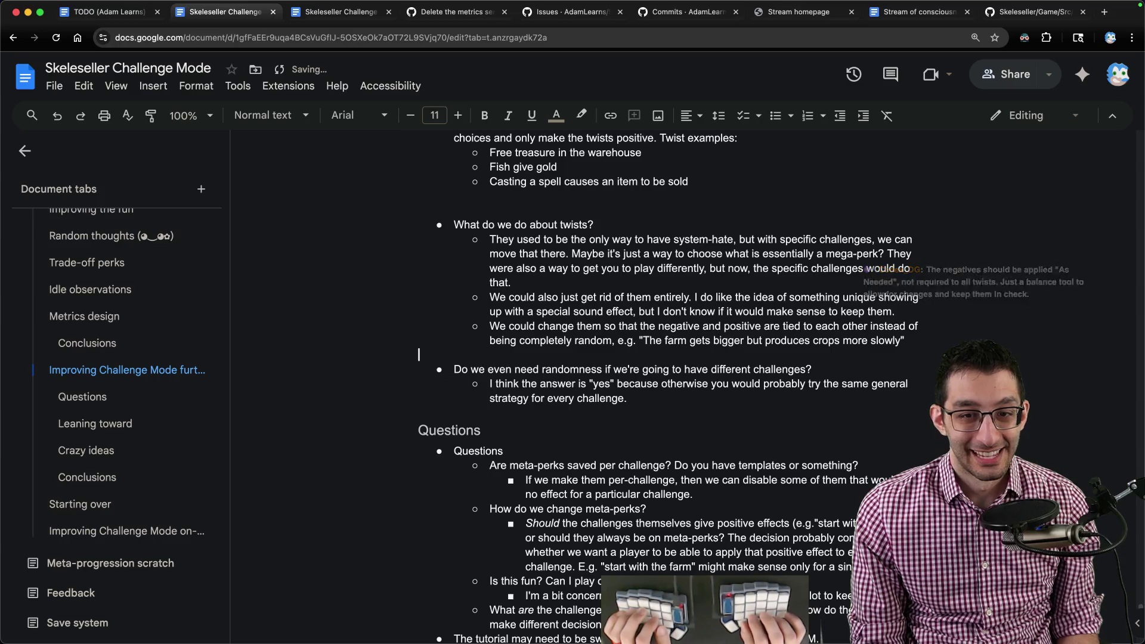
pyautogui.press('BackSpace')
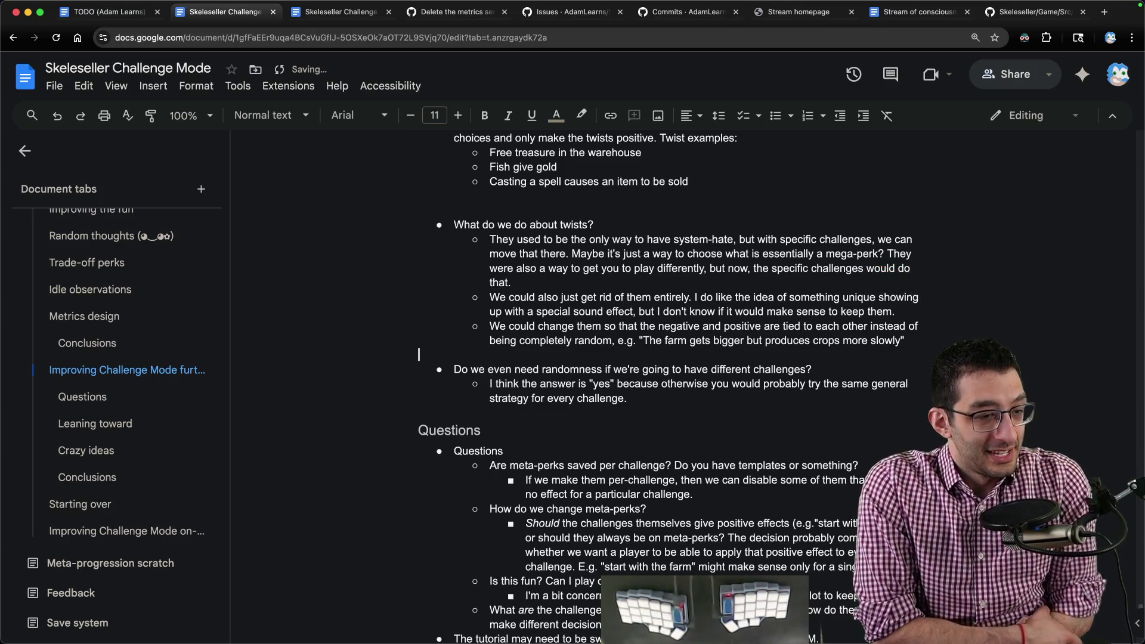
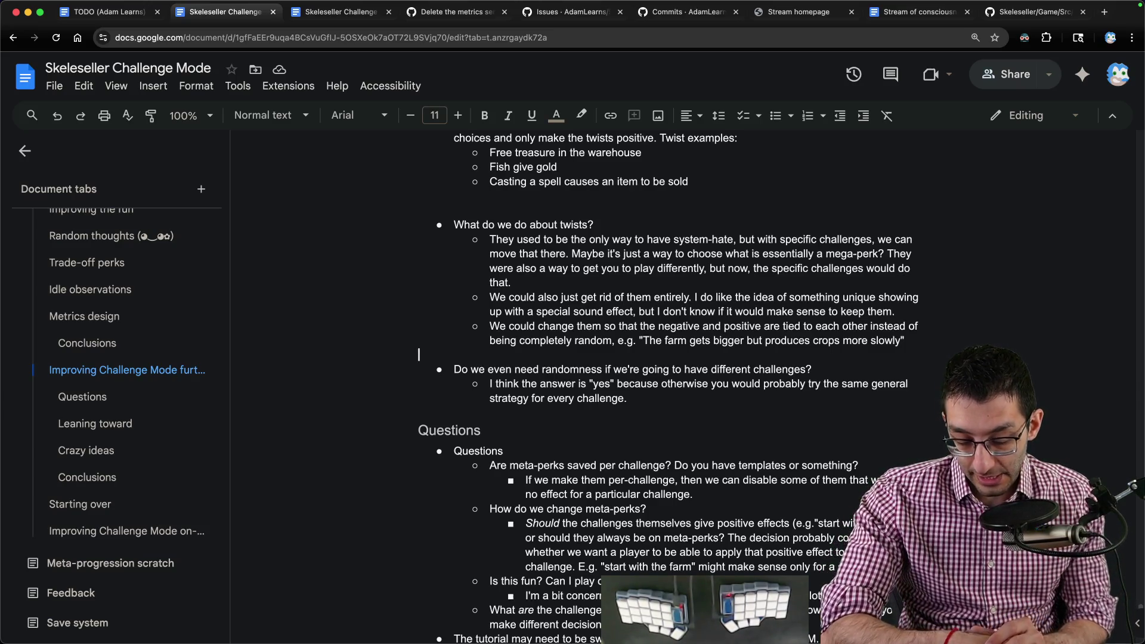
# - In VS Code, start a new untitled note headed '6 Farm twists'
pyautogui.press('super+Tab')
pyautogui.press('super+n')
pyautogui.write('Farm')
pyautogui.press('Home')
pyautogui.write('6')
pyautogui.press('End')
pyautogui.write('twists')
pyautogui.press('Return')
# - Add the lines 'Farm affects pond', 'Farm affects treasure room' and 'etc.' below the heading
pyautogui.write('Farm affects pond')
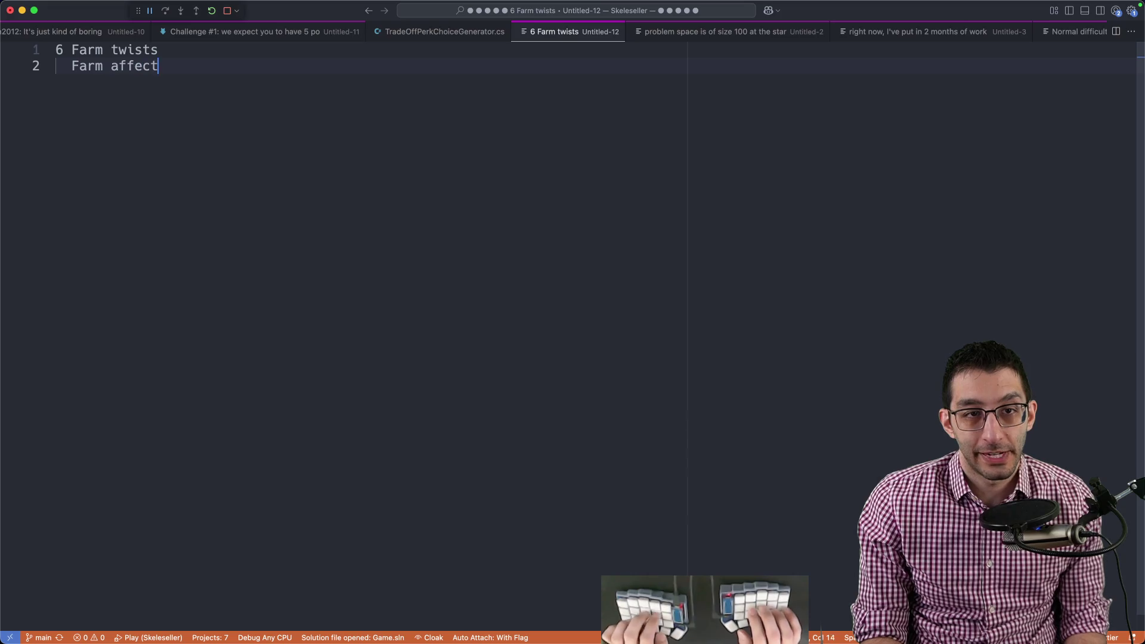
pyautogui.hotkey('shift', 'alt', 'Down')
pyautogui.hotkey('alt', 'BackSpace')
pyautogui.write('treasure room')
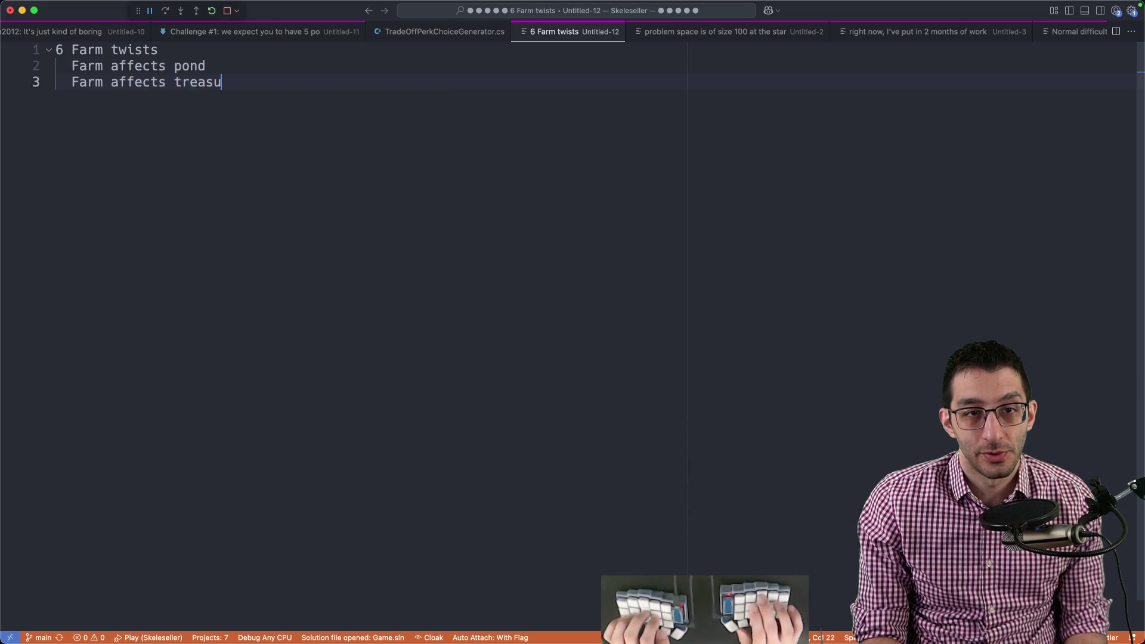
pyautogui.press('Return')
pyautogui.write('etc.')
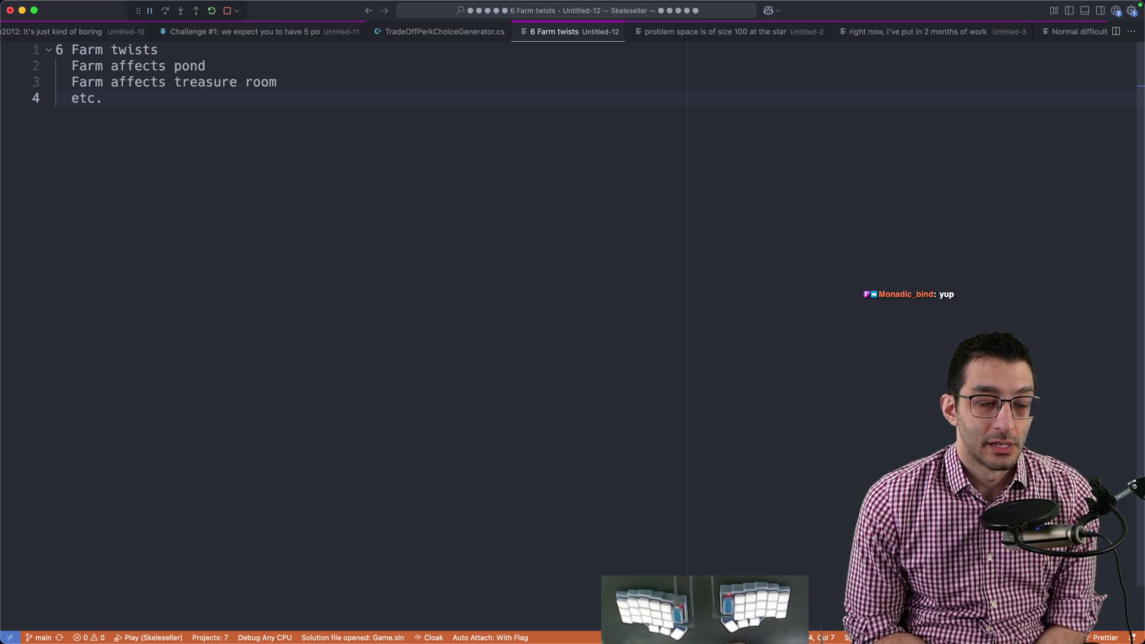
pyautogui.press('super+Tab')
# - Paste the chat quote about matrix-designing twists as a sub-bullet under the Twists line, removing the empty bullet
pyautogui.scroll(-15, 573, 341)
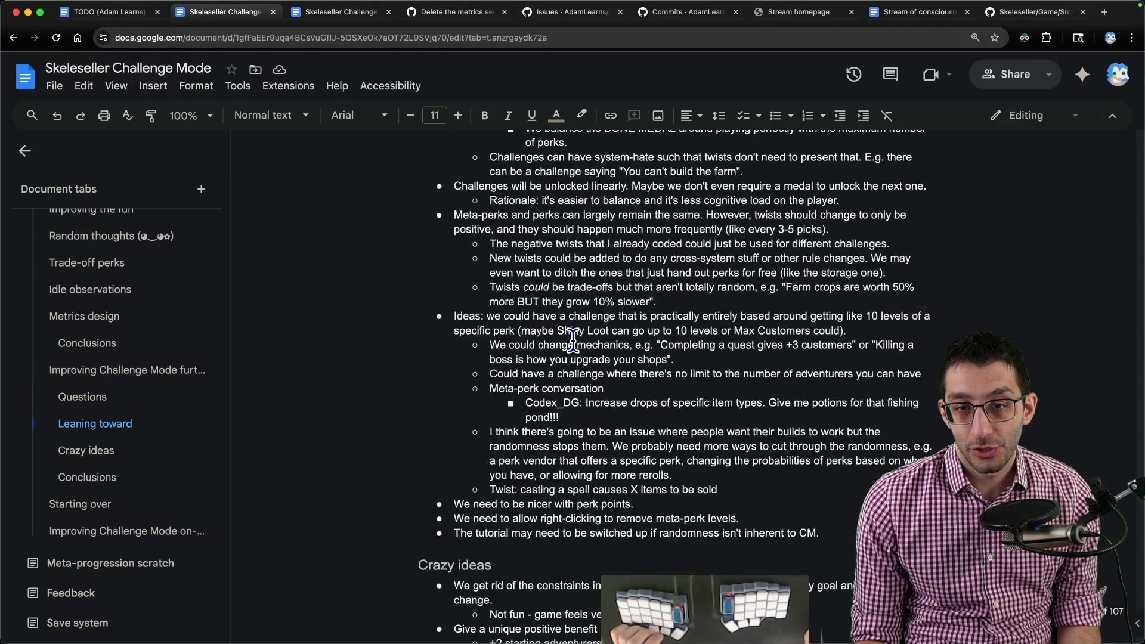
pyautogui.click(724, 303)
pyautogui.press('Return')
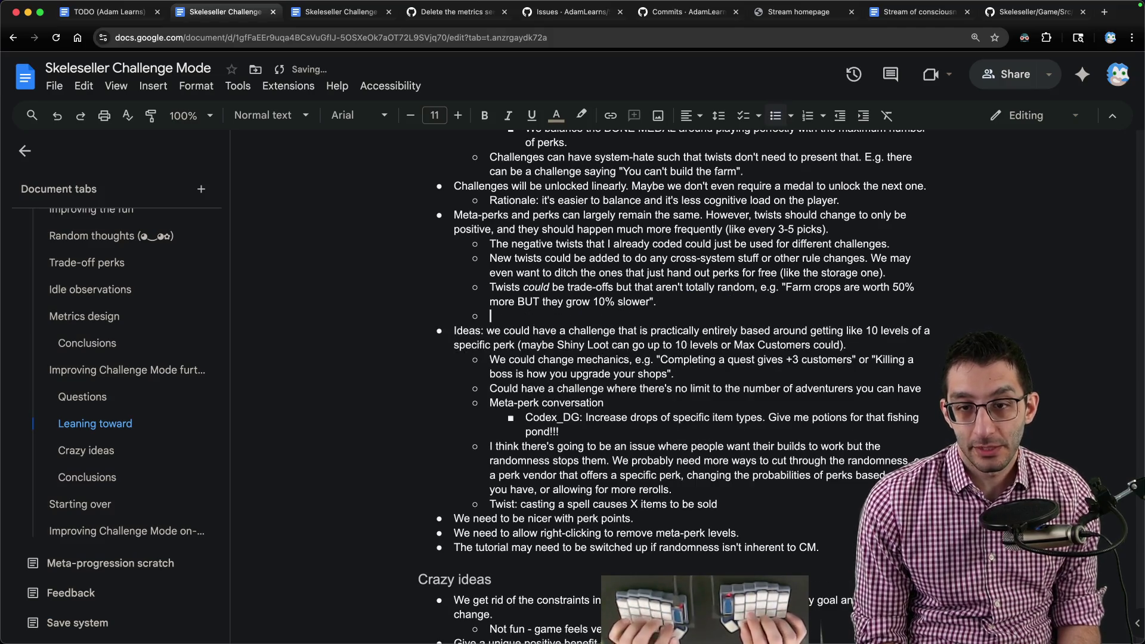
pyautogui.press('super+v')
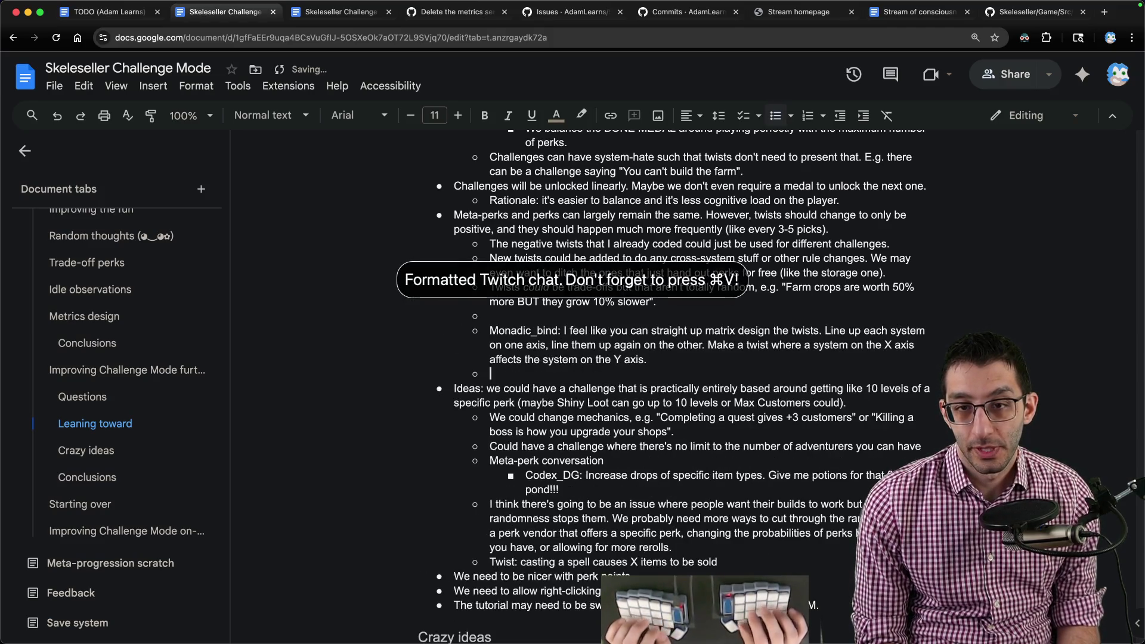
pyautogui.press('Up')
pyautogui.press('Up')
pyautogui.press('Up')
pyautogui.press('Delete')
pyautogui.press('Down')
pyautogui.press('Down')
pyautogui.press('Down')
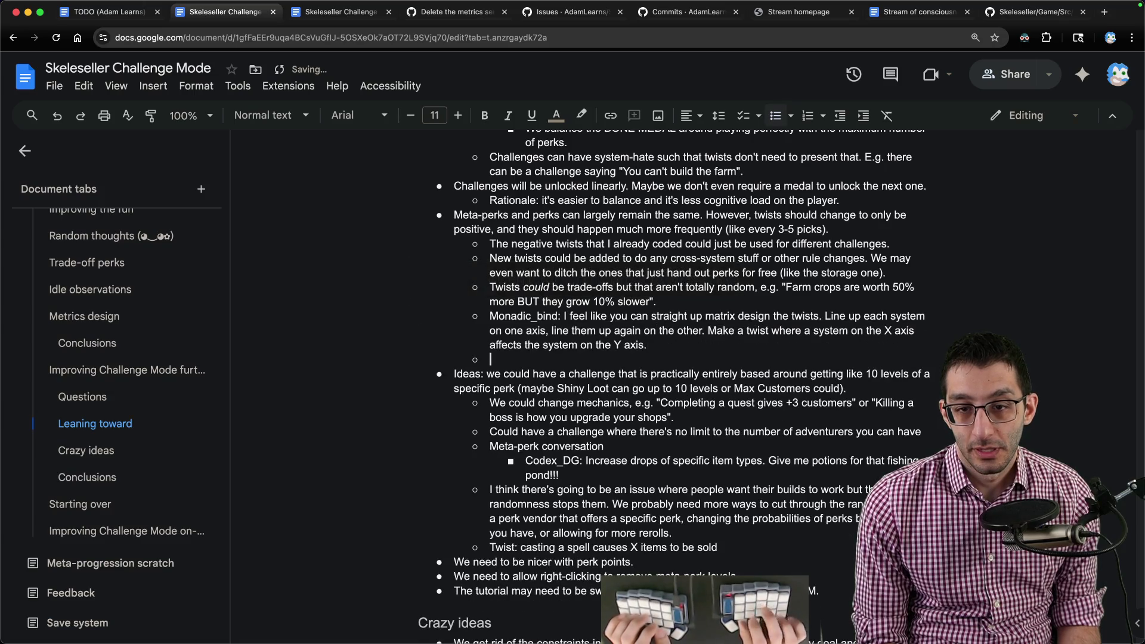
pyautogui.scroll(10, 727, 309)
pyautogui.scroll(-4, 727, 309)
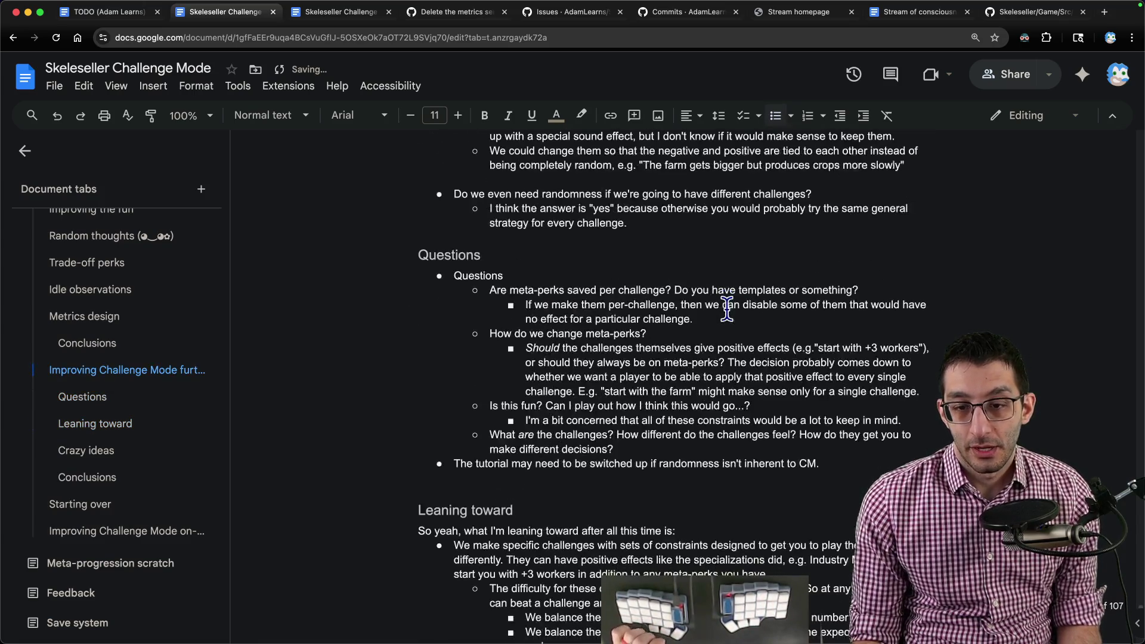
# - Select the 'How do we change meta-perks?' question together with its answer
pyautogui.moveTo(489, 290); pyautogui.dragTo(763, 310)
pyautogui.moveTo(694, 319); pyautogui.dragTo(440, 291)
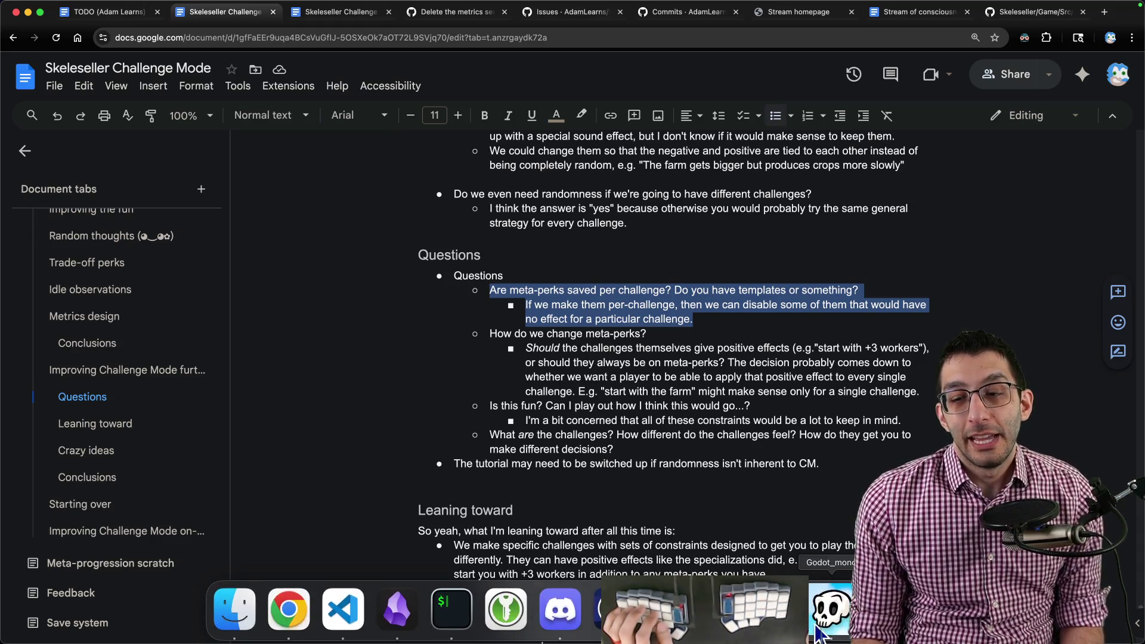
pyautogui.click(830, 624)
pyautogui.scroll(3, 358, 239)
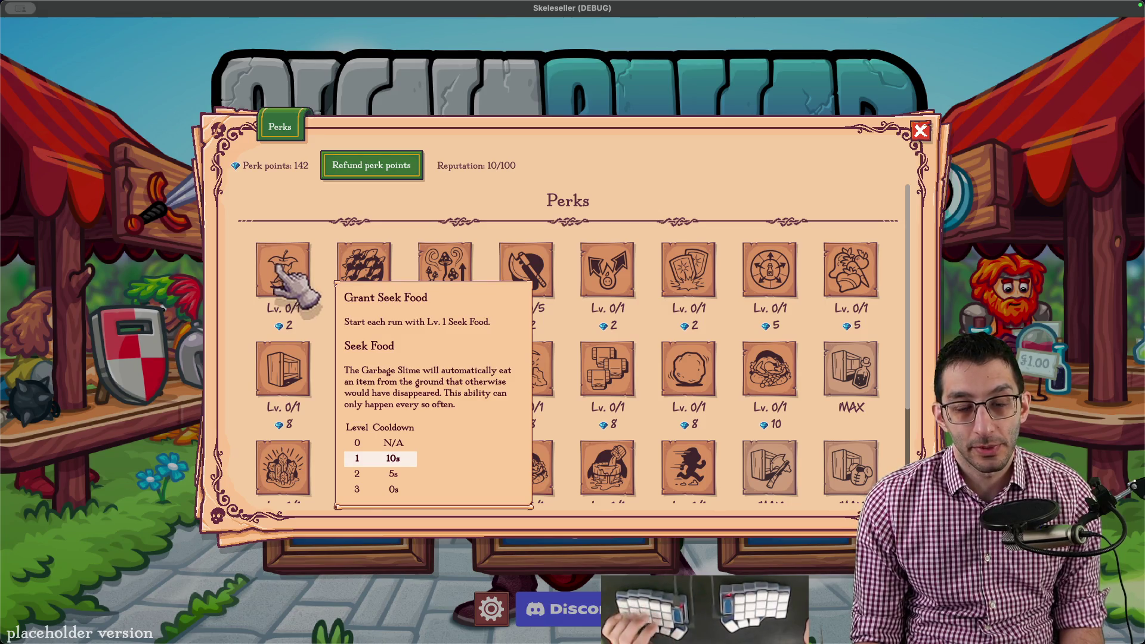
# - Max out the first-row perks, including Seek Food and Battle-Ready
pyautogui.click(279, 281)
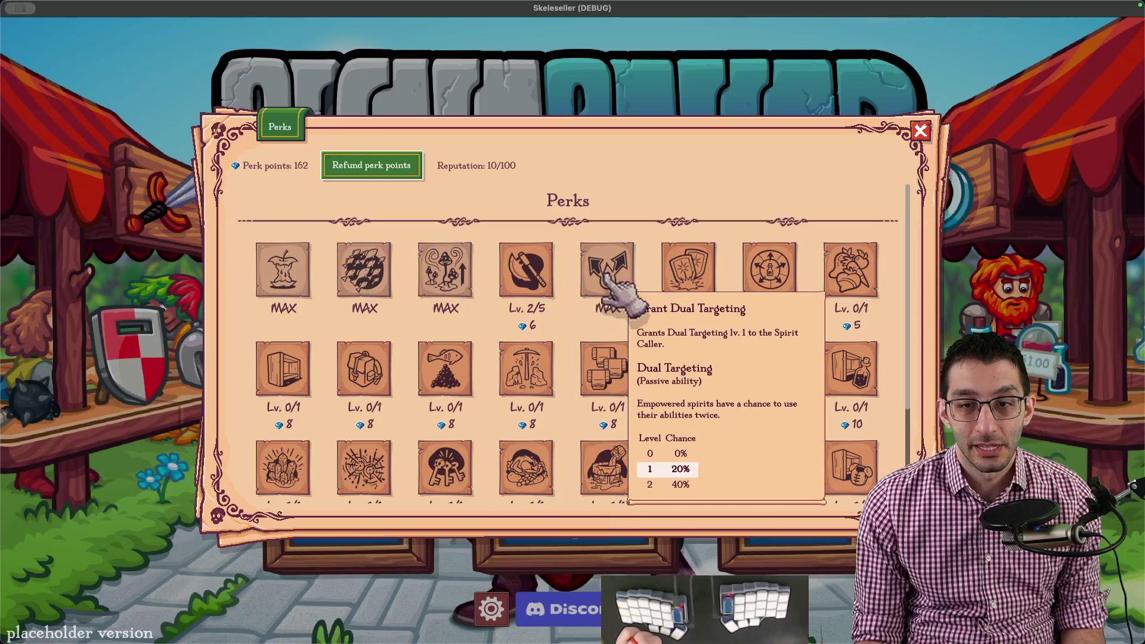
pyautogui.click(545, 281)
pyautogui.click(767, 280)
pyautogui.click(835, 296)
# - Max out the second-row perks: warehouse, backpack, fish pile, Clear Rocks, crates and Boulder, leaving 78 points
pyautogui.click(292, 358)
pyautogui.click(445, 358)
pyautogui.click(365, 340)
pyautogui.scroll(-5, 685, 312)
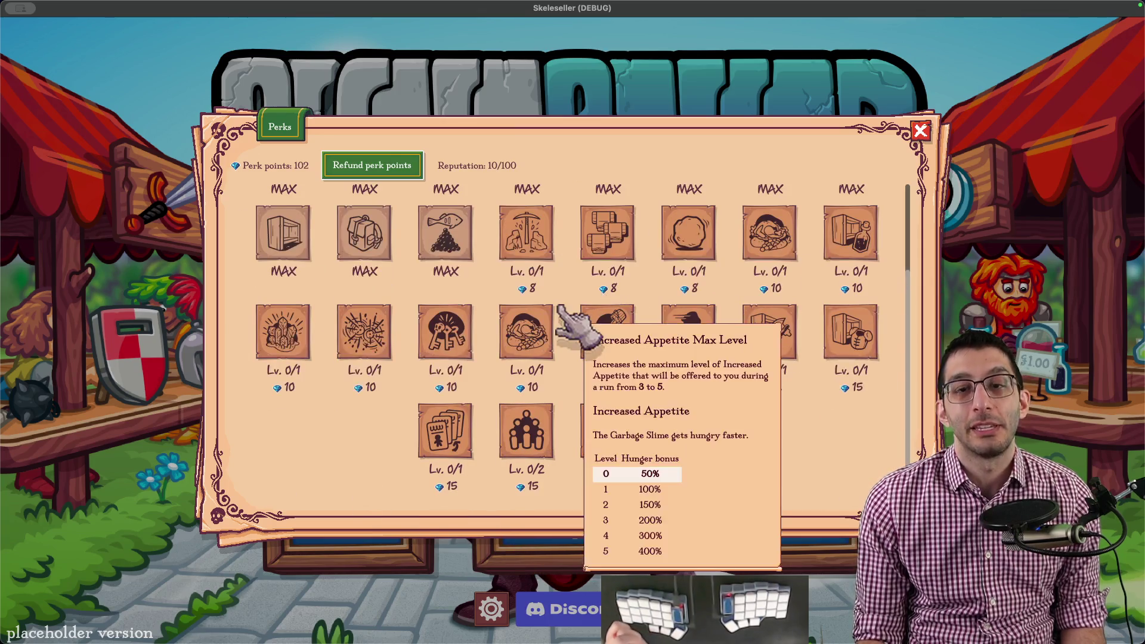
pyautogui.scroll(4, 593, 327)
pyautogui.click(561, 334)
pyautogui.click(614, 358)
pyautogui.click(667, 358)
pyautogui.scroll(-4, 760, 358)
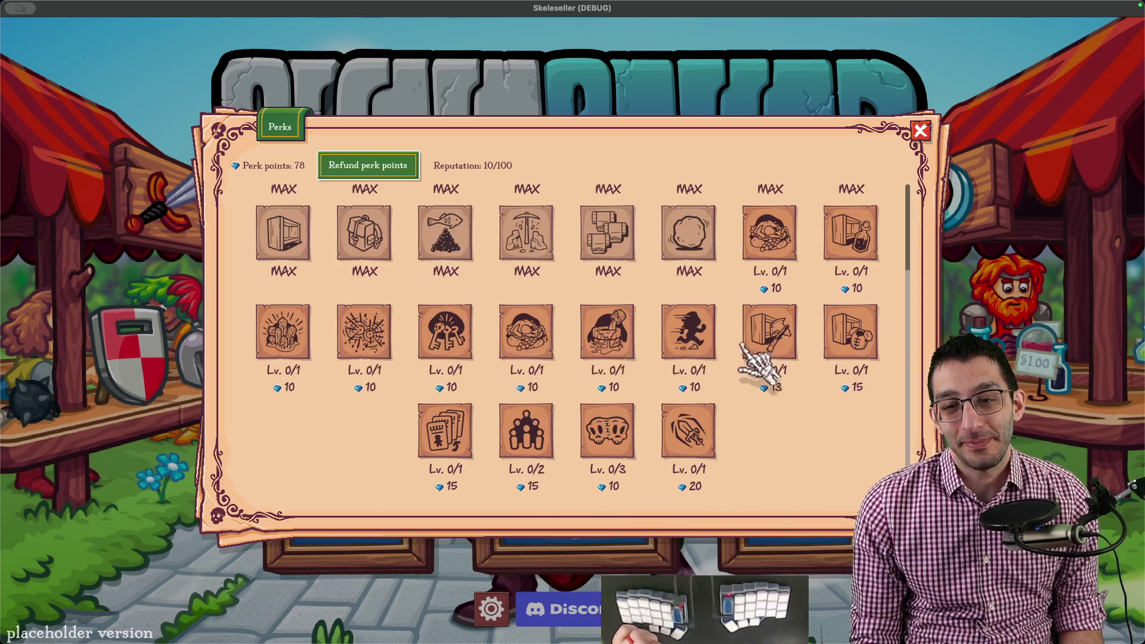
pyautogui.scroll(5, 713, 352)
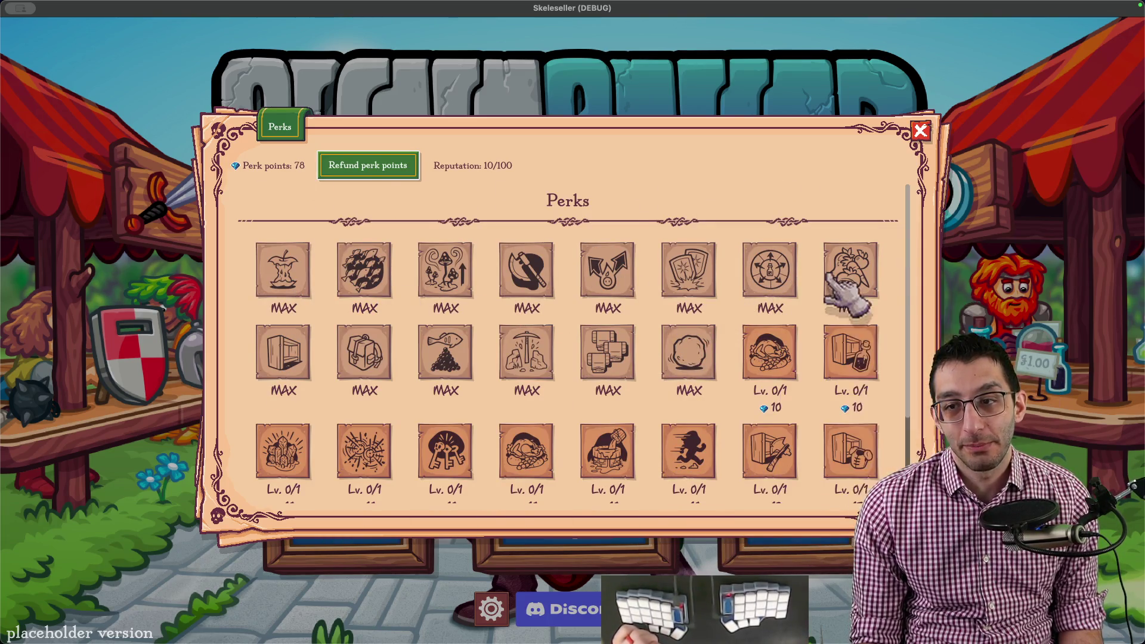
pyautogui.scroll(-3, 850, 331)
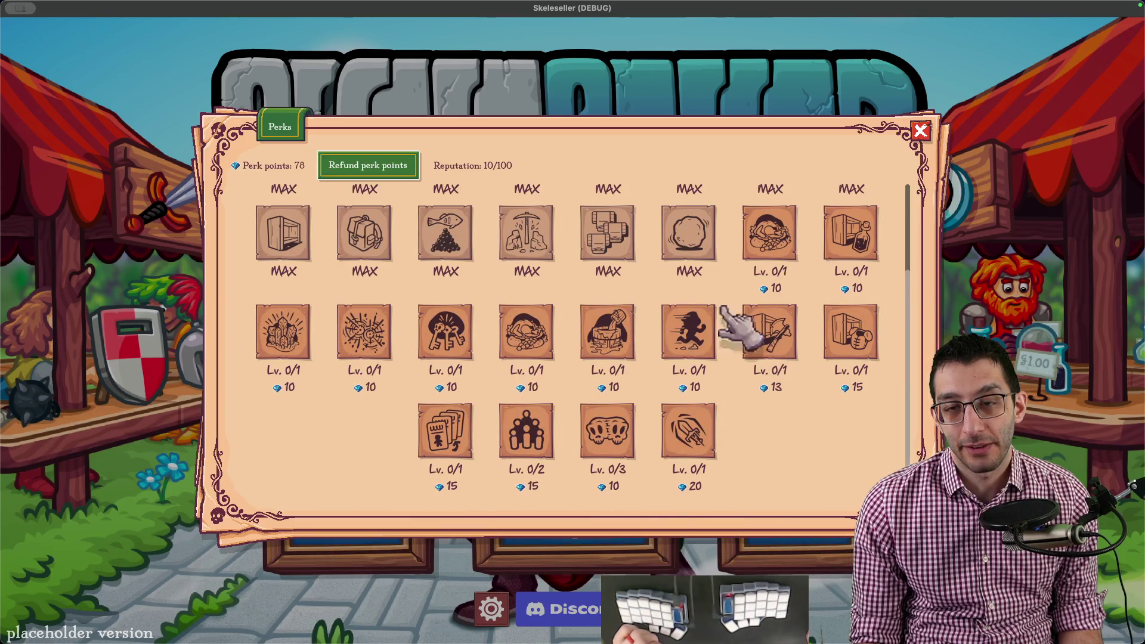
pyautogui.scroll(3, 745, 331)
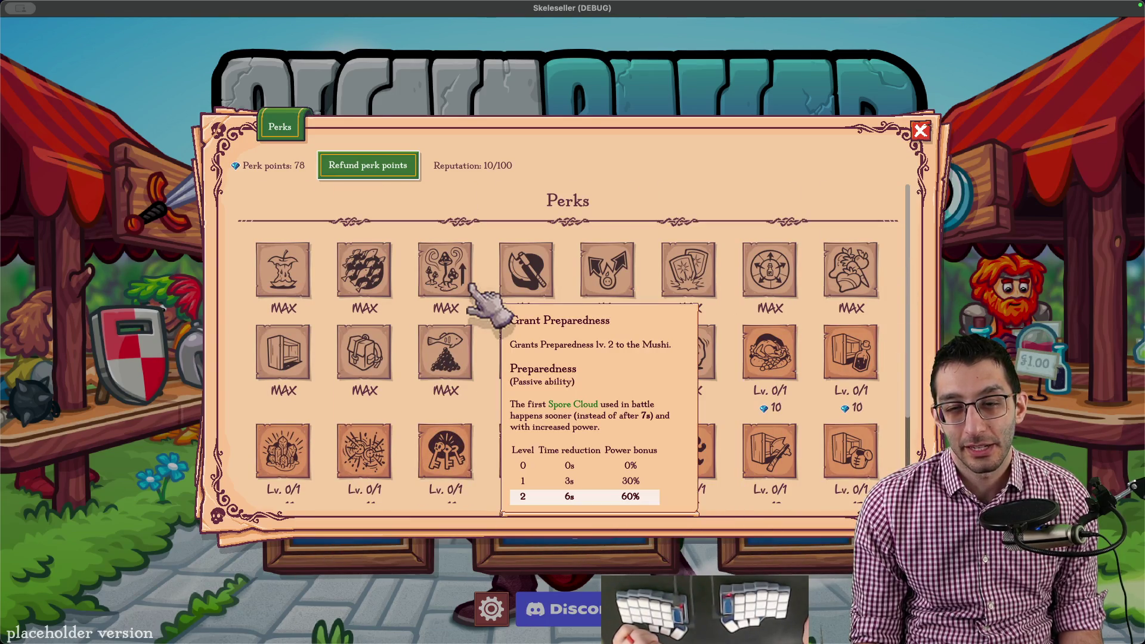
pyautogui.scroll(-3, 483, 292)
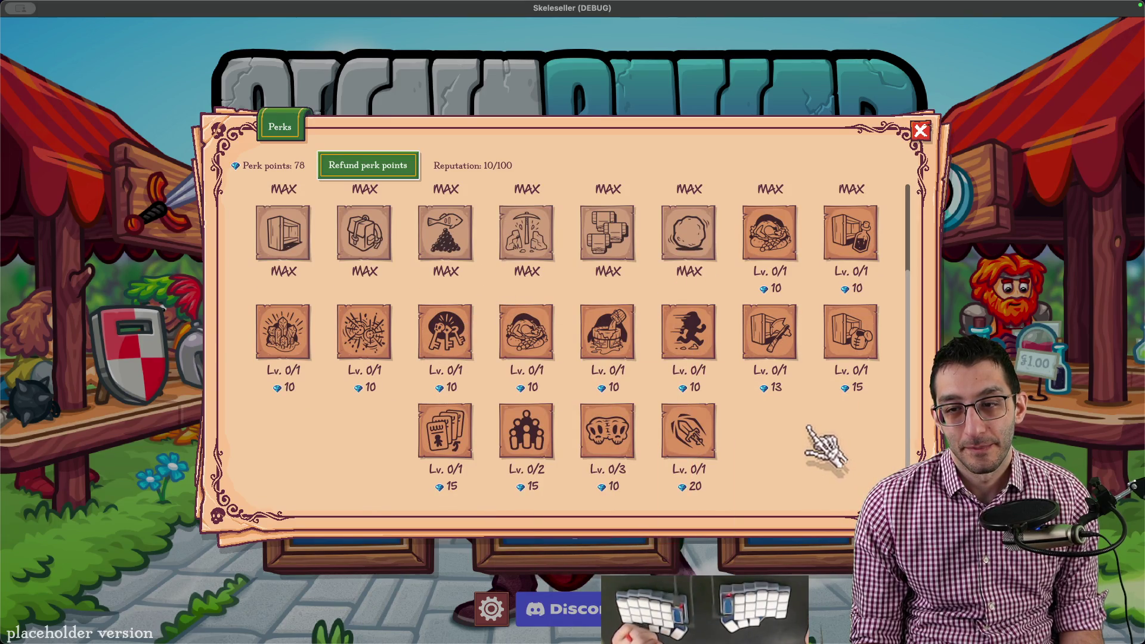
pyautogui.press('super+Tab')
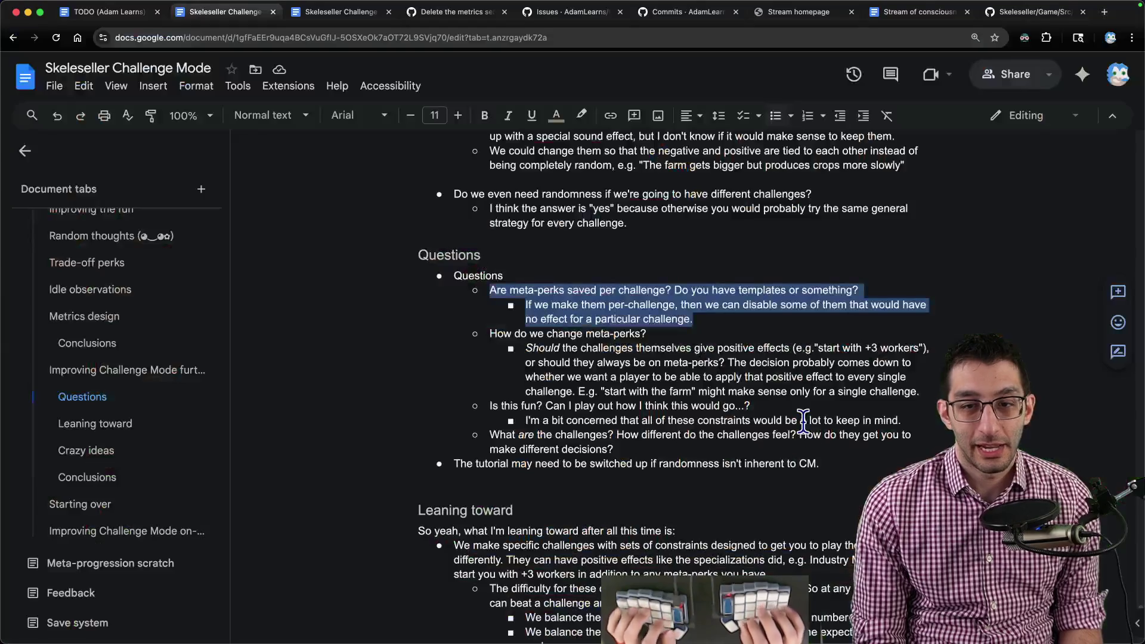
# - Move the meta-perks question and answer above Questions, outdent them, and start a new paragraph
pyautogui.press('BackSpace')
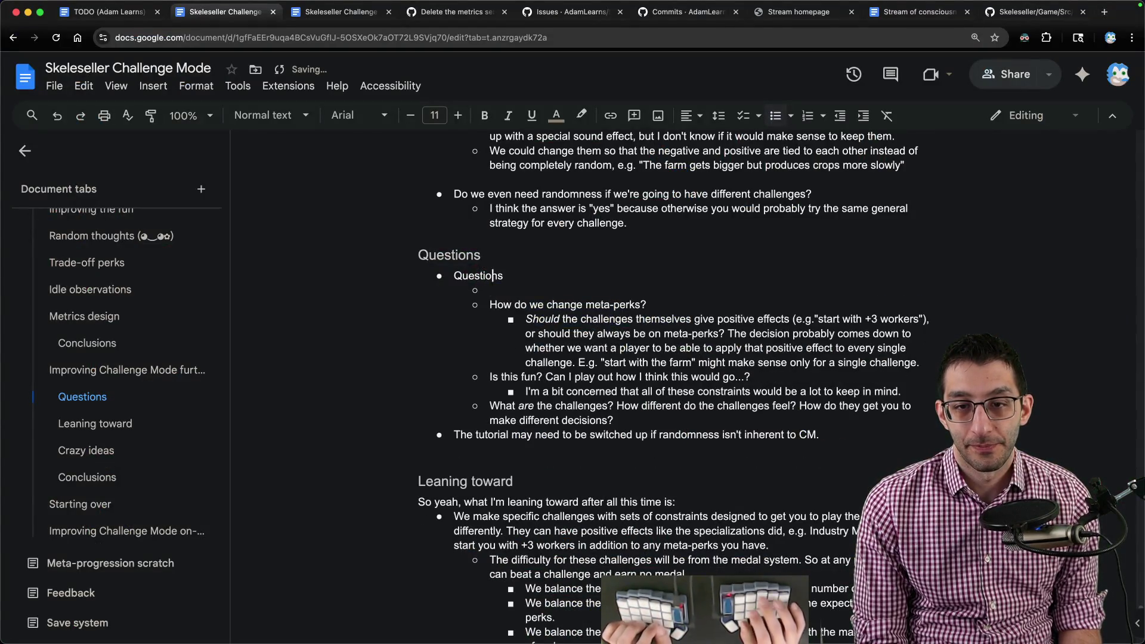
pyautogui.press('Delete')
pyautogui.press('super+z')
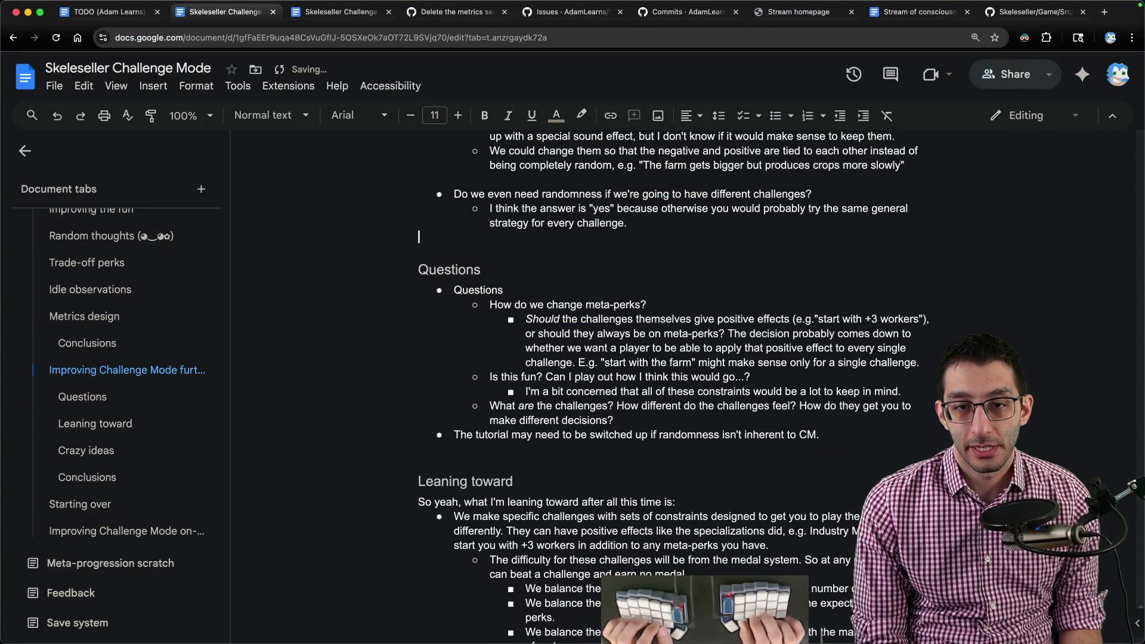
pyautogui.press('super+z')
pyautogui.hotkey('shift', 'Down')
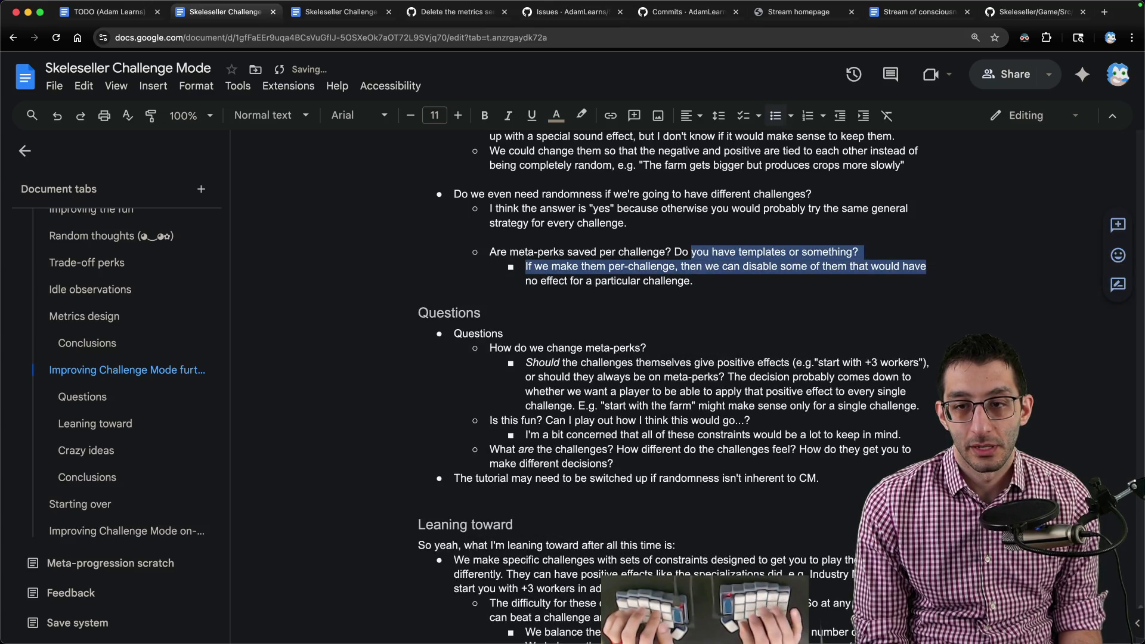
pyautogui.hotkey('shift', 'Tab')
pyautogui.press('Right')
pyautogui.press('Return')
pyautogui.press('Return')
# - Write the paragraph saying not to worry for now, since players eventually unlock all meta-perks anyway
pyautogui.write("I don't think we should w")
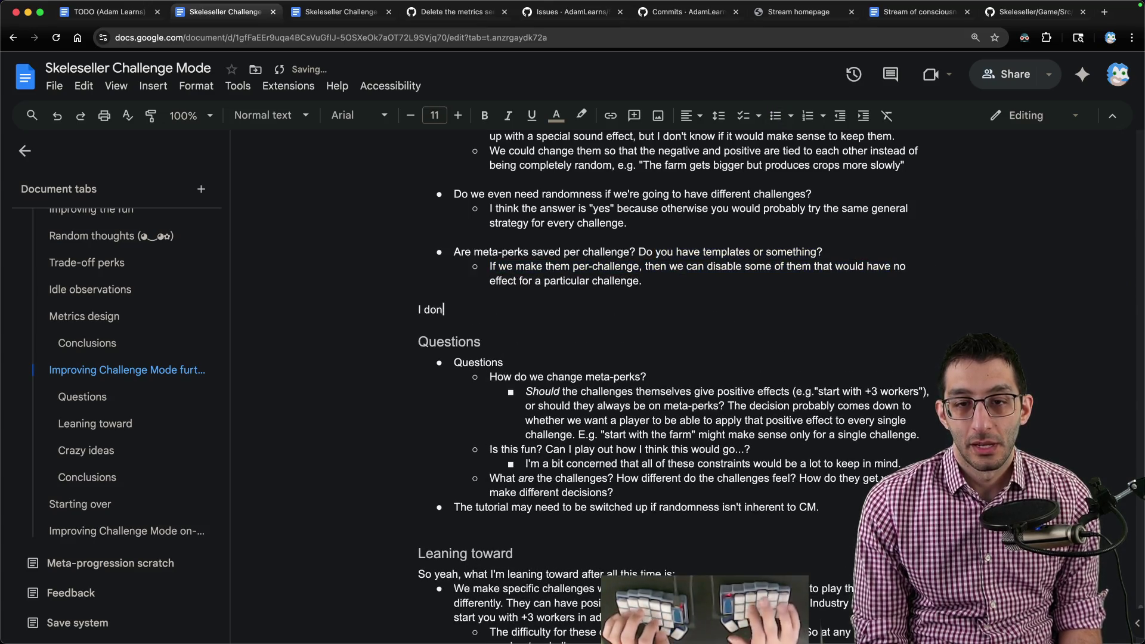
pyautogui.write('orry about this for now')
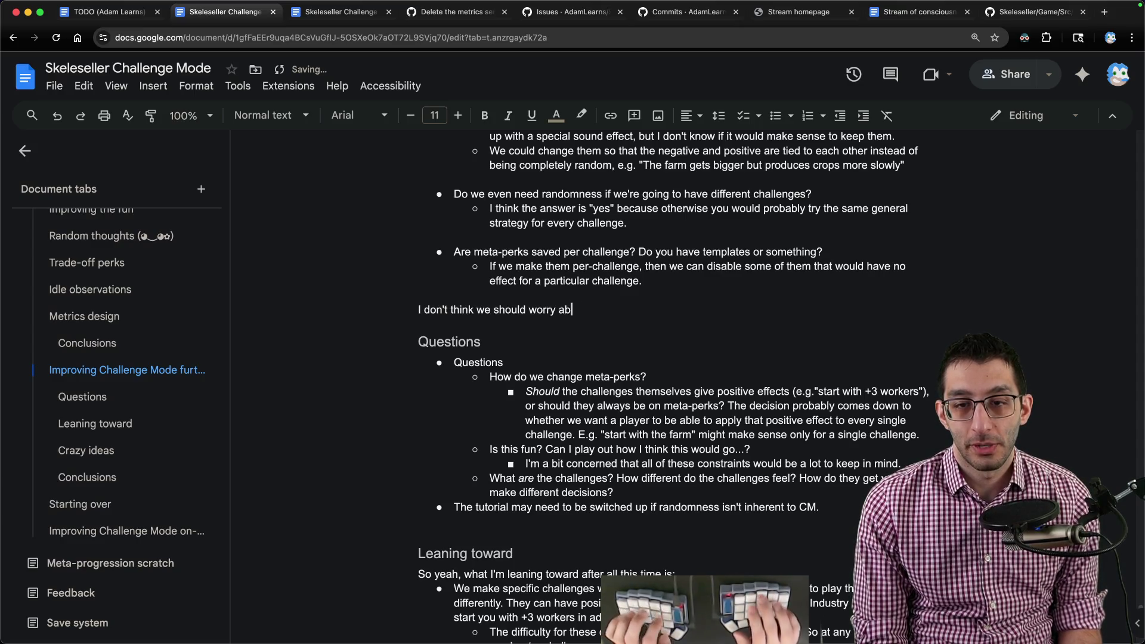
pyautogui.write('In the worst-case scenario, people start a run with meta')
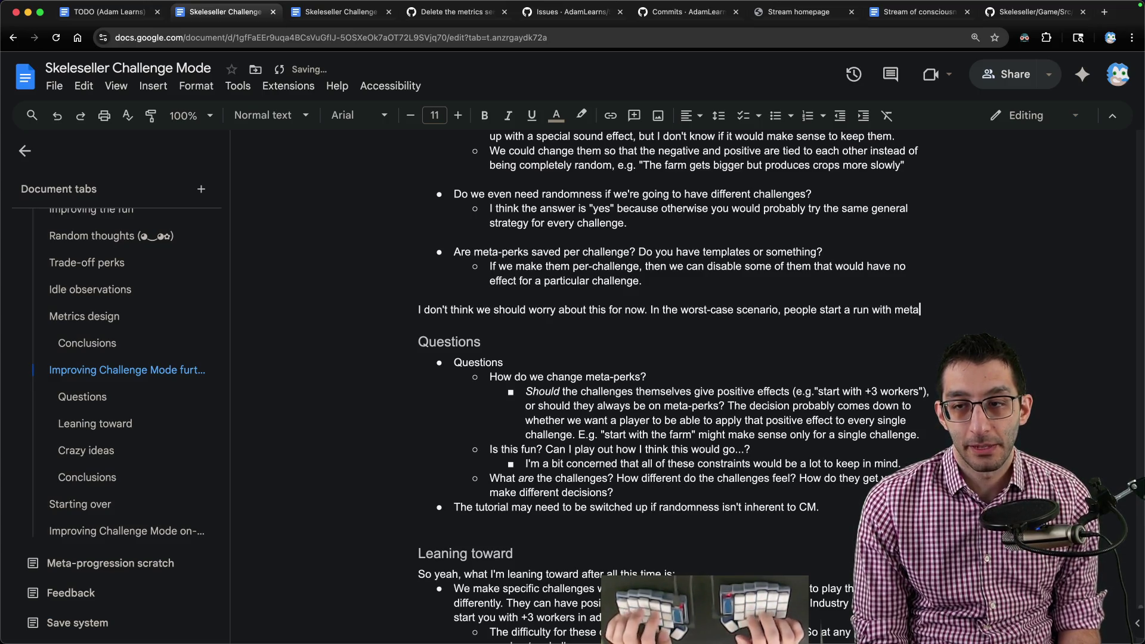
pyautogui.write('-perks that do nothing. ')
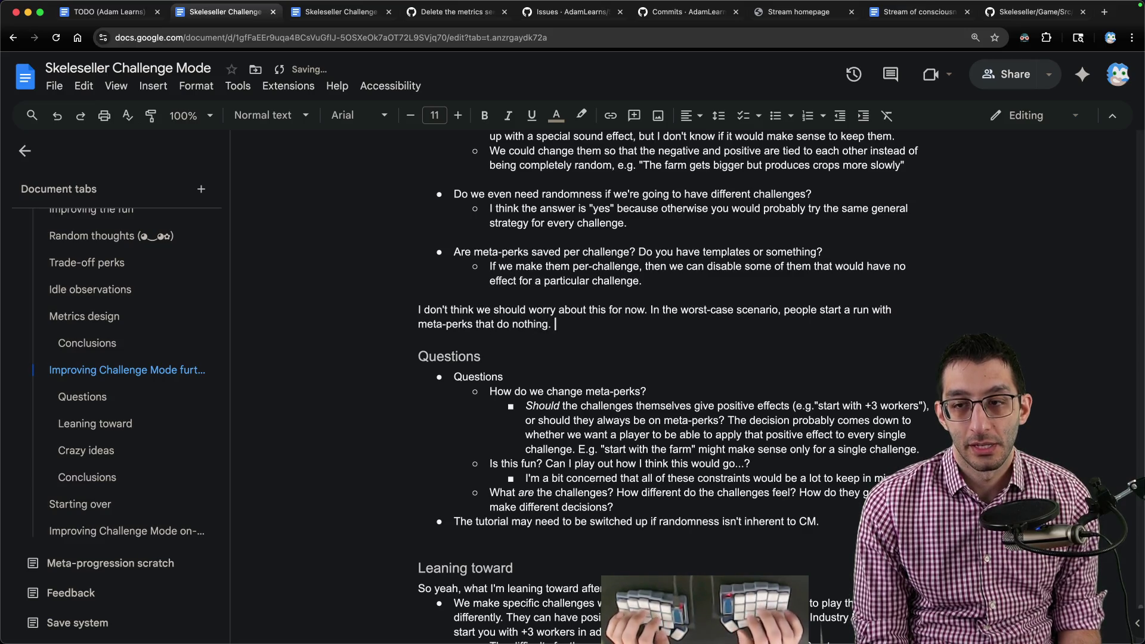
pyautogui.write('(e.g. they upgrade the f')
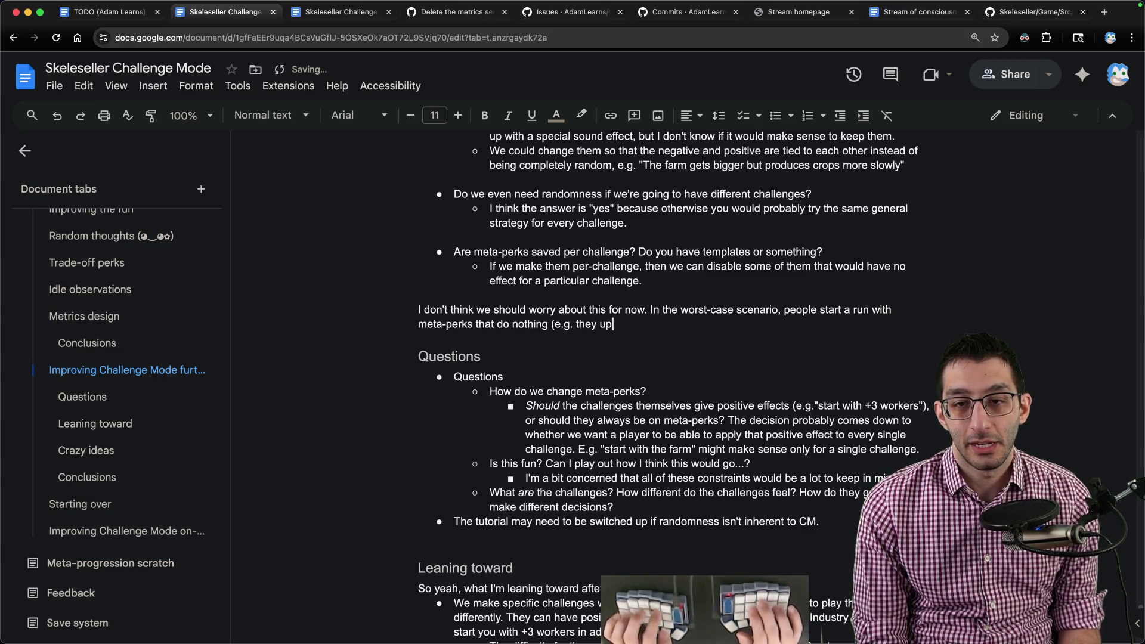
pyautogui.write('arm despi')
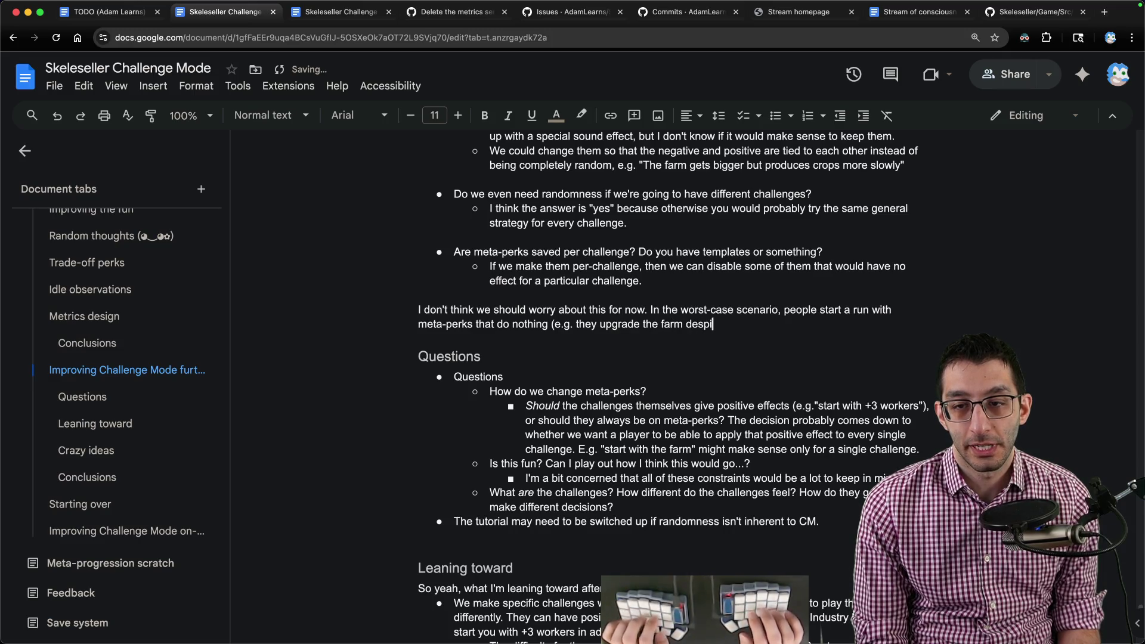
pyautogui.write('ot being able')
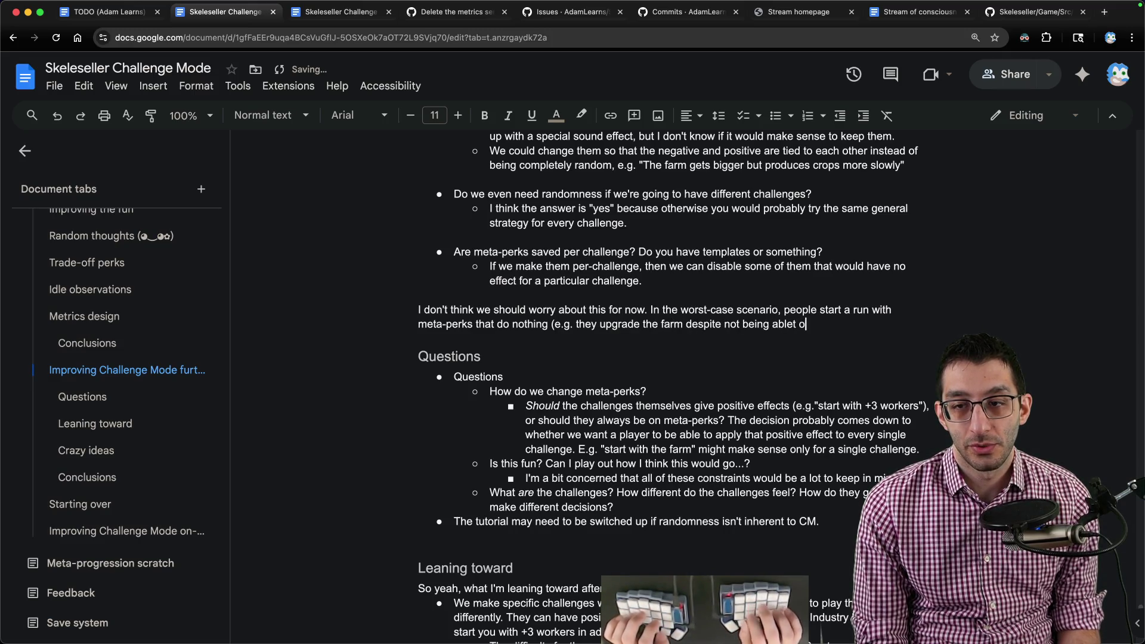
pyautogui.write(' to build the farm). I')
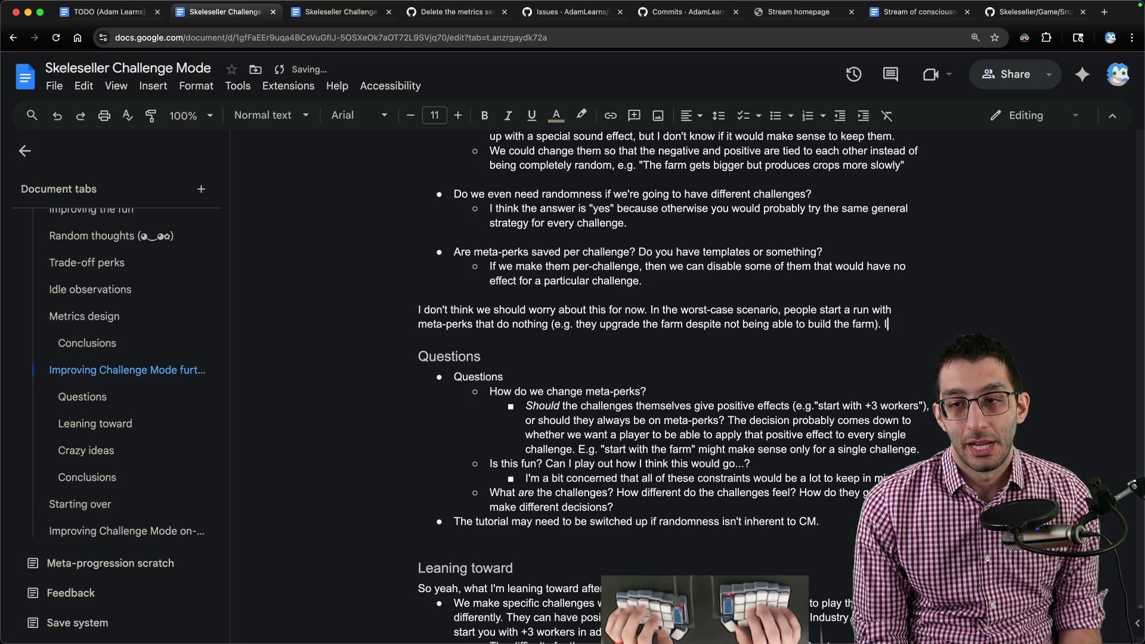
pyautogui.write(" just don't think")
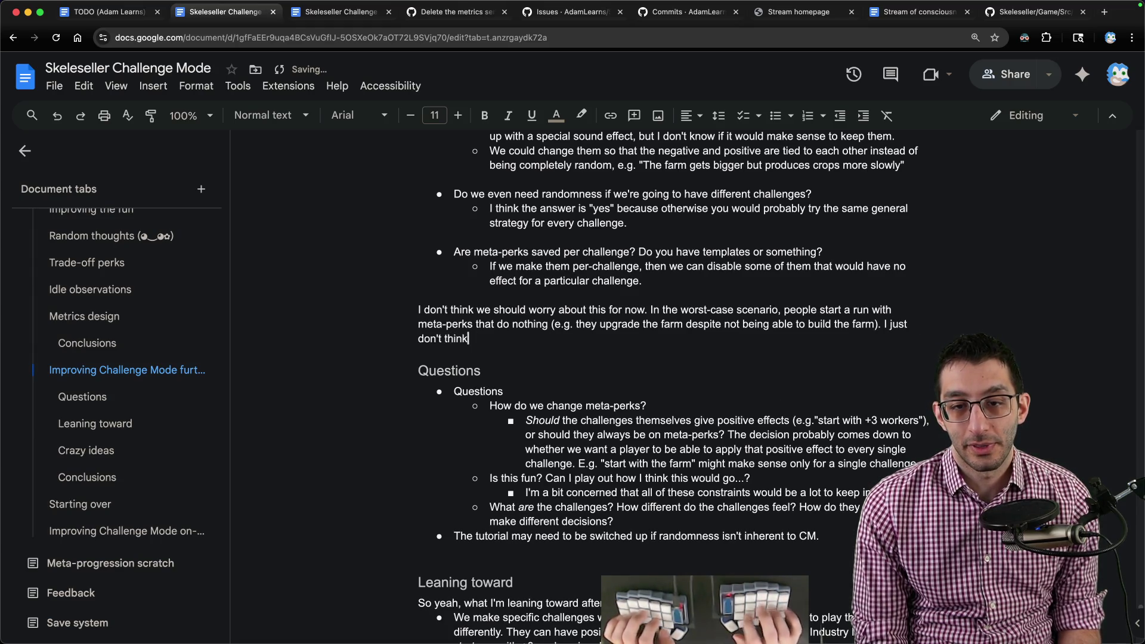
pyautogui.write(' big deal since they could')
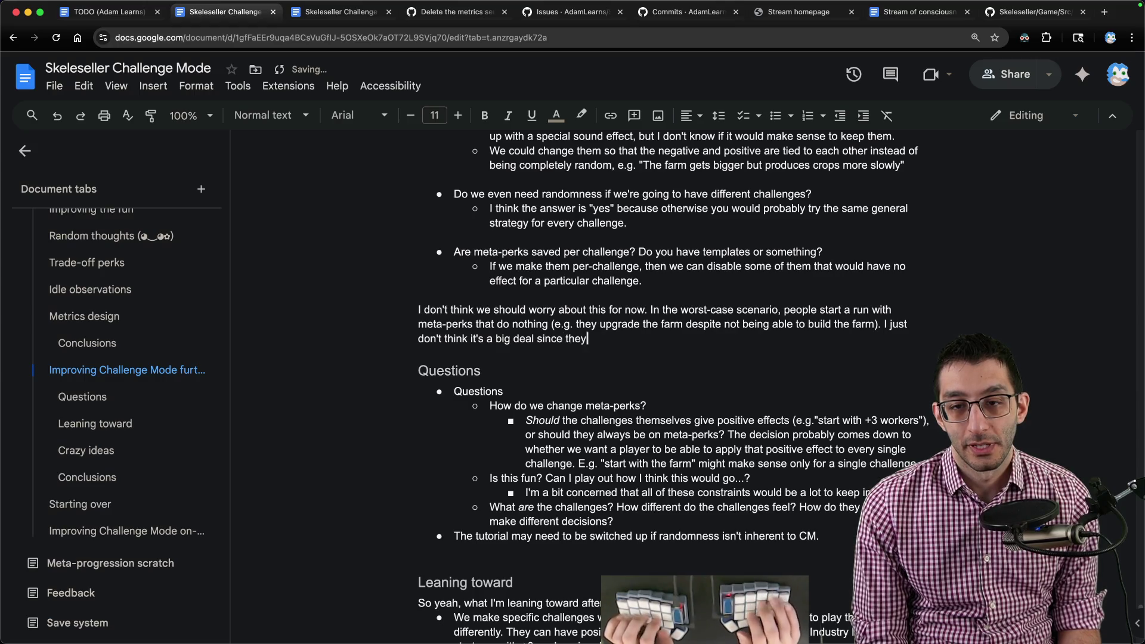
pyautogui.write(' probably still win and ')
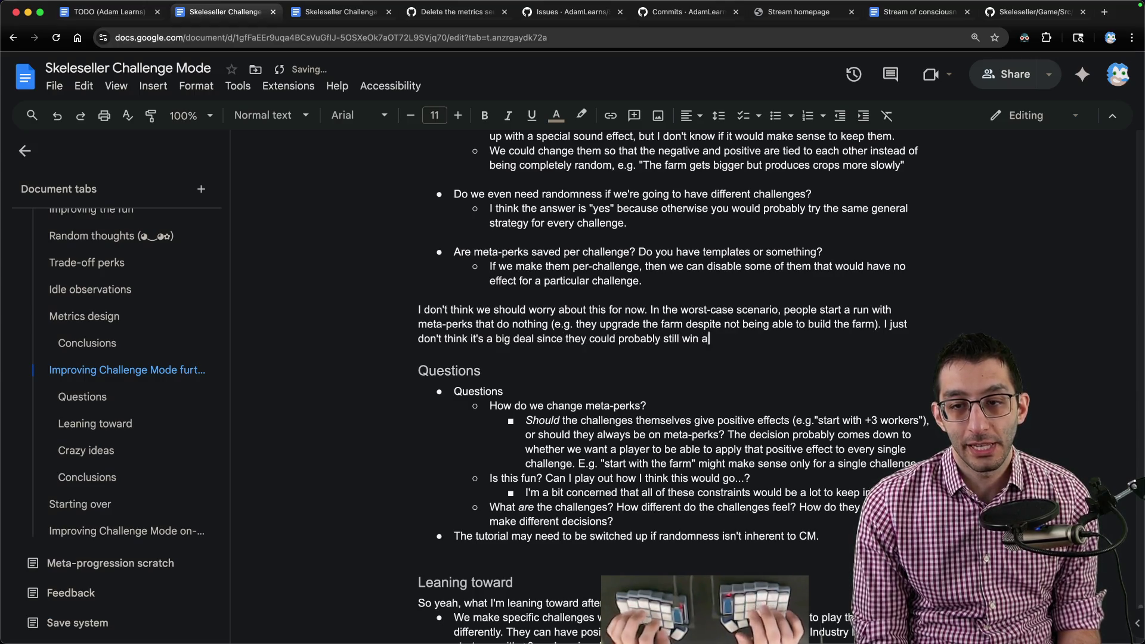
pyautogui.write('will eventually unlock')
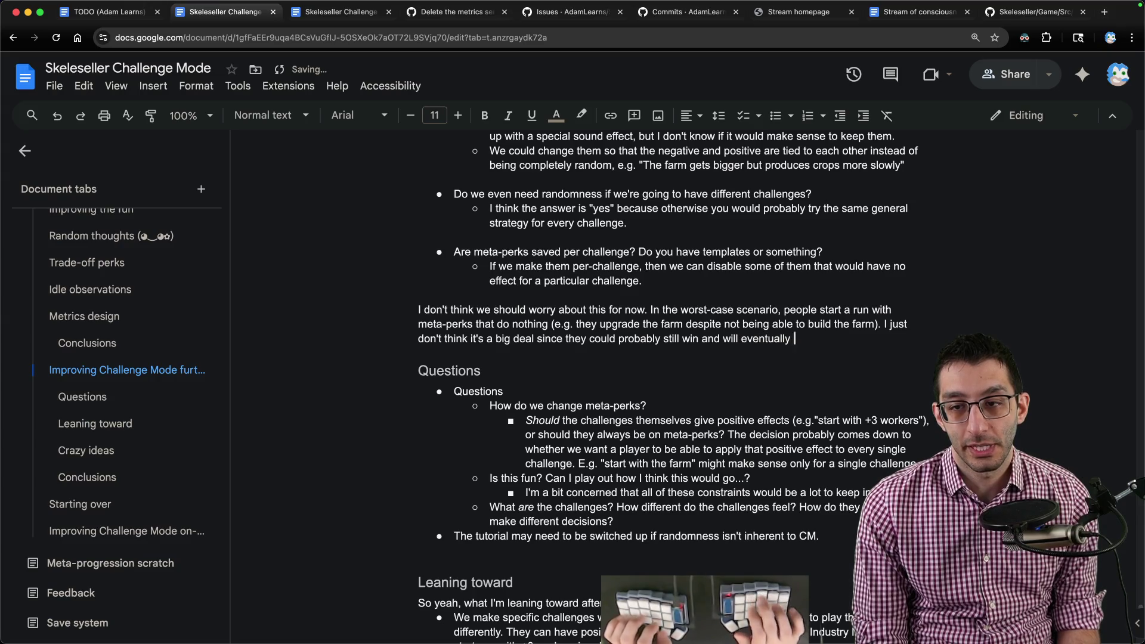
pyautogui.write('meta-perks anyw')
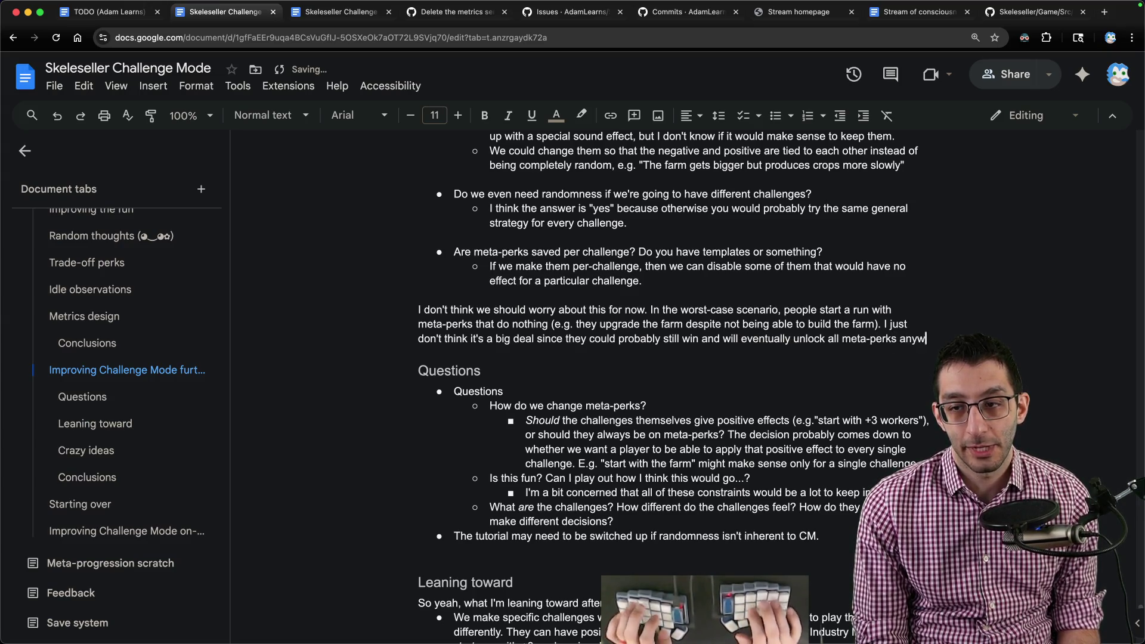
pyautogui.write('ay.')
pyautogui.press('Down')
pyautogui.scroll(-3, 519, 358)
pyautogui.moveTo(493, 336)
pyautogui.mouseDown()
pyautogui.moveTo(719, 385)
pyautogui.moveTo(913, 380)
pyautogui.moveTo(923, 393)
pyautogui.mouseUp()
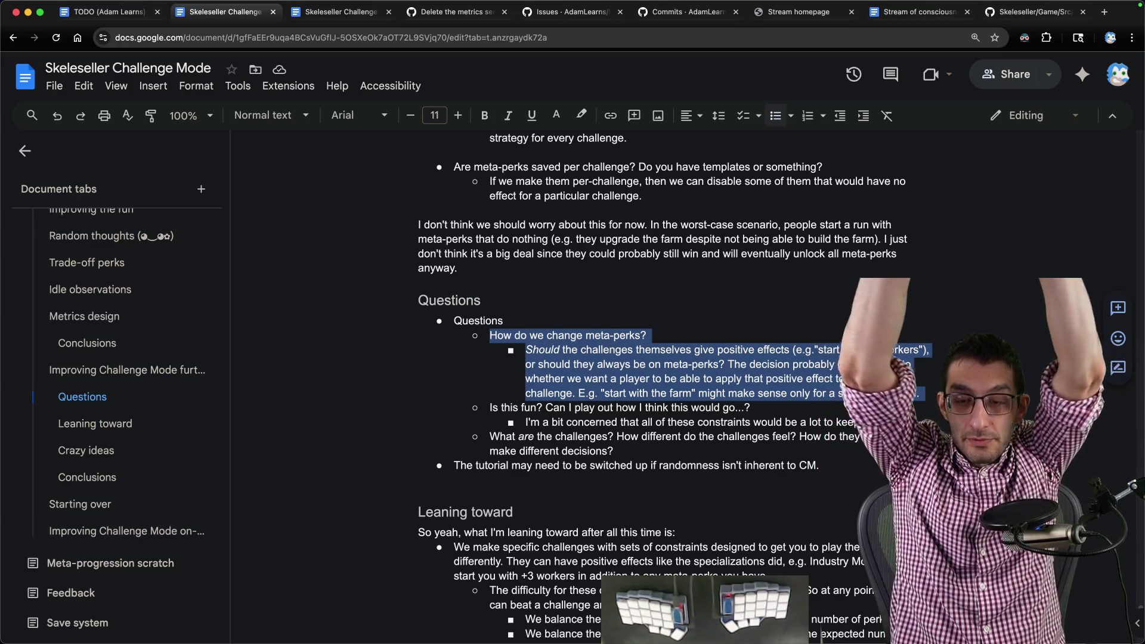
# - Move the 'How do we change meta-perks?' block up and outdent it to a top-level bullet
pyautogui.scroll(-4, 621, 354)
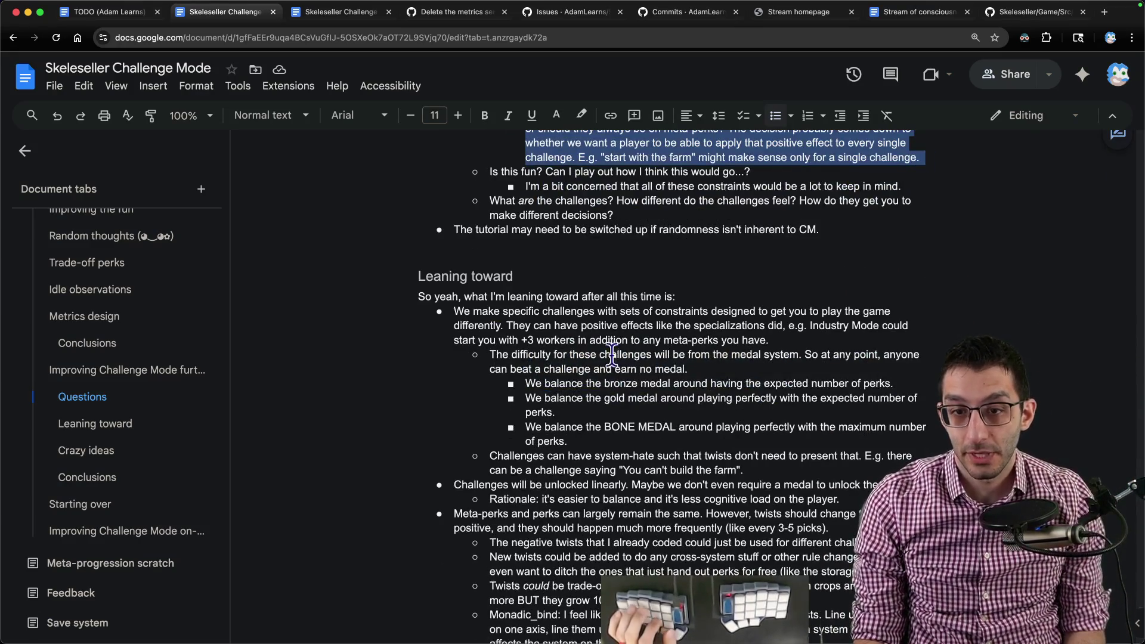
pyautogui.scroll(7, 621, 354)
pyautogui.scroll(-2, 749, 360)
pyautogui.hotkey('ctrl', 'shift', 'Up')
pyautogui.hotkey('ctrl', 'shift', 'Up')
pyautogui.press('Up')
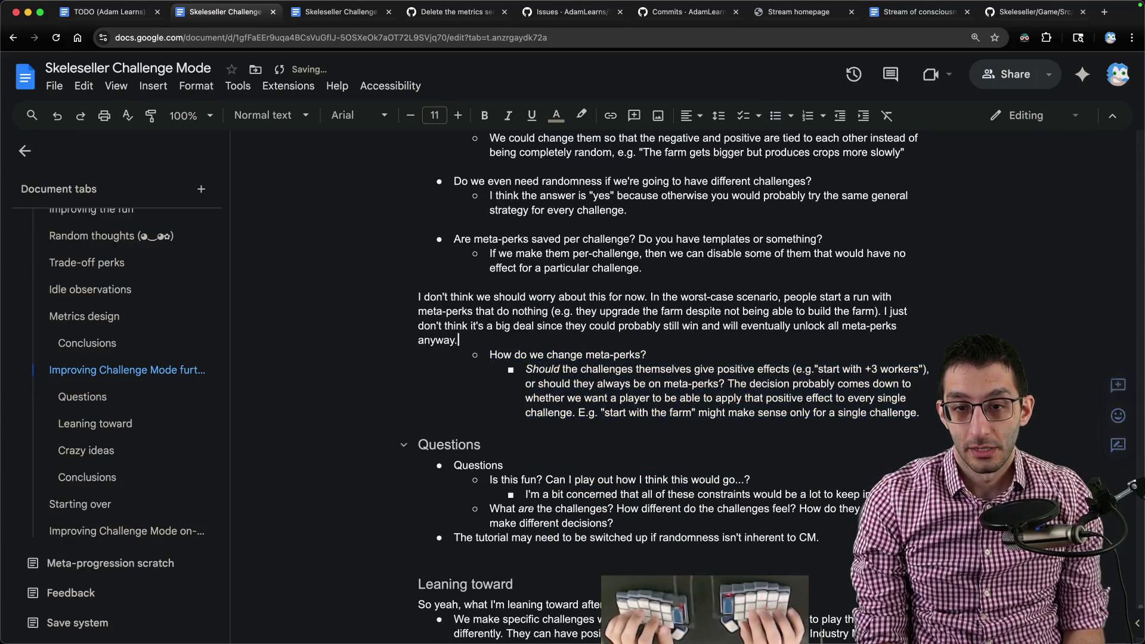
pyautogui.press('Return')
pyautogui.press('Down')
pyautogui.hotkey('shift', 'Tab')
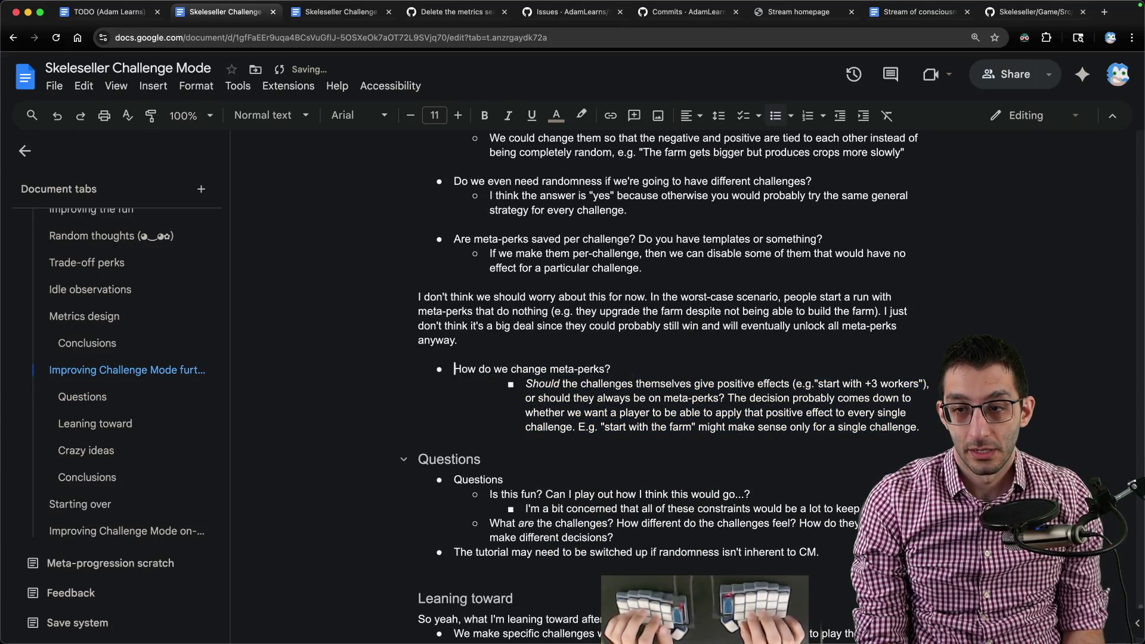
pyautogui.press('Down')
pyautogui.hotkey('shift', 'Tab')
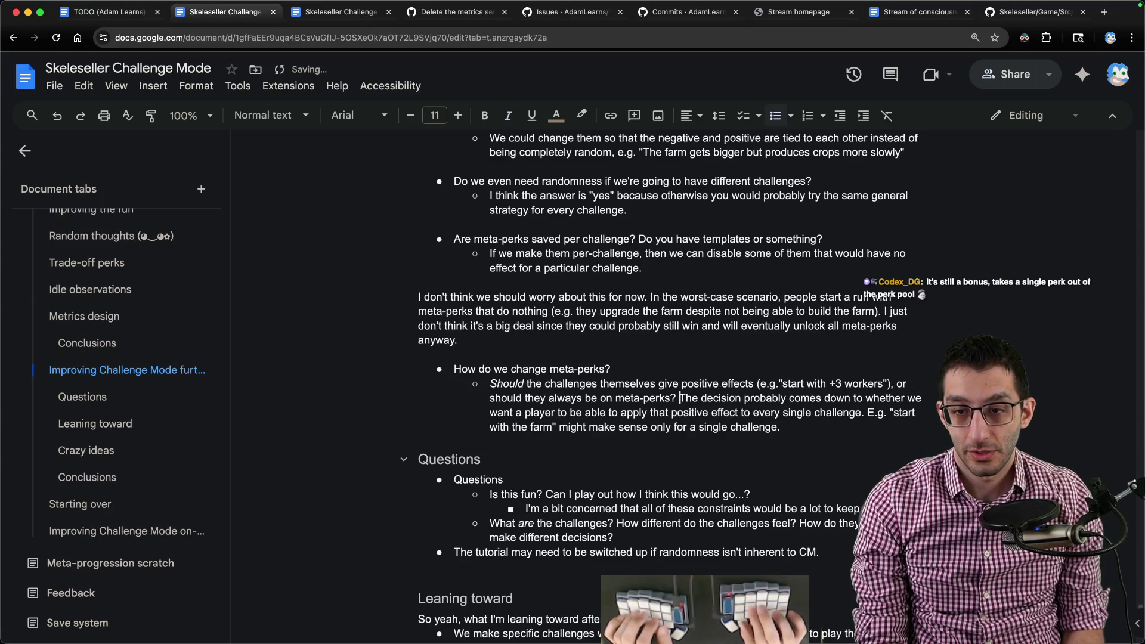
# - Split the decision sentence into its own plain paragraph, then select the 'Is this fun?' lines
pyautogui.press('Return')
pyautogui.press('Return')
pyautogui.press('Return')
pyautogui.press('BackSpace')
pyautogui.press('BackSpace')
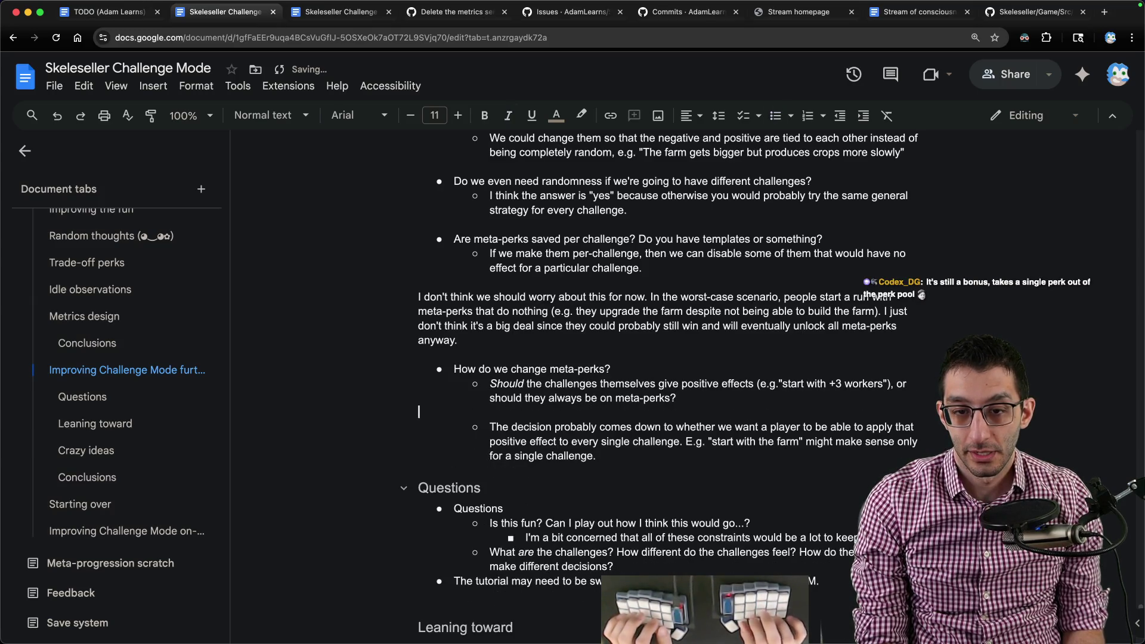
pyautogui.press('Delete')
pyautogui.press('BackSpace')
pyautogui.press('Return')
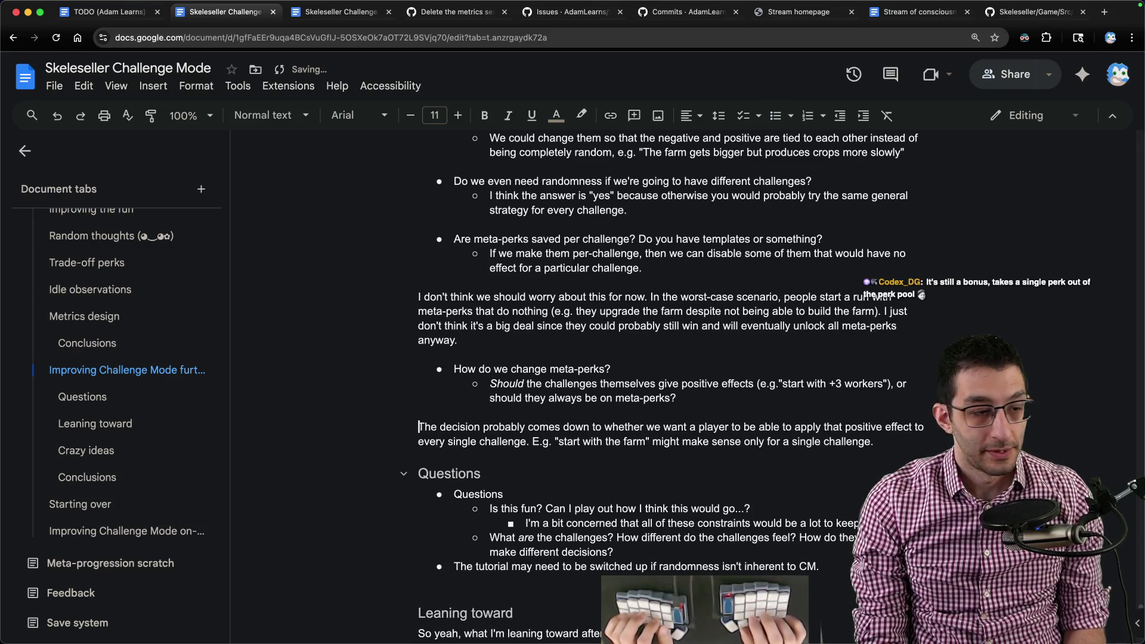
pyautogui.press('Down')
pyautogui.press('Down')
pyautogui.press('Left')
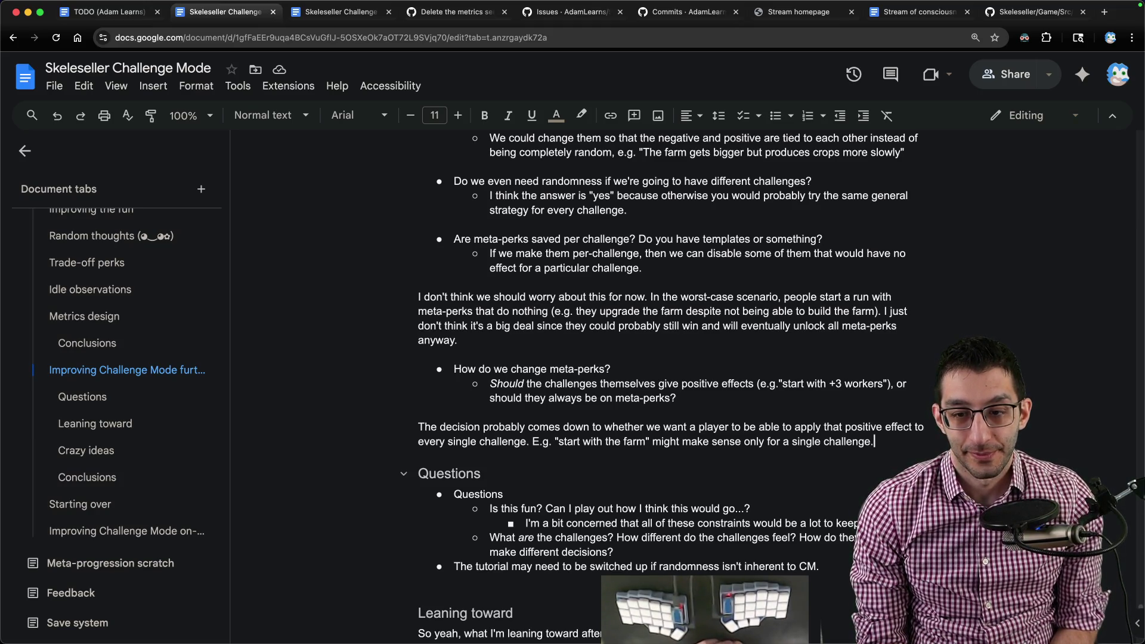
pyautogui.scroll(-4, 716, 364)
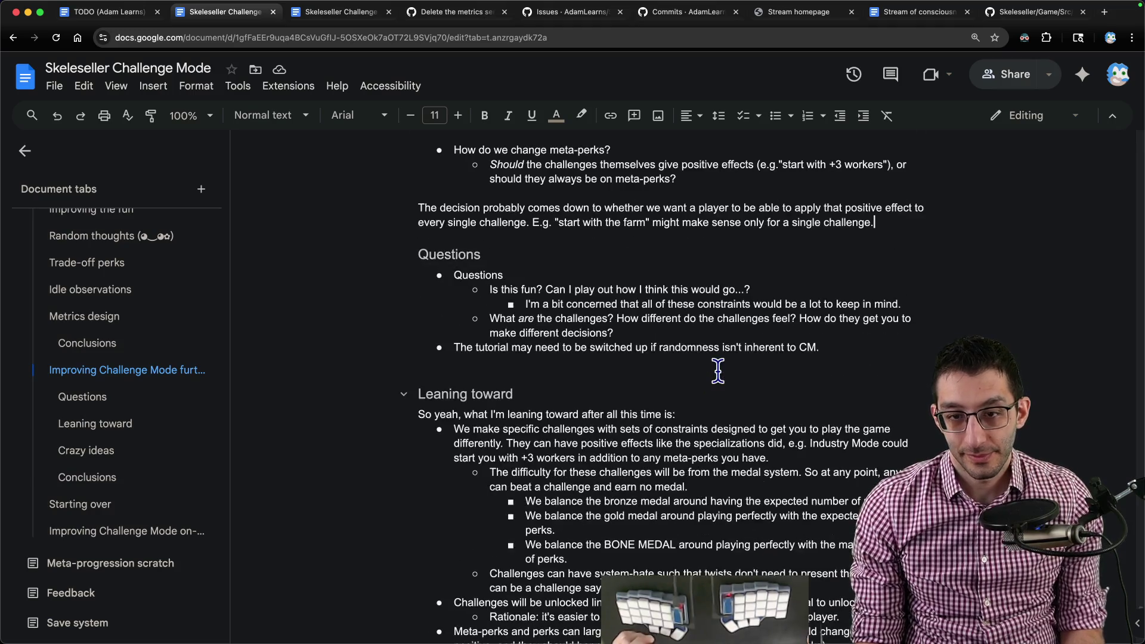
pyautogui.moveTo(486, 289); pyautogui.dragTo(990, 307)
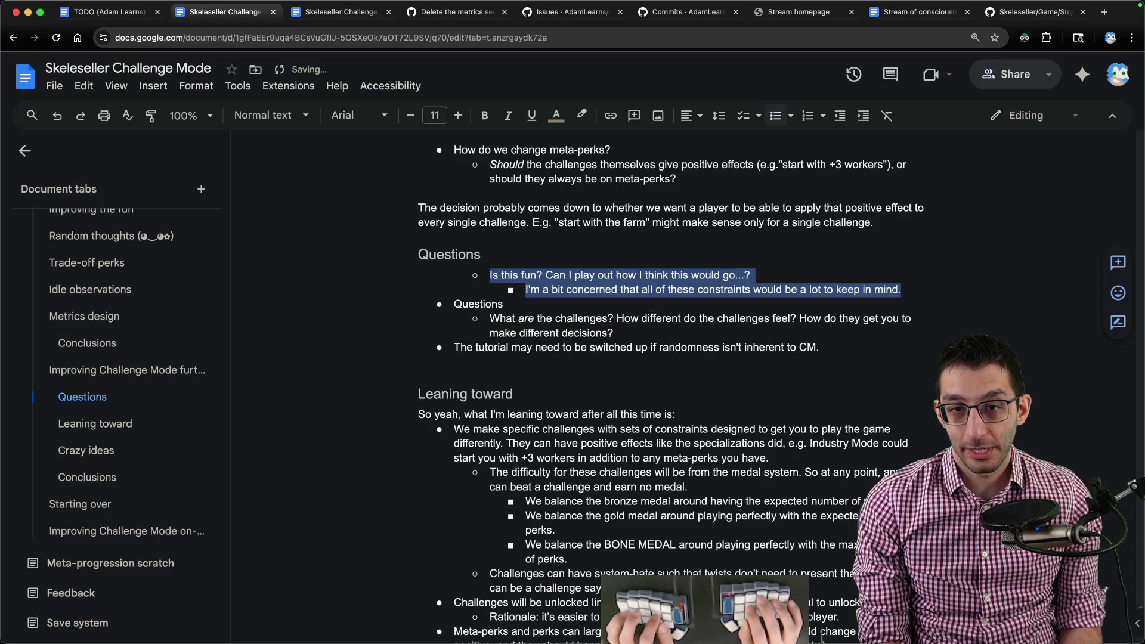
# - Move the 'Is this fun?' question and note above the Questions heading and outdent them
pyautogui.hotkey('ctrl', 'shift', 'Up')
pyautogui.hotkey('ctrl', 'shift', 'Up')
pyautogui.hotkey('shift', 'Tab')
pyautogui.press('Up')
pyautogui.press('Return')
pyautogui.press('Return')
pyautogui.press('Down')
pyautogui.press('Down')
pyautogui.press('End')
# - Add a paragraph beginning 'You're a new Skeleseller player…' describing playing through Story Mode
pyautogui.press('Return')
pyautogui.press('Return')
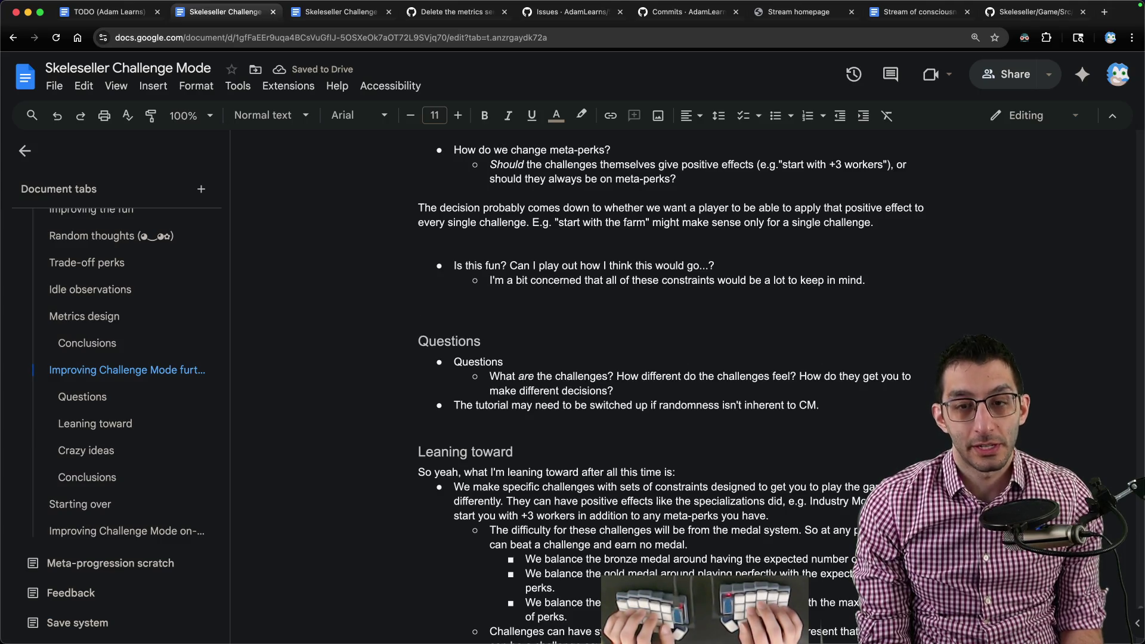
pyautogui.write('Y')
pyautogui.press('BackSpace')
pyautogui.press('BackSpace')
pyautogui.press('BackSpace')
pyautogui.write("You're a")
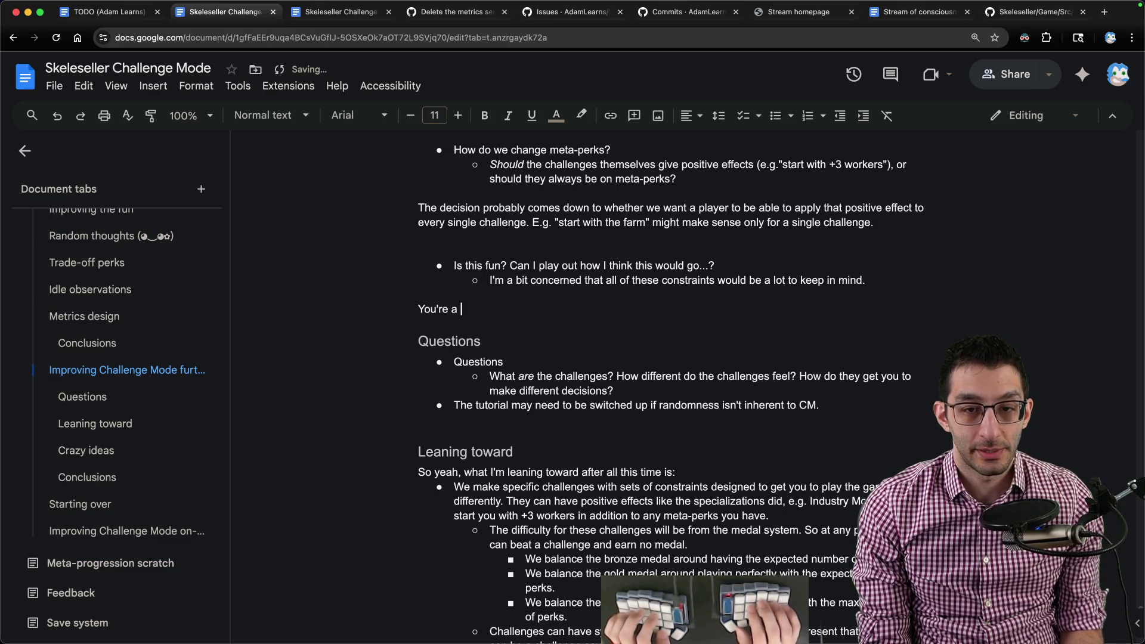
pyautogui.write(" new Skeleseller player. You like the game, you're playing through St")
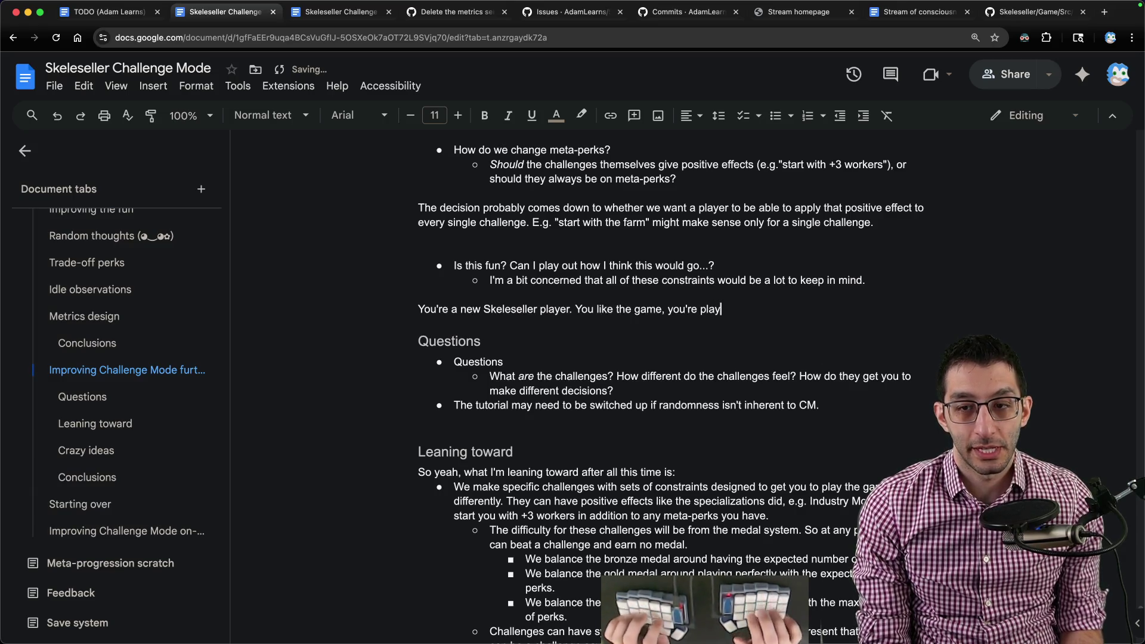
pyautogui.write('ory Mode. You beat i')
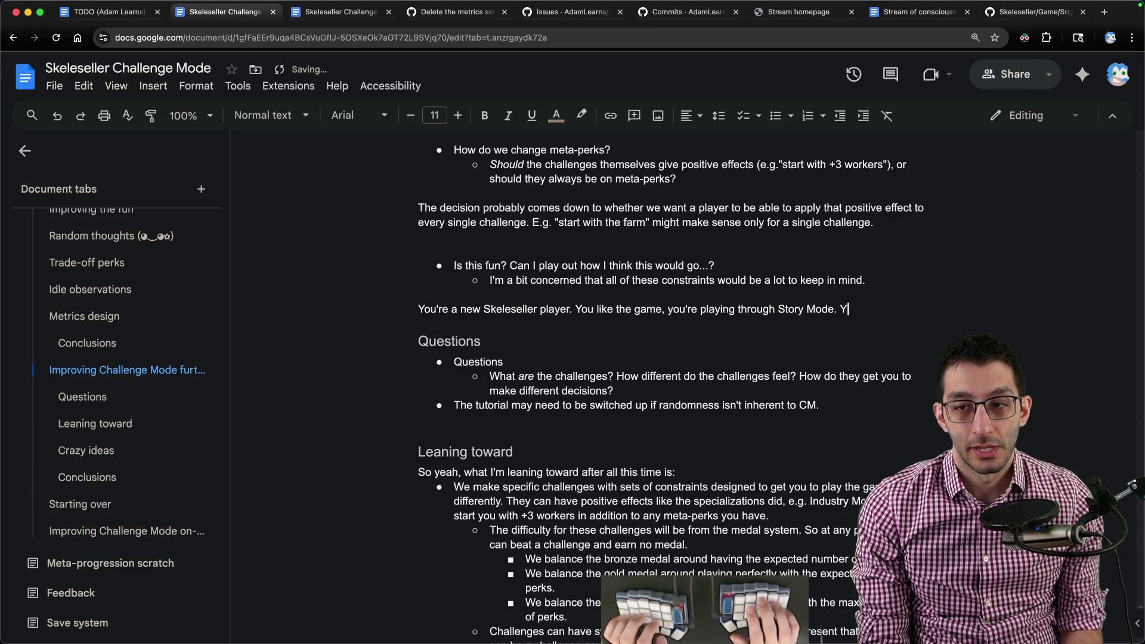
pyautogui.write('t and unlock Challenge Mode. You ')
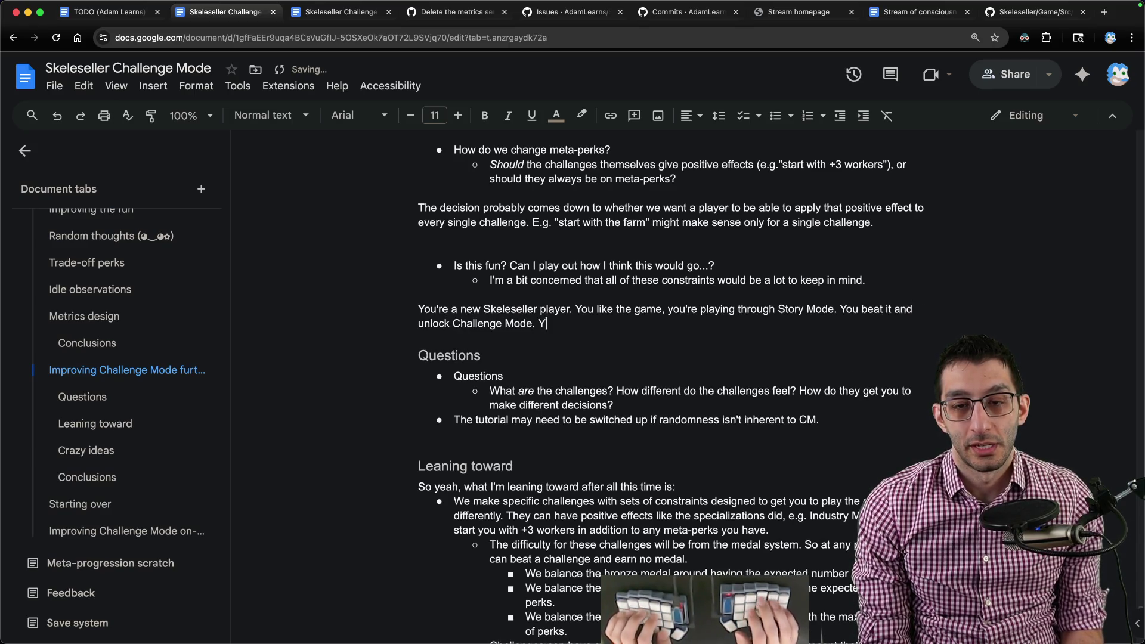
pyautogui.write('either pla')
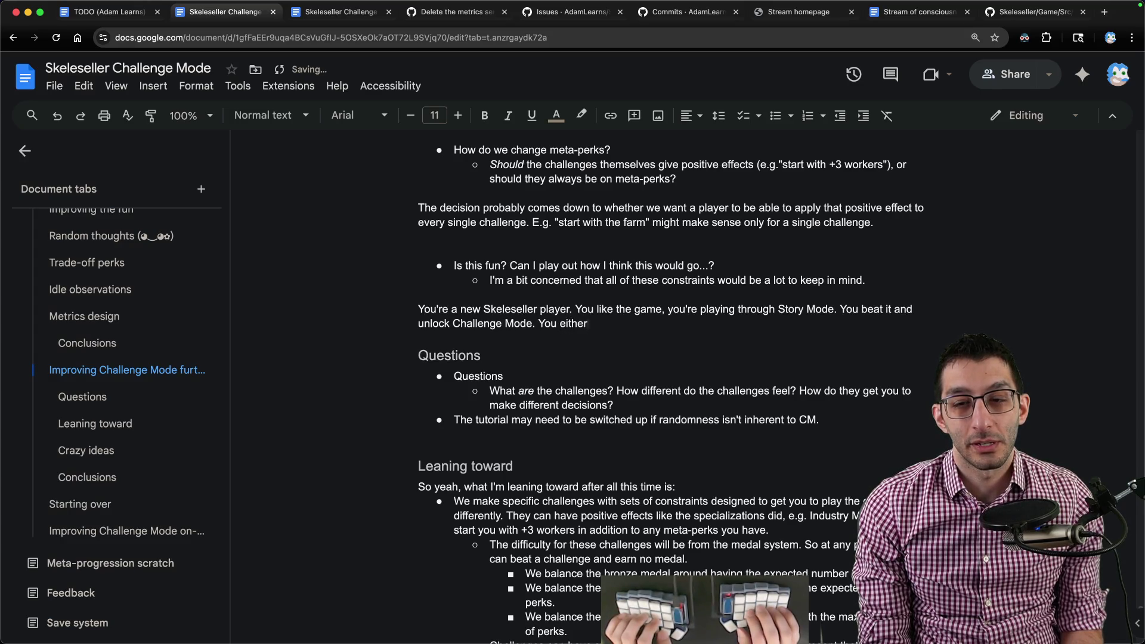
pyautogui.write('y the tutorial of ')
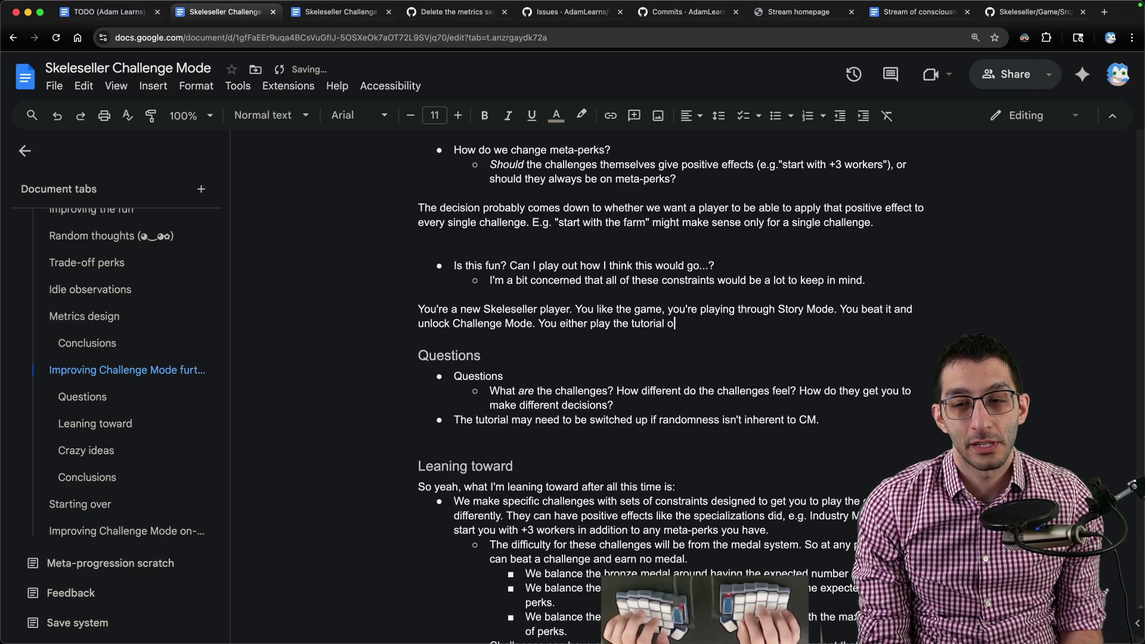
pyautogui.write('it or skip right to the first challenge.')
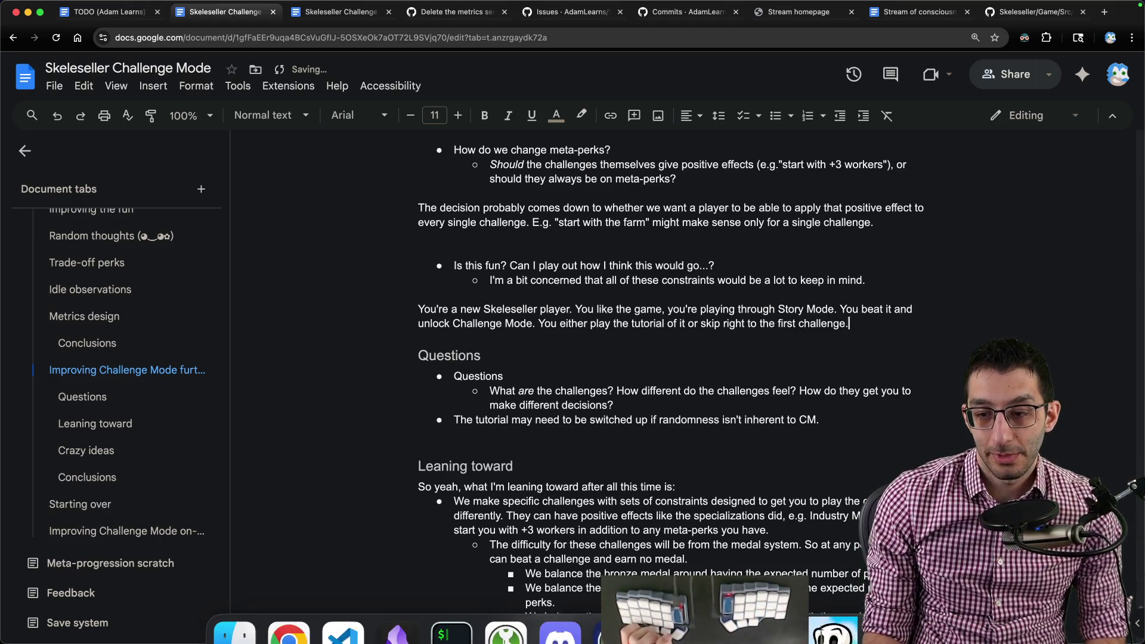
pyautogui.click(856, 631)
# - Close the Perks panel and lower Challenge Mode difficulty to Level 0 in Skeleseller
pyautogui.click(72, 319)
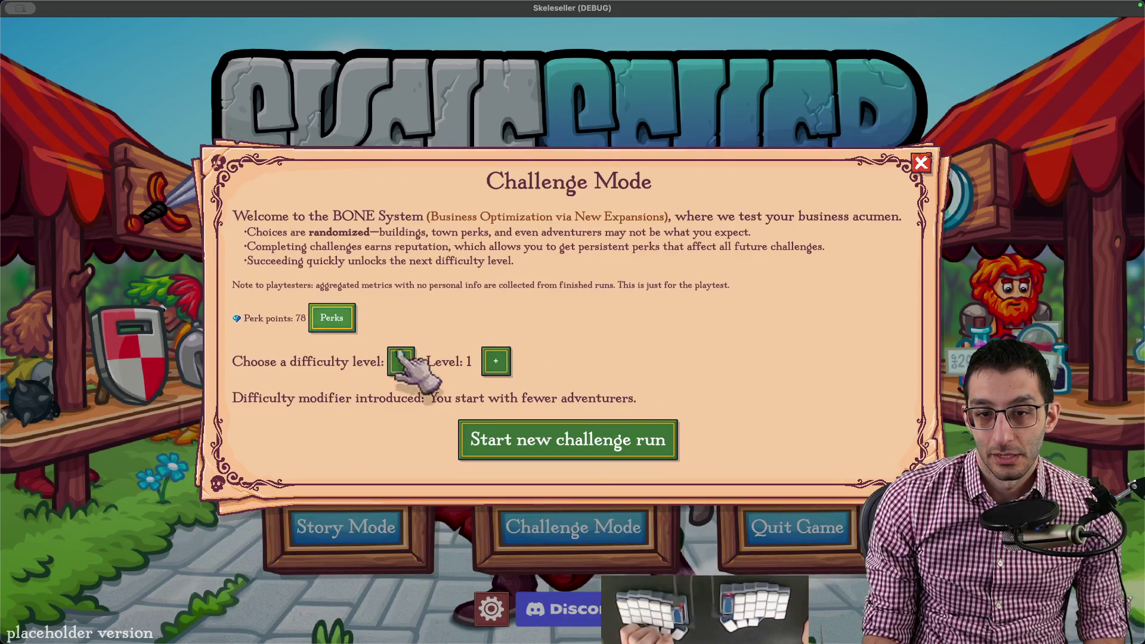
pyautogui.click(402, 354)
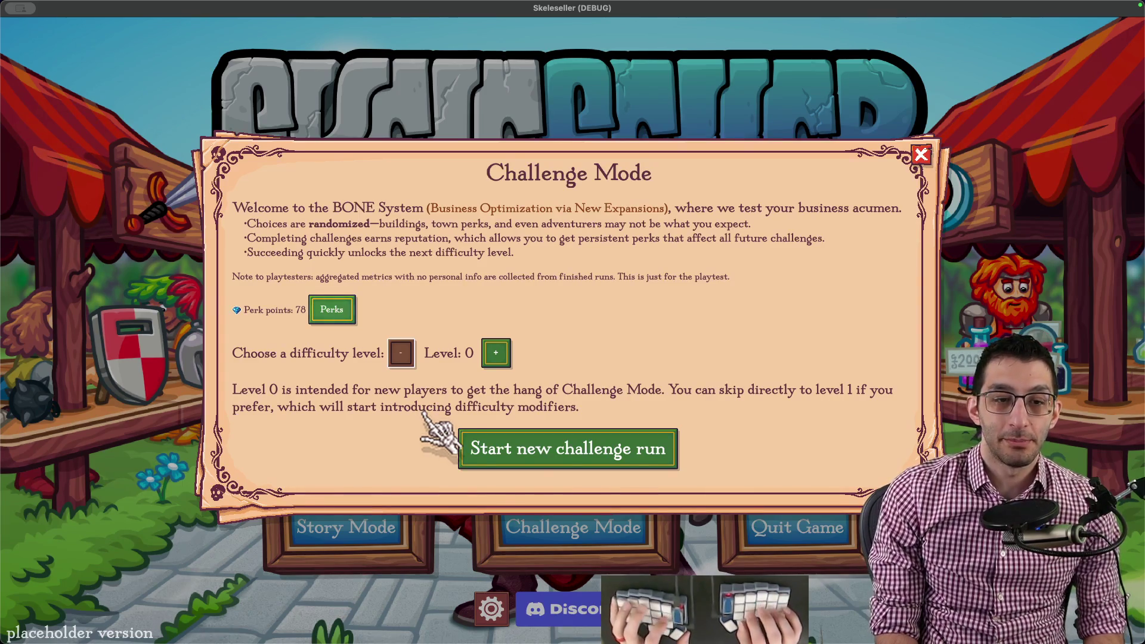
pyautogui.press('super+Tab')
pyautogui.press('Escape')
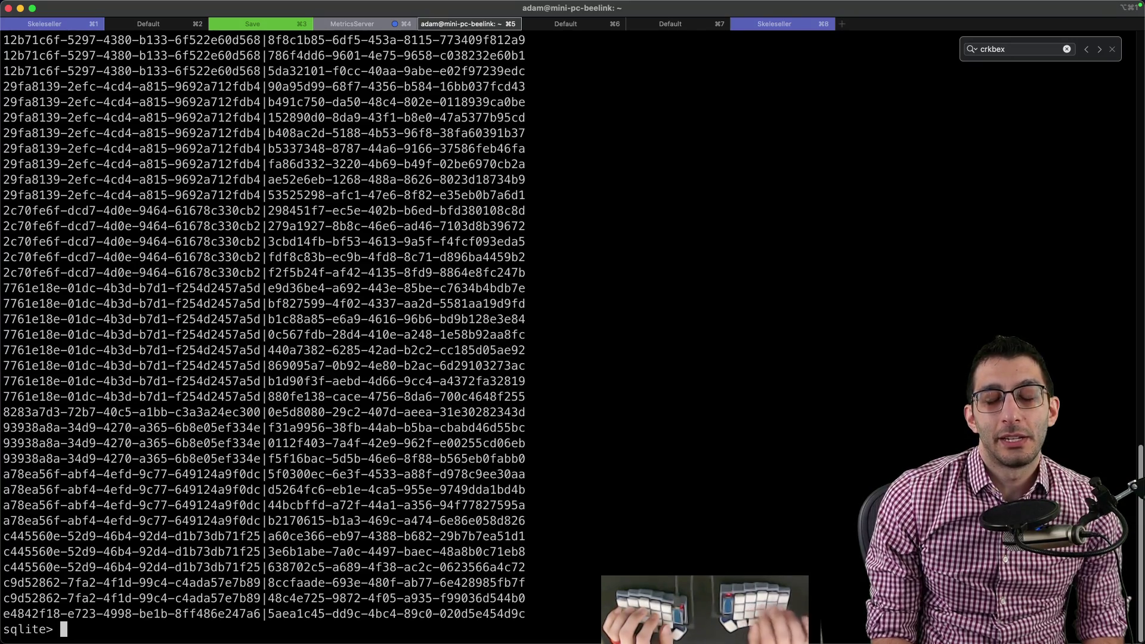
# - In DB Browser for SQLite, view a run's run_data JSON in the runs table
pyautogui.moveTo(704, 641)
pyautogui.click(778, 609)
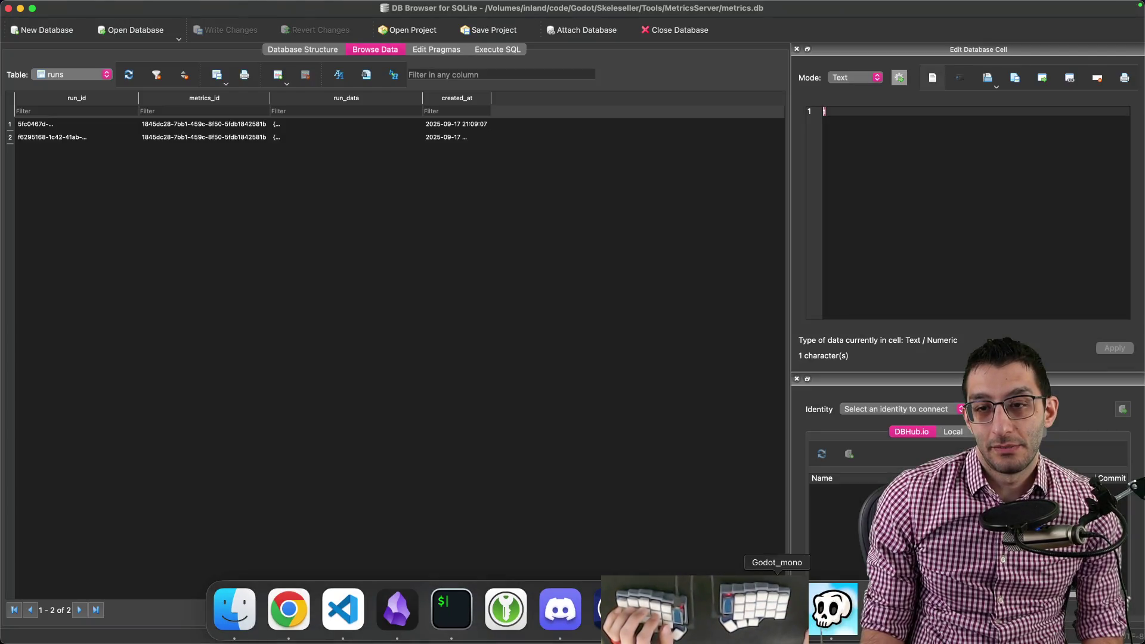
pyautogui.click(153, 136)
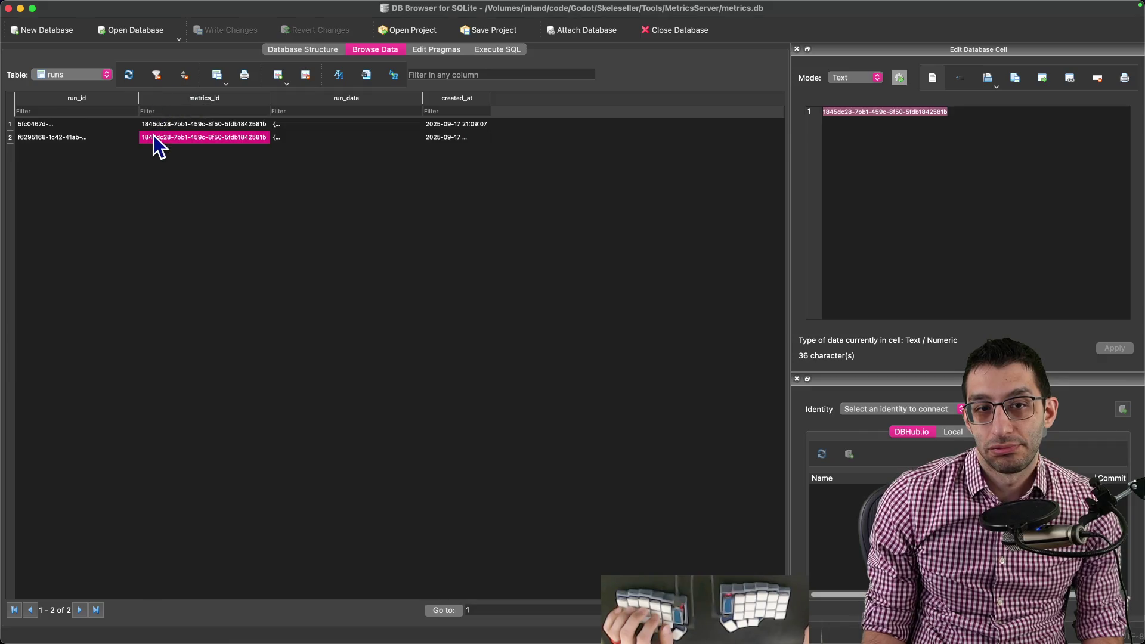
pyautogui.click(441, 126)
pyautogui.click(371, 132)
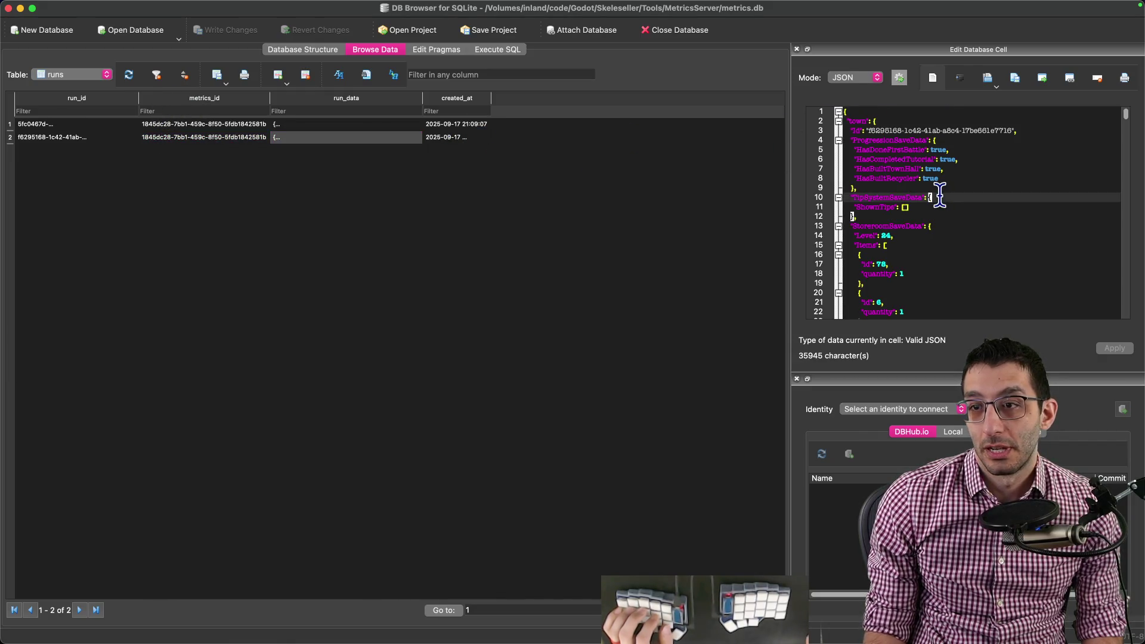
# - Paste the run JSON into a new Untitled-13 editor tab and select the DifficultyLevel key
pyautogui.press('super+Tab')
pyautogui.press('super+n')
pyautogui.press('super+v')
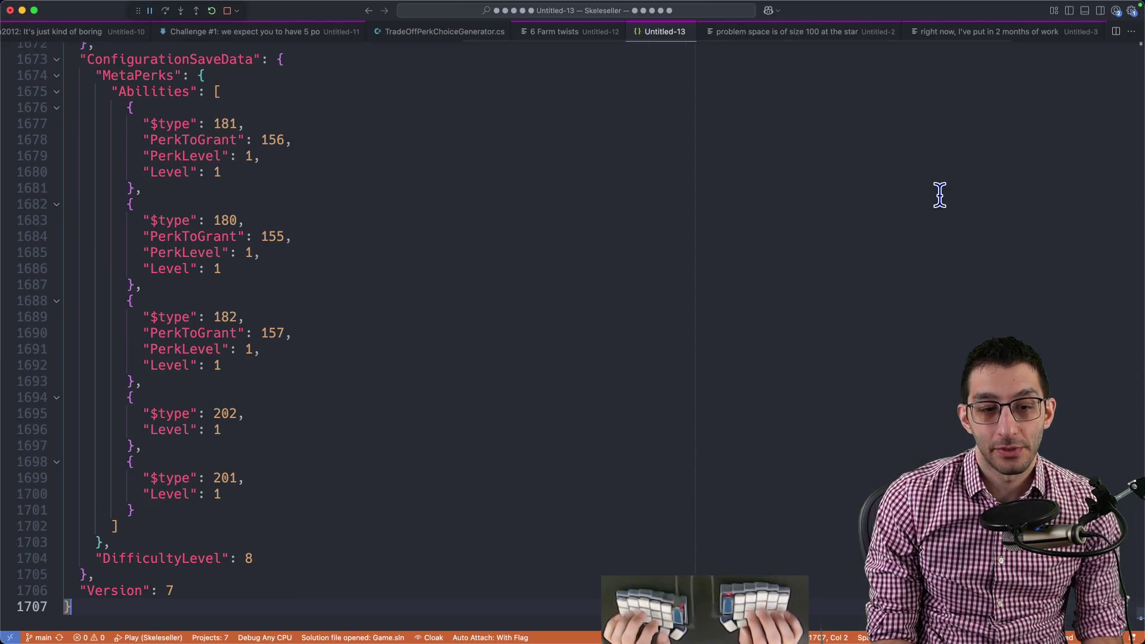
pyautogui.press('Up')
pyautogui.press('Up')
pyautogui.press('Up')
pyautogui.press('super+Left')
pyautogui.hotkey('shift', 'alt', 'Right')
pyautogui.hotkey('shift', 'alt', 'Right')
pyautogui.hotkey('shift', 'alt', 'Right')
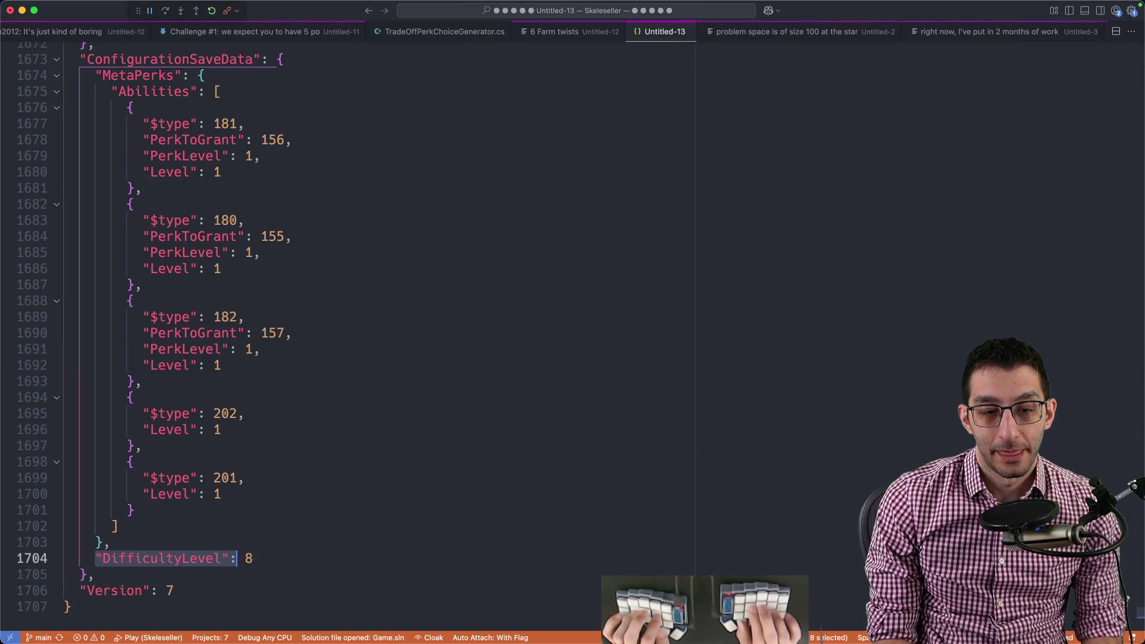
pyautogui.press('super+Tab')
# - Run a sqlite count of runs whose run_data contains '"DifficultyLevel": 0', which returns 0
pyautogui.write('select count(')
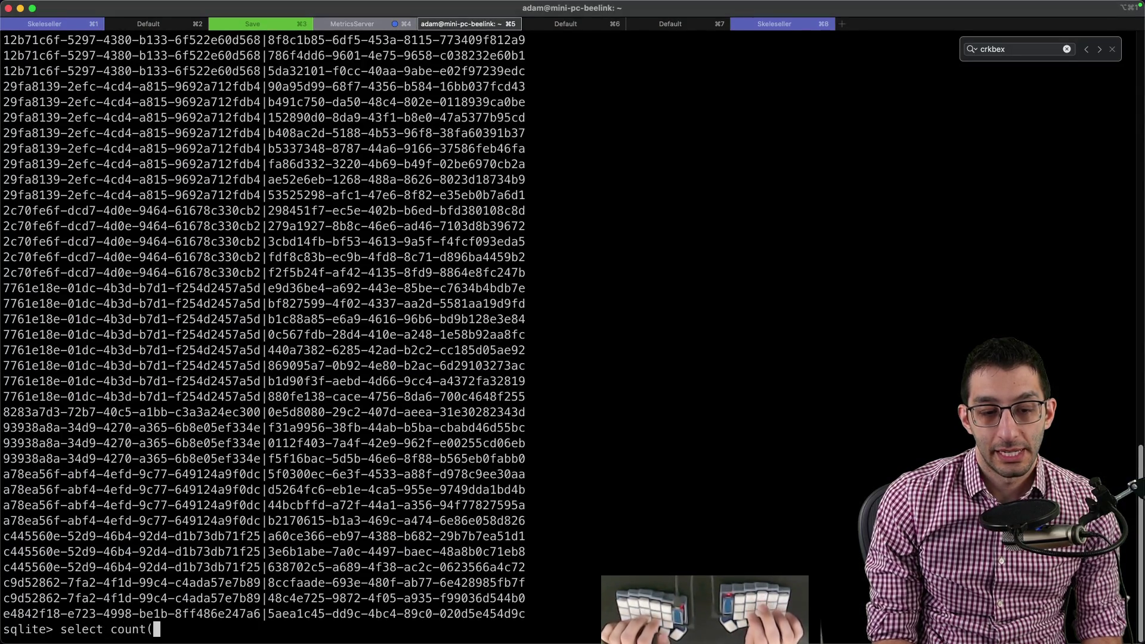
pyautogui.write('*')
pyautogui.write('from runs where')
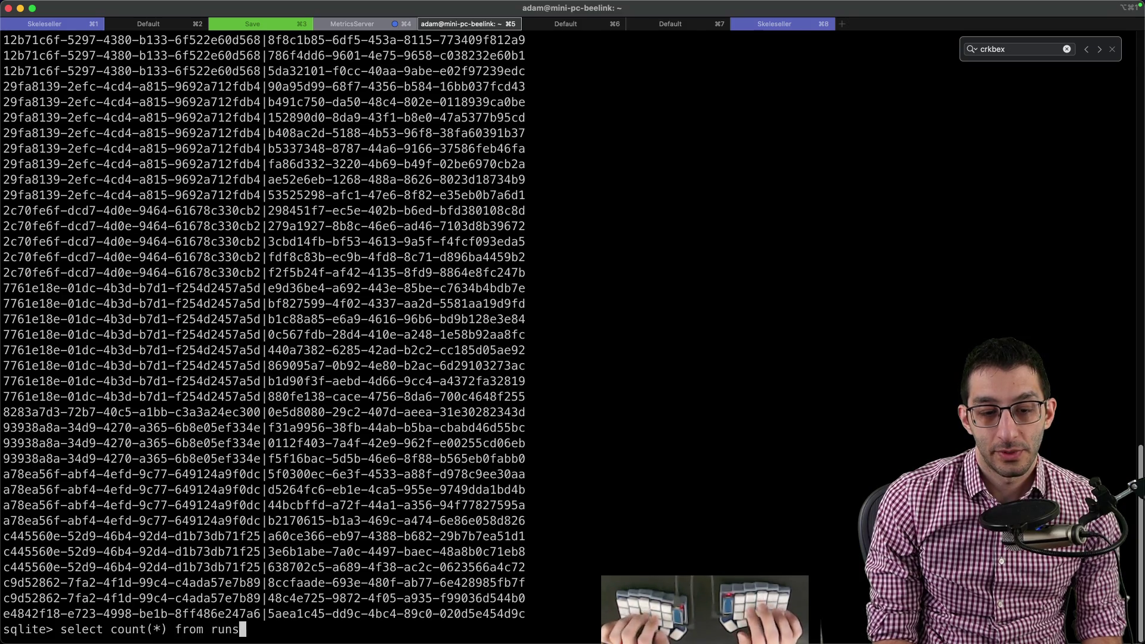
pyautogui.press('super+Tab')
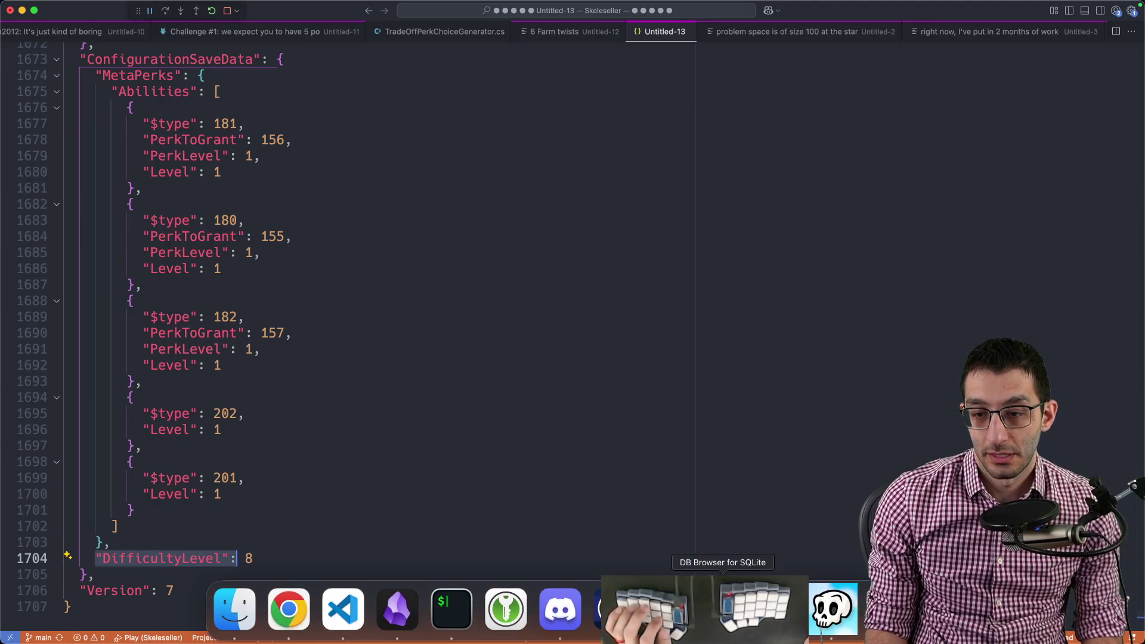
pyautogui.click(715, 620)
pyautogui.press('super+Tab')
pyautogui.write('run_data')
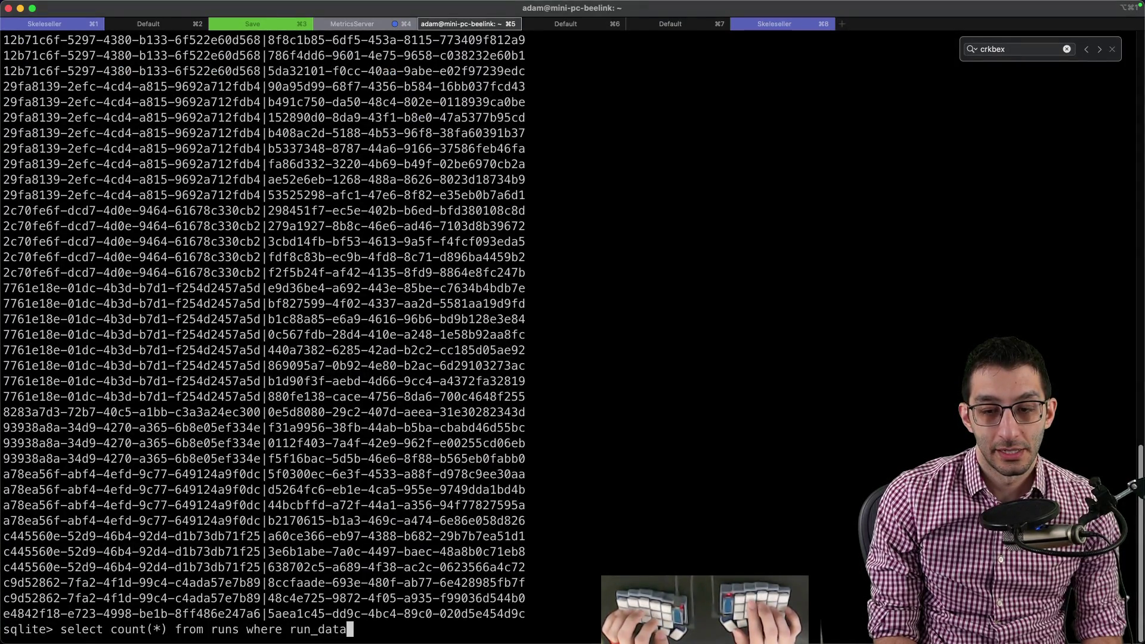
pyautogui.write(' like "%')
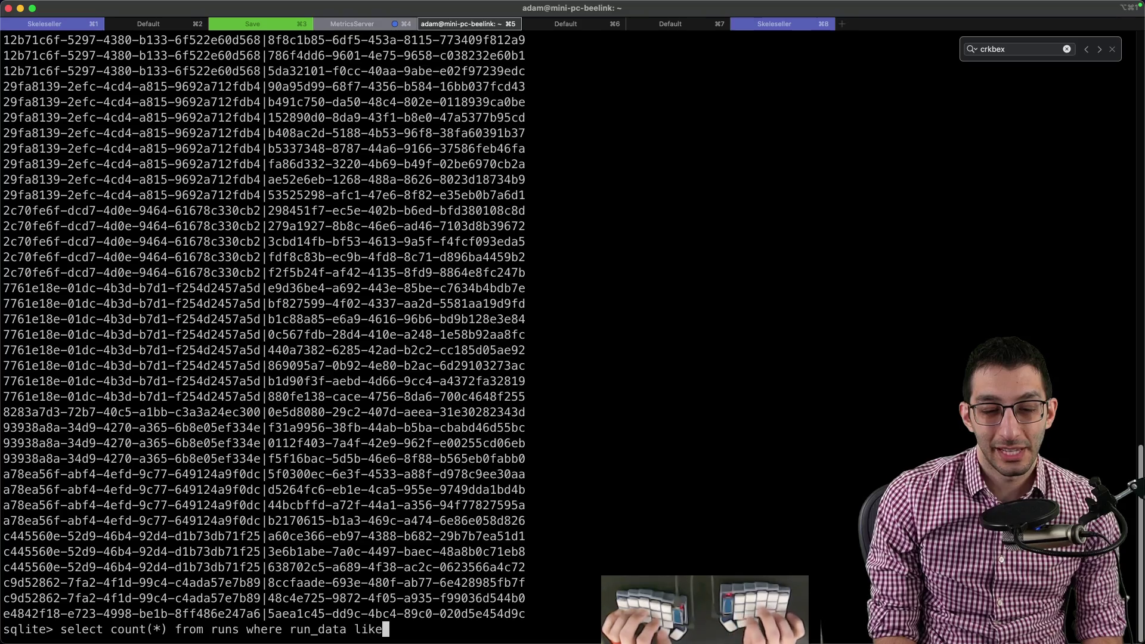
pyautogui.write('"DifficultyLevel":')
pyautogui.press('Right')
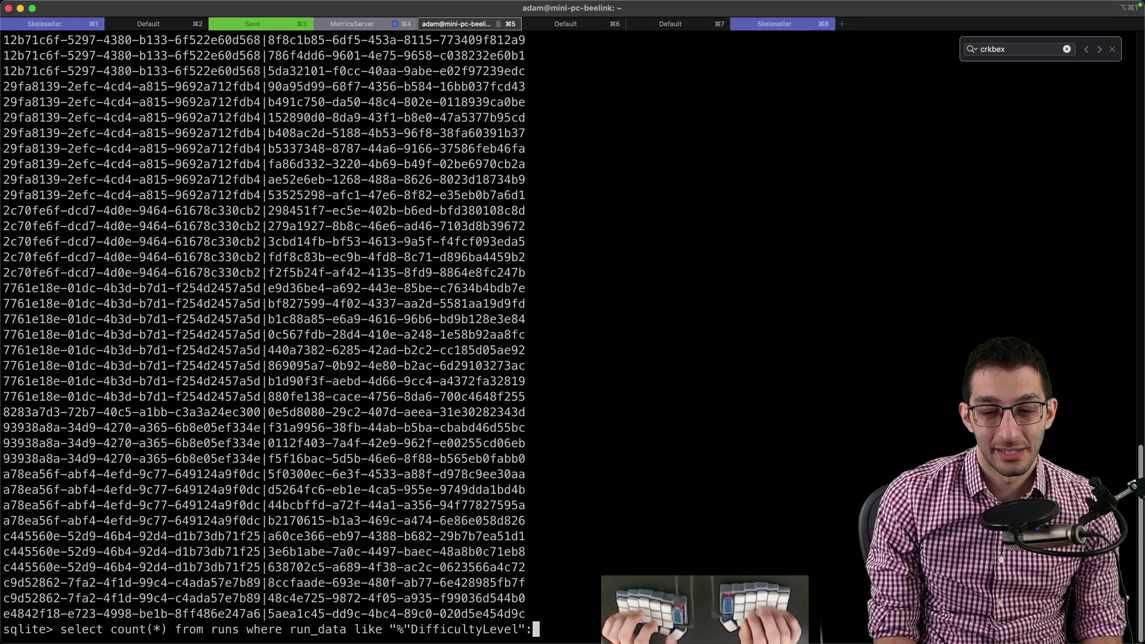
pyautogui.write('0')
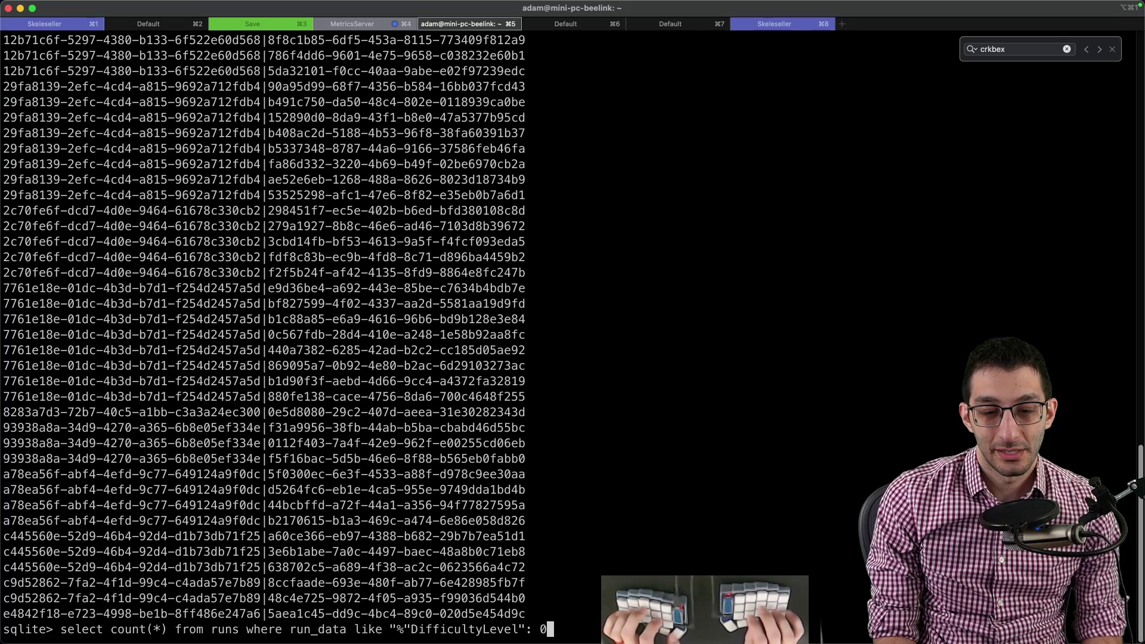
pyautogui.write('%"')
pyautogui.press('Left')
pyautogui.press('Left')
pyautogui.press('Left')
pyautogui.press('Left')
pyautogui.press('Left')
pyautogui.press('Left')
pyautogui.press('Delete')
pyautogui.write("'")
pyautogui.hotkey('ctrl', 'e')
pyautogui.write("';")
pyautogui.press('Return')
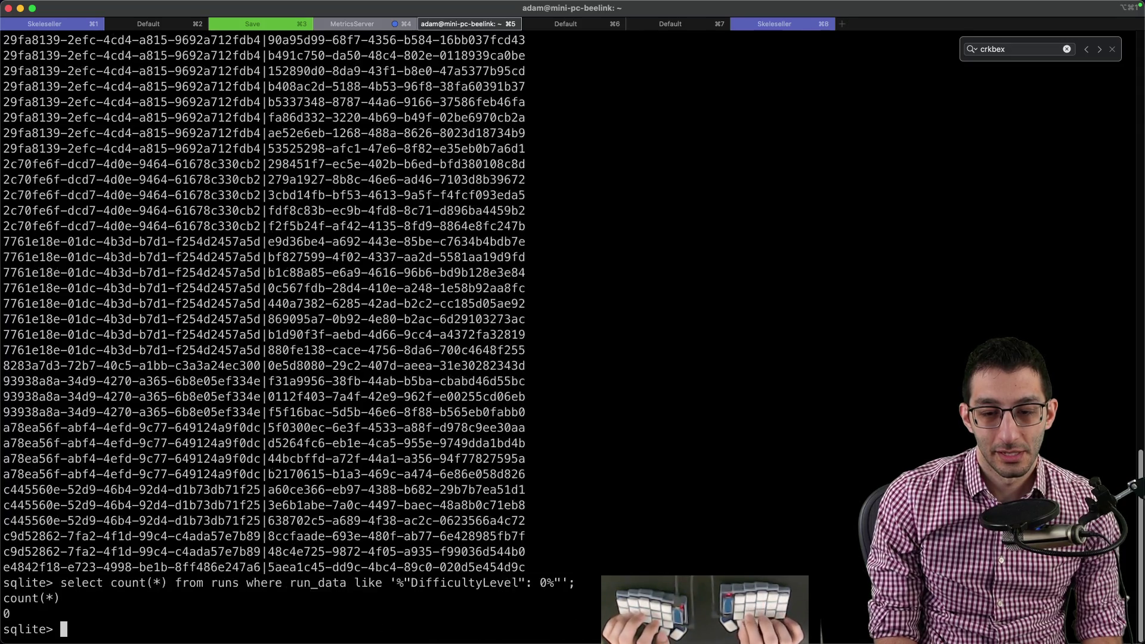
# - Rerun the count query for DifficultyLevel 1, also returning 0
pyautogui.press('Up')
pyautogui.press('Left')
pyautogui.press('Left')
pyautogui.press('Left')
pyautogui.press('BackSpace')
pyautogui.write('1')
pyautogui.press('Return')
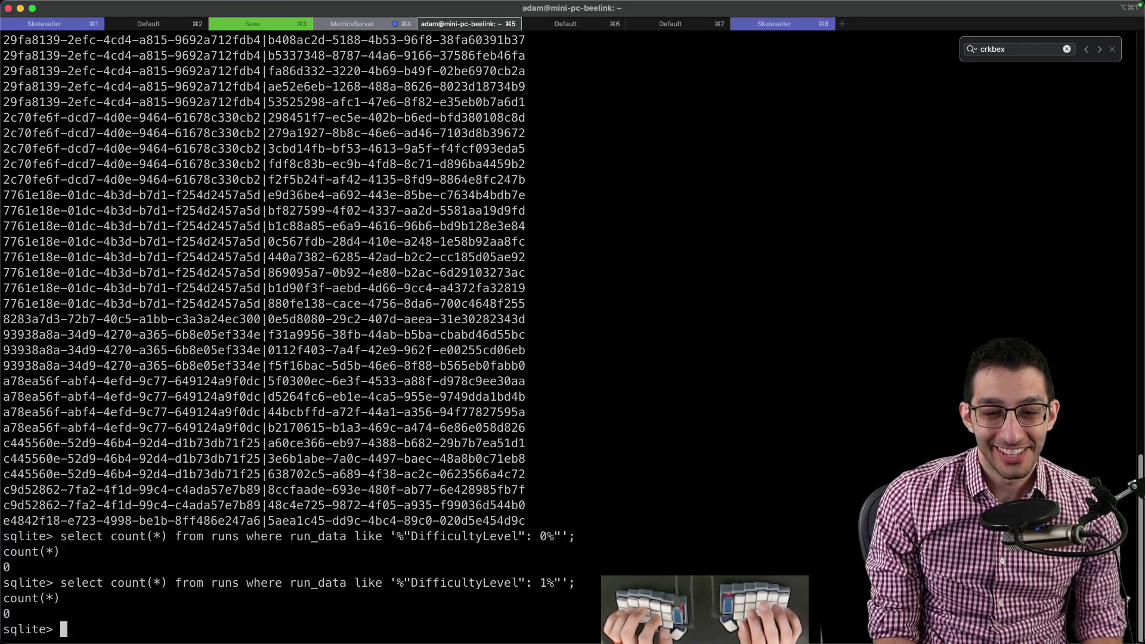
pyautogui.press('super+Tab')
pyautogui.hotkey('ctrl', 't')
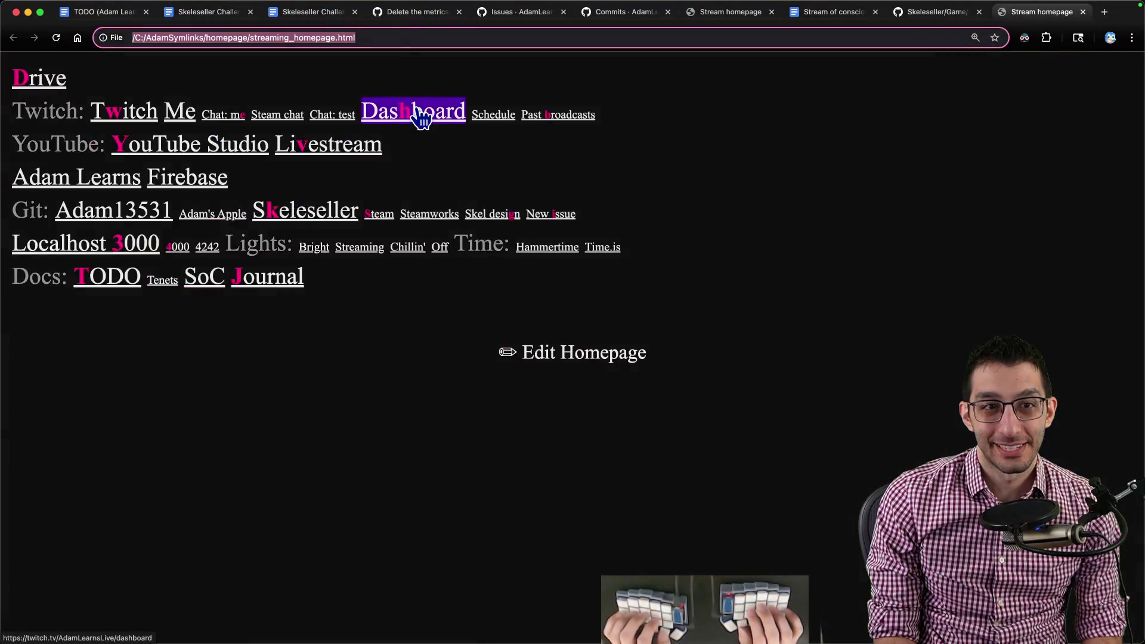
# - Search Bing for 'sqlite fuzzy search' and skim the Stack Overflow fuzzy search question
pyautogui.write('sqlite fuzzy search')
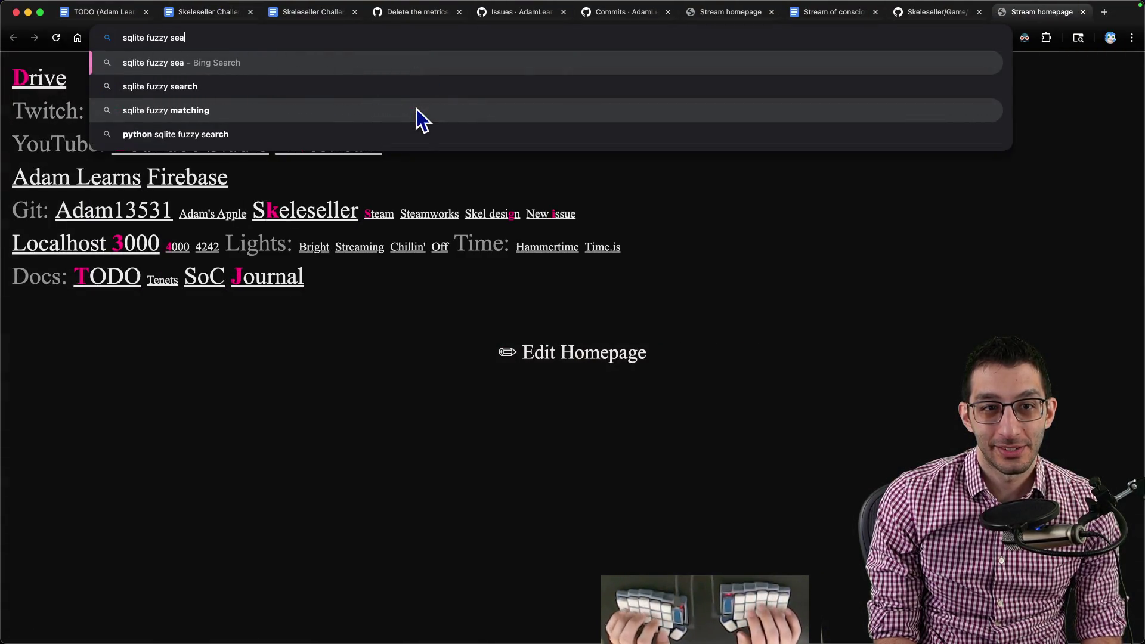
pyautogui.press('Return')
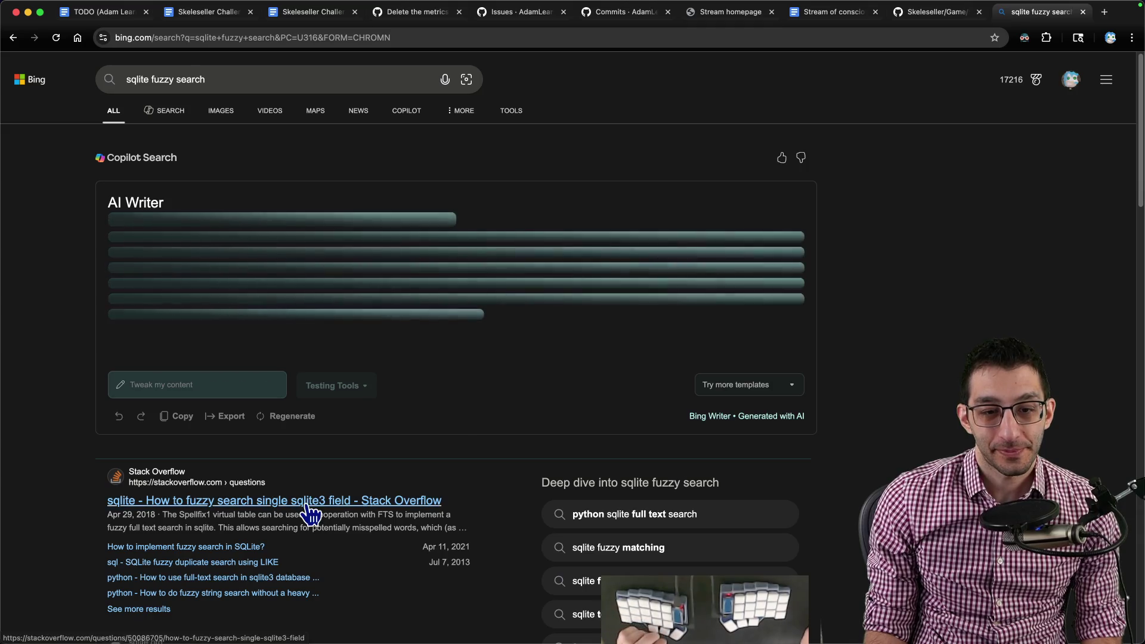
pyautogui.click(305, 501)
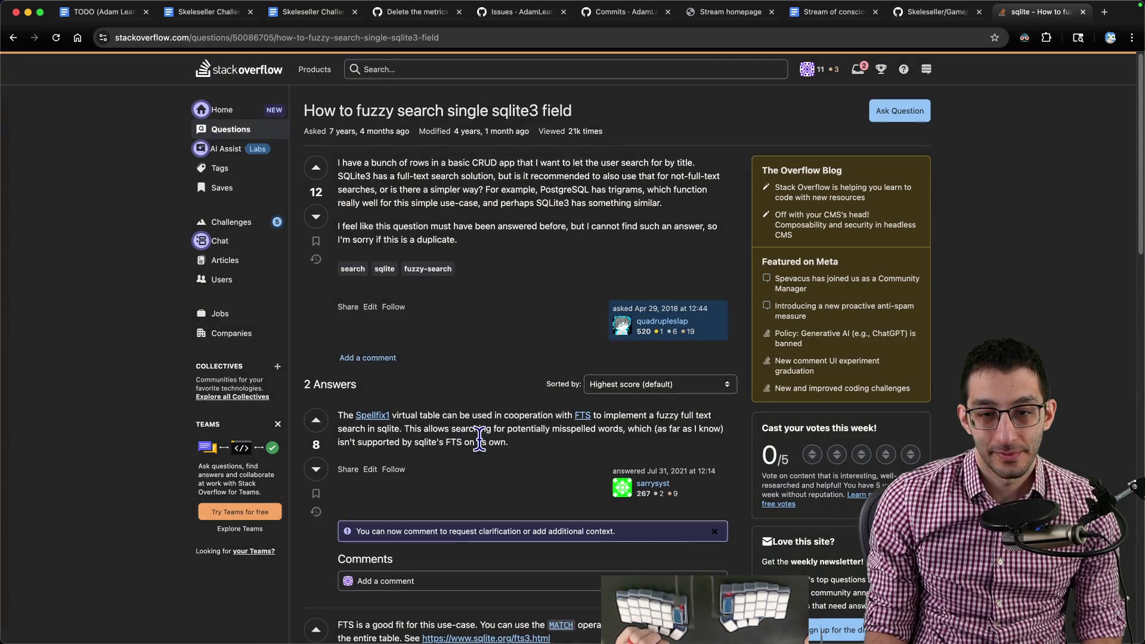
pyautogui.scroll(-3, 480, 437)
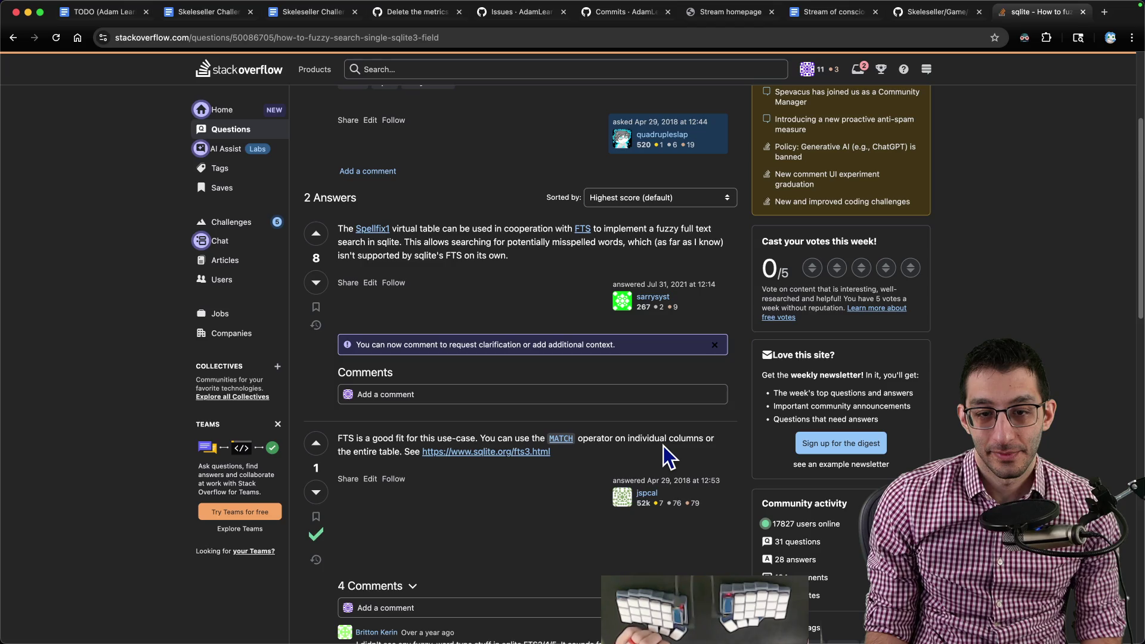
pyautogui.scroll(5, 668, 456)
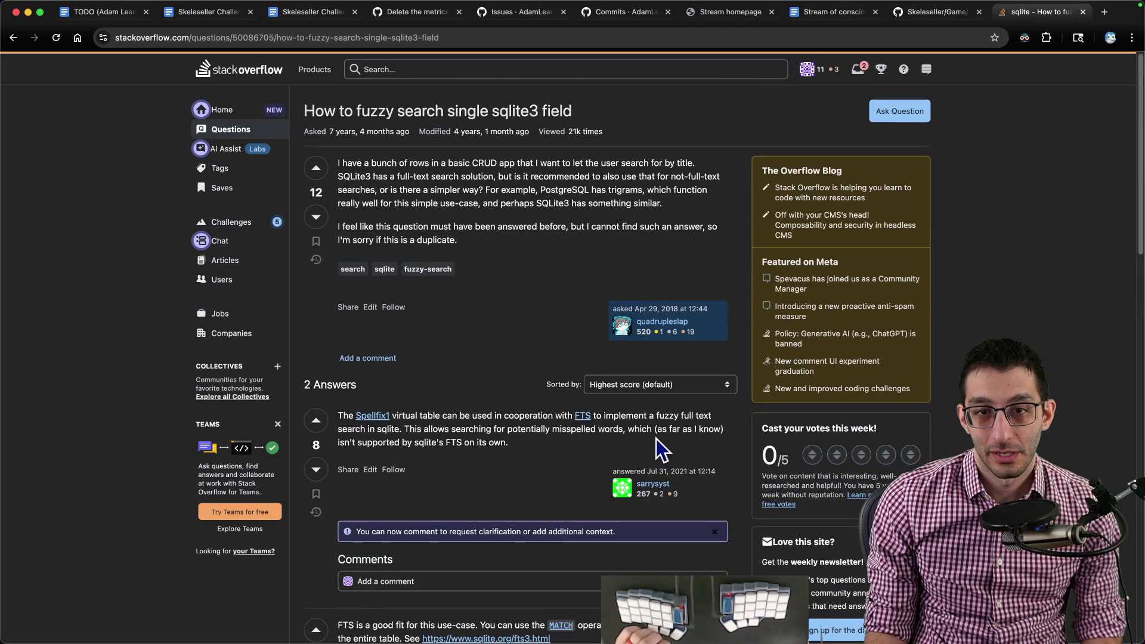
pyautogui.press('super+bracketleft')
pyautogui.scroll(-5, 506, 396)
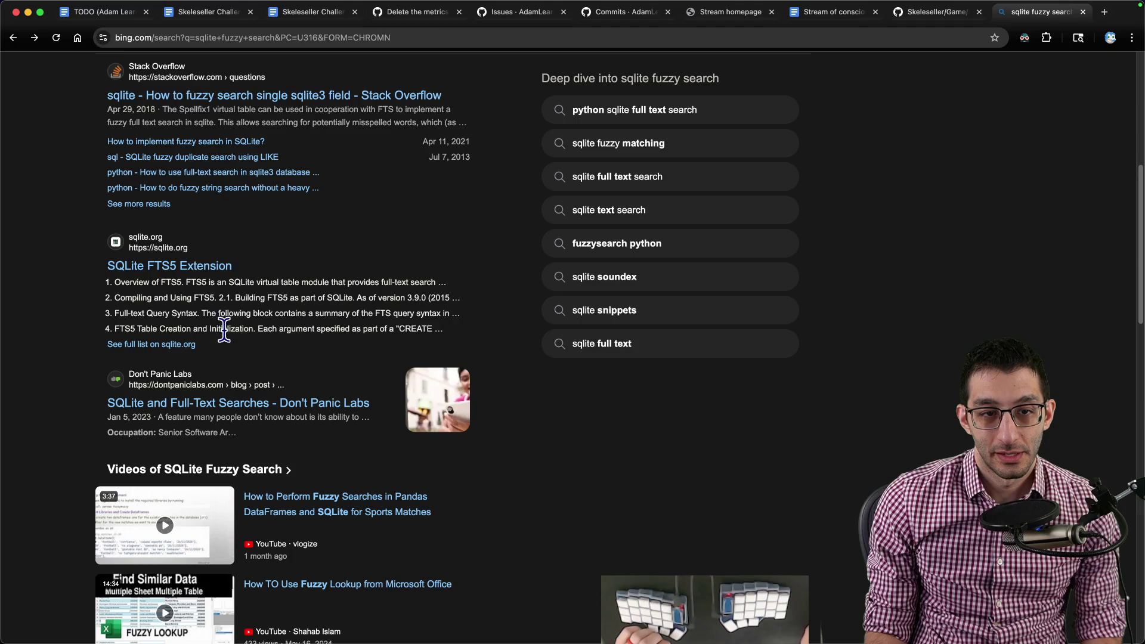
pyautogui.scroll(5, 222, 327)
# - Change the query to 'sqlite match substring', open the Stack Overflow answer, and return to the JSON editor
pyautogui.tripleClick(215, 76)
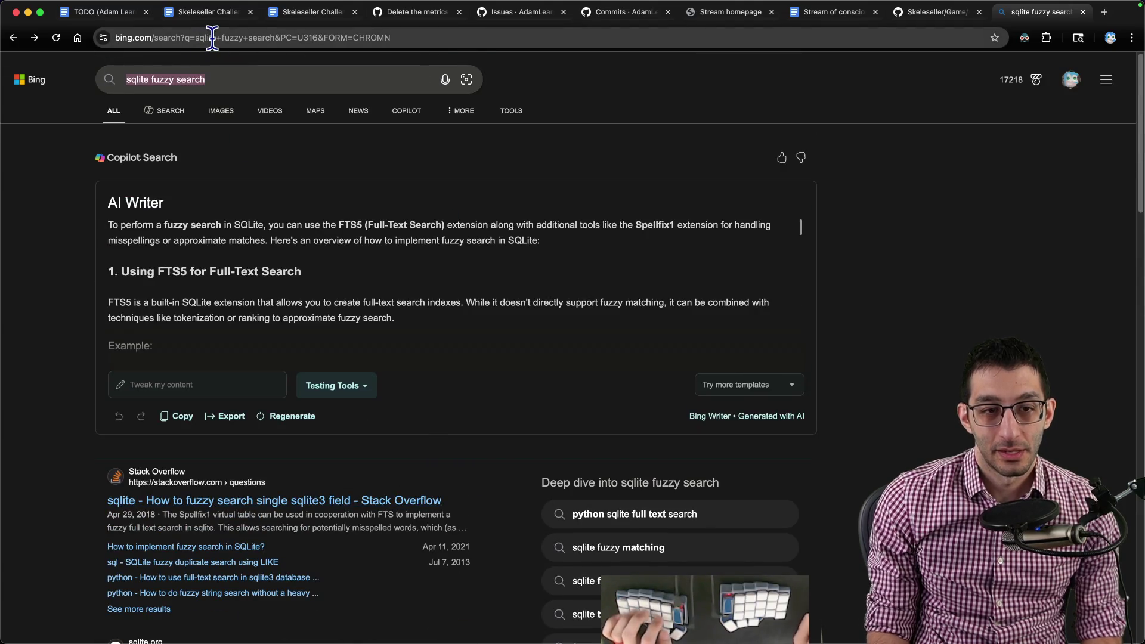
pyautogui.moveTo(151, 80); pyautogui.dragTo(241, 77)
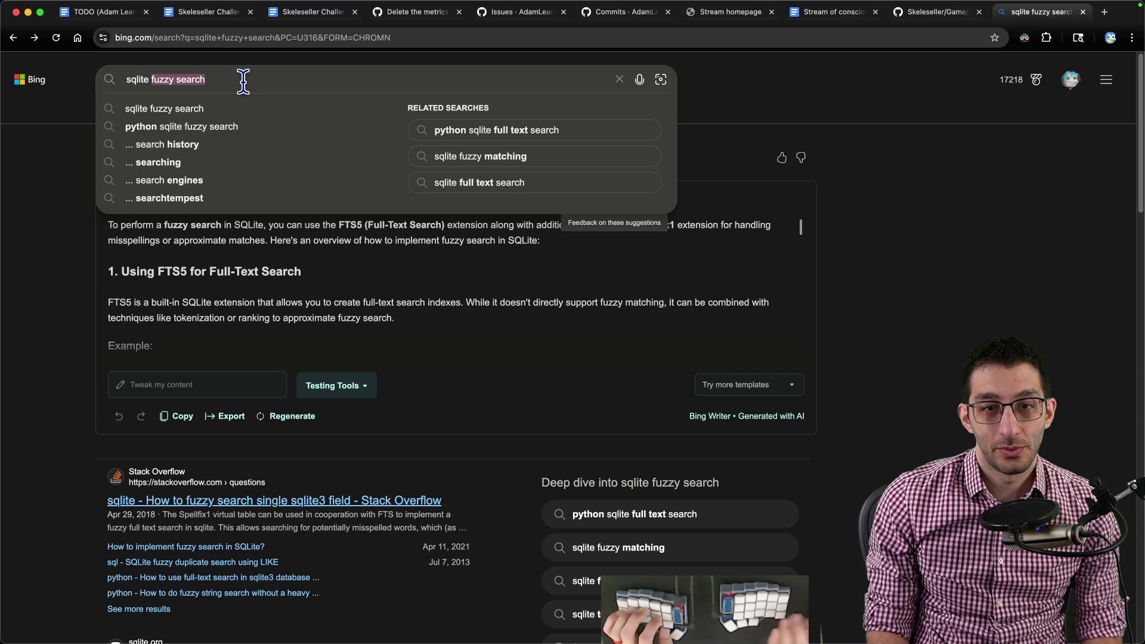
pyautogui.write('match sub')
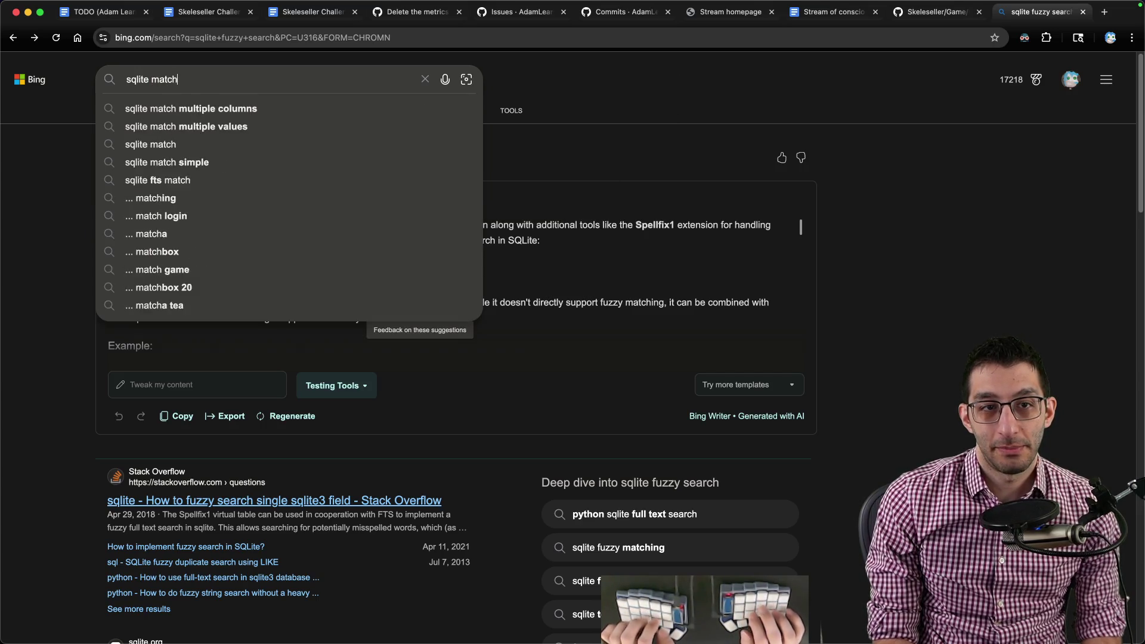
pyautogui.write('string')
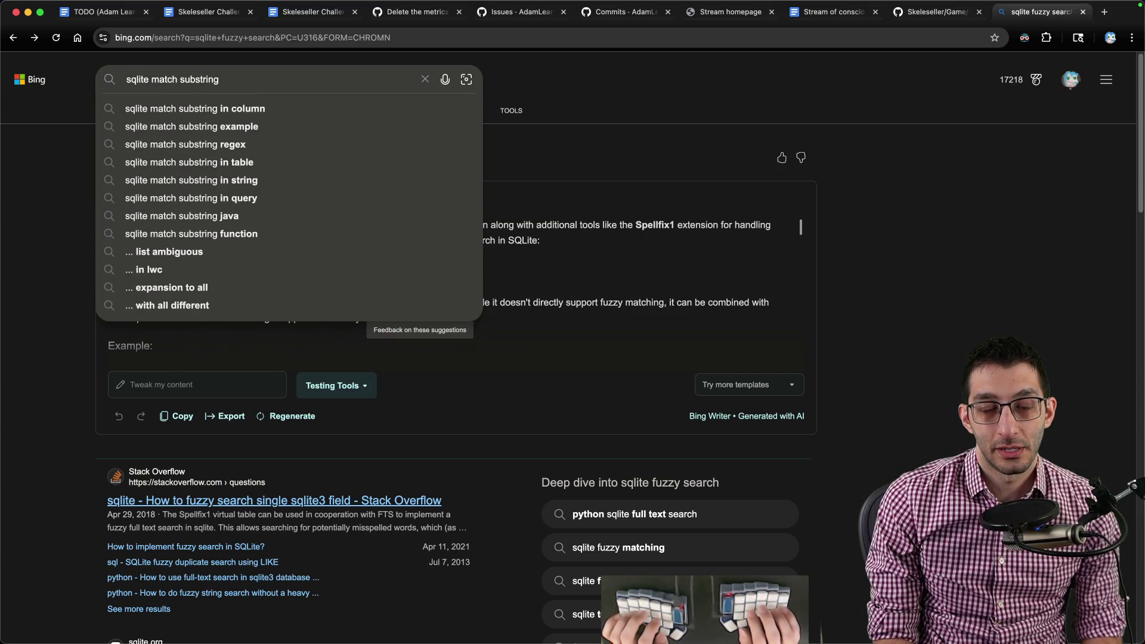
pyautogui.press('Return')
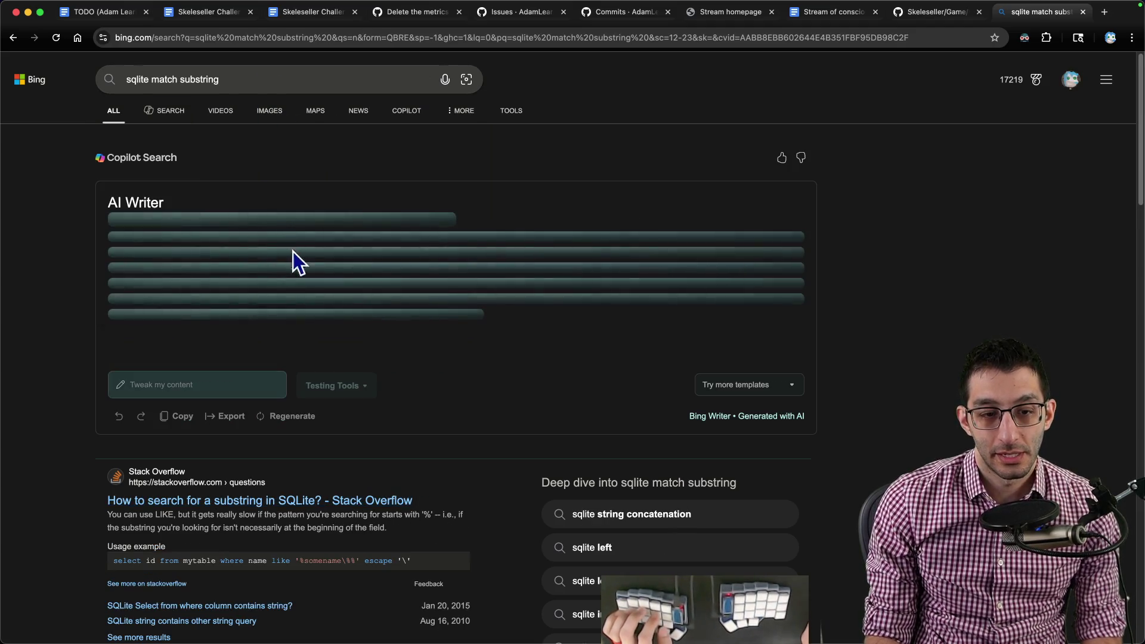
pyautogui.click(322, 501)
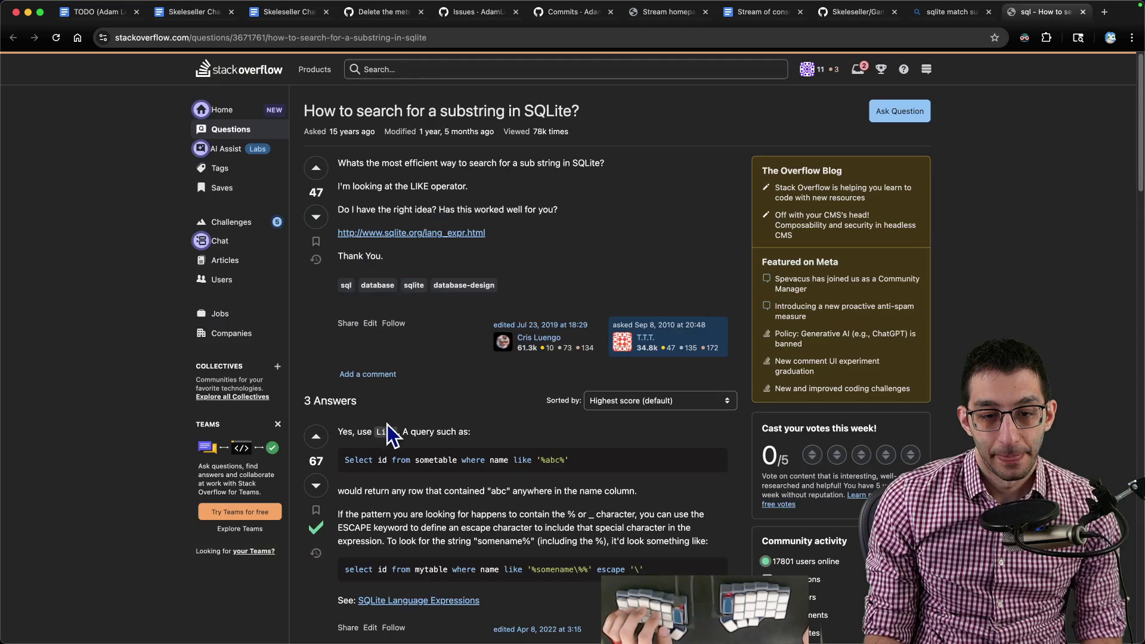
pyautogui.scroll(-3, 390, 393)
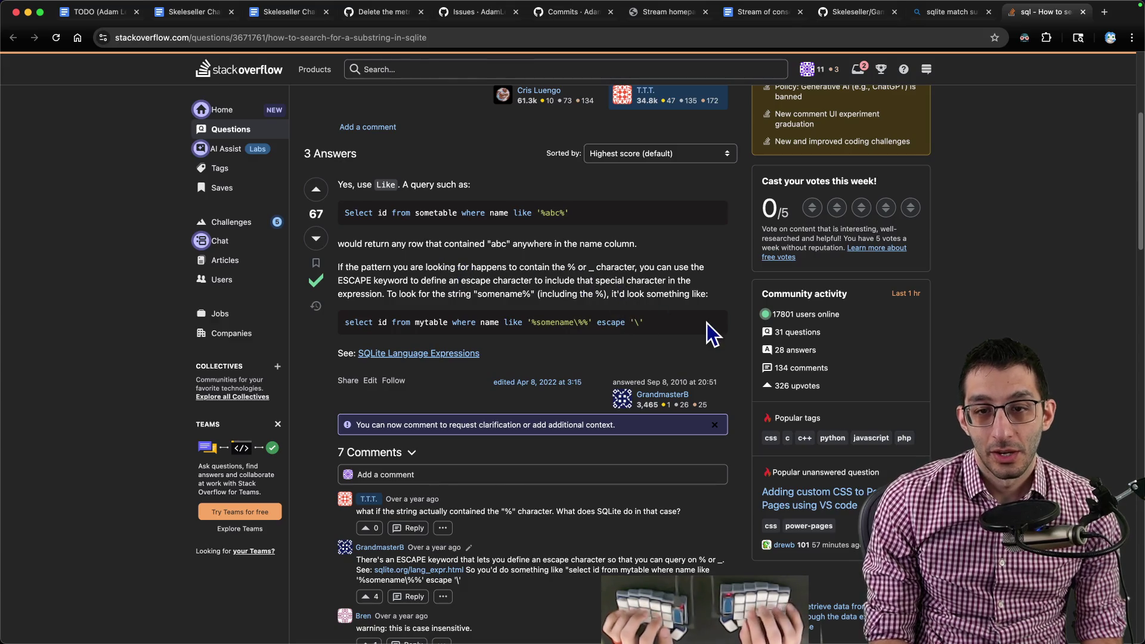
pyautogui.press('super+Tab')
pyautogui.press('super+Tab')
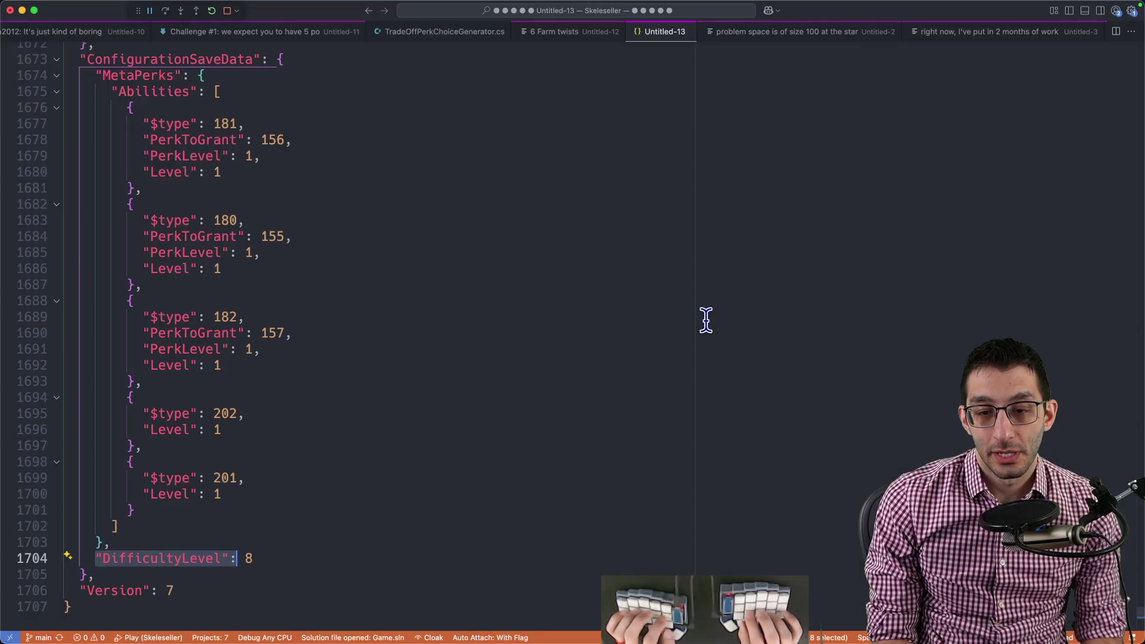
pyautogui.press('super+Tab')
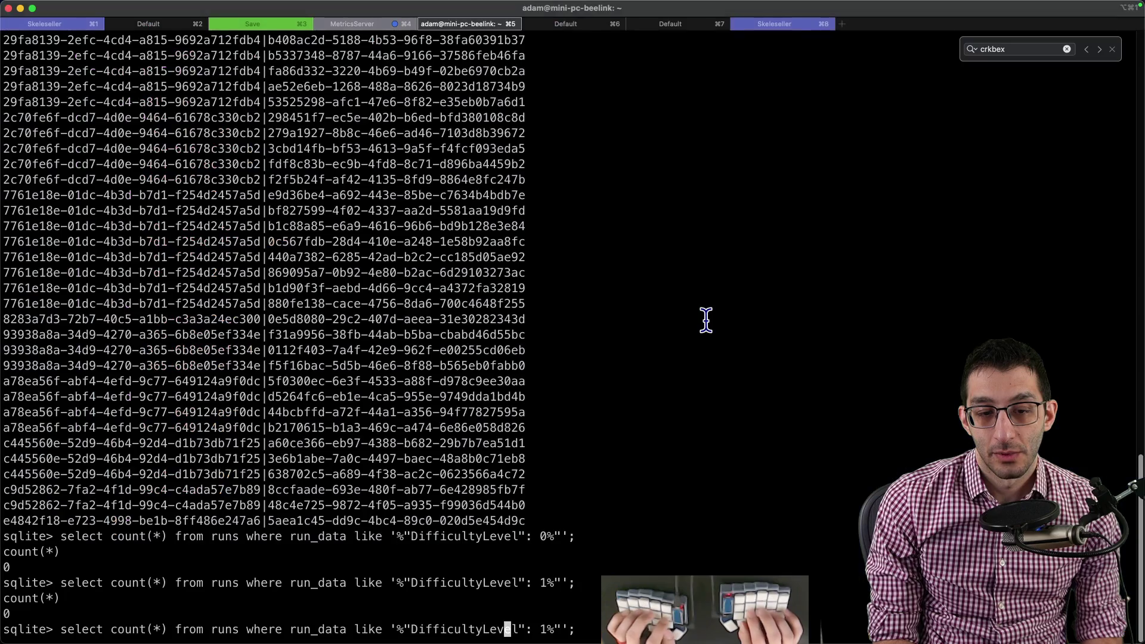
# - Remove the stray double quote and rerun the run counts for DifficultyLevel 1 and then 0
pyautogui.press('Right')
pyautogui.press('Right')
pyautogui.press('Right')
pyautogui.press('BackSpace')
pyautogui.press('Return')
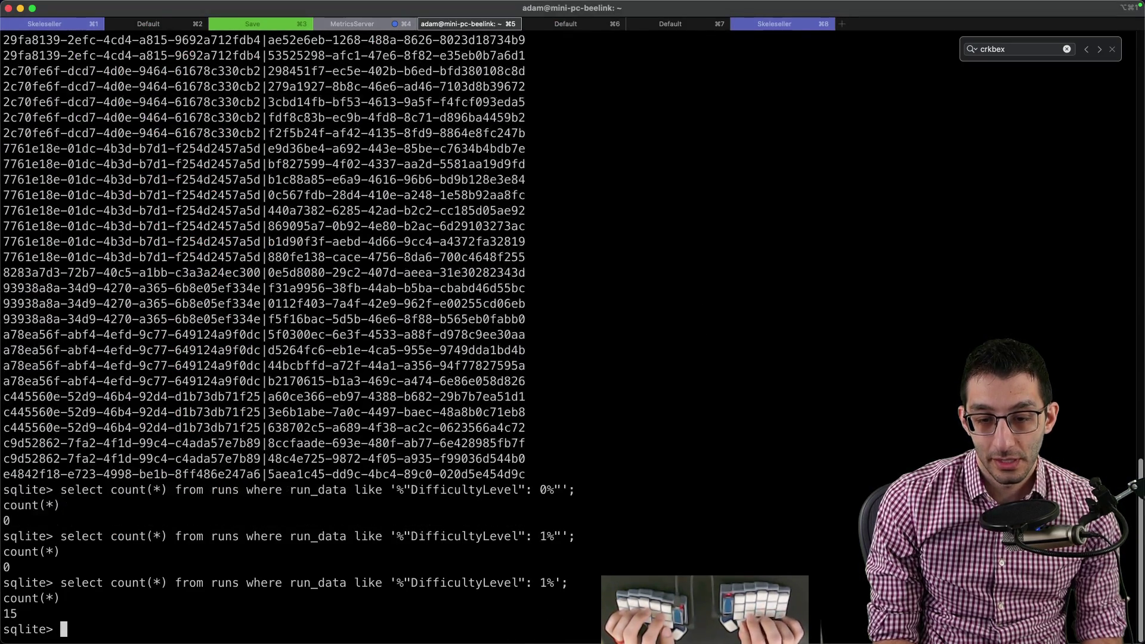
pyautogui.press('Up')
pyautogui.press('Left')
pyautogui.press('Left')
pyautogui.press('Left')
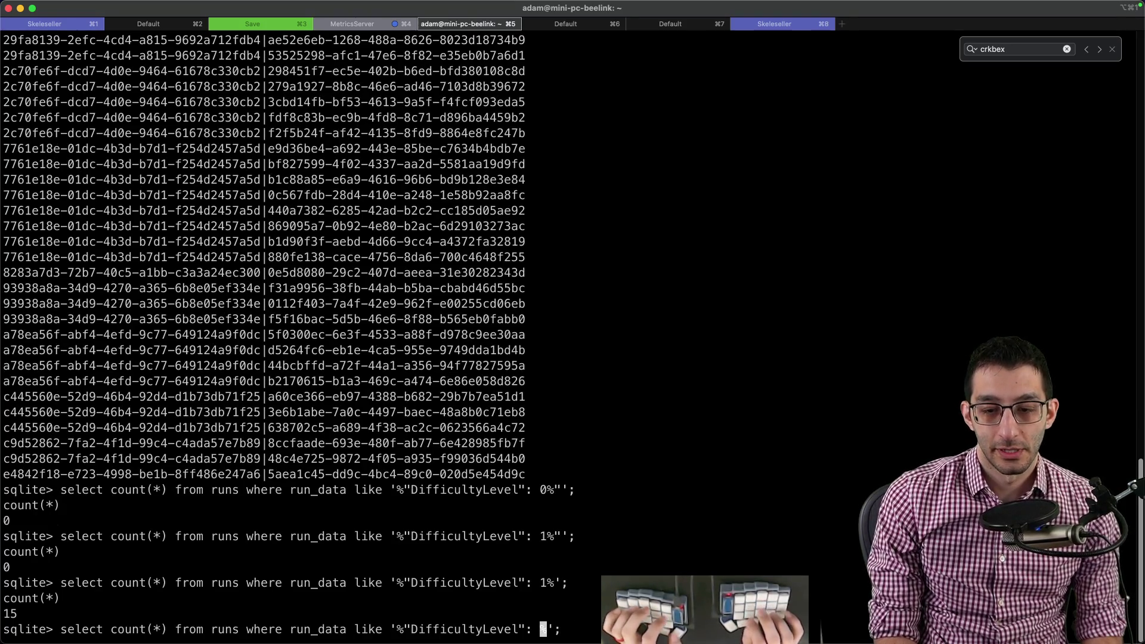
pyautogui.write('0')
pyautogui.press('Return')
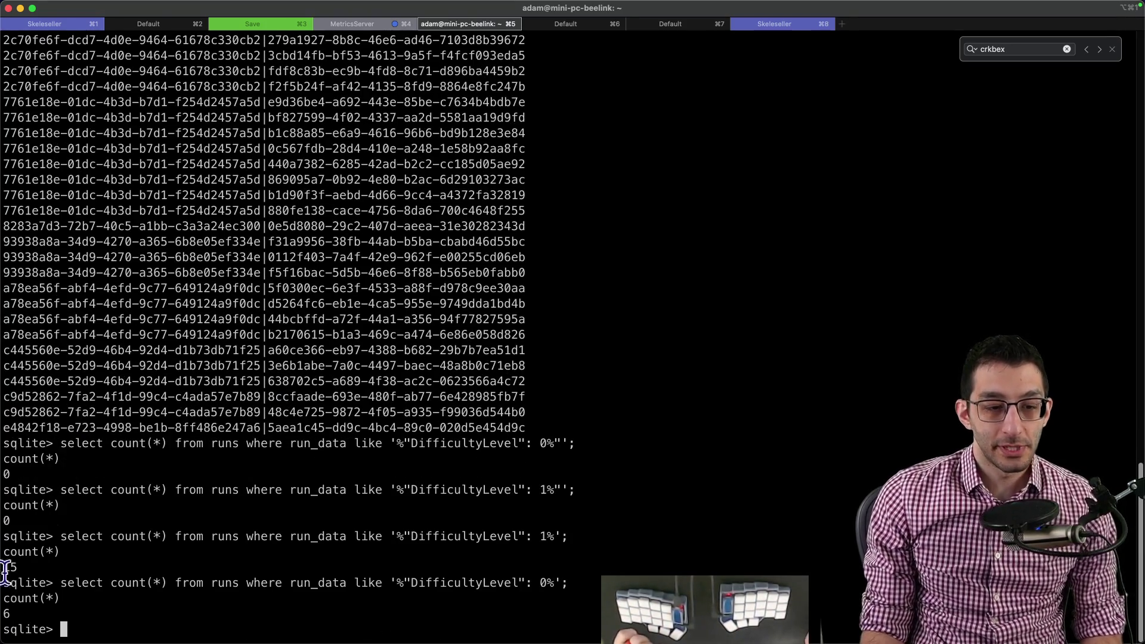
# - Review the output, highlighting the count of 15 and the DifficultyLevel column
pyautogui.tripleClick(6, 599)
pyautogui.click(12, 600)
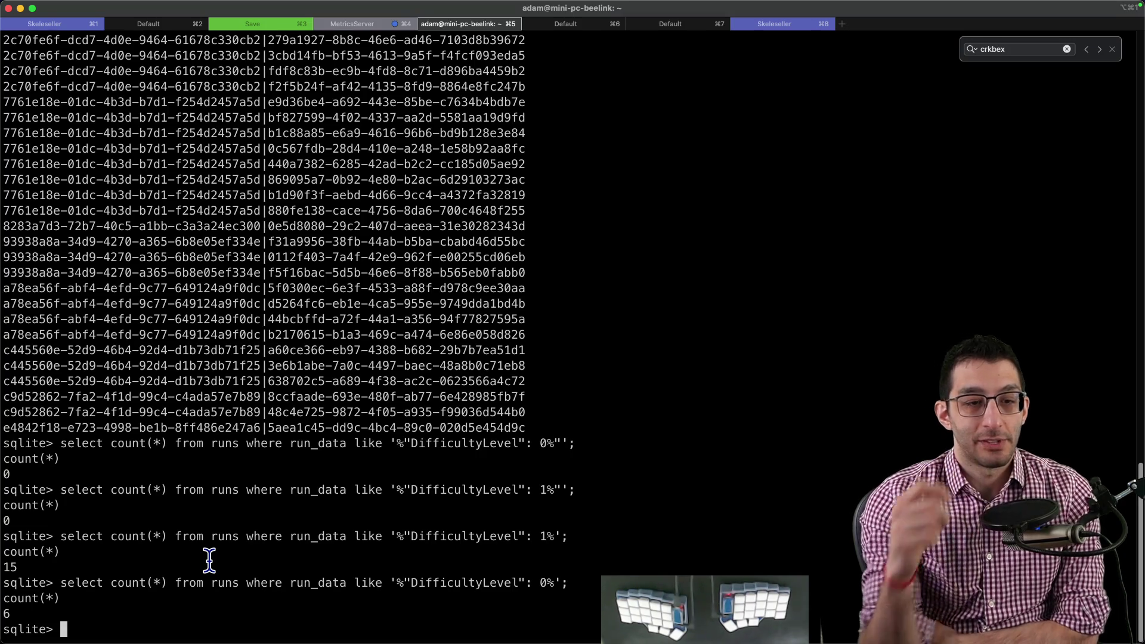
pyautogui.doubleClick(10, 567)
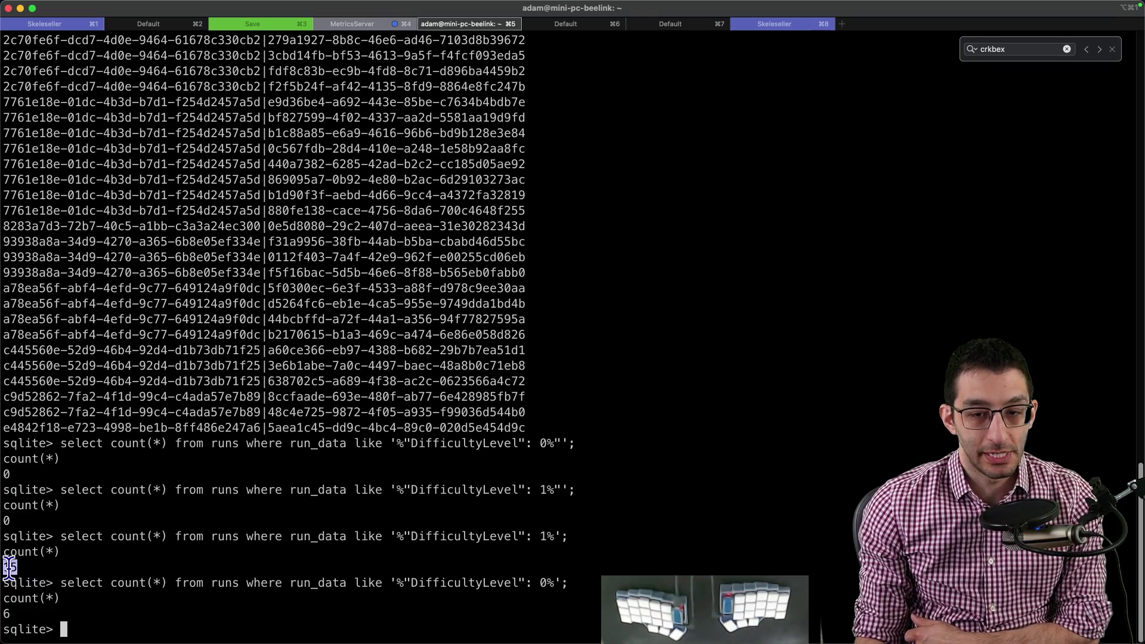
pyautogui.doubleClick(504, 536)
pyautogui.scroll(10, 608, 535)
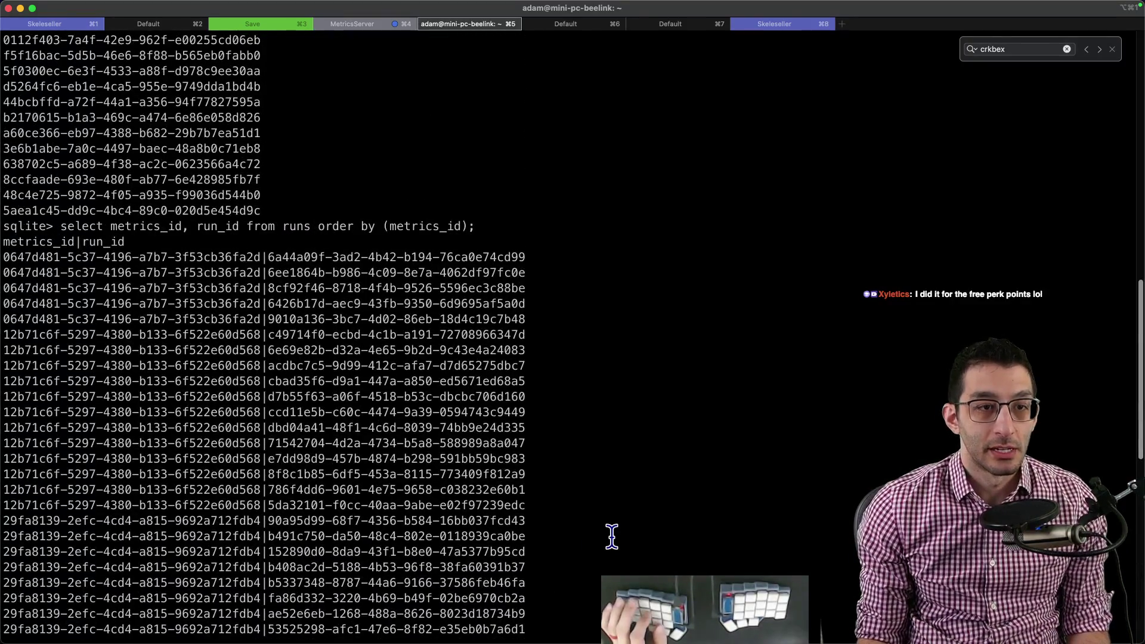
pyautogui.scroll(-10, 611, 537)
pyautogui.click(657, 535)
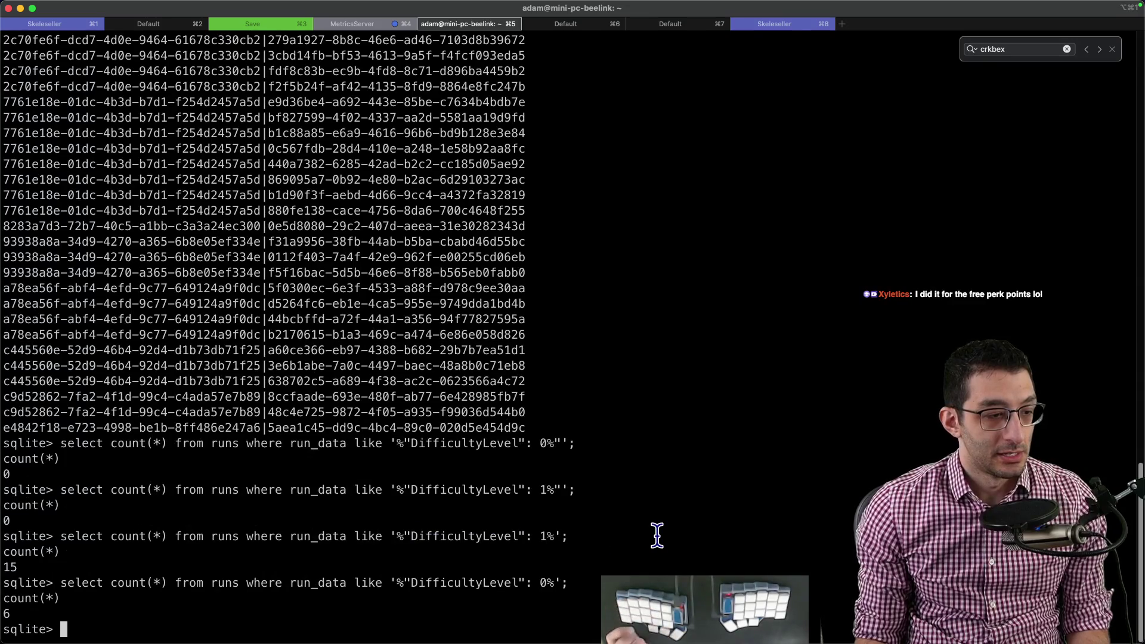
# - Replace count(*) with metric_id to list the ids of DifficultyLevel 0 runs
pyautogui.press('Up')
pyautogui.hotkey('ctrl', 'a')
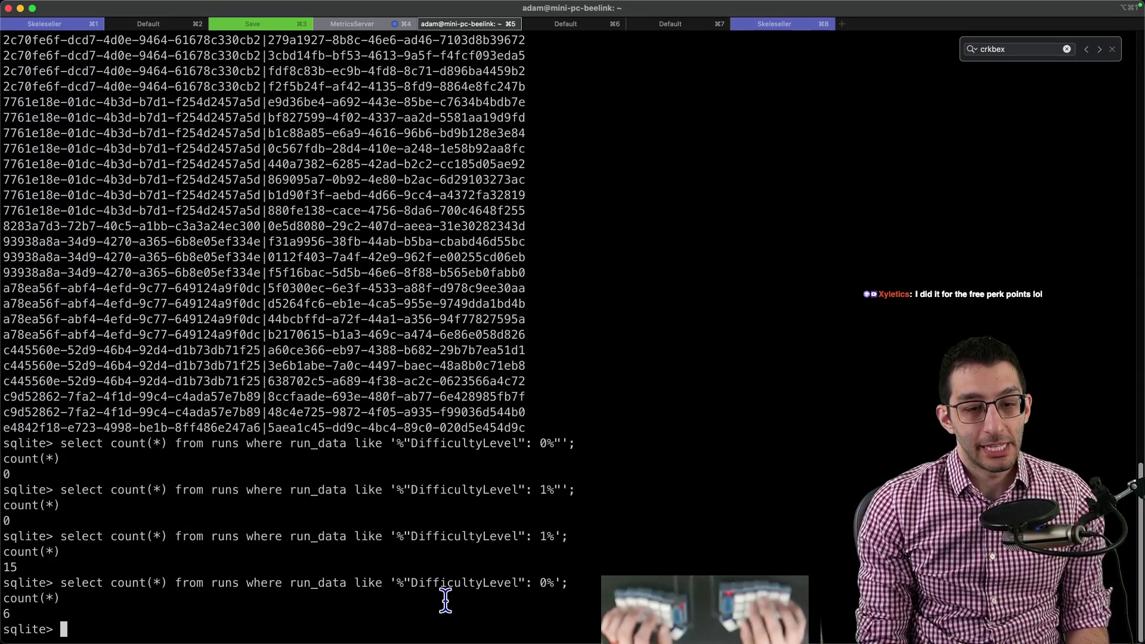
pyautogui.hotkey('alt', 'f')
pyautogui.hotkey('alt', 'f')
pyautogui.hotkey('alt', 'f')
pyautogui.hotkey('alt', 'BackSpace')
pyautogui.hotkey('alt', 'BackSpace')
pyautogui.write('metric_id runs where run_data like \'%"DifficultyLevel": 0%')
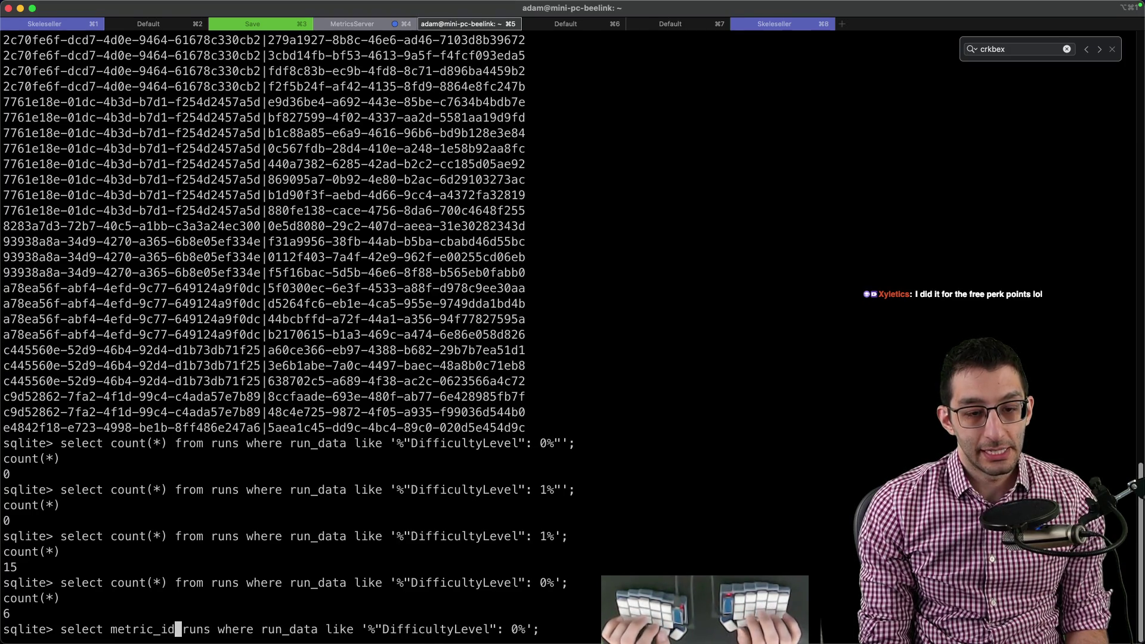
pyautogui.write('from')
pyautogui.press('Return')
# - Correct the column to metrics_id, rerun, and inspect the repeated metrics_id values listed
pyautogui.press('Up')
pyautogui.hotkey('ctrl', 'a')
pyautogui.hotkey('alt', 'f')
pyautogui.press('Right')
pyautogui.press('Right')
pyautogui.press('Right')
pyautogui.press('Right')
pyautogui.press('Right')
pyautogui.write('s')
pyautogui.press('Return')
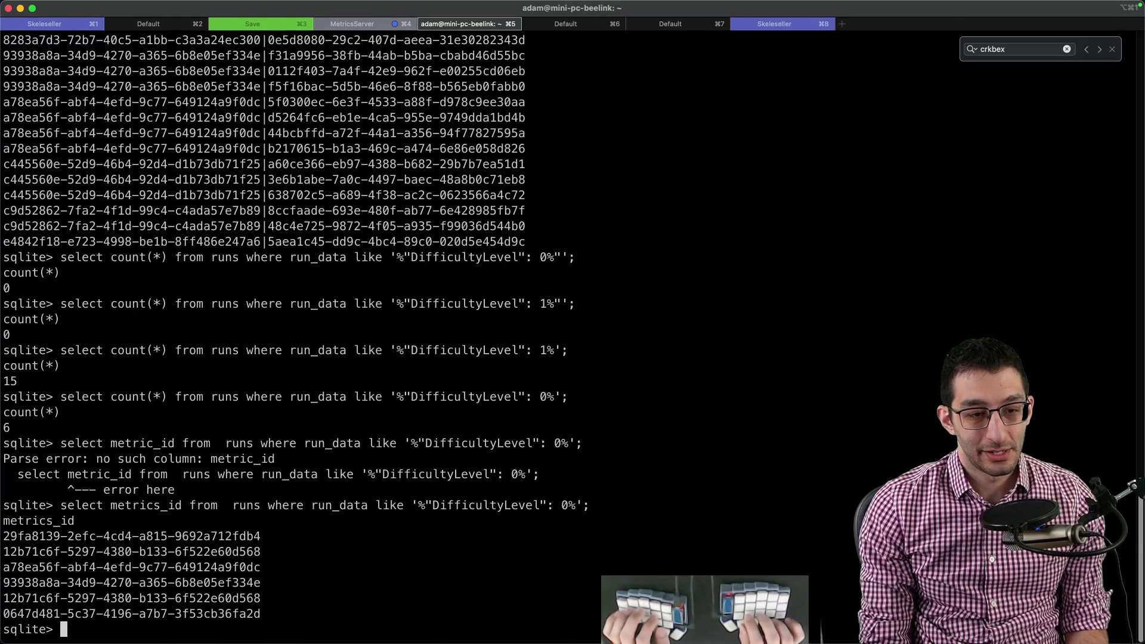
pyautogui.moveTo(160, 536)
pyautogui.mouseDown()
pyautogui.moveTo(169, 611)
pyautogui.moveTo(265, 611)
pyautogui.mouseUp()
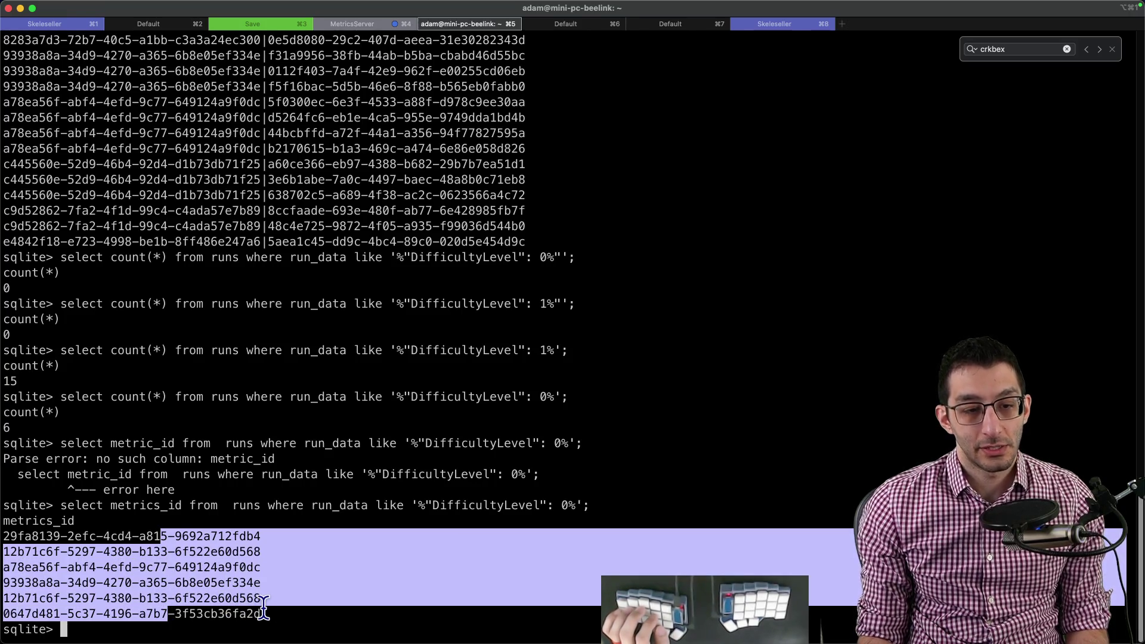
pyautogui.doubleClick(25, 554)
pyautogui.doubleClick(27, 599)
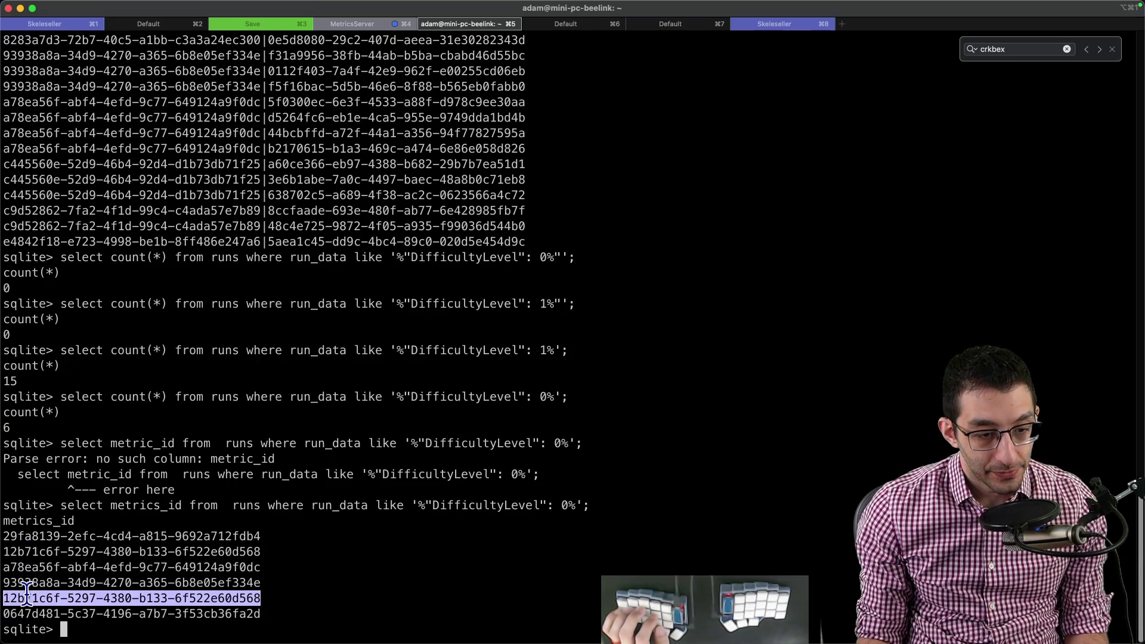
pyautogui.doubleClick(35, 552)
pyautogui.click(305, 623)
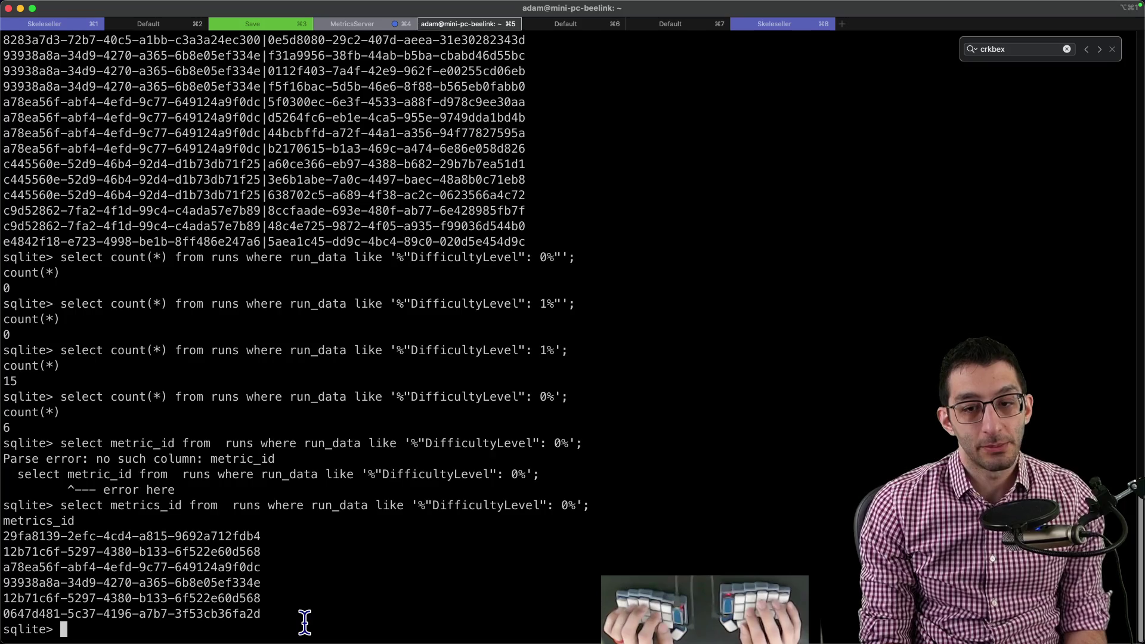
# - Add distinct before metrics_id and run the query to list unique ids
pyautogui.press('Up')
pyautogui.hotkey('ctrl', 'a')
pyautogui.press('Right')
pyautogui.press('Right')
pyautogui.press('Right')
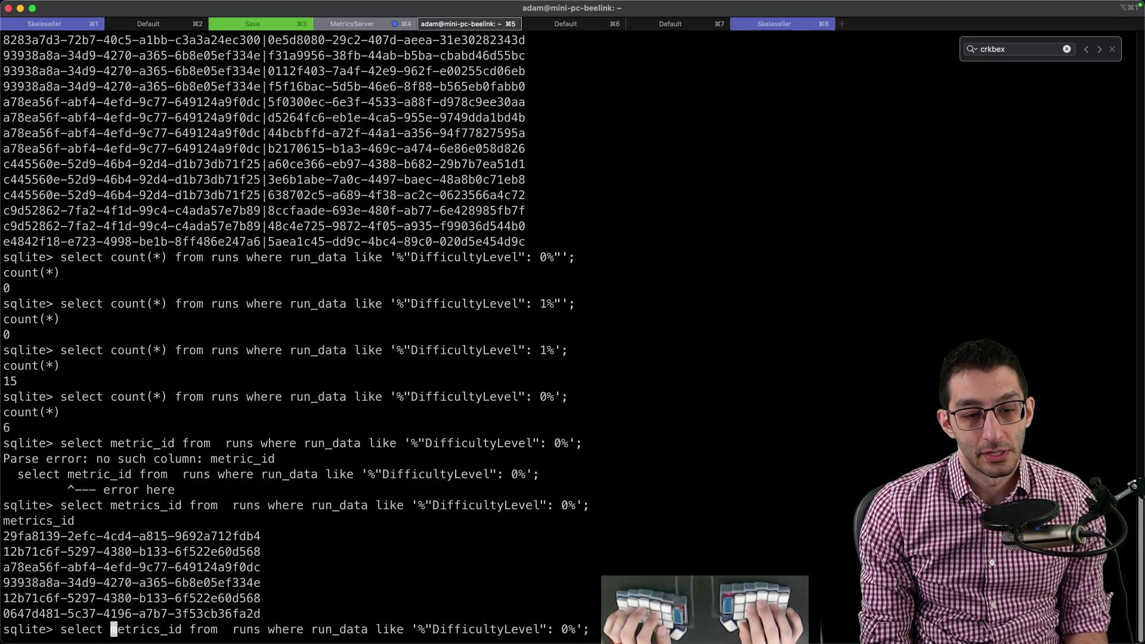
pyautogui.write('distinct')
pyautogui.press('Return')
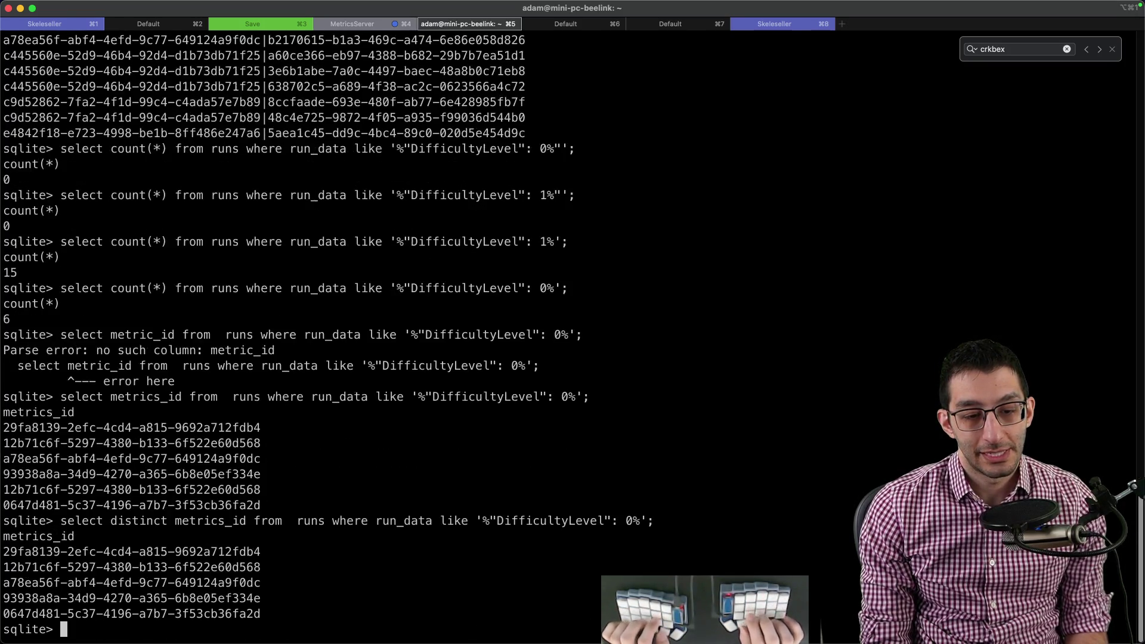
# - Wrap distinct metrics_id in count() and run it, returning 5
pyautogui.press('Up')
pyautogui.hotkey('ctrl', 'a')
pyautogui.press('Right')
pyautogui.press('Right')
pyautogui.press('Right')
pyautogui.write('count(')
pyautogui.press('Right')
pyautogui.press('Right')
pyautogui.press('Right')
pyautogui.press('Right')
pyautogui.press('Right')
pyautogui.press('Right')
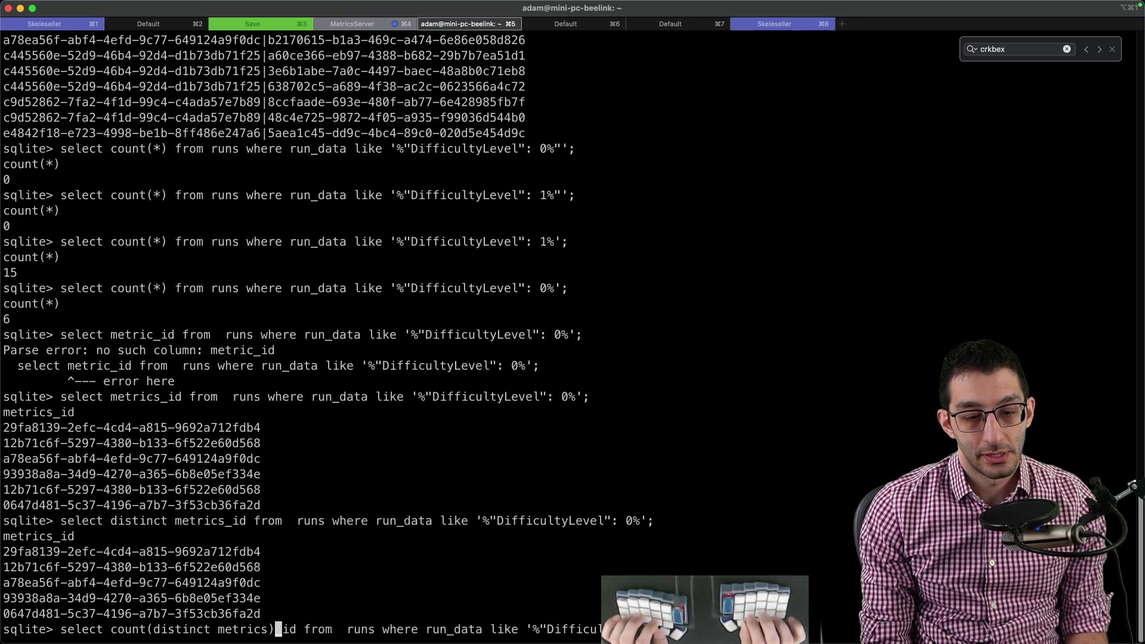
pyautogui.write(')')
pyautogui.press('Return')
pyautogui.press('Return')
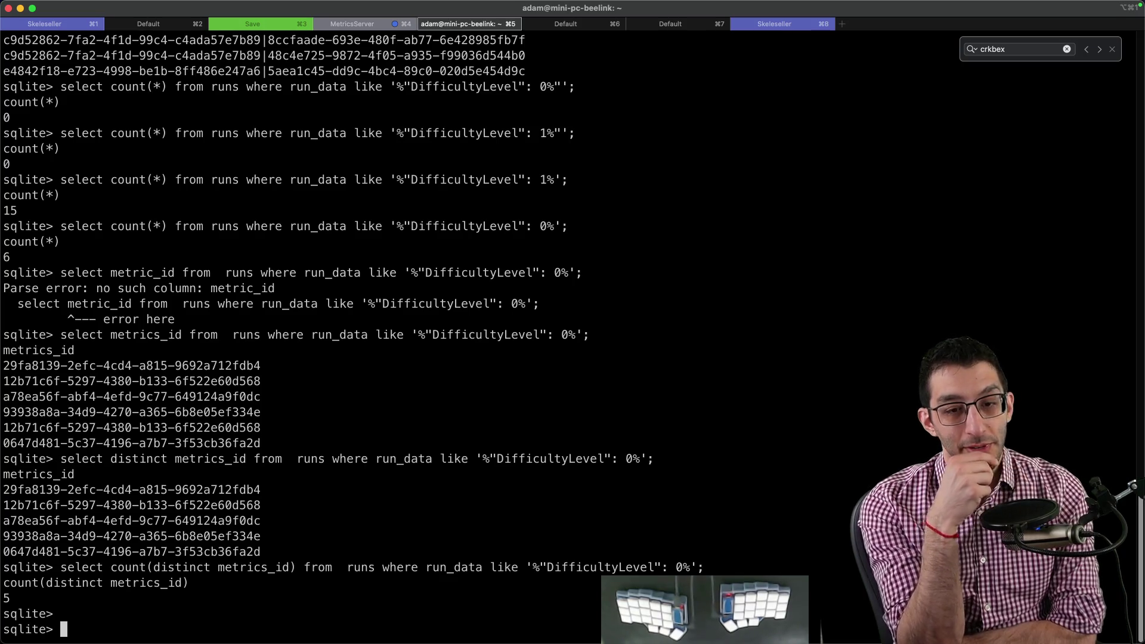
# - In the Challenge Mode doc, add sentences about new players feeling overwhelmed by randomness despite tutorial constraints
pyautogui.press('super+Tab')
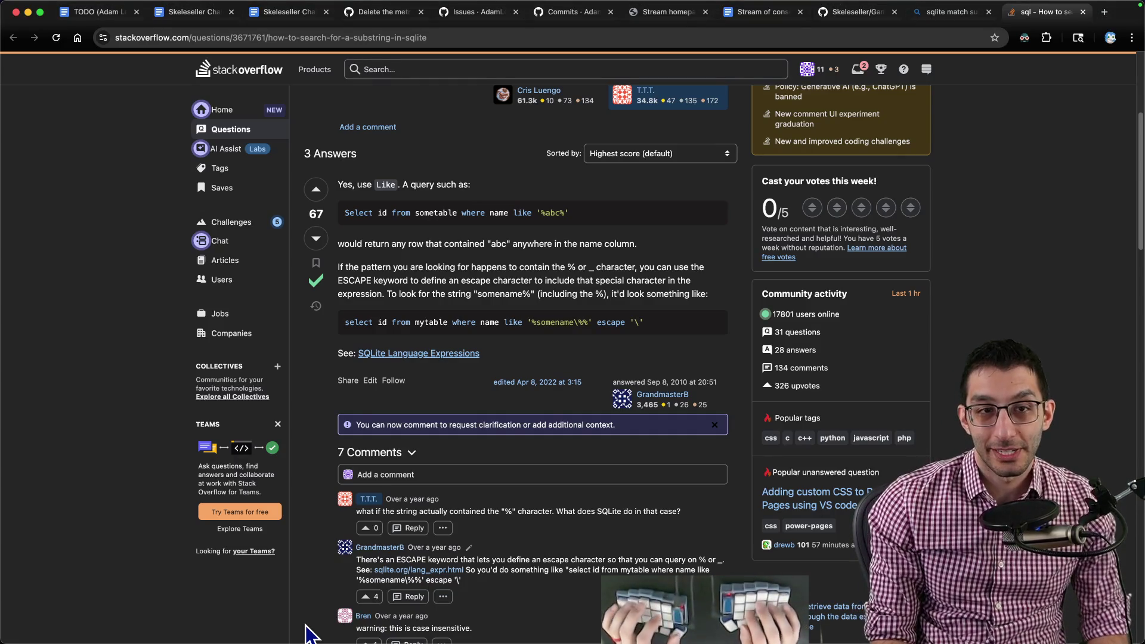
pyautogui.press('super+2')
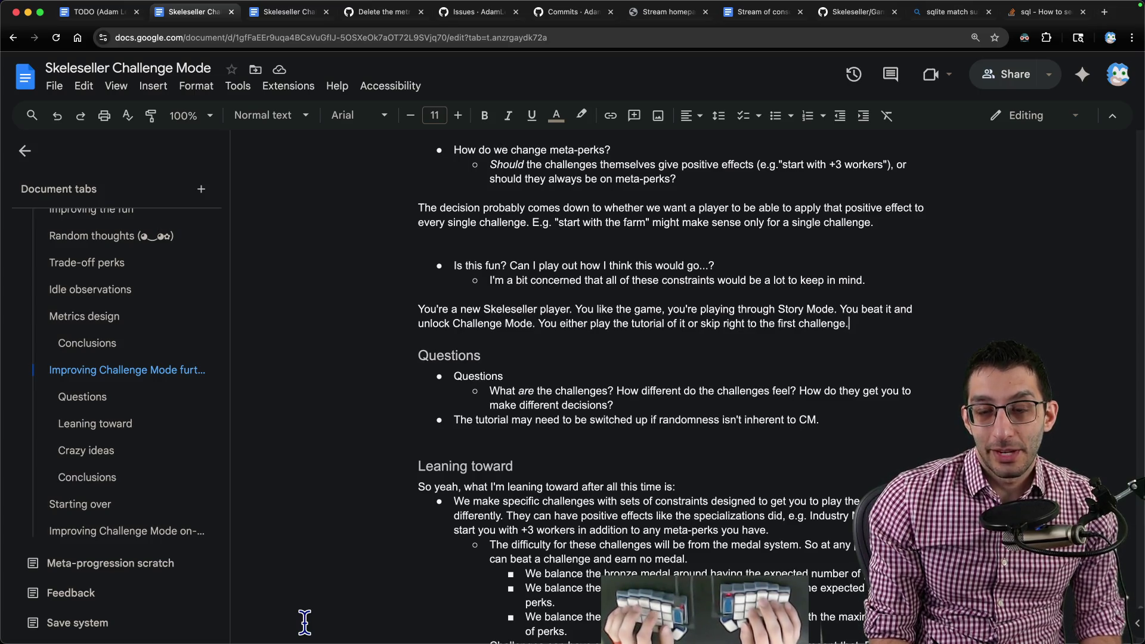
pyautogui.write('A')
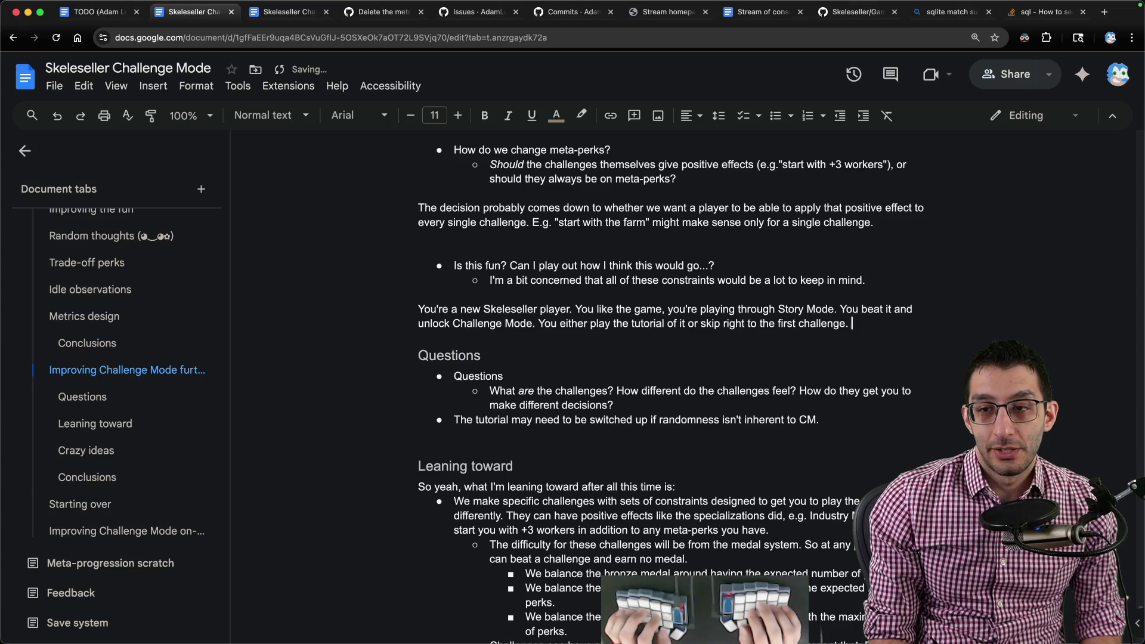
pyautogui.write('ssuming you play')
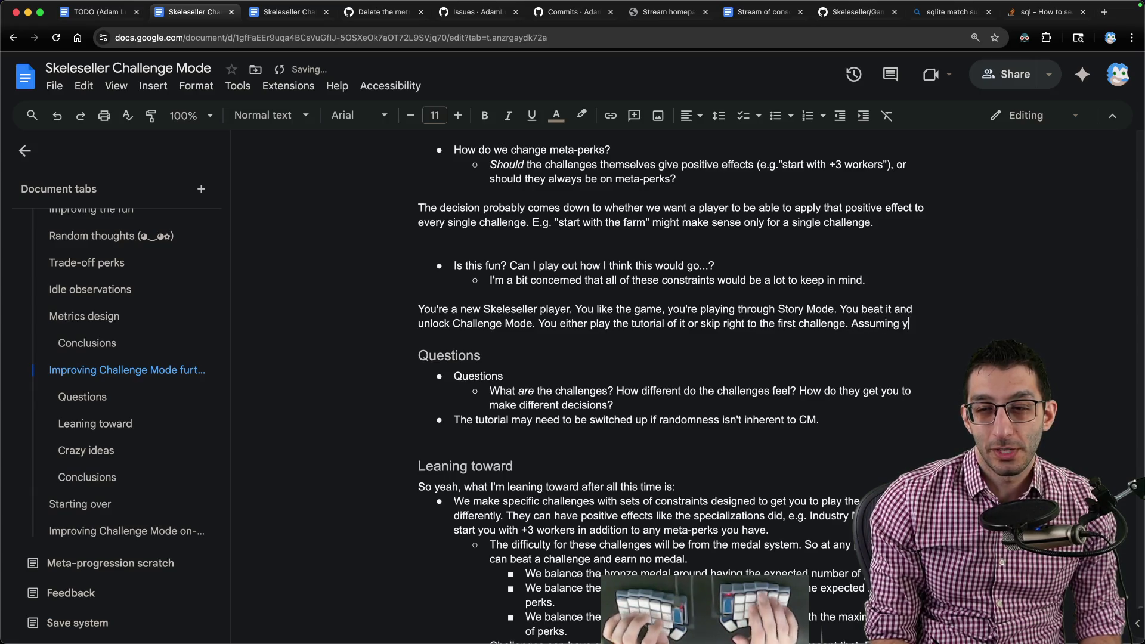
pyautogui.press('BackSpace')
pyautogui.press('BackSpace')
pyautogui.press('BackSpace')
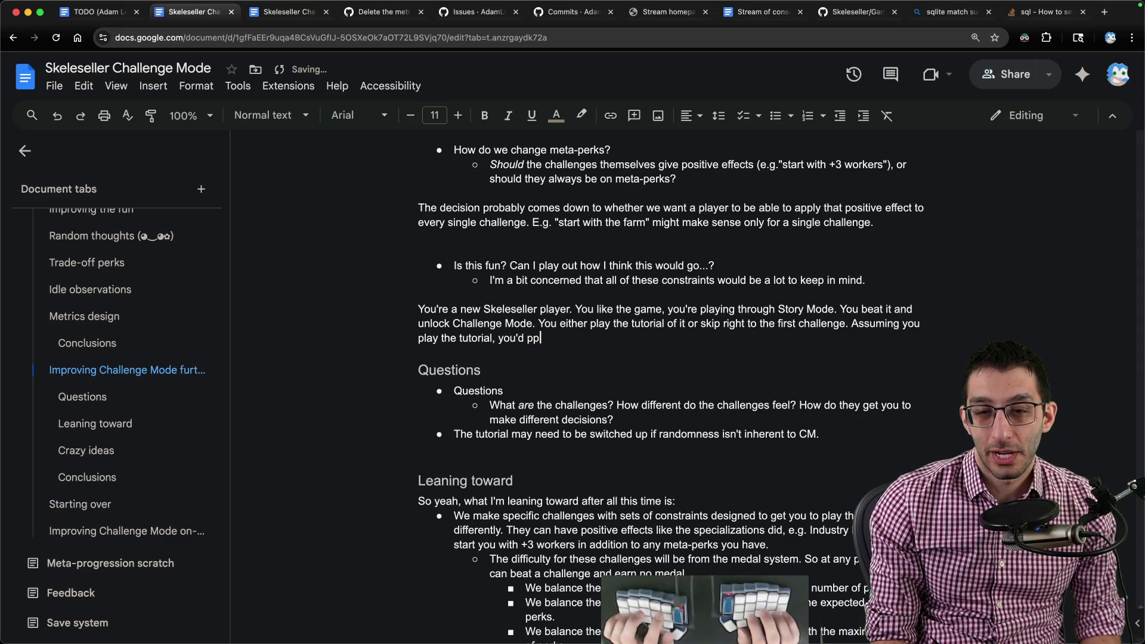
pyautogui.write('obably feel a tiny bit ')
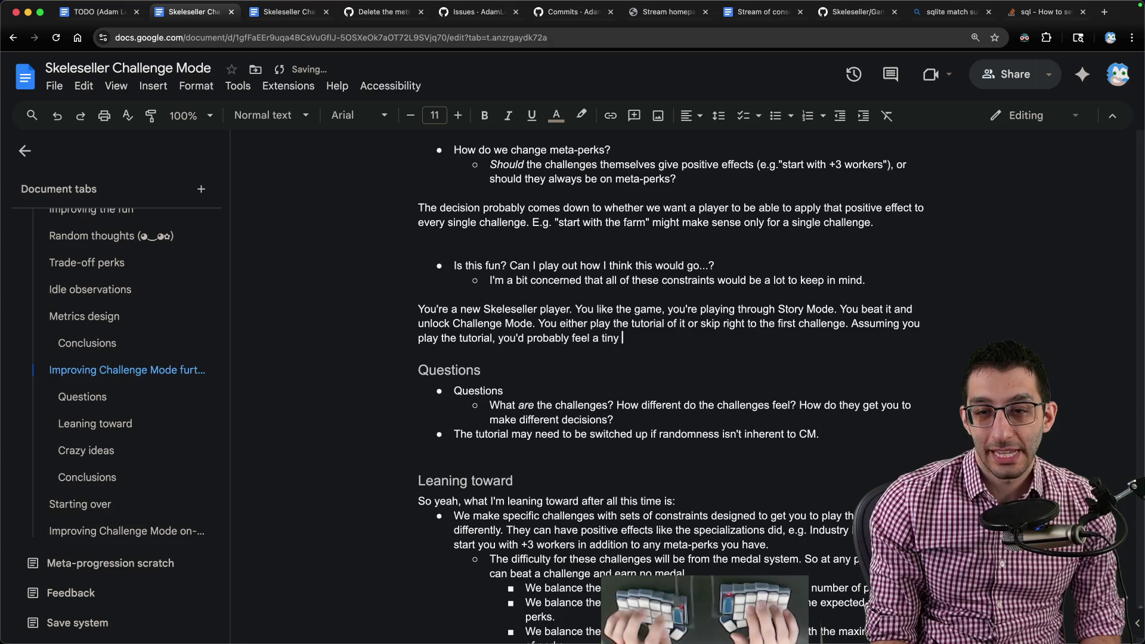
pyautogui.write('overwhelmed by the randomness of ')
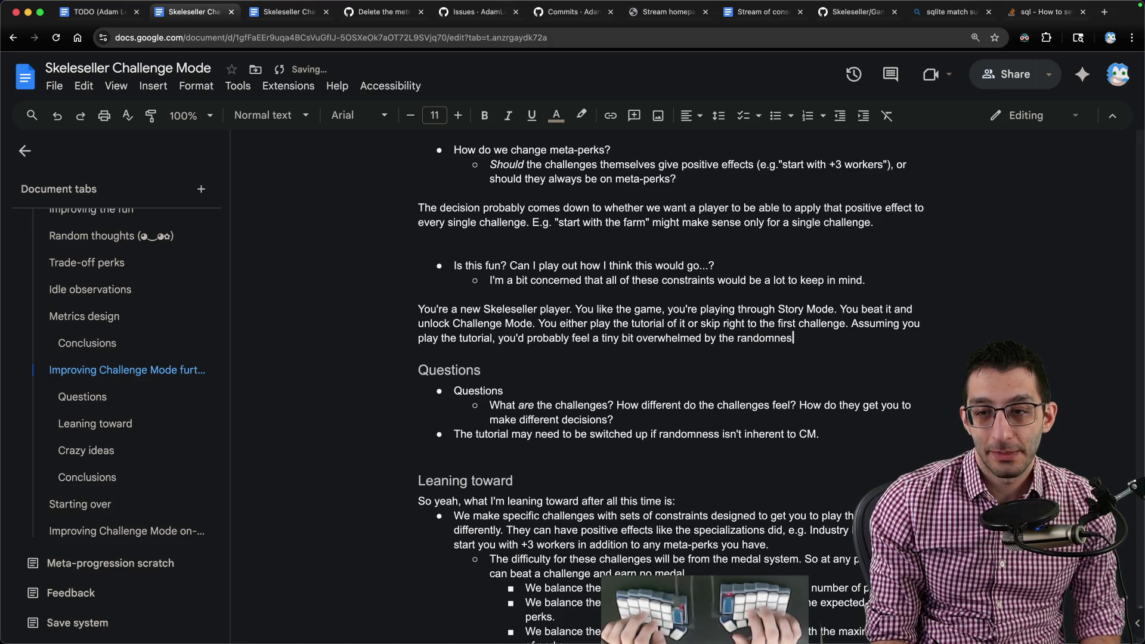
pyautogui.write('everything, although we ')
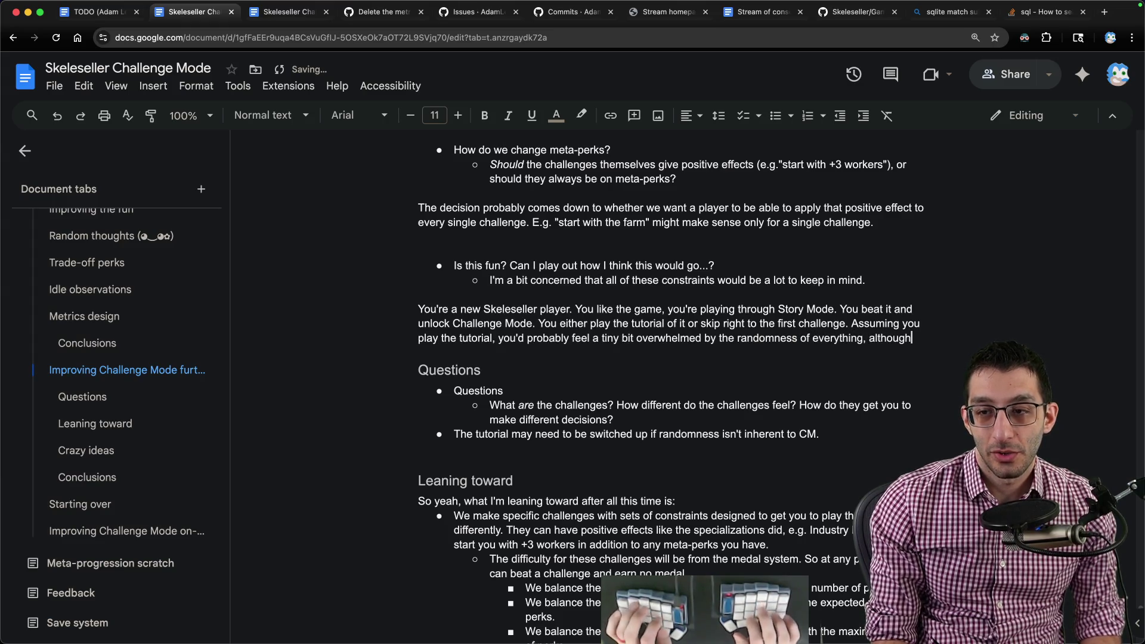
pyautogui.write('constrain that randomness')
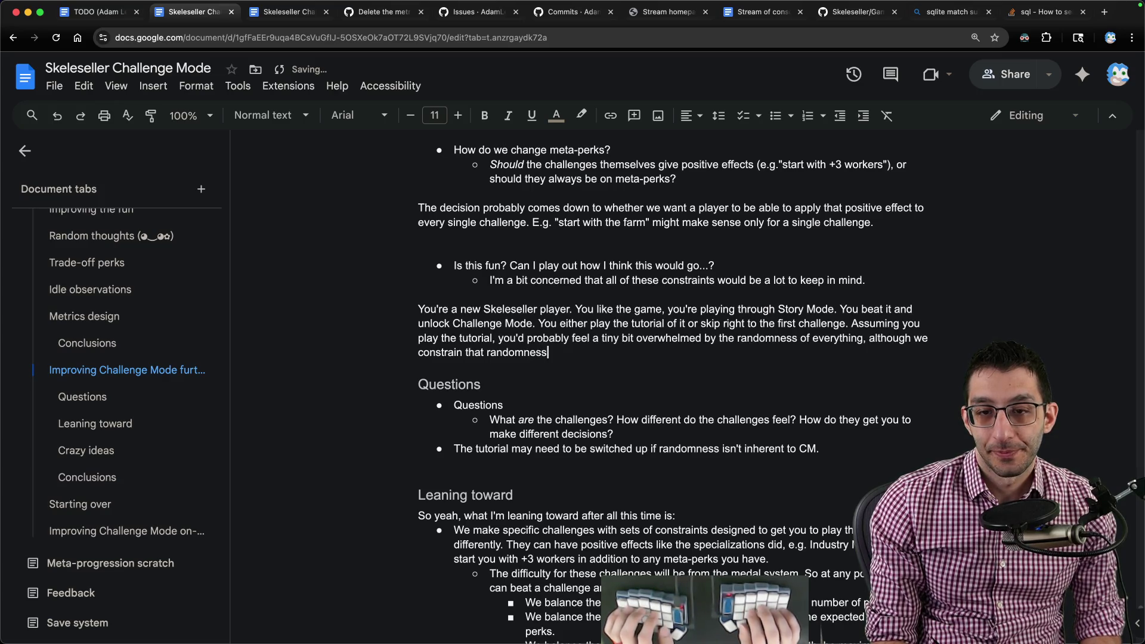
pyautogui.write(' for the tutorial right now so that you only ge')
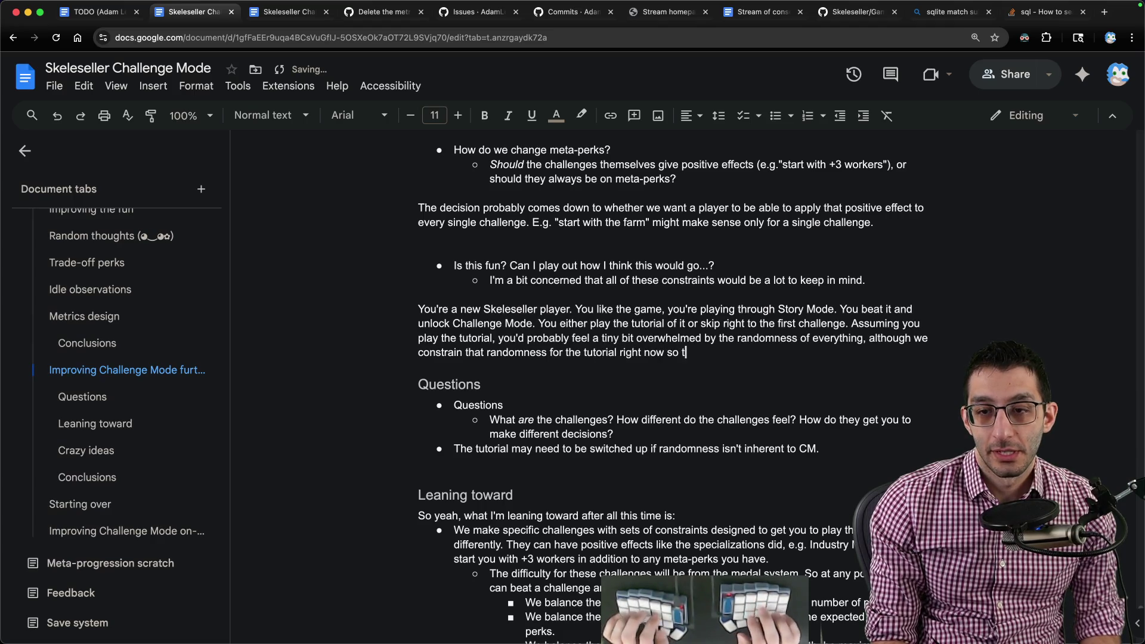
pyautogui.write('t town perks for buildings y')
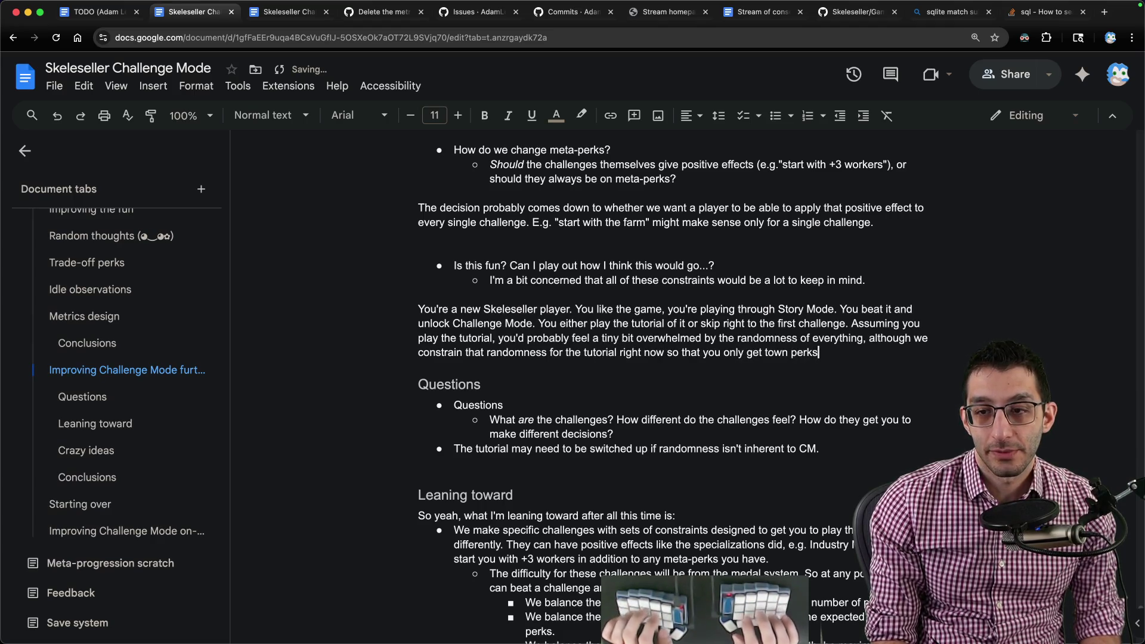
pyautogui.write('ou already g')
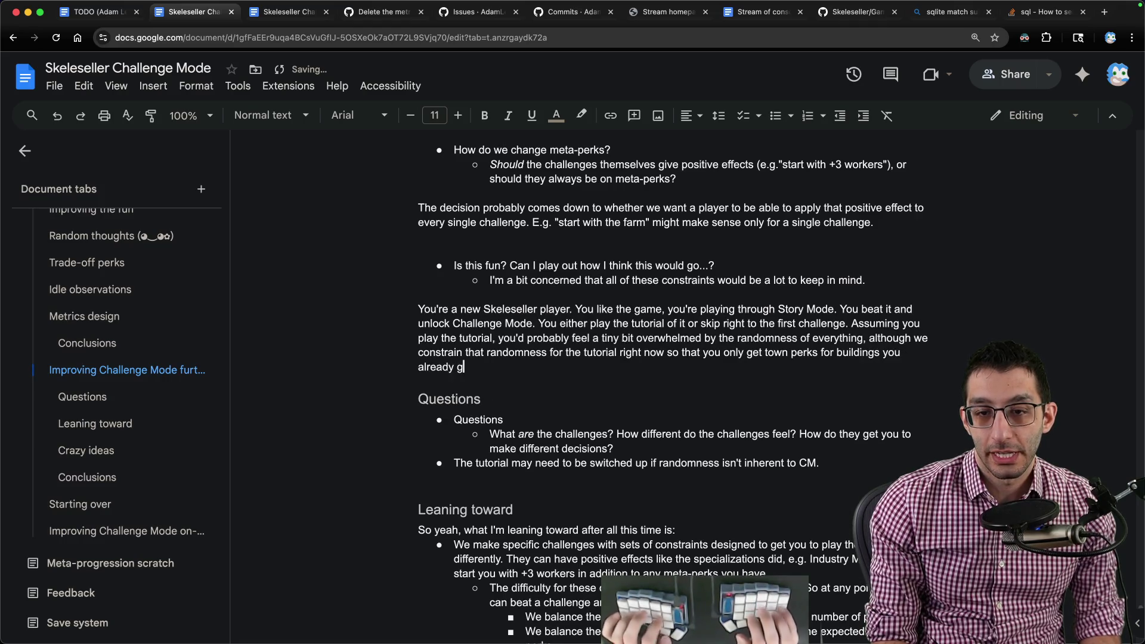
pyautogui.press('BackSpace')
pyautogui.press('BackSpace')
pyautogui.press('BackSpace')
pyautogui.write('own.')
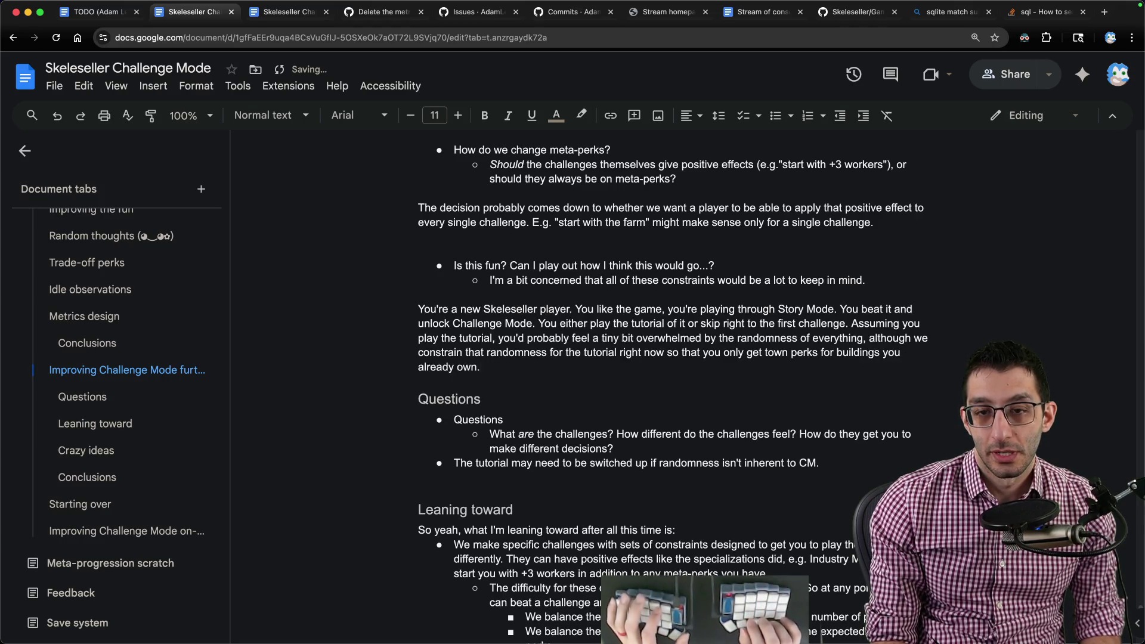
# - Add a paragraph: challenge #1 would be simple, e.g. treasure room with 15-minute chest openings
pyautogui.press('Return')
pyautogui.press('Return')
pyautogui.write('When you fin')
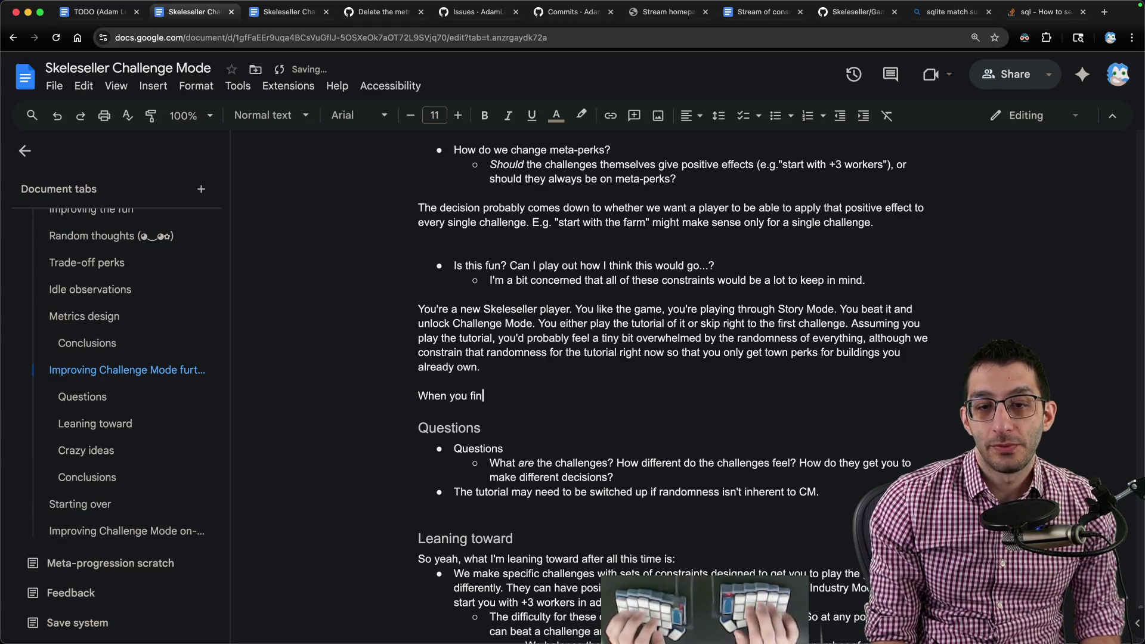
pyautogui.write('o challegne')
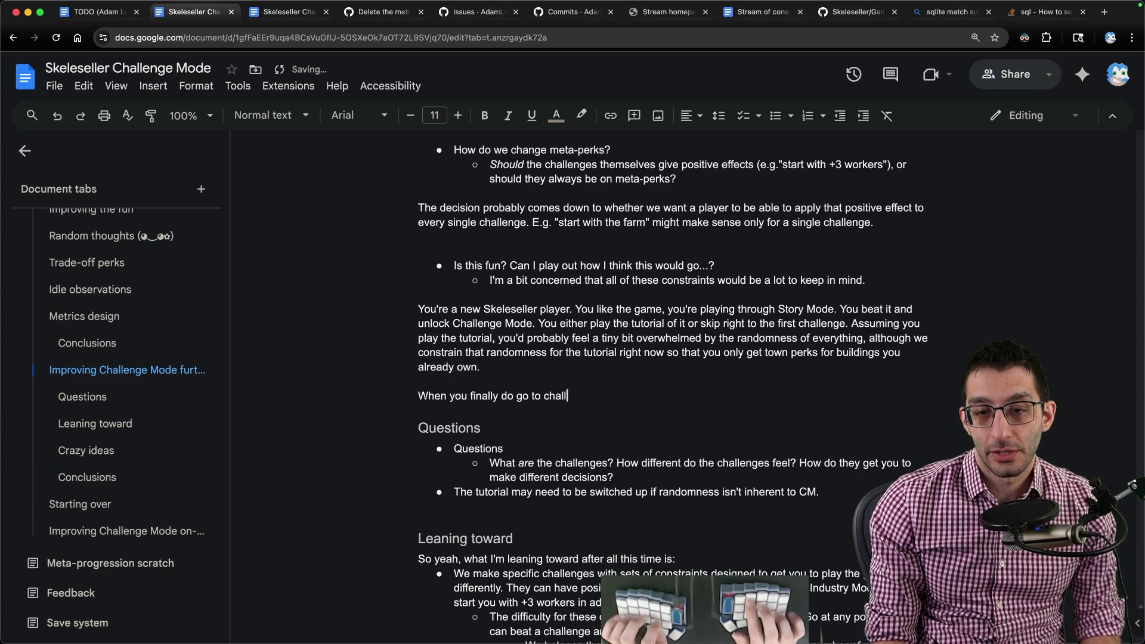
pyautogui.write(', we may ')
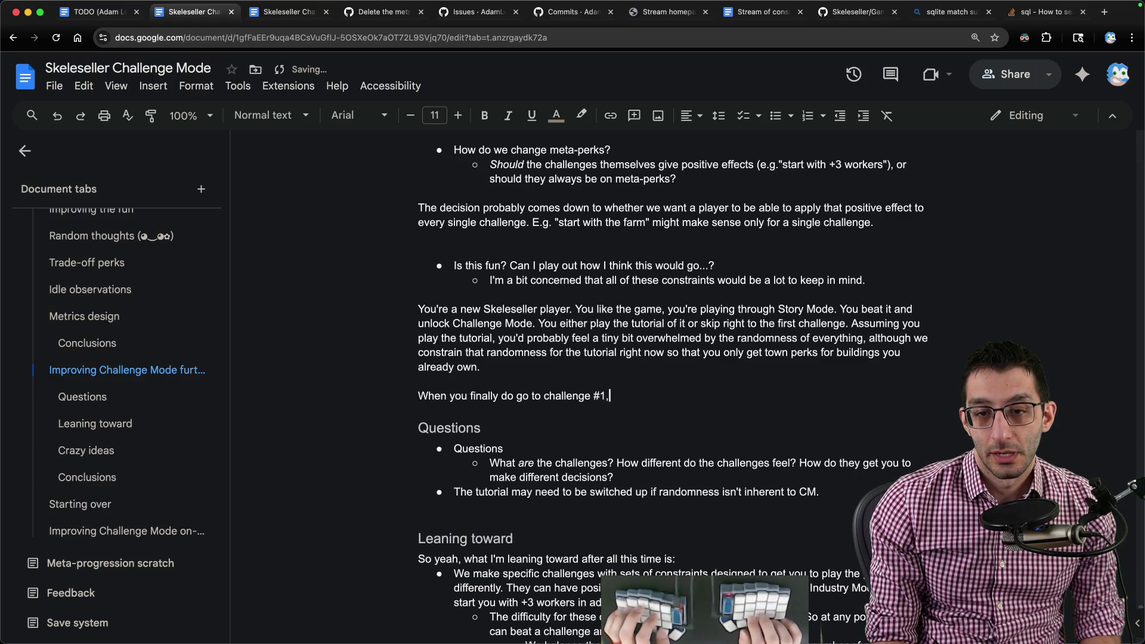
pyautogui.write('have')
pyautogui.press('BackSpace')
pyautogui.press('BackSpace')
pyautogui.press('BackSpace')
pyautogui.write('would probably make it simple to und')
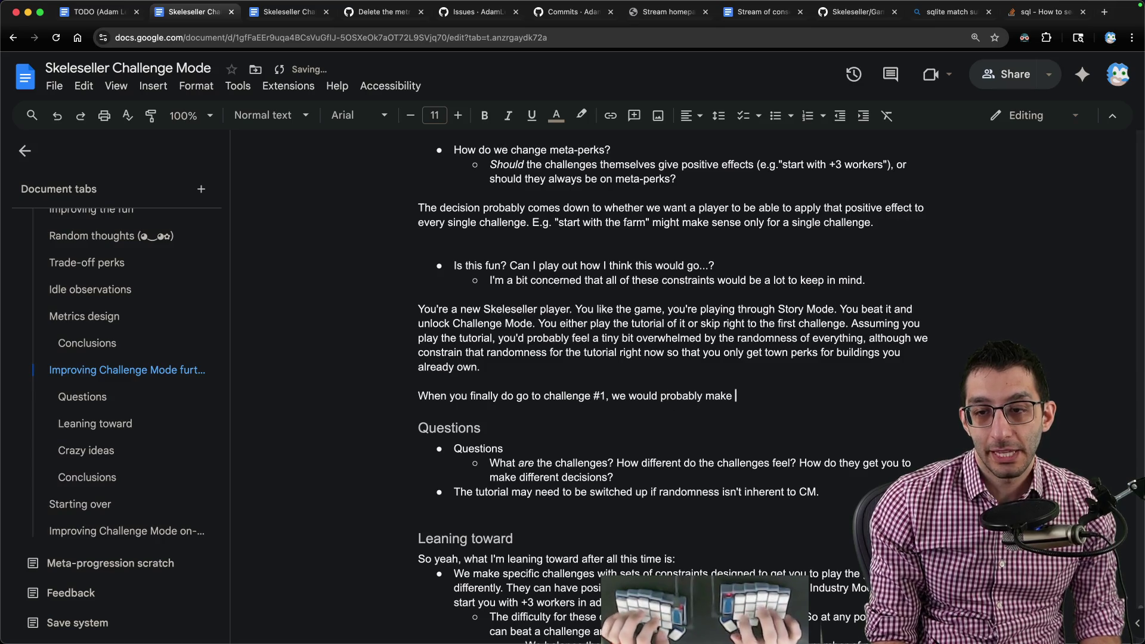
pyautogui.write('erstand, e.g. "')
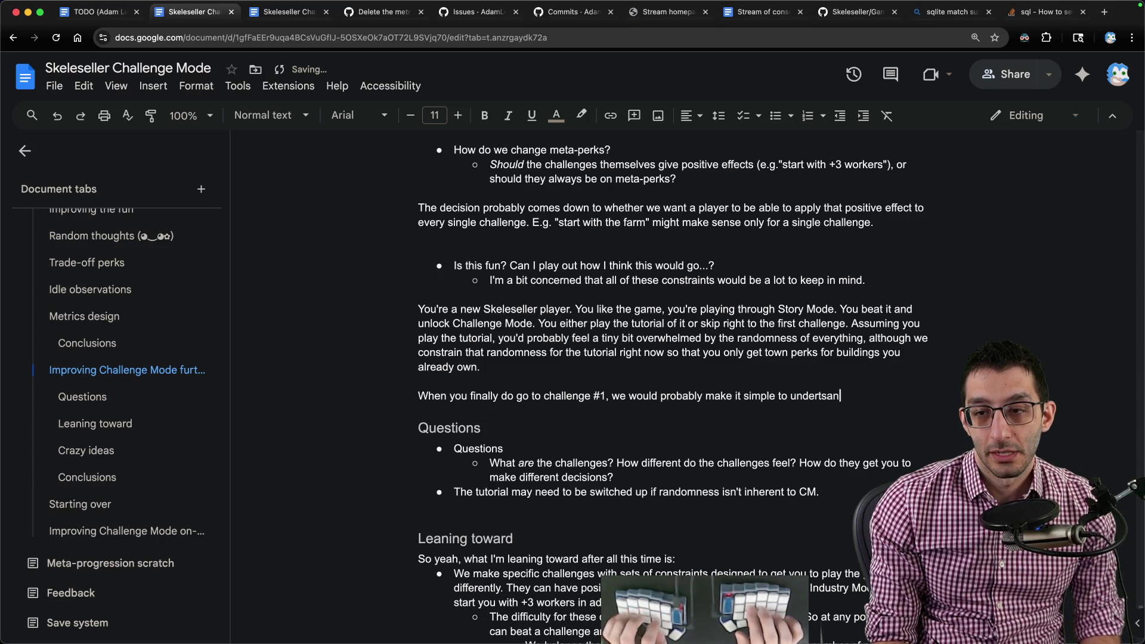
pyautogui.write("You can't build")
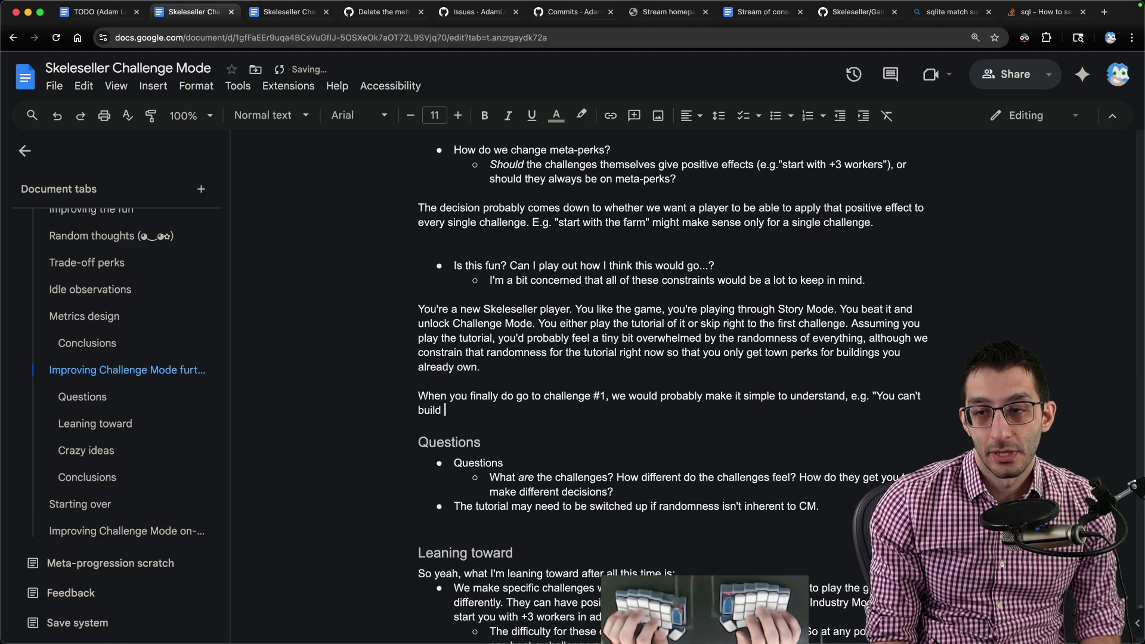
pyautogui.press('BackSpace')
pyautogui.press('BackSpace')
pyautogui.press('BackSpace')
pyautogui.write('start with the treasure room and maxed out key rarity')
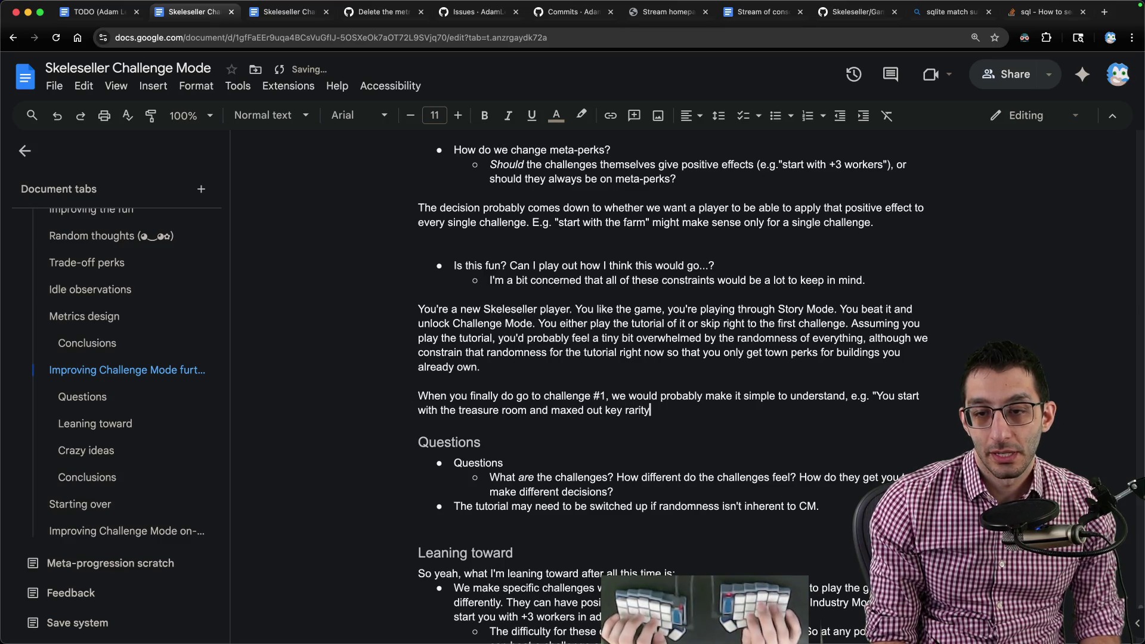
pyautogui.write(' but ohests take 15 minutes to open".')
pyautogui.hotkey('alt', 'shift', 'Up')
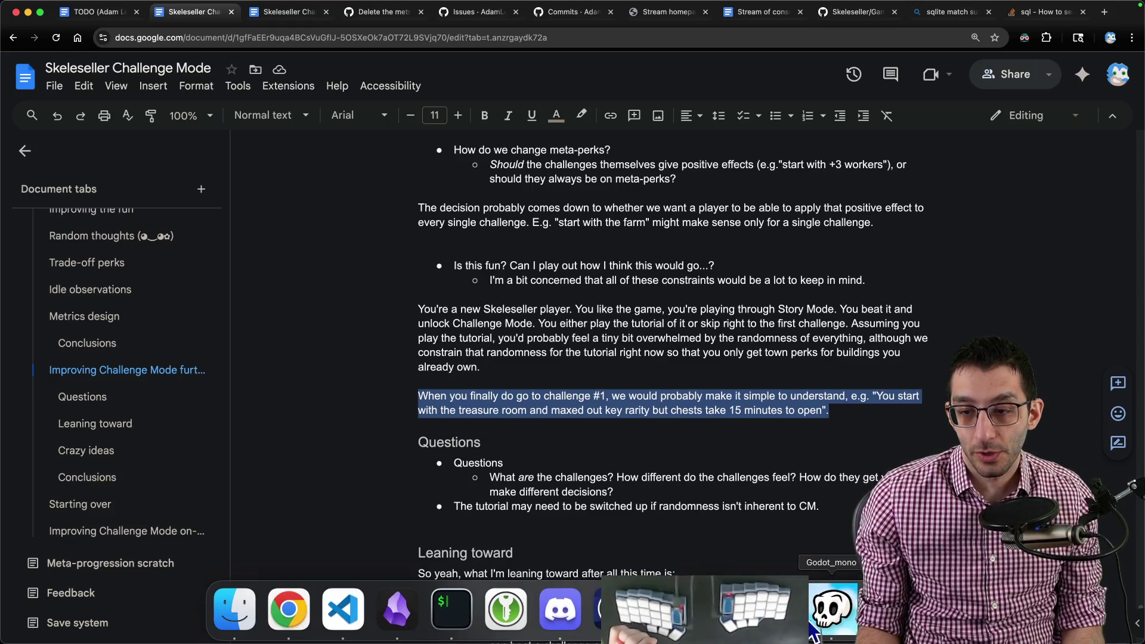
pyautogui.click(773, 614)
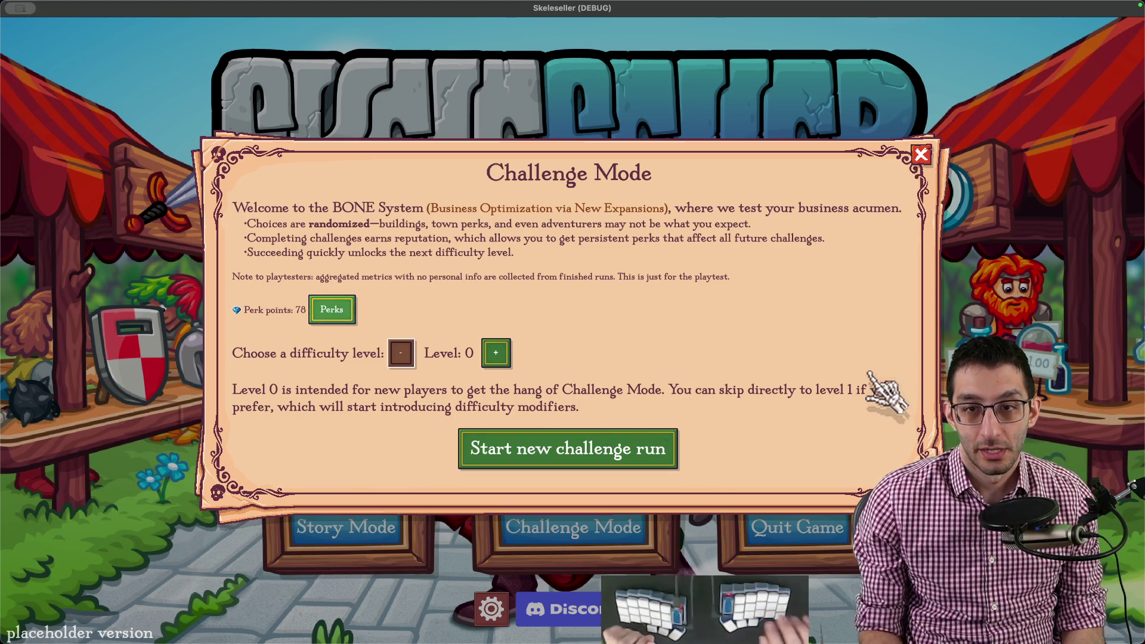
pyautogui.press('super+Tab')
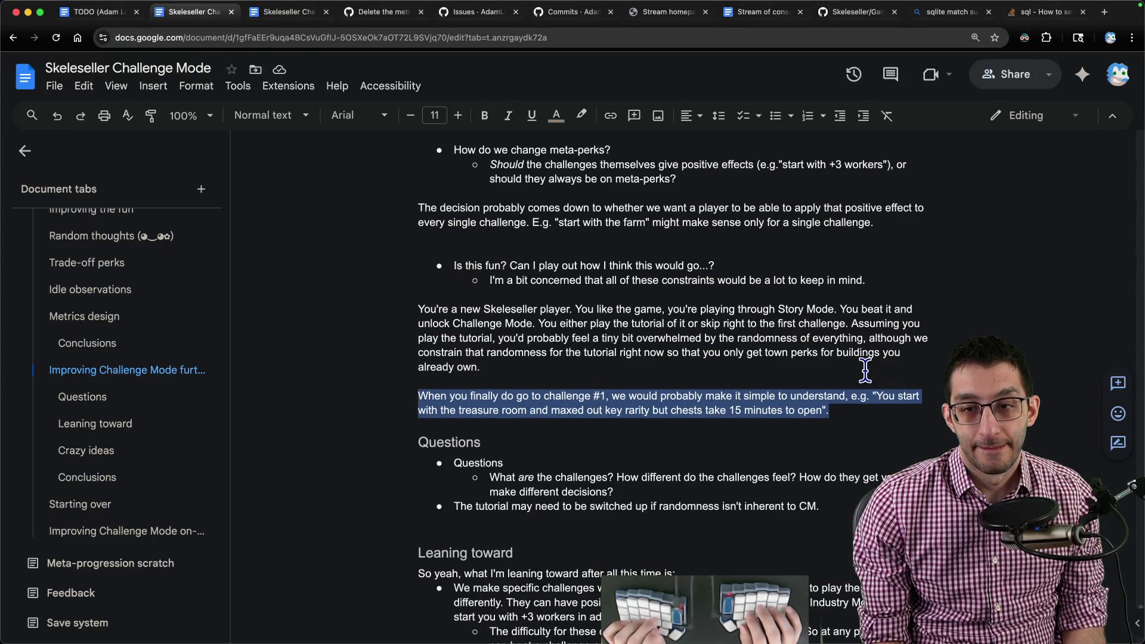
pyautogui.press('Right')
# - Add a paragraph saying challenges change how you approach the mode and your build
pyautogui.press('Return')
pyautogui.press('Return')
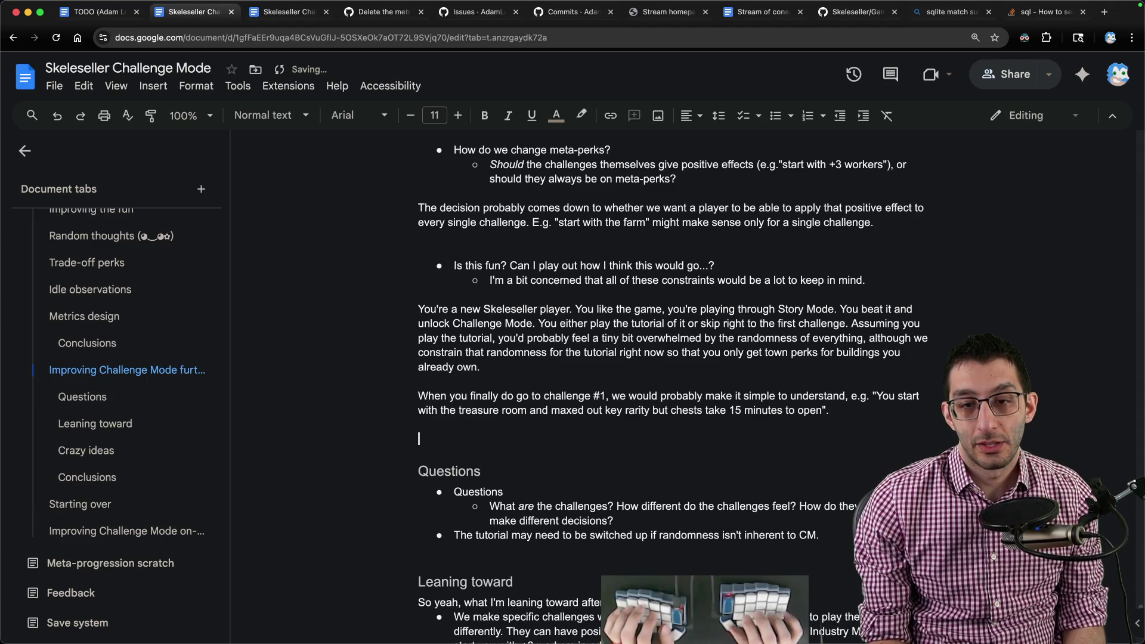
pyautogui.write('I c')
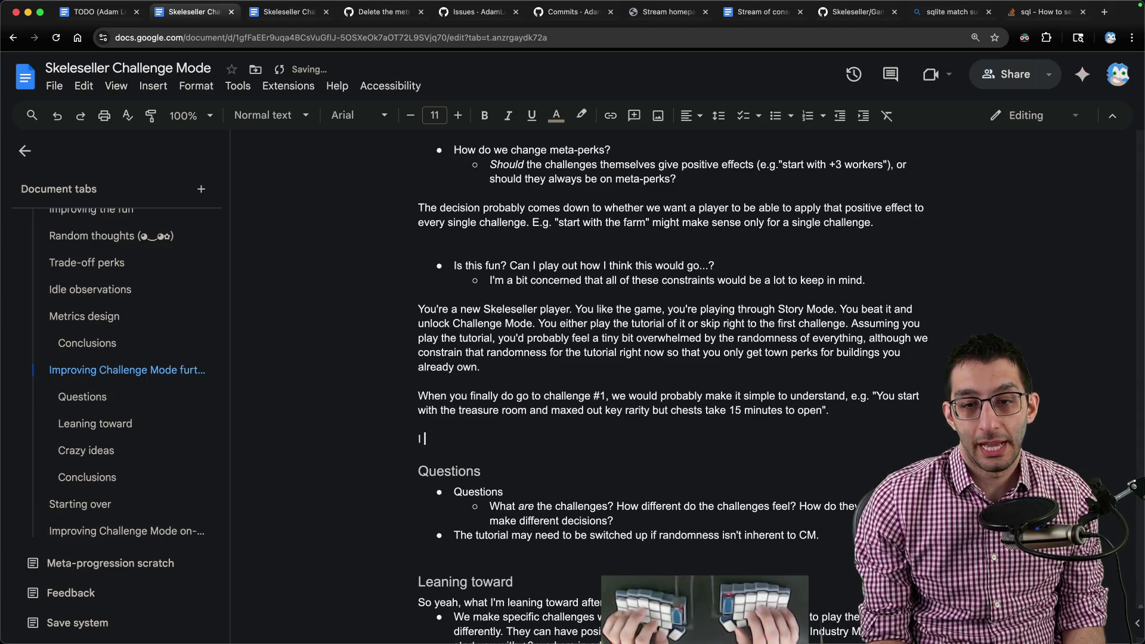
pyautogui.write('ould see that being an intere')
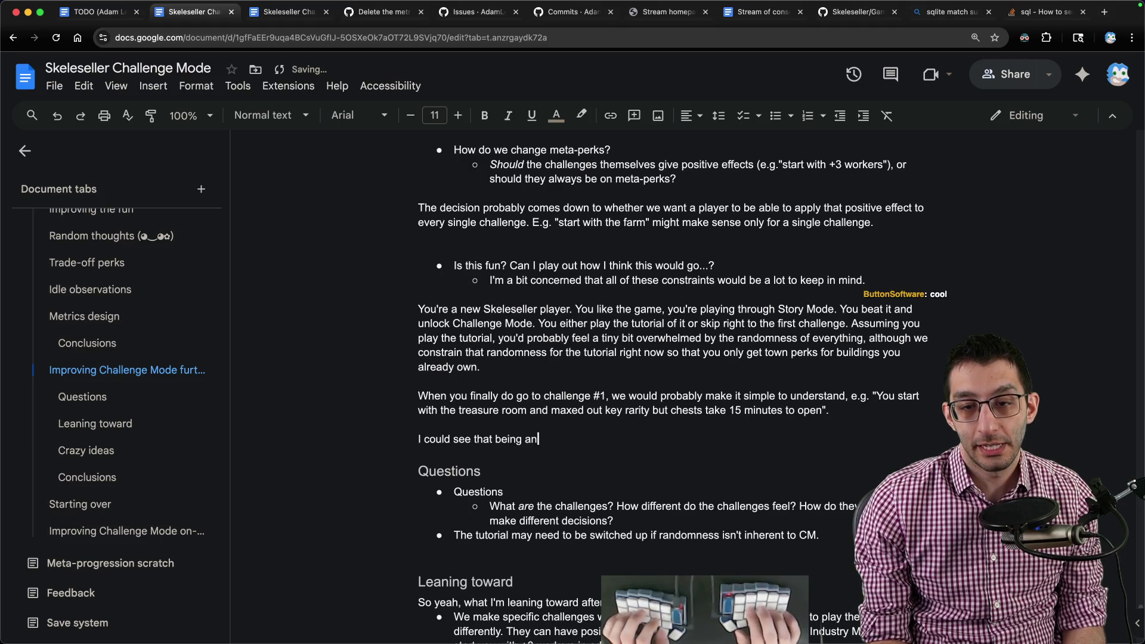
pyautogui.write('sting way to change how you ap')
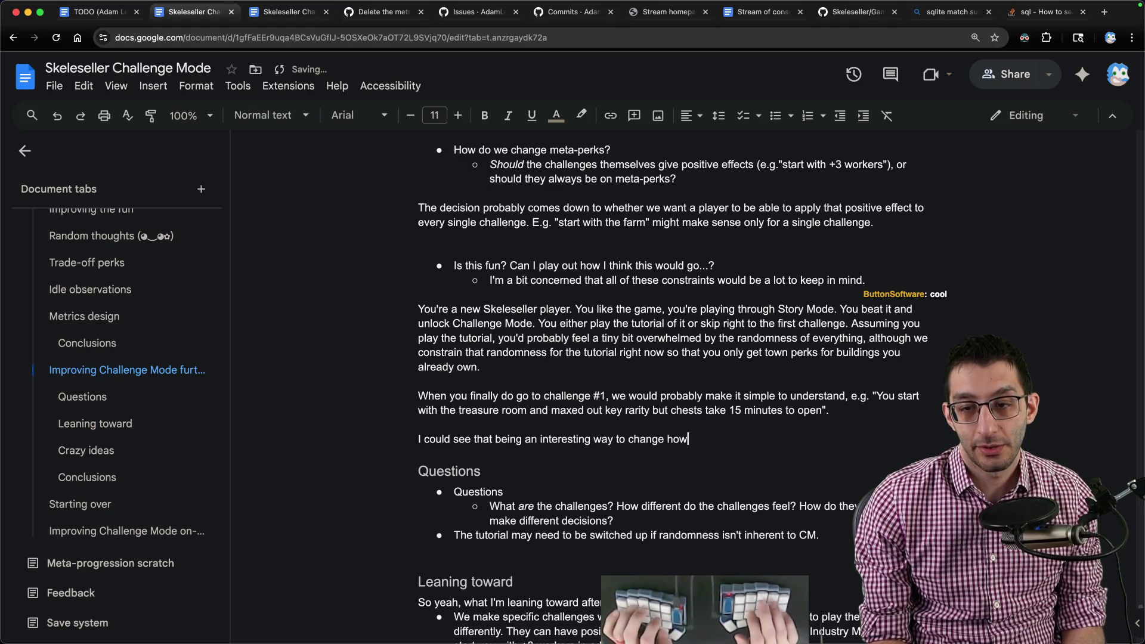
pyautogui.write('proach t')
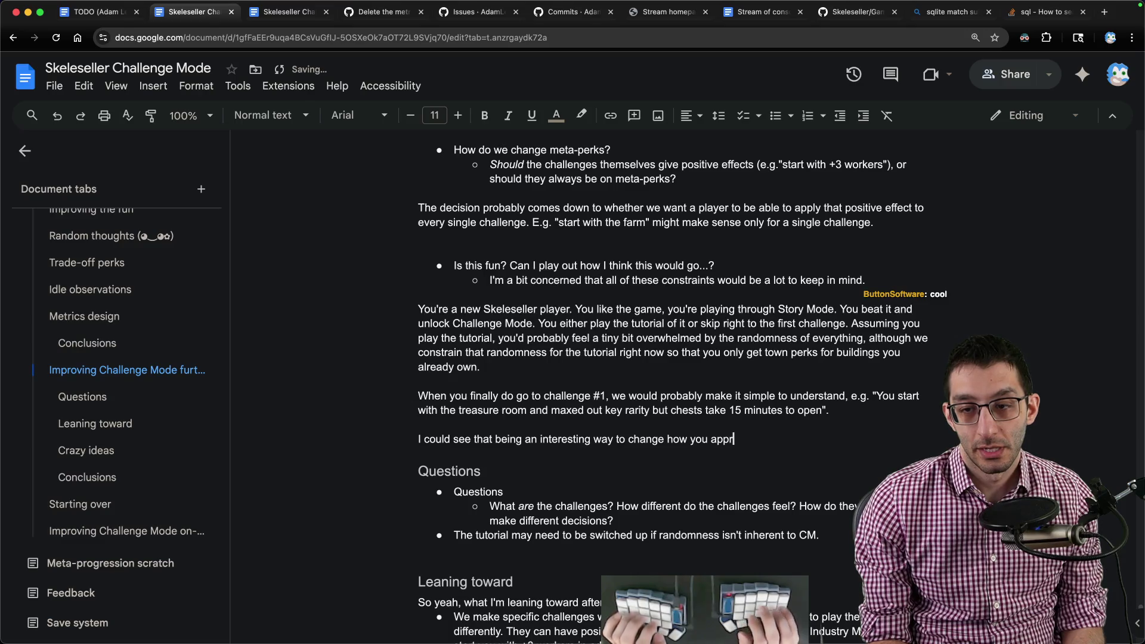
pyautogui.write('he mode. You would realize at s')
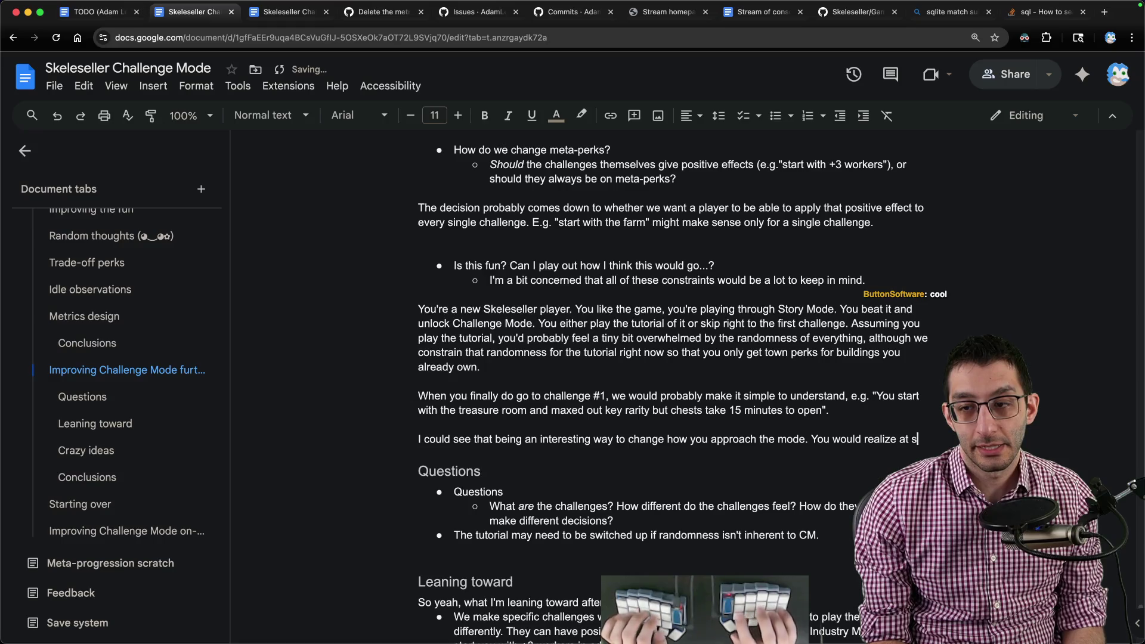
pyautogui.write('ome point how meta-perks work and b')
pyautogui.press('BackSpace')
pyautogui.write('change up your build.')
# - Add a paragraph saying by challenge #10 you would get the hang of this stuff
pyautogui.press('Return')
pyautogui.press('Return')
pyautogui.write('Eventuau')
pyautogui.press('BackSpace')
pyautogui.press('BackSpace')
pyautogui.write('ally, you would get to something like challenge #10, where perhaps there are several con')
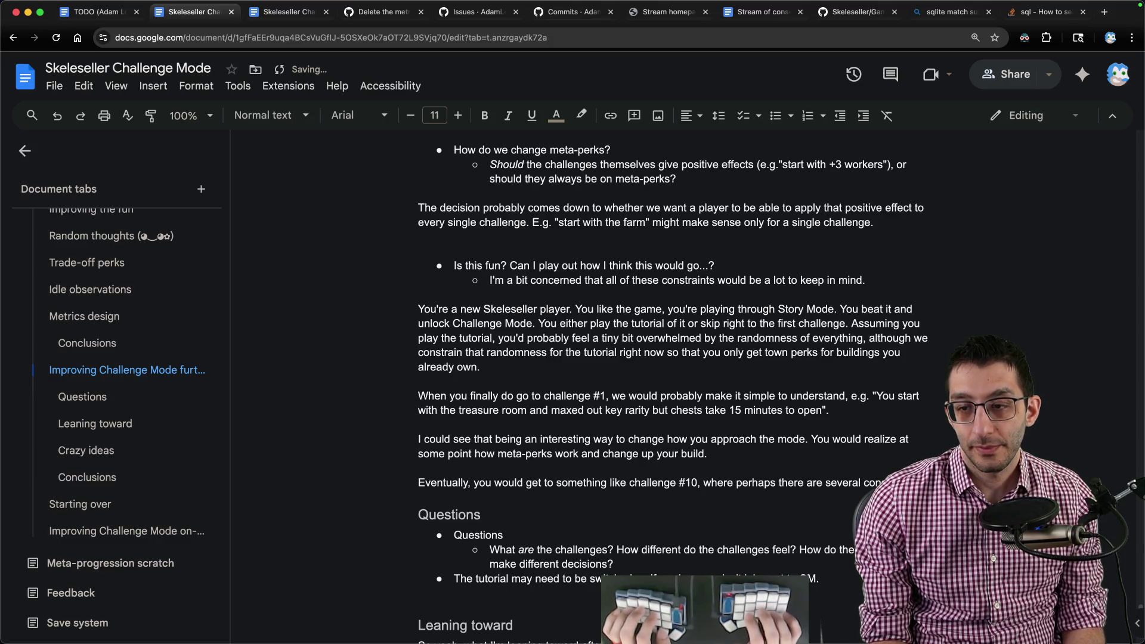
pyautogui.write('By then, I think ouy')
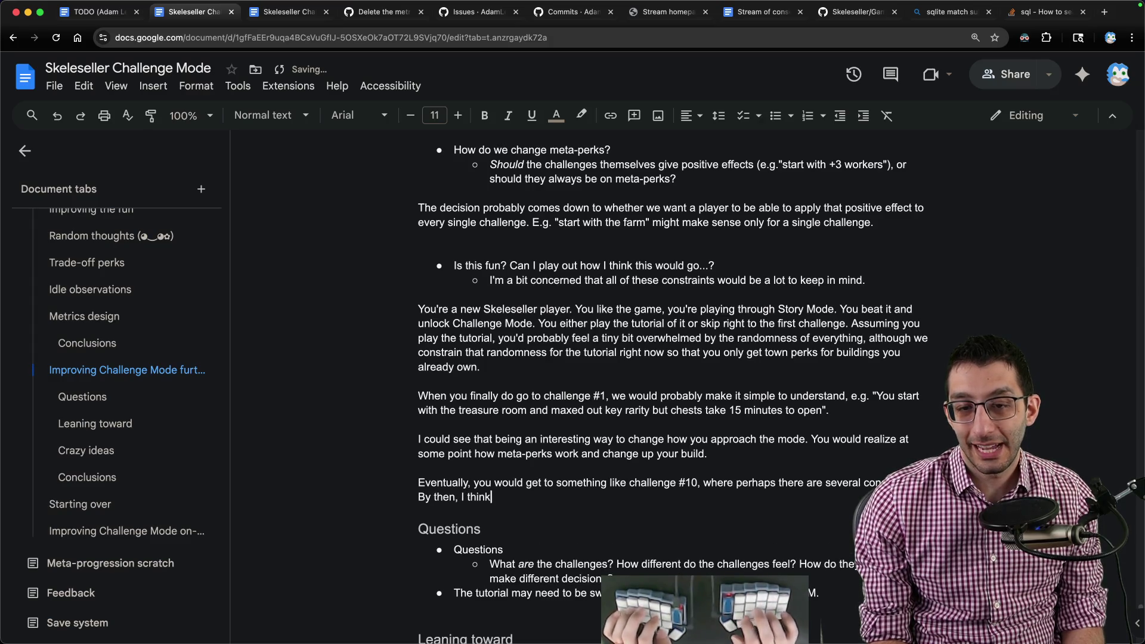
pyautogui.press('BackSpace')
pyautogui.press('BackSpace')
pyautogui.press('BackSpace')
pyautogui.write('you would get the ha')
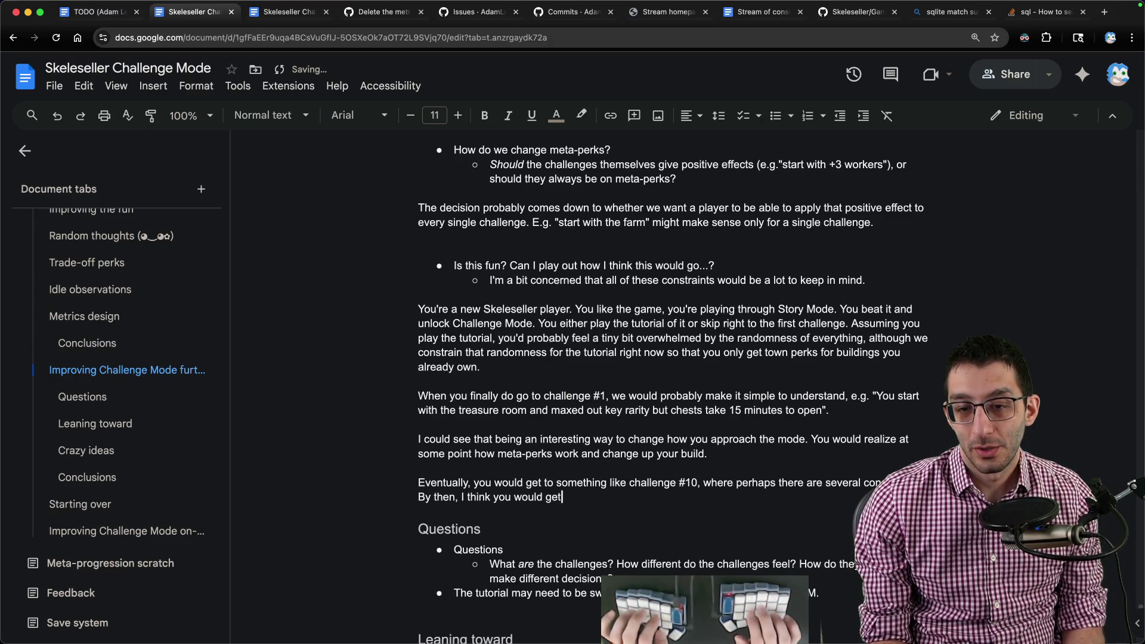
pyautogui.write('ng of this stuff.')
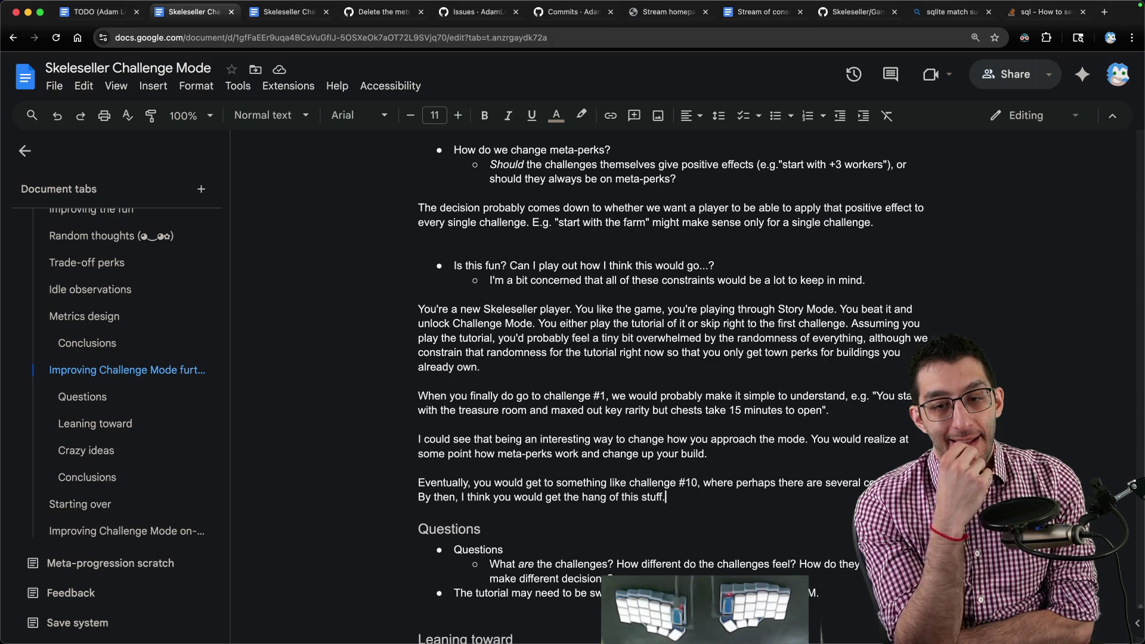
pyautogui.click(647, 577)
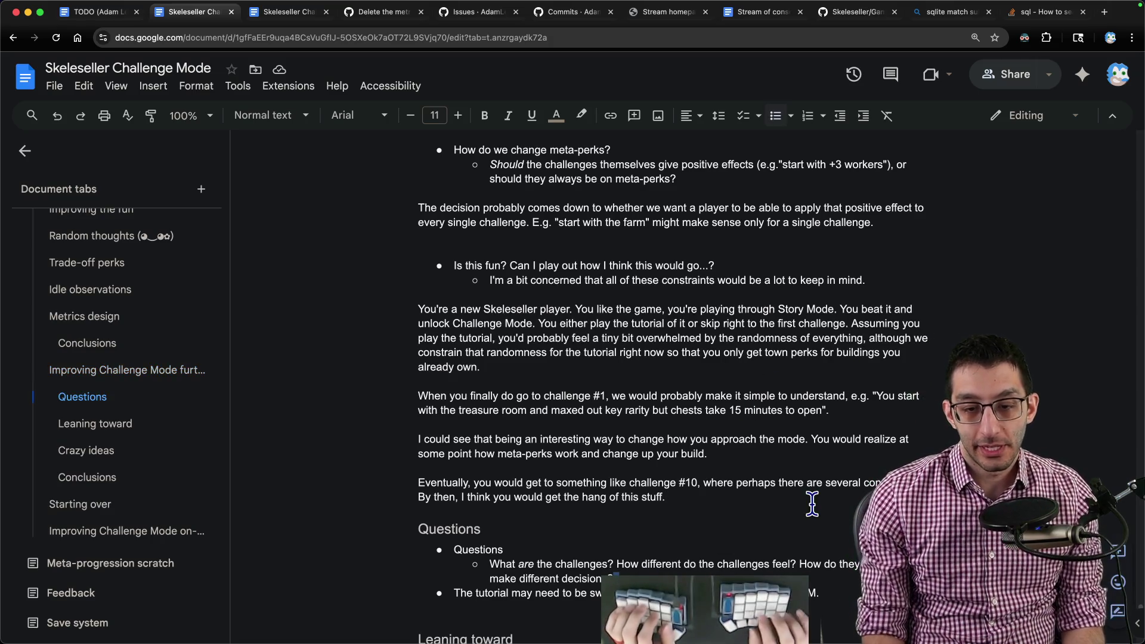
# - Add Questions bullets 'What TODO items…' and 'Do we need to change the tutorial at all?'
pyautogui.press('Return')
pyautogui.write('What TODO items do we make')
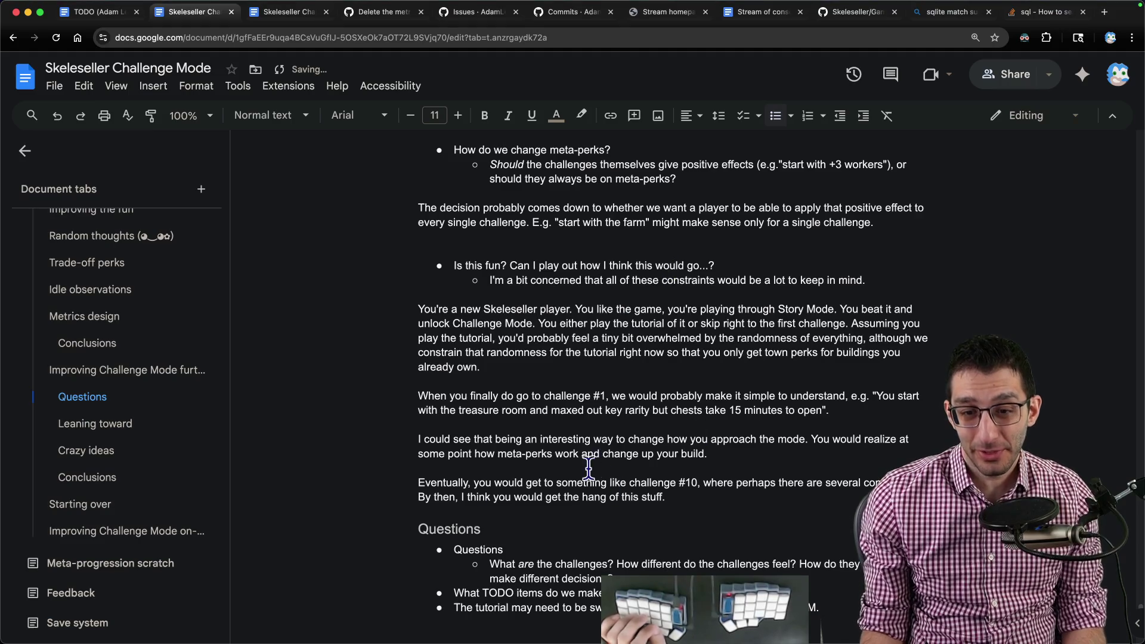
pyautogui.scroll(-8, 591, 465)
pyautogui.scroll(5, 591, 465)
pyautogui.moveTo(425, 391)
pyautogui.mouseDown()
pyautogui.moveTo(762, 412)
pyautogui.moveTo(777, 433)
pyautogui.mouseUp()
pyautogui.click(777, 433)
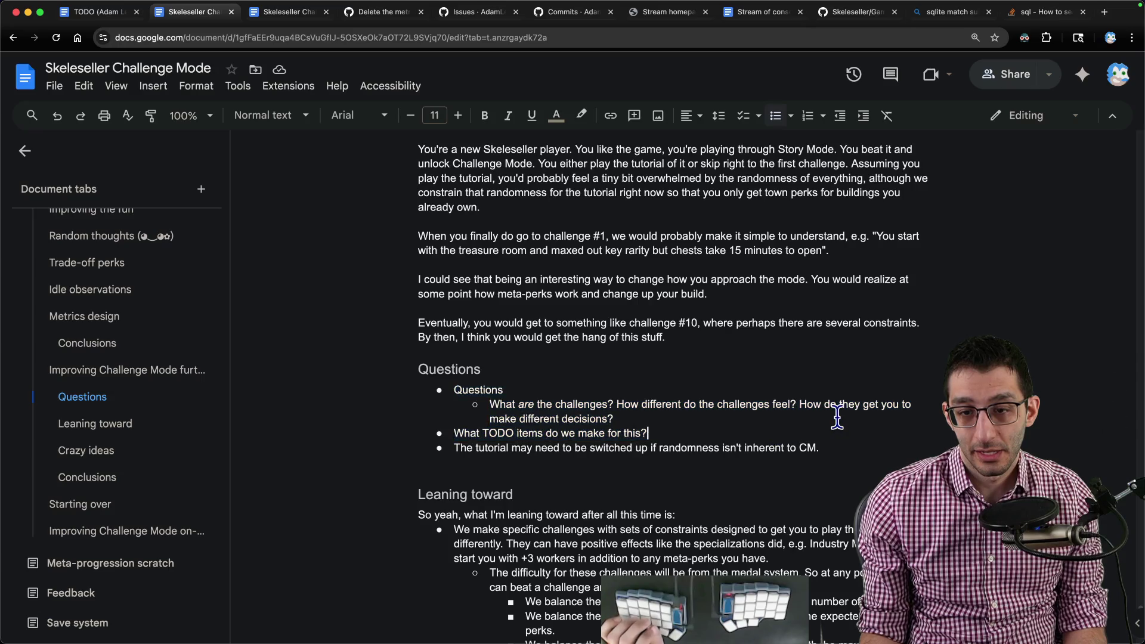
pyautogui.scroll(-1, 823, 421)
pyautogui.press('Return')
pyautogui.write('Do we need to')
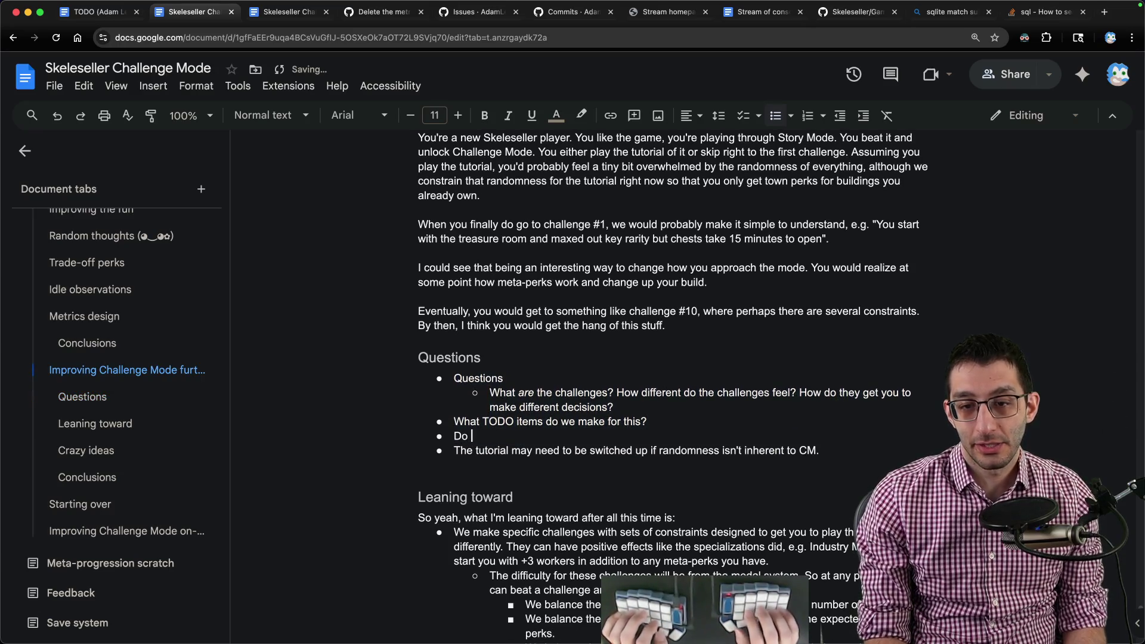
pyautogui.write(' change the tutorial')
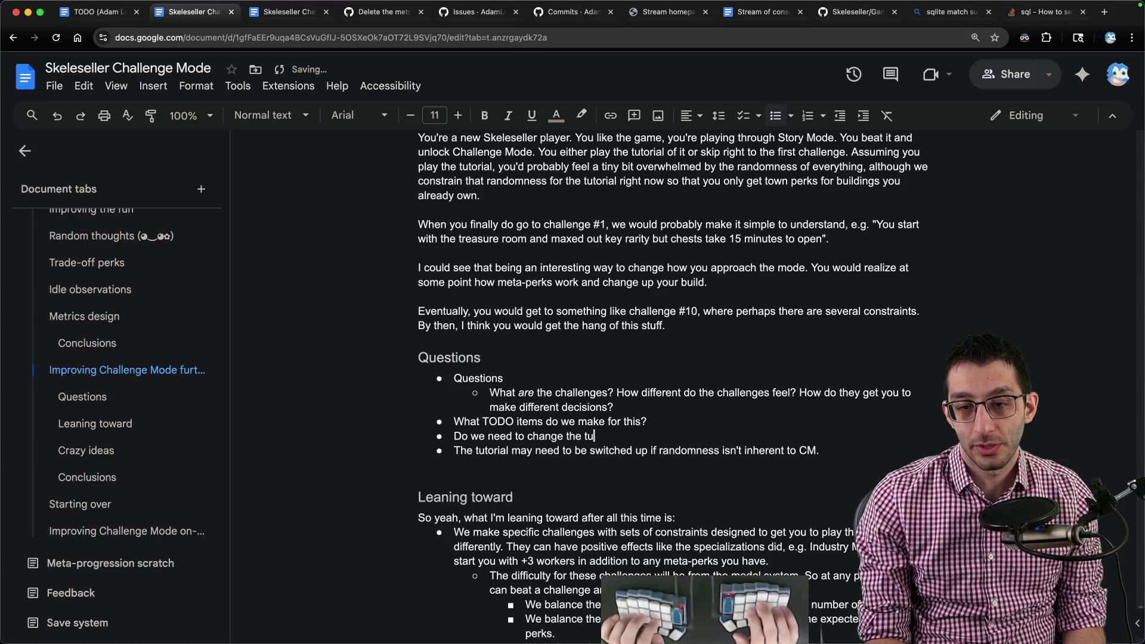
pyautogui.write(' at all?')
# - Delete the old tutorial bullet and move the tutorial question above the TODO one
pyautogui.press('Down')
pyautogui.press('super+Left')
pyautogui.press('super+shift+Right')
pyautogui.press('BackSpace')
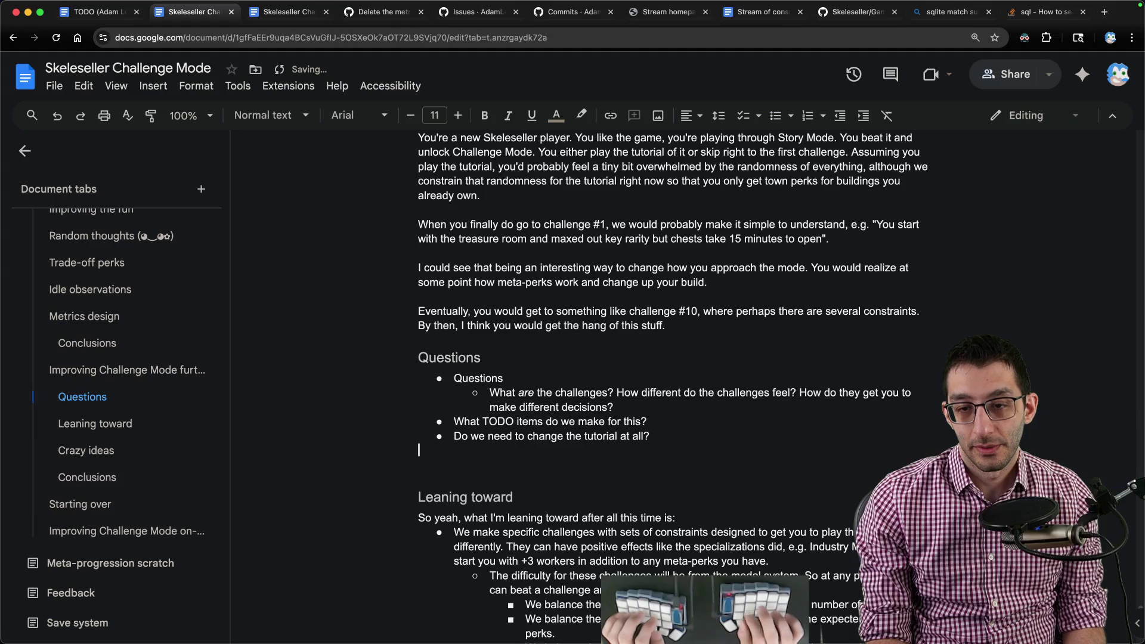
pyautogui.press('BackSpace')
pyautogui.hotkey('ctrl', 'shift', 'Up')
pyautogui.press('Up')
# - Copy the challenges sub-bullet above the Questions heading as a top-level bullet, plus an empty bullet
pyautogui.hotkey('alt', 'Up')
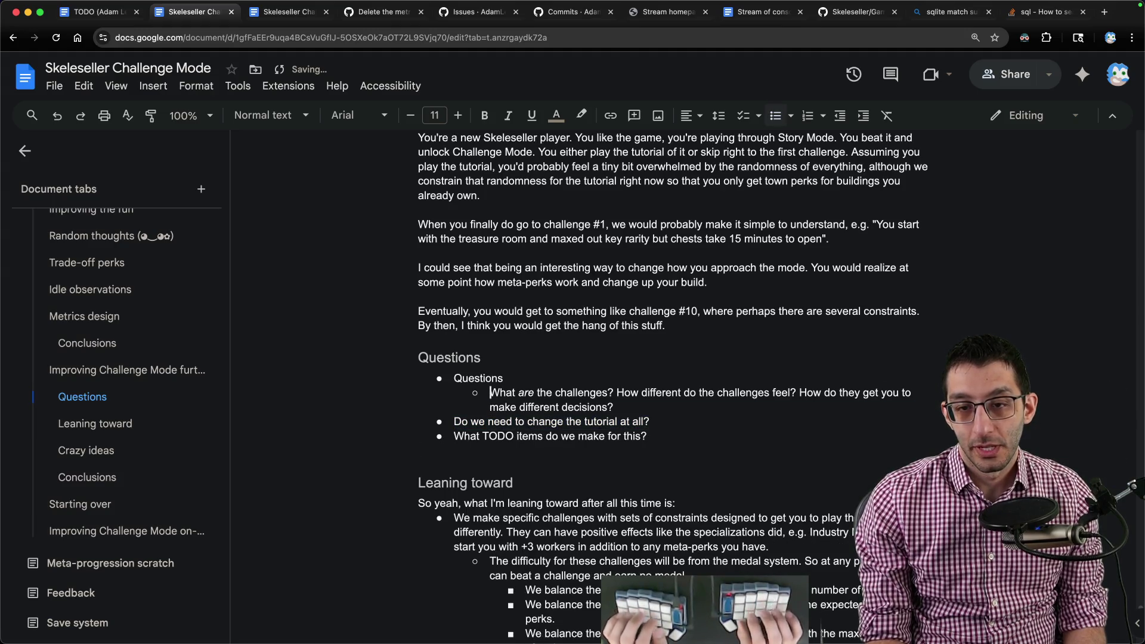
pyautogui.hotkey('alt', 'shift', 'Down')
pyautogui.hotkey('ctrl', 'c')
pyautogui.press('Up')
pyautogui.press('Up')
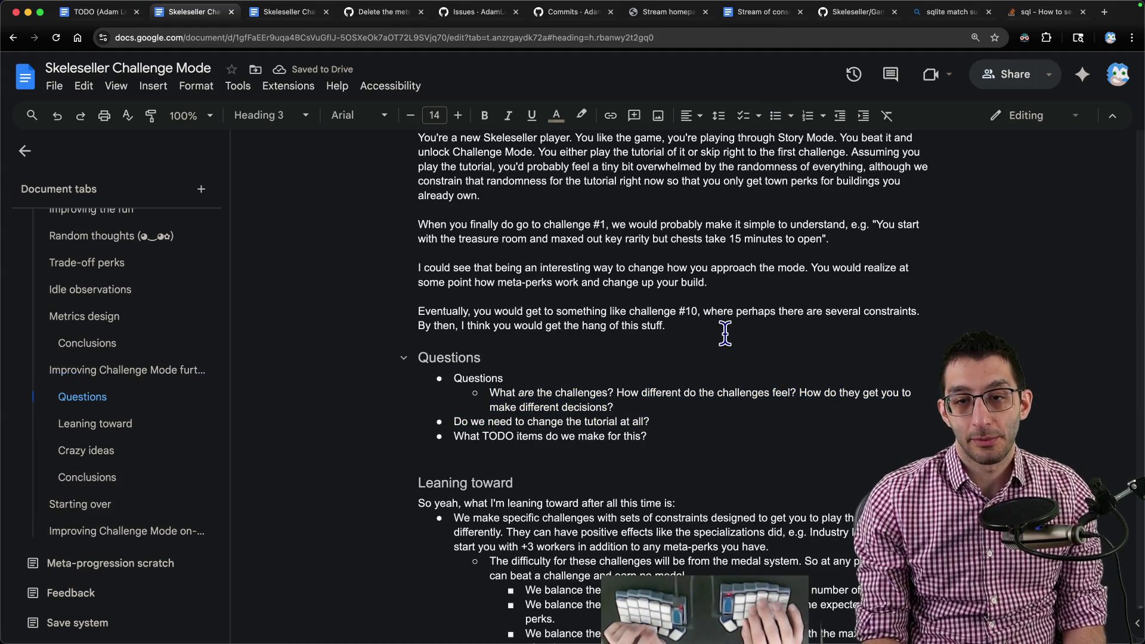
pyautogui.press('Home')
pyautogui.press('Return')
pyautogui.press('Up')
pyautogui.hotkey('ctrl', 'v')
pyautogui.press('Home')
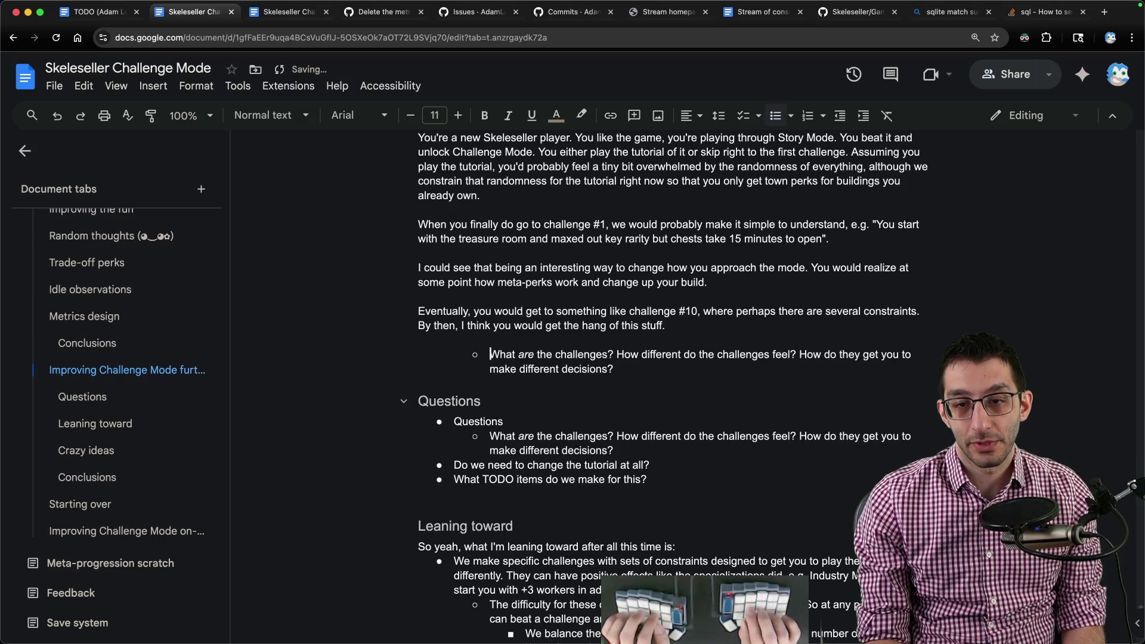
pyautogui.hotkey('shift', 'Tab')
pyautogui.press('End')
pyautogui.press('Return')
pyautogui.press('Return')
pyautogui.press('Return')
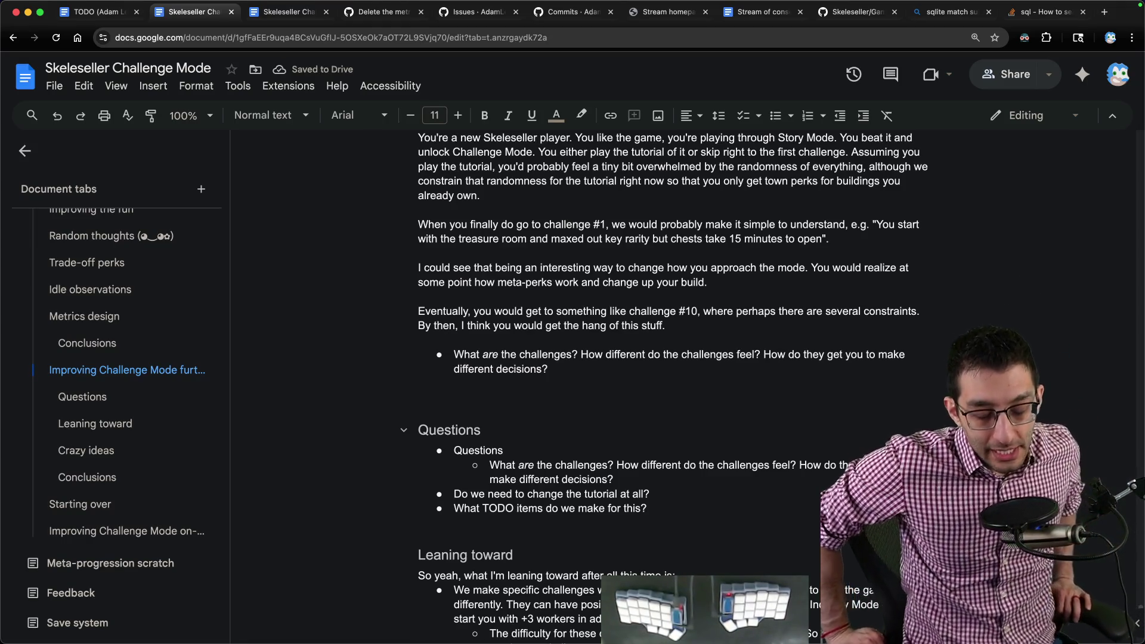
pyautogui.press('super+Tab')
# - Start a new note headed "identity crisis" listing Challenge Mode questions: how is it different, where is the fun
pyautogui.press('super+n')
pyautogui.write('identity crisis')
pyautogui.press('Home')
pyautogui.write('"')
pyautogui.press('End')
pyautogui.write('"')
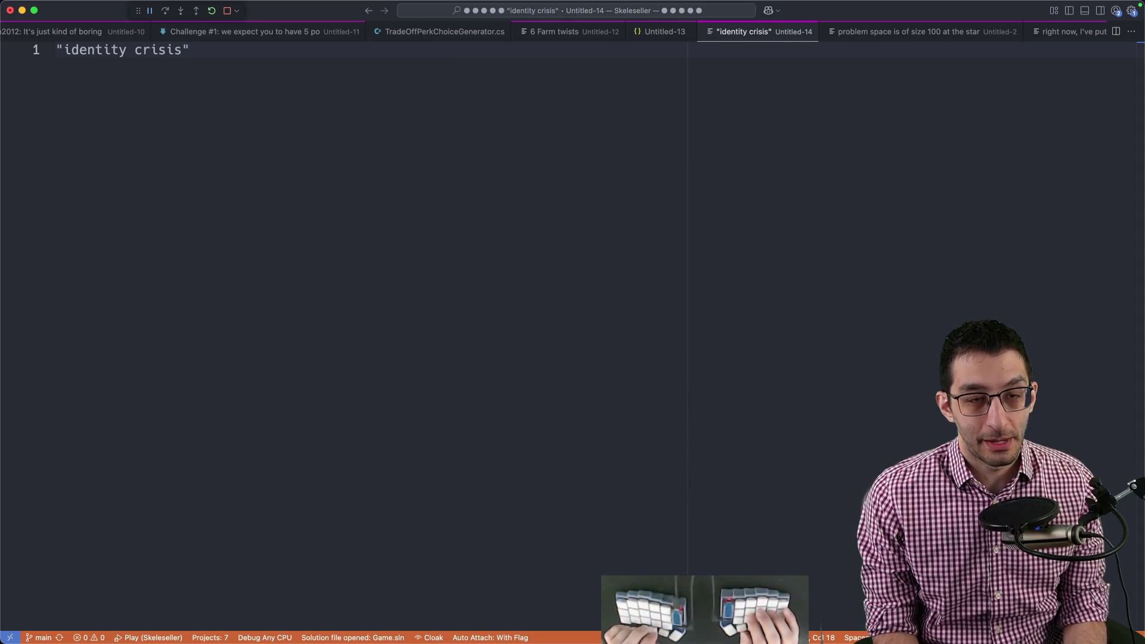
pyautogui.press('Return')
pyautogui.press('Return')
pyautogui.write("'c")
pyautogui.press('BackSpace')
pyautogui.press('BackSpace')
pyautogui.write('Challenge Mode')
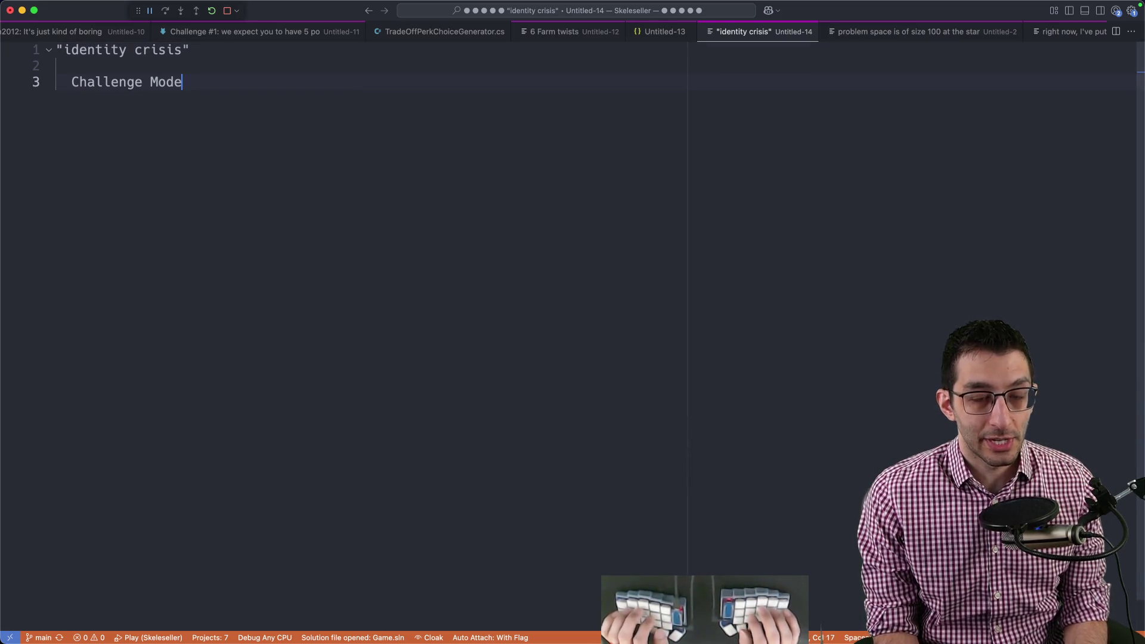
pyautogui.press('Return')
pyautogui.write('w')
pyautogui.write('it')
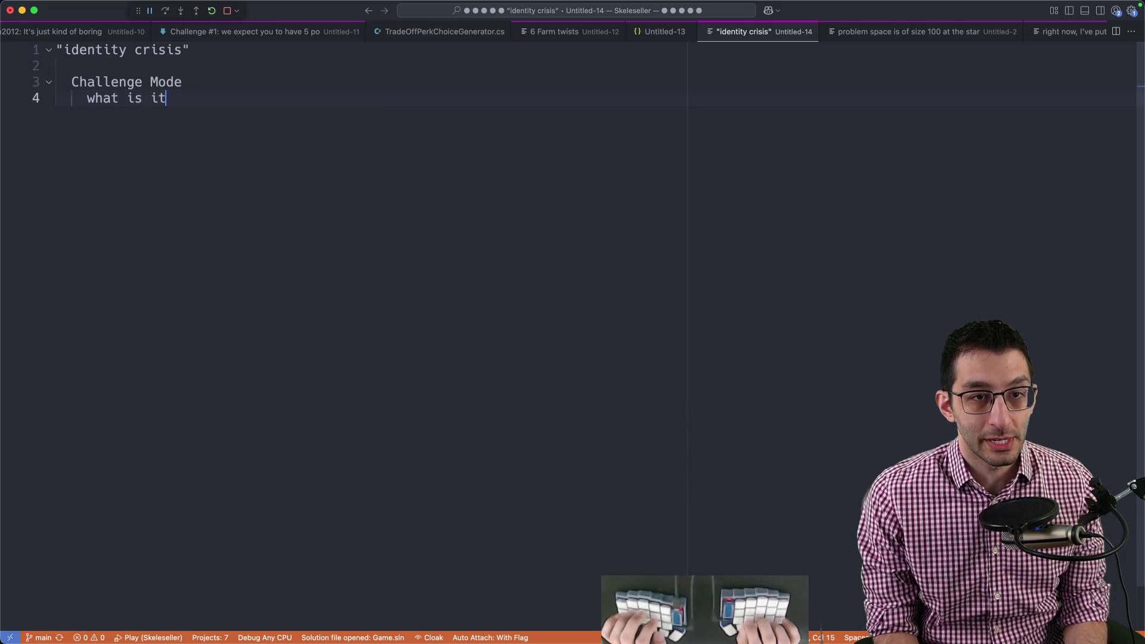
pyautogui.press('Return')
pyautogui.write('how is it different')
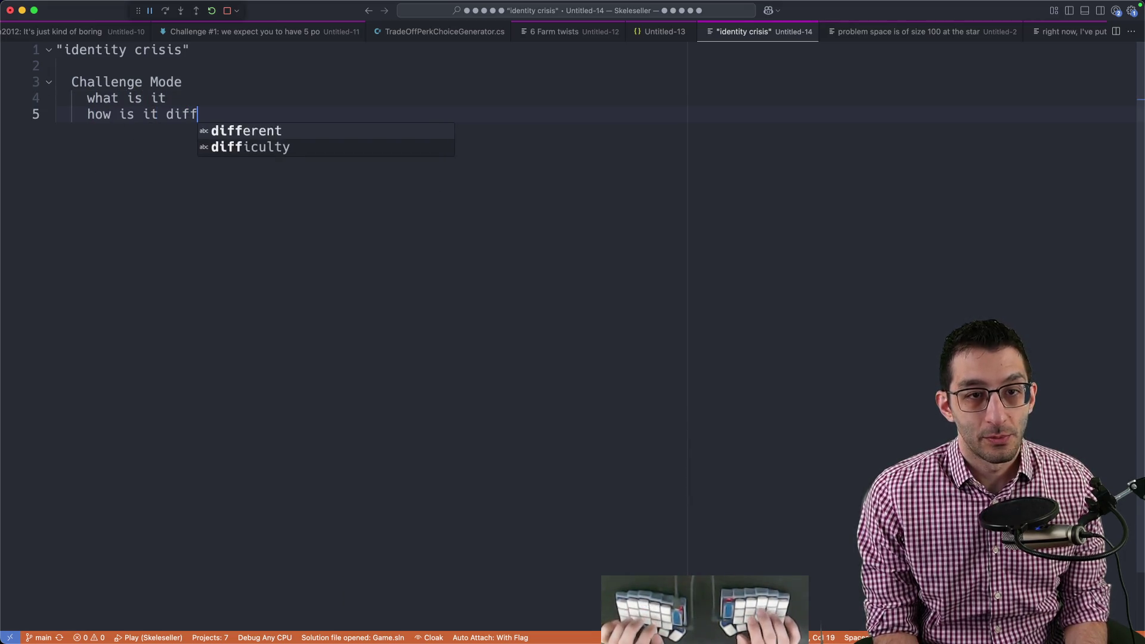
pyautogui.press('Return')
pyautogui.write('where is the fun in this')
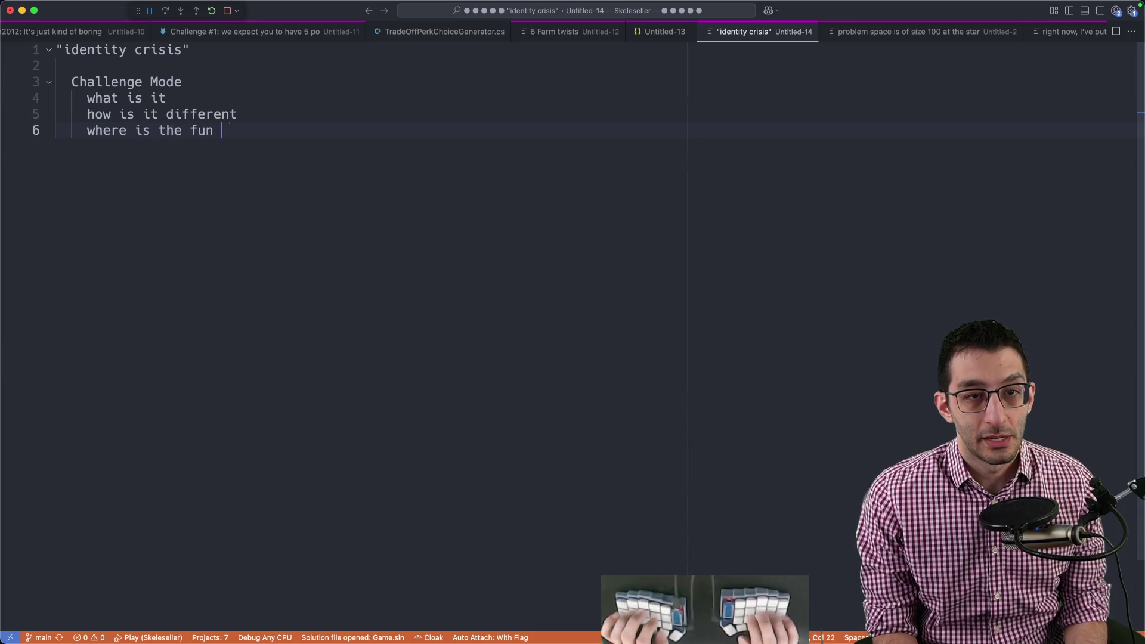
# - Add indented notes that Challenge Mode isn't BAD: not 90% wrong, probably ~20% wrong
pyautogui.press('Return')
pyautogui.press('Return')
pyautogui.press('Return')
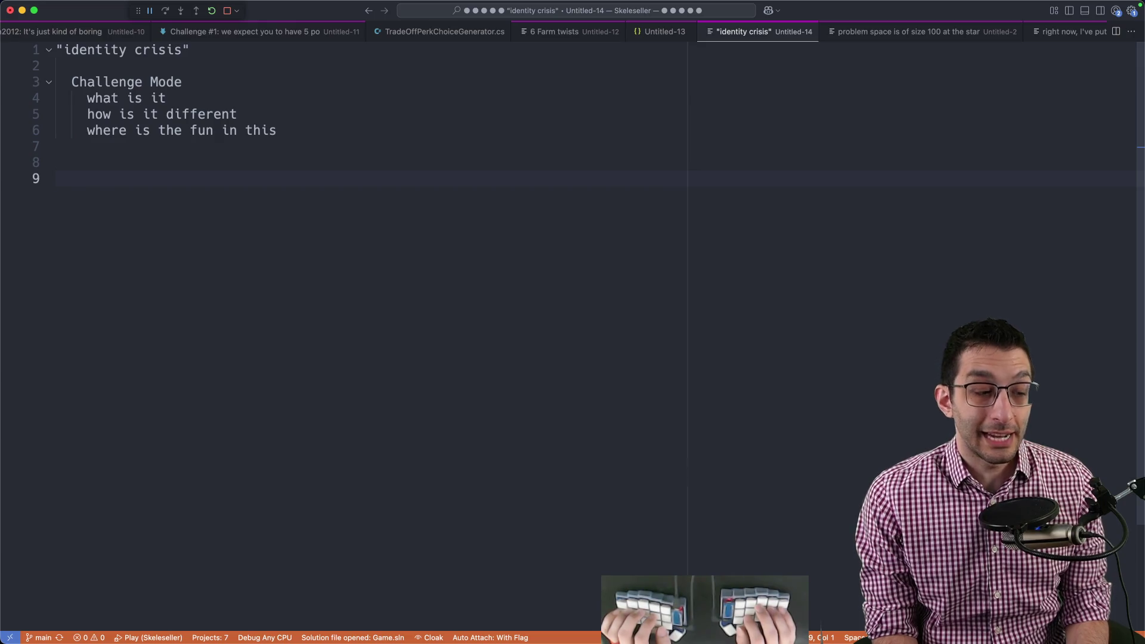
pyautogui.write("Challenge Mode isn't BAD")
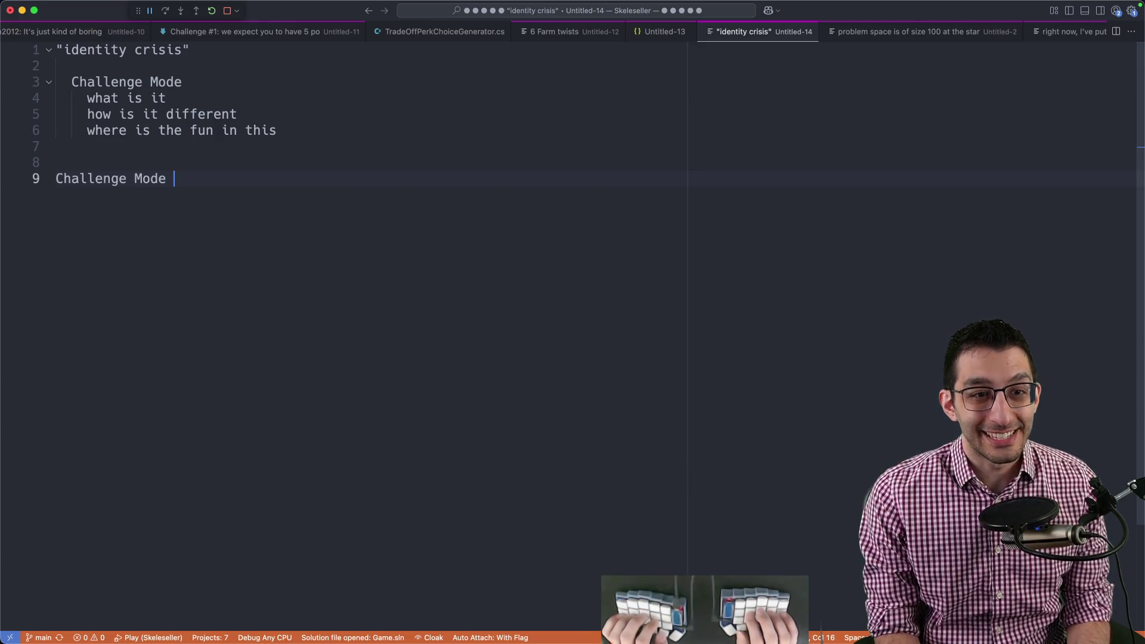
pyautogui.press('Escape')
pyautogui.press('Return')
pyautogui.press('Tab')
pyautogui.write("it's not ")
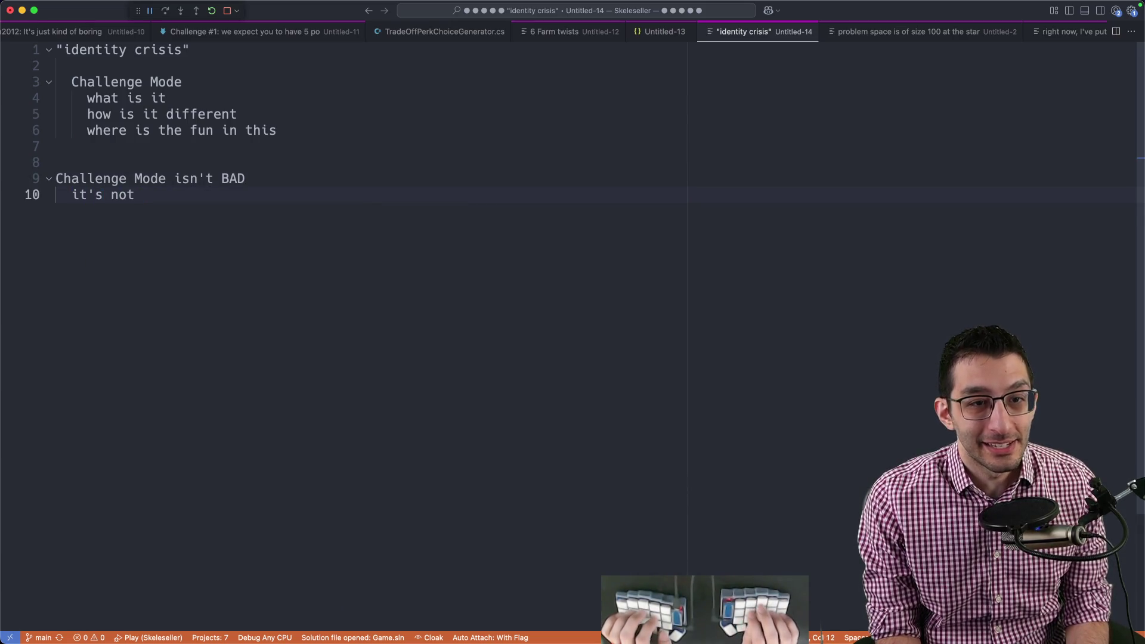
pyautogui.write('90% wrong')
pyautogui.press('Return')
pyautogui.press('Return')
pyautogui.press('Tab')
pyautogui.write("it's probably ")
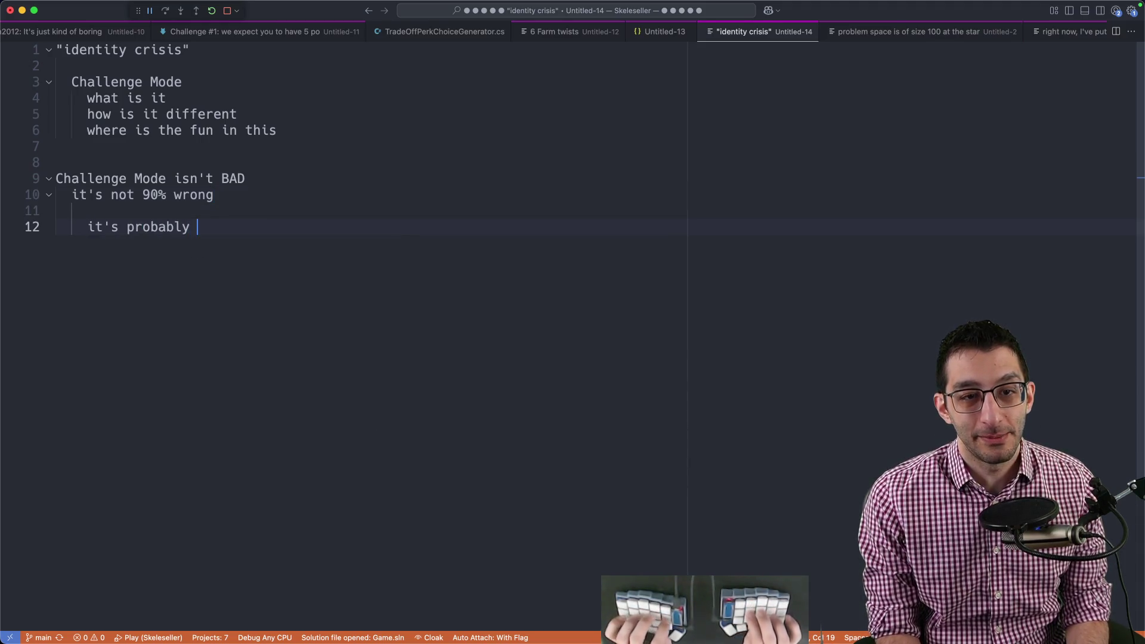
pyautogui.write('~20% wrong')
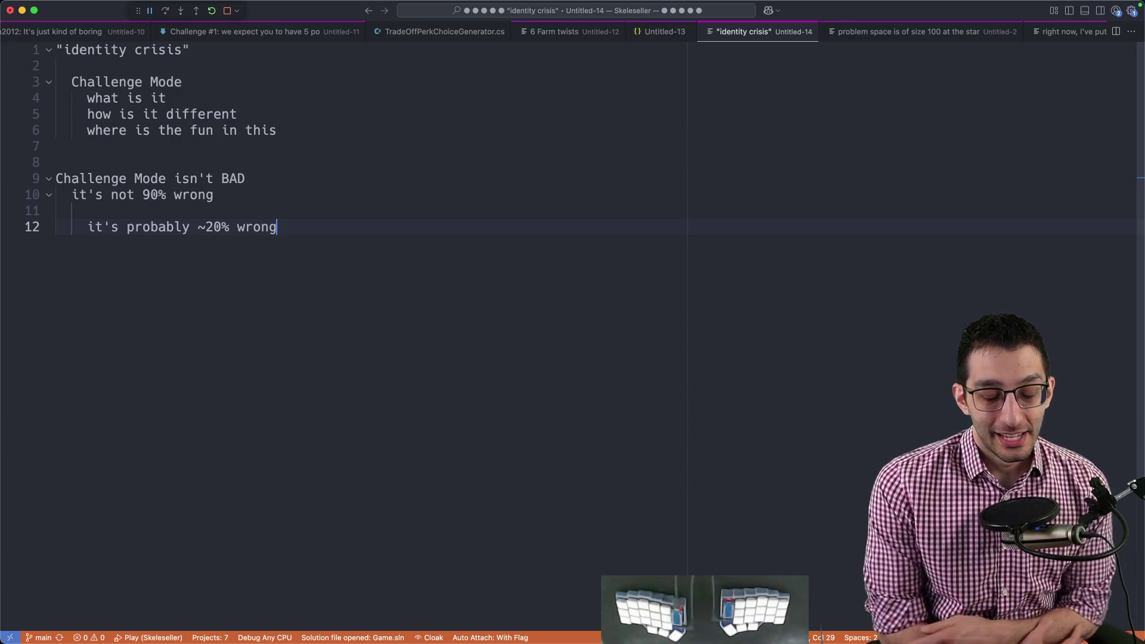
pyautogui.press('super+Tab')
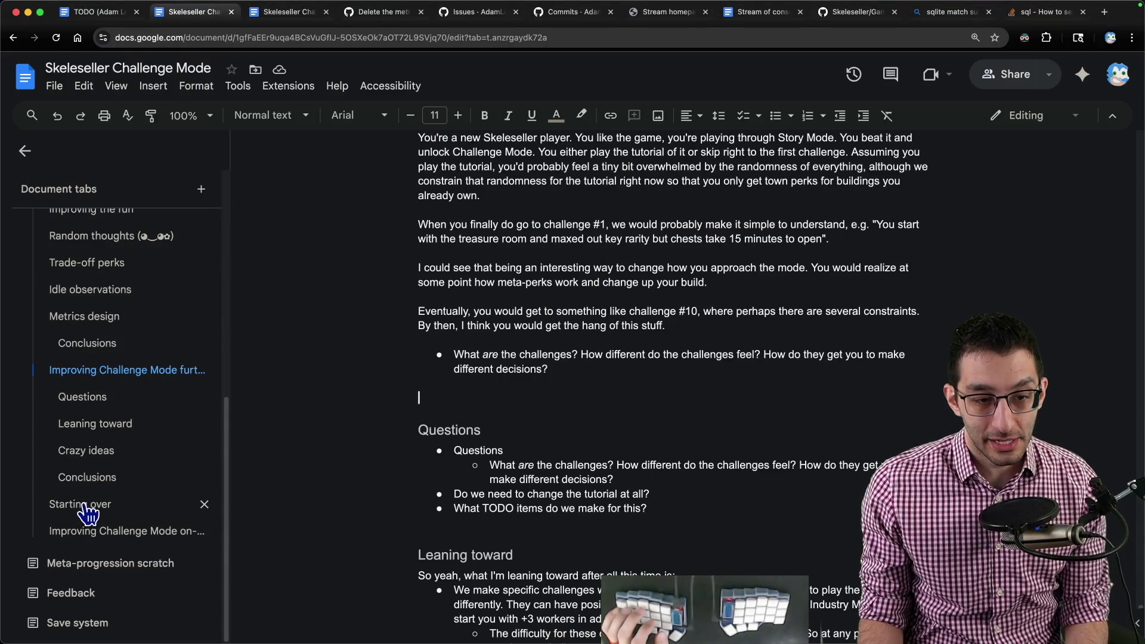
# - Back in the Challenge Mode doc, place the cursor on the blank line above Questions
pyautogui.click(85, 513)
pyautogui.moveTo(421, 184); pyautogui.dragTo(557, 185)
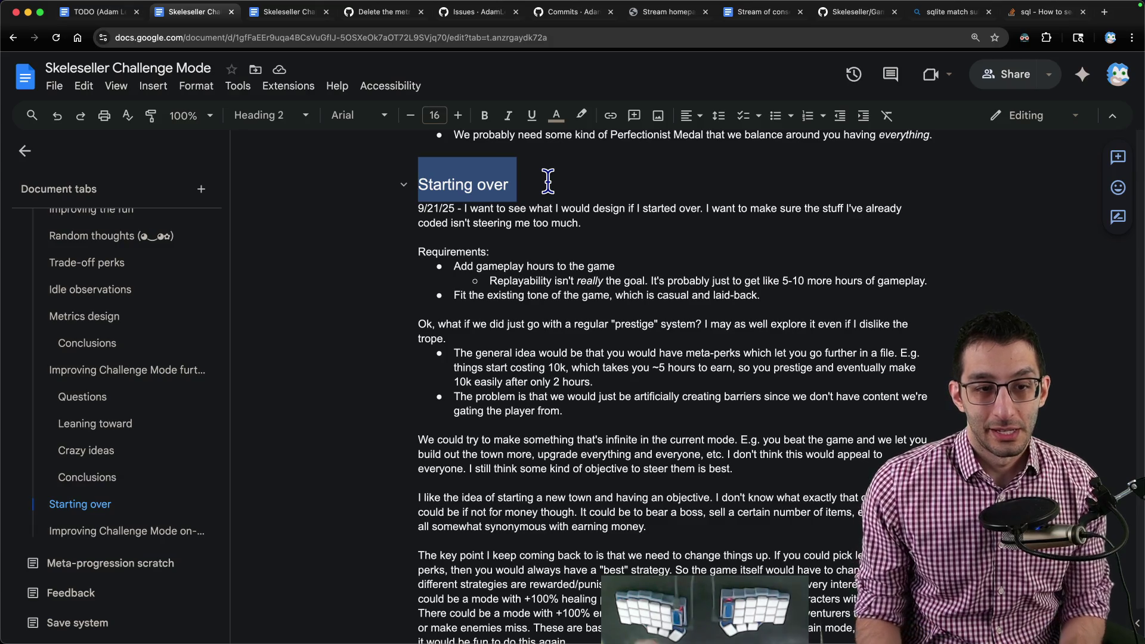
pyautogui.press('super+Tab')
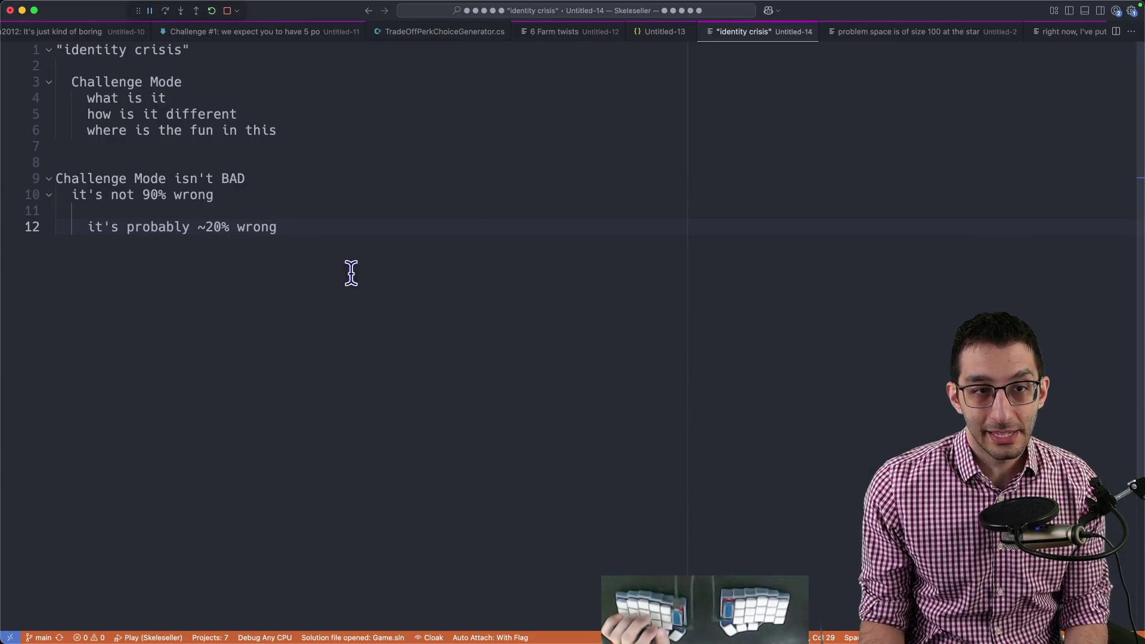
pyautogui.press('super+Tab')
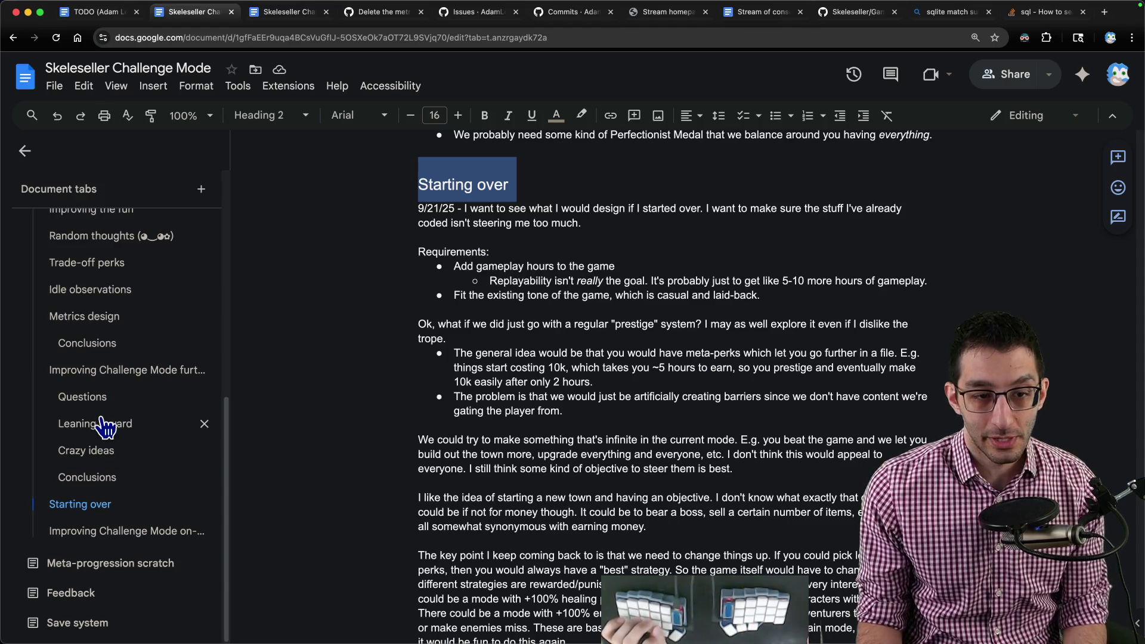
pyautogui.click(106, 425)
pyautogui.scroll(5, 399, 382)
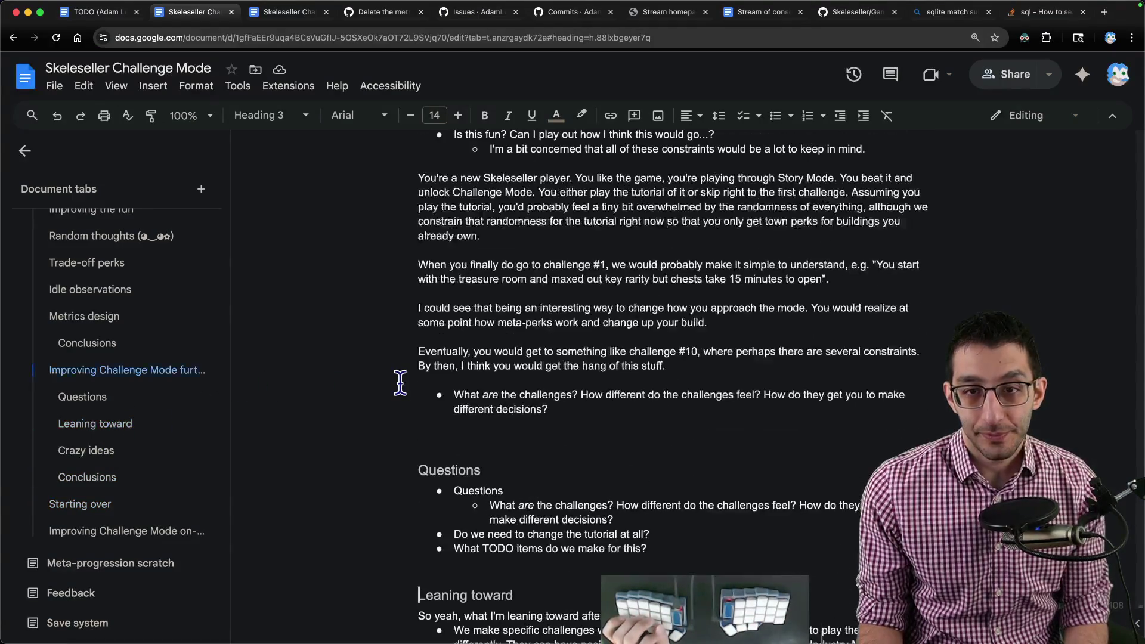
pyautogui.click(495, 424)
pyautogui.scroll(-3, 841, 429)
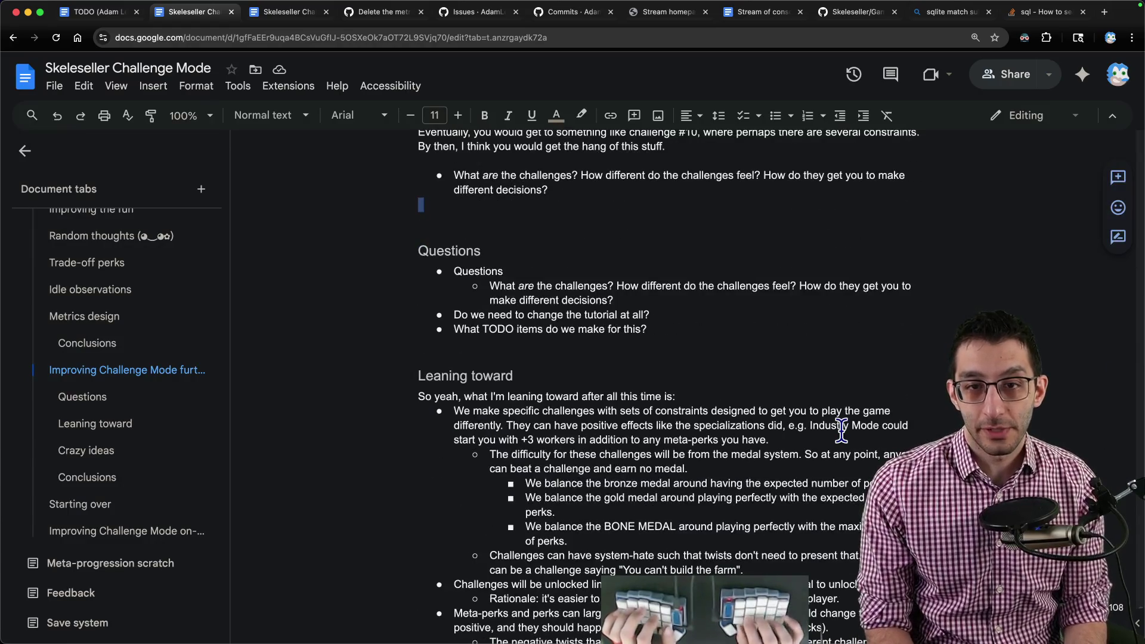
# - Make the blank line a numbered item: 'Small Battles: unlimited battle windows but only 2 adventurers per battle'
pyautogui.press('super+shift+8')
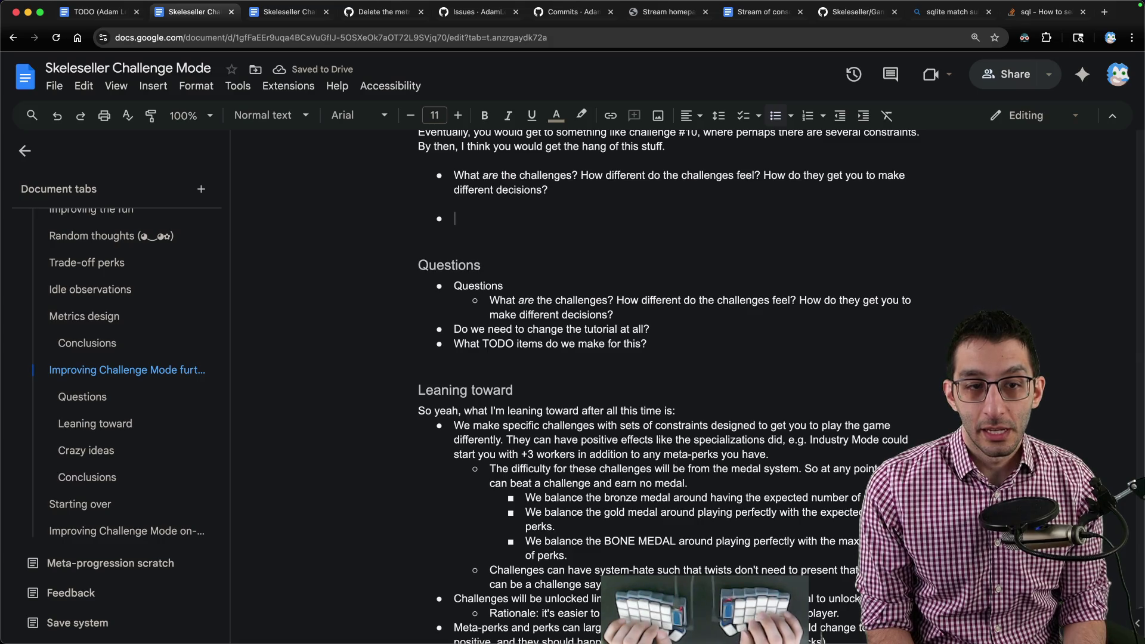
pyautogui.press('super+shift+8')
pyautogui.press('super+shift+7')
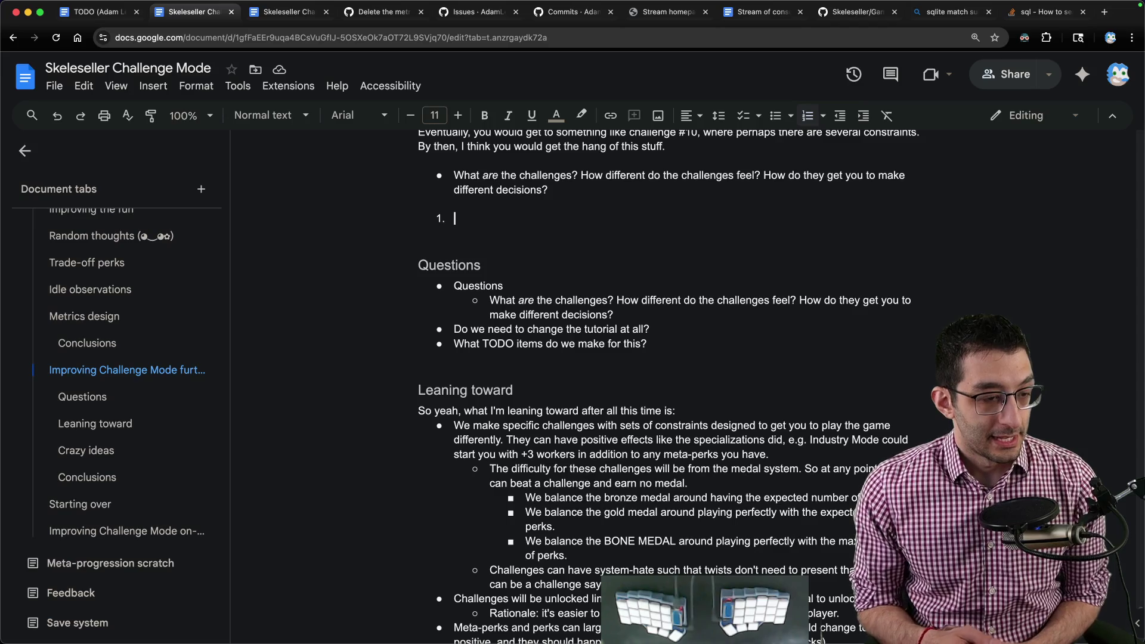
pyautogui.scroll(3, 864, 434)
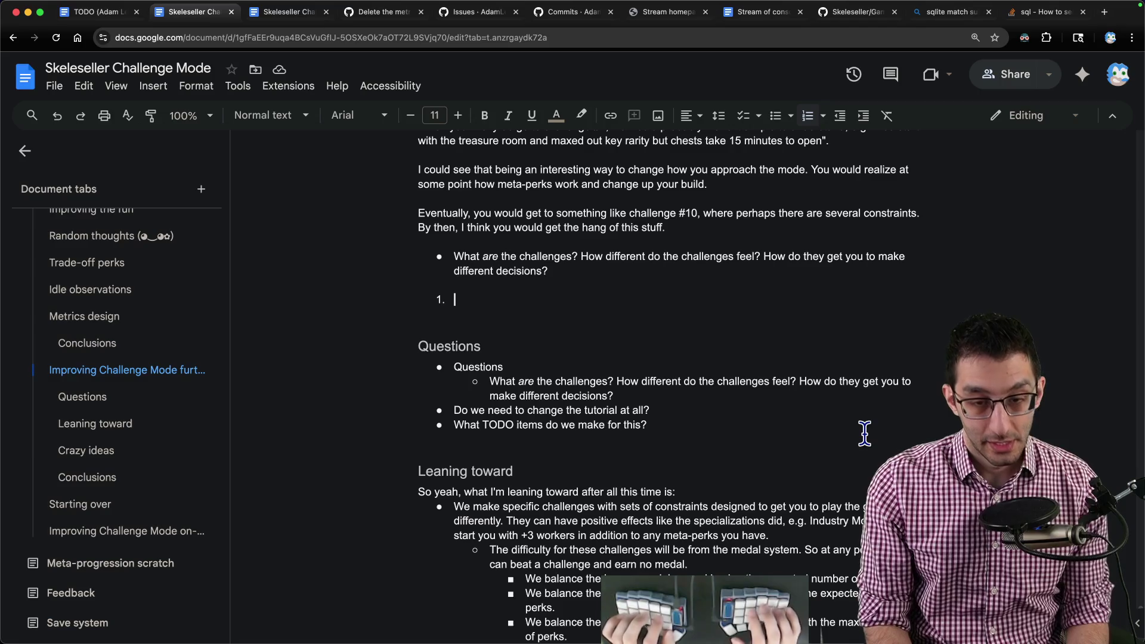
pyautogui.write('Batttler')
pyautogui.hotkey('alt', 'shift', 'Left')
pyautogui.write('Small Battles: you can have unlimited battle windows b')
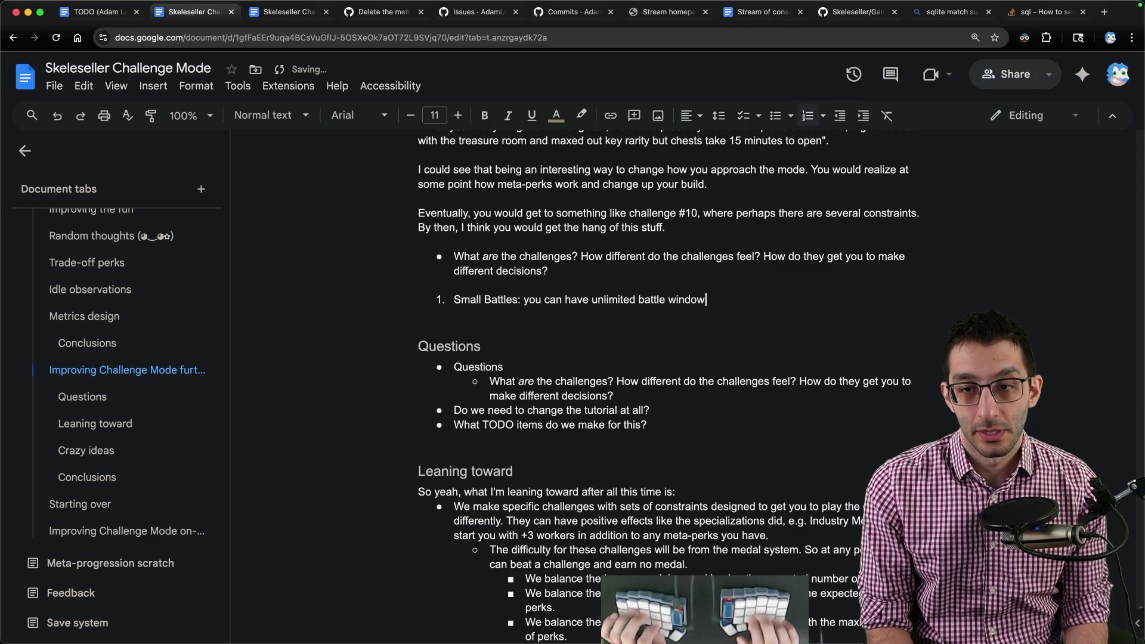
pyautogui.write('ut only ')
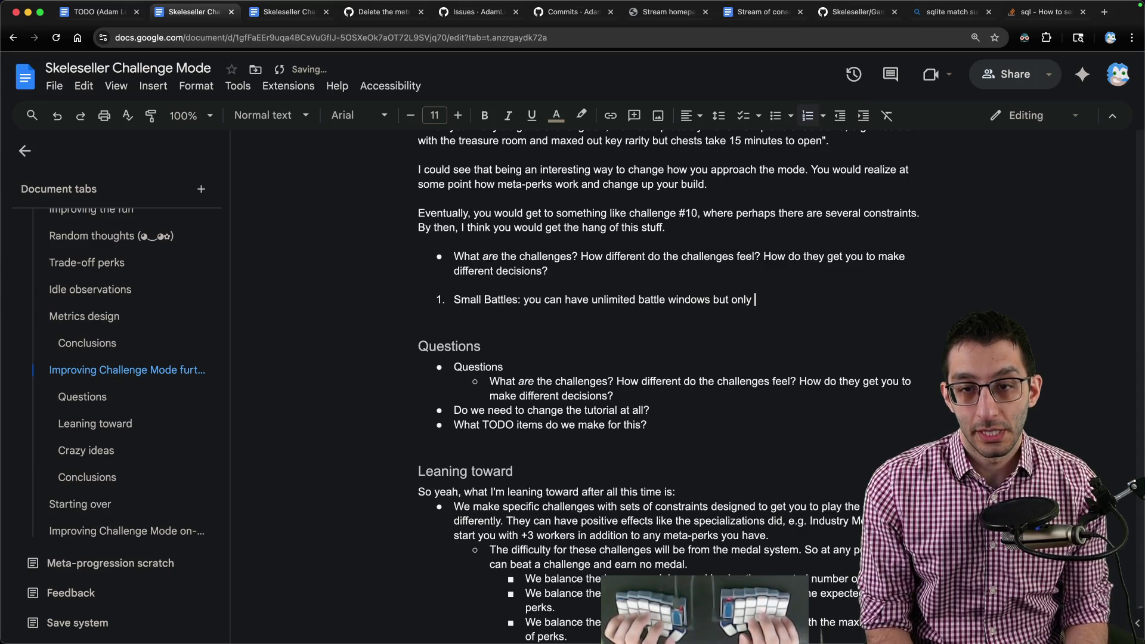
pyautogui.write('2 adventurers ')
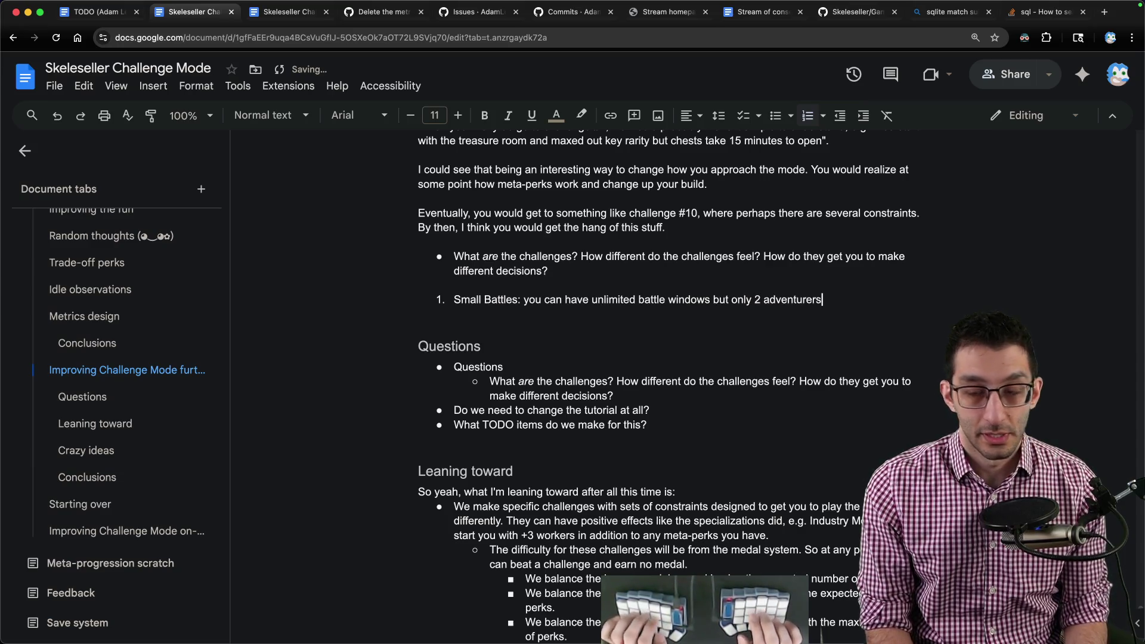
pyautogui.write('per battle')
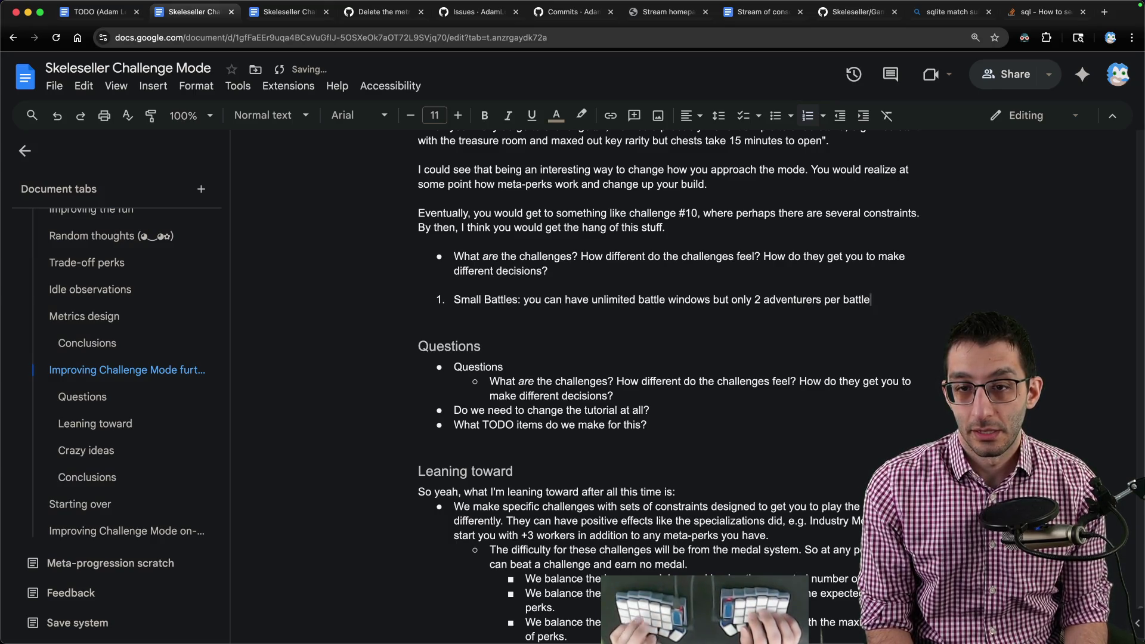
# - Add item 2, 'Treasure': start with treasure room and maxed-out key rarity, chests take 15 min
pyautogui.press('Return')
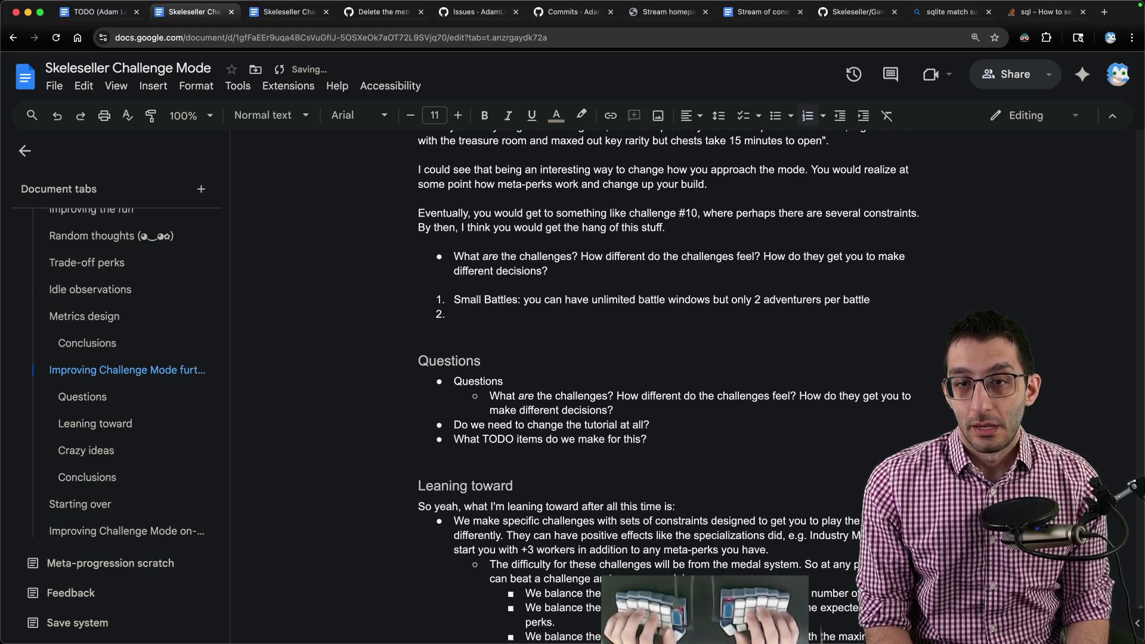
pyautogui.write('Treasure')
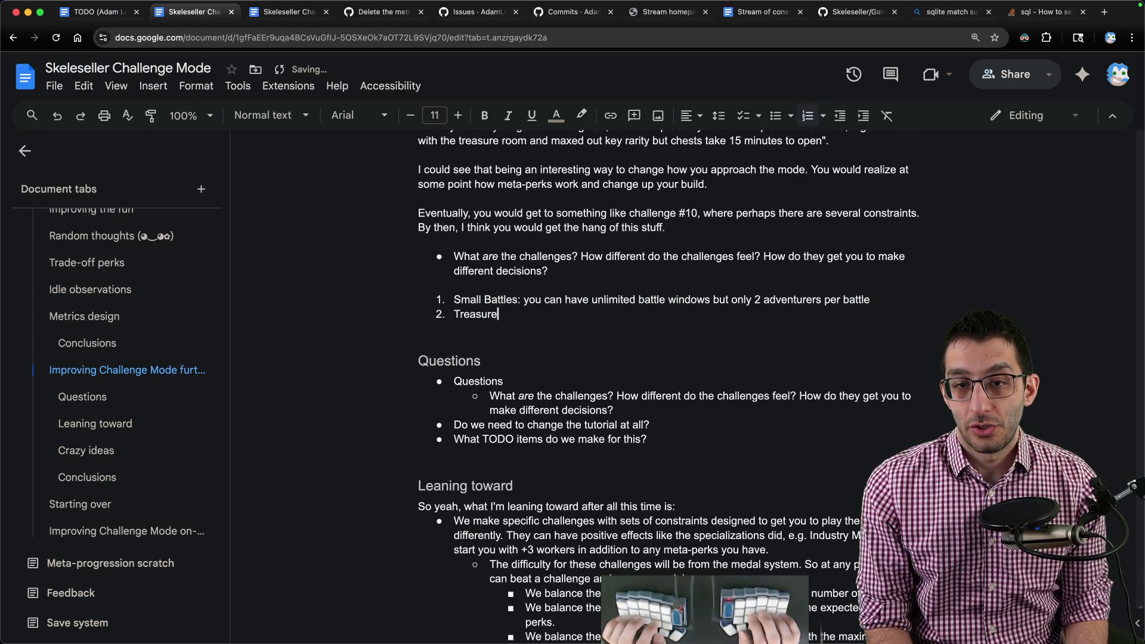
pyautogui.write(':')
pyautogui.scroll(1, 690, 325)
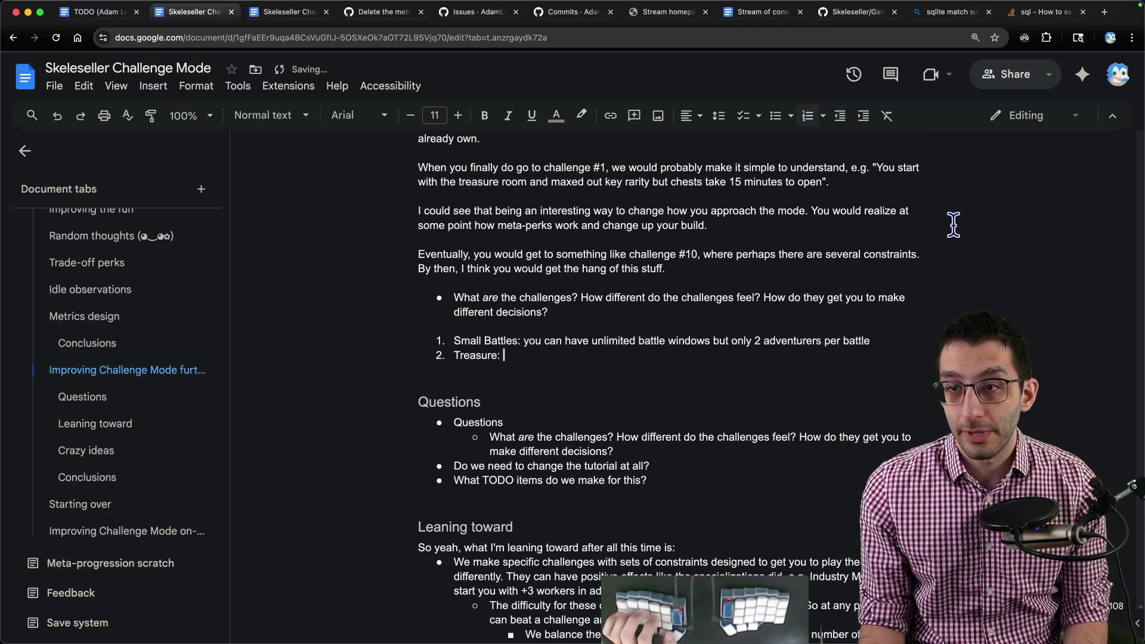
pyautogui.write("y'ou")
pyautogui.press('BackSpace')
pyautogui.press('BackSpace')
pyautogui.press('BackSpace')
pyautogui.write('you start with t')
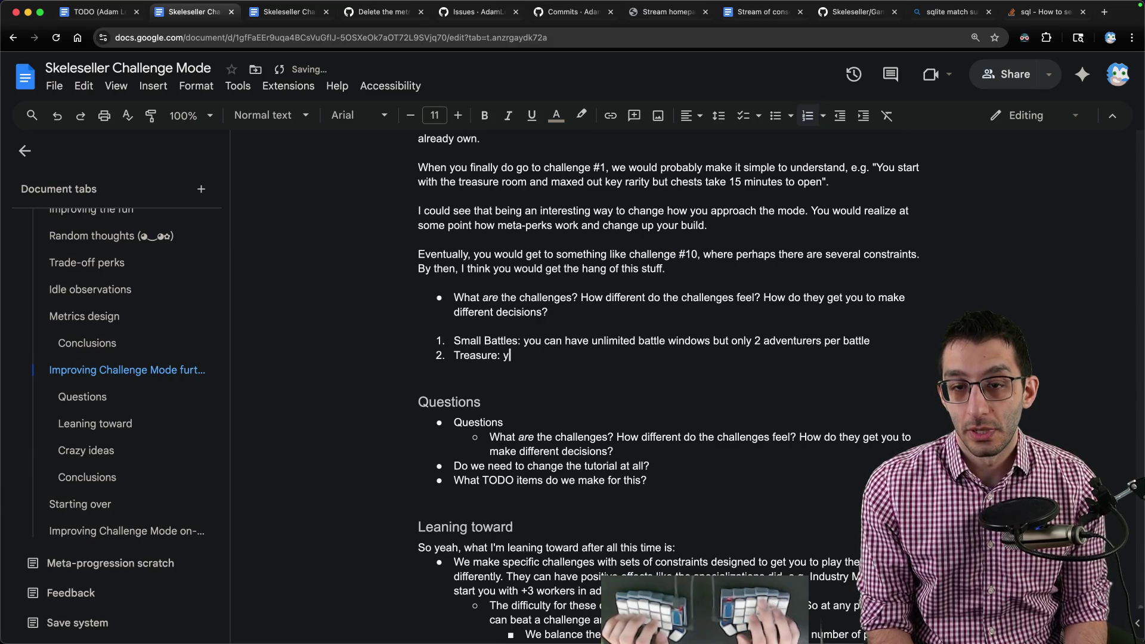
pyautogui.write('he treasure room and max')
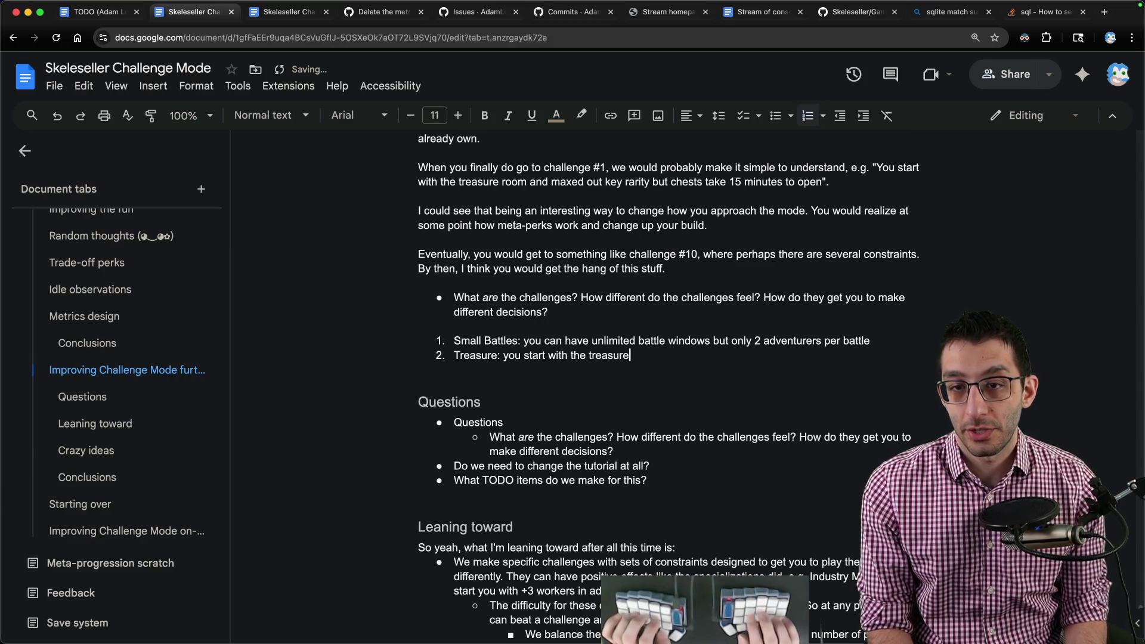
pyautogui.write('ed-out key rarity but')
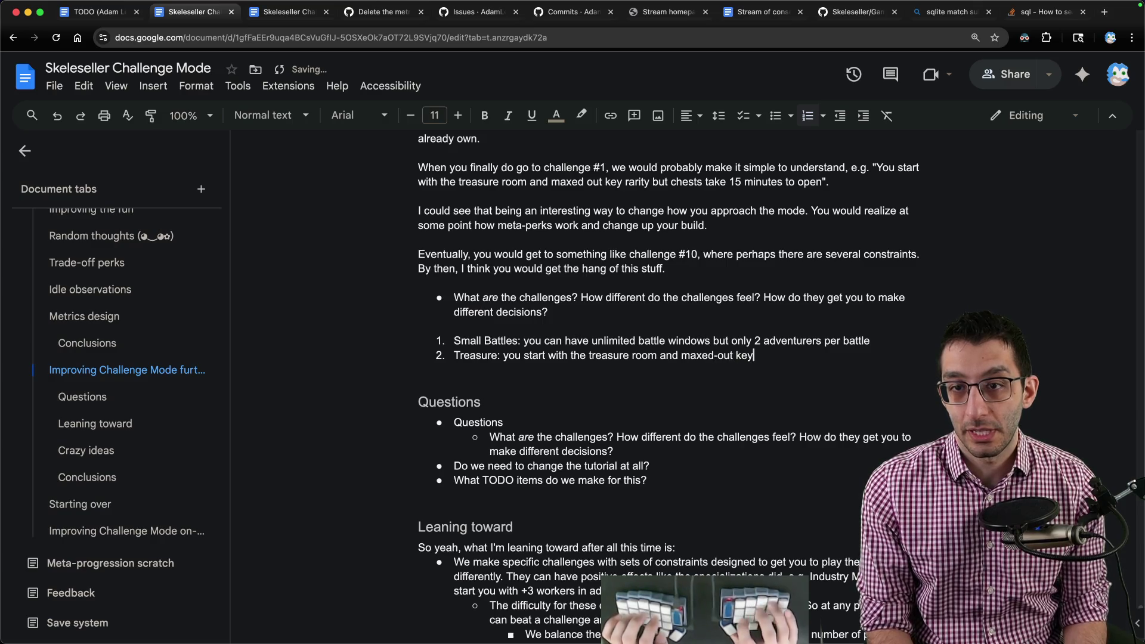
pyautogui.write(' chests take h5 min')
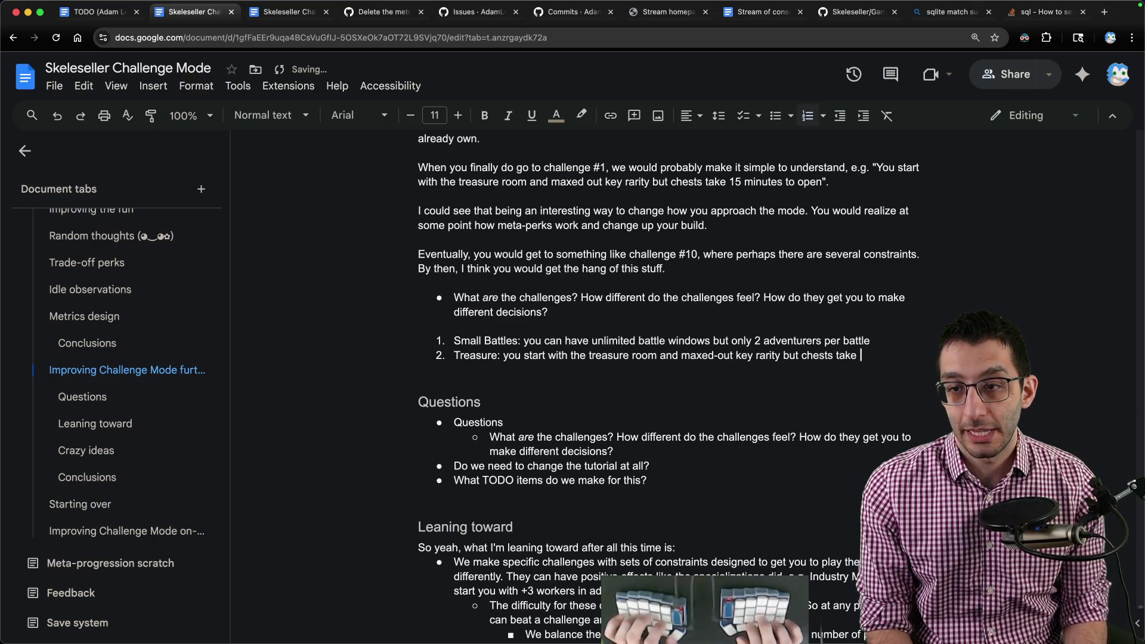
pyautogui.write(' open')
pyautogui.hotkey('alt', 'Left')
pyautogui.hotkey('alt', 'Left')
pyautogui.hotkey('alt', 'Left')
pyautogui.press('Delete')
pyautogui.write('1')
pyautogui.hotkey('alt', 'Right')
pyautogui.hotkey('alt', 'Right')
pyautogui.hotkey('alt', 'Right')
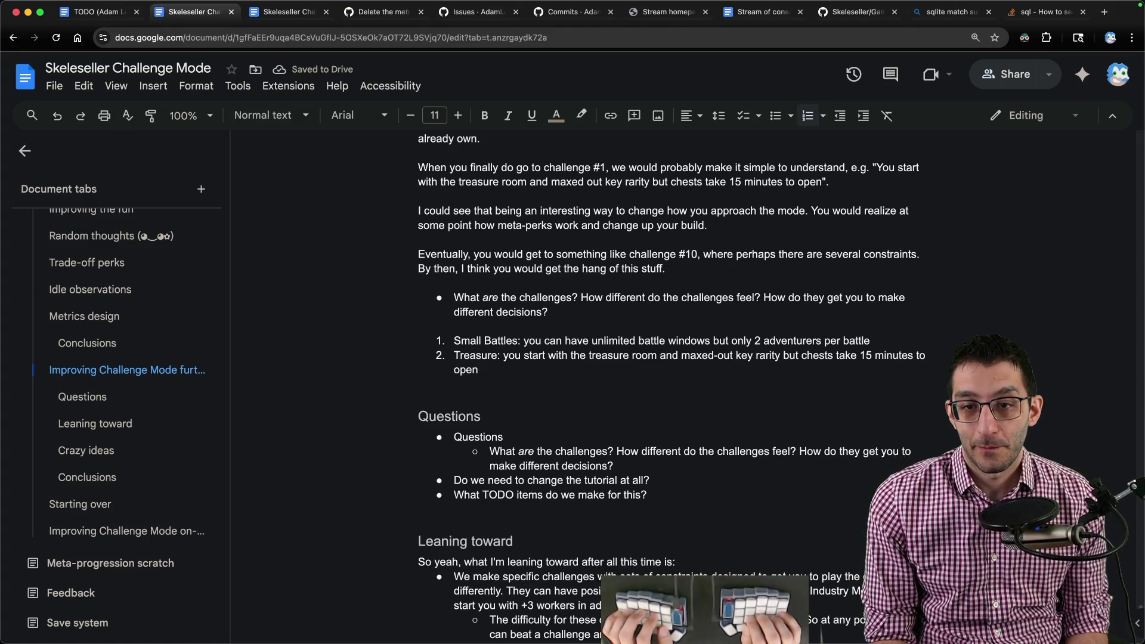
pyautogui.hotkey('alt', 'shift', 'Up')
pyautogui.press('Right')
pyautogui.press('Return')
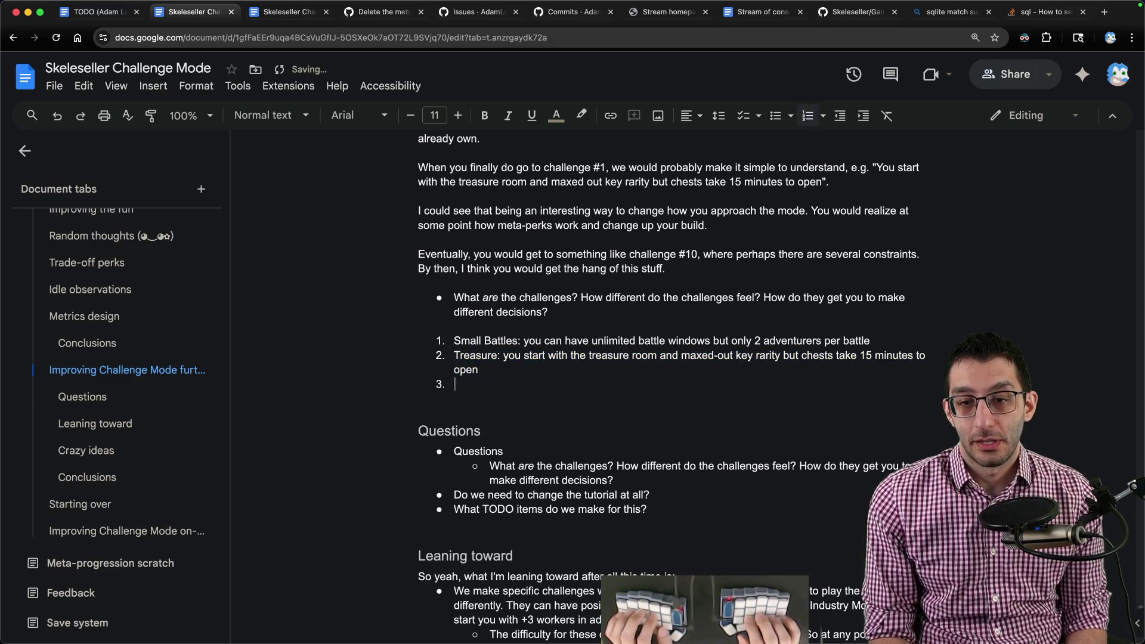
pyautogui.scroll(10, 900, 212)
# - Copy the Challenge #0–#4 bullets and paste them below the numbered list, returning to item 3
pyautogui.scroll(7, 748, 280)
pyautogui.scroll(6, 732, 279)
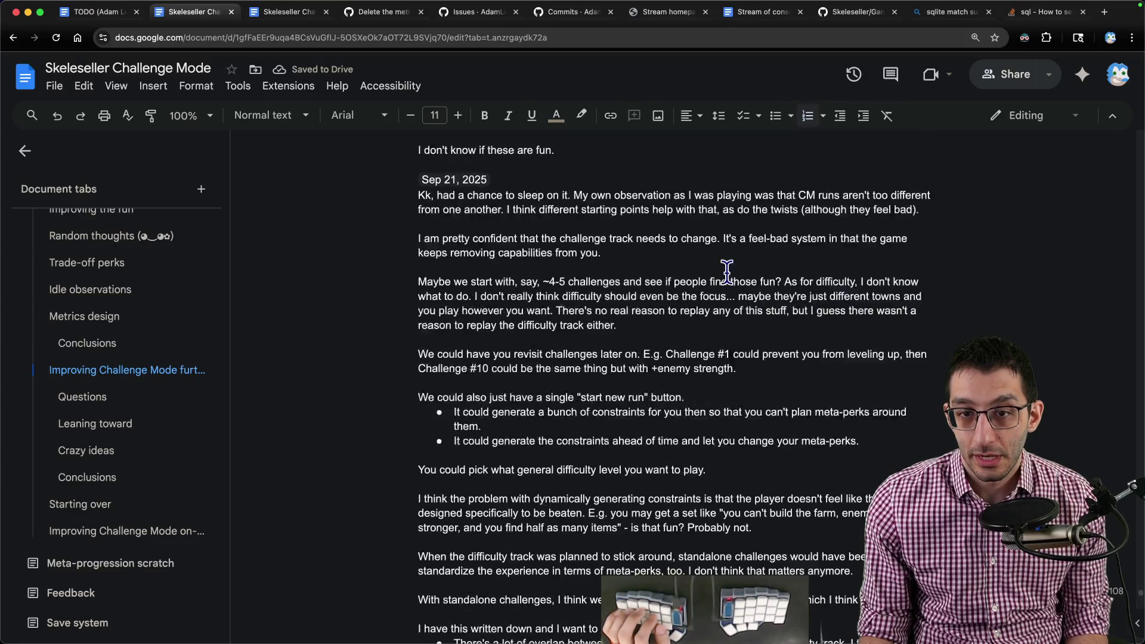
pyautogui.scroll(8, 727, 272)
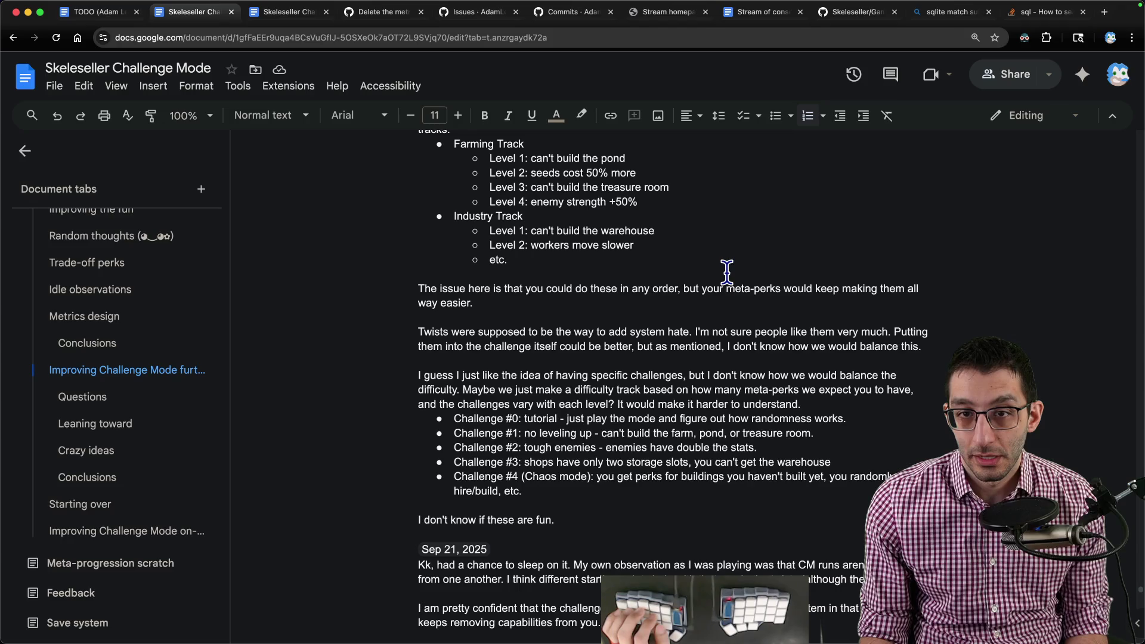
pyautogui.scroll(-2, 728, 273)
pyautogui.moveTo(553, 387)
pyautogui.mouseDown()
pyautogui.moveTo(454, 326)
pyautogui.moveTo(574, 328)
pyautogui.mouseUp()
pyautogui.scroll(-20, 574, 328)
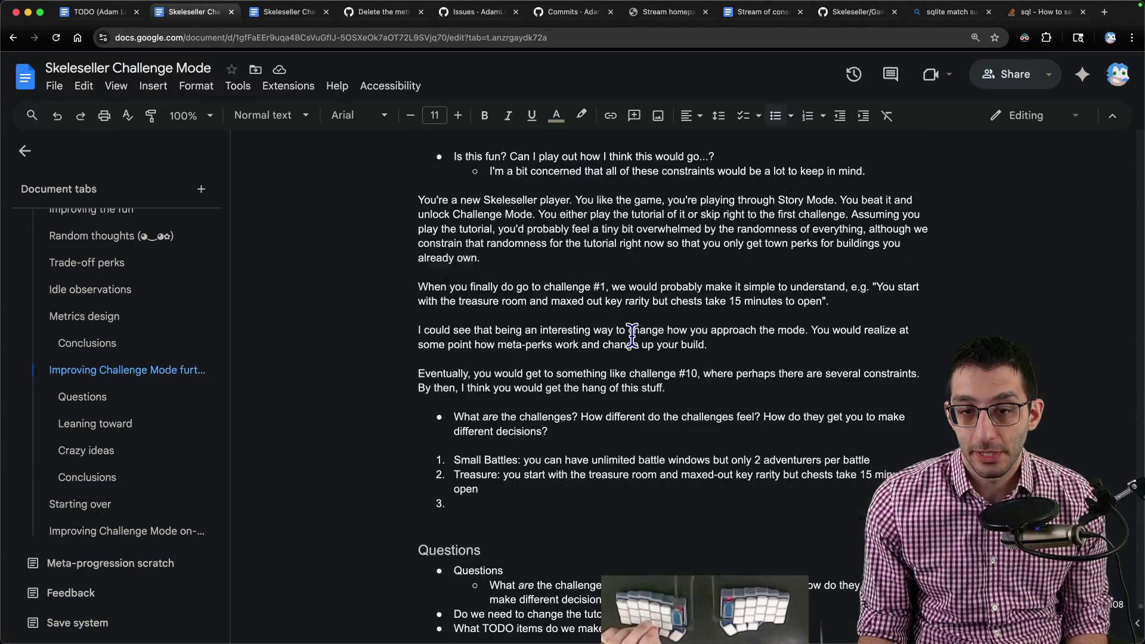
pyautogui.scroll(4, 516, 289)
pyautogui.hotkey('ctrl', 'v')
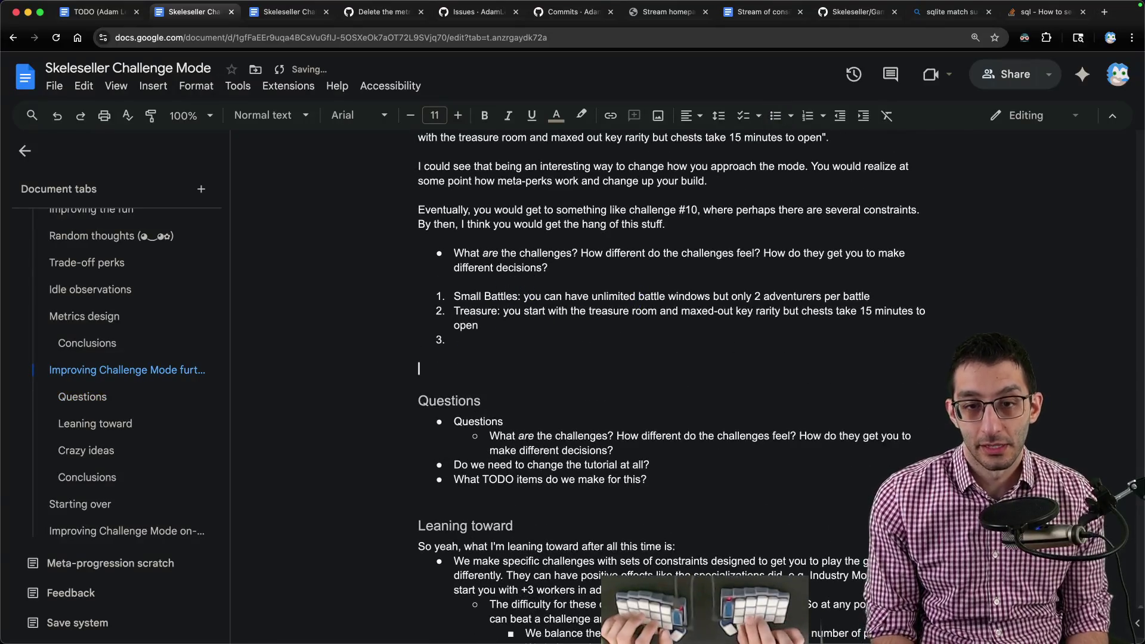
pyautogui.click(495, 340)
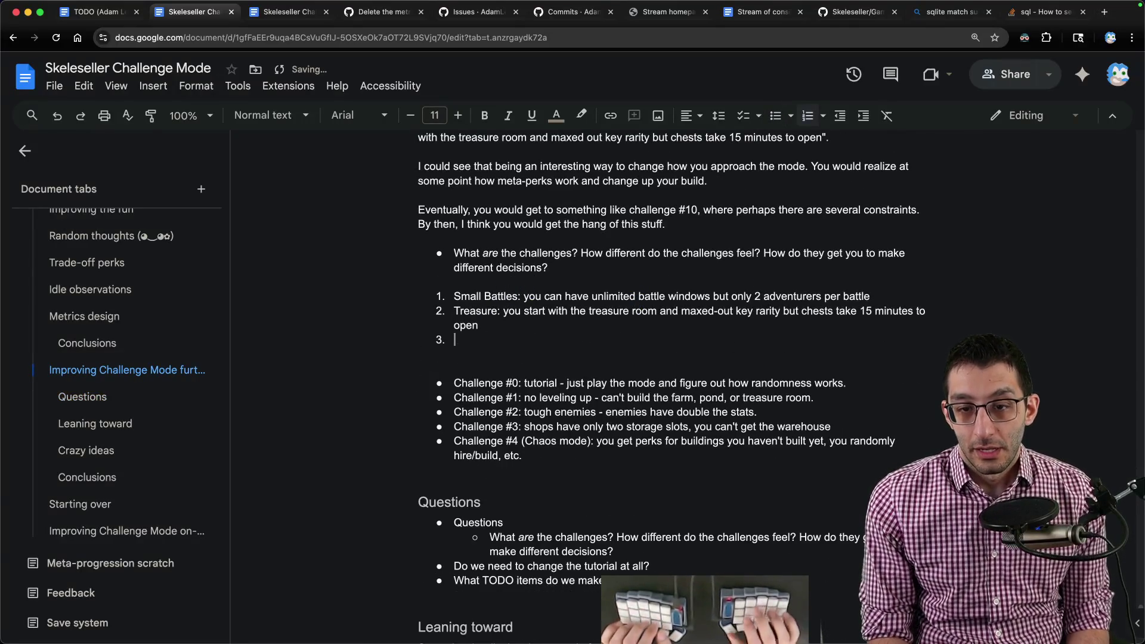
# - Write item 3: 'Chaos: town perks, buildings, and adventurers chosen for you, but twists still manually chosen'
pyautogui.write('Chaos')
pyautogui.write('you get perks for ')
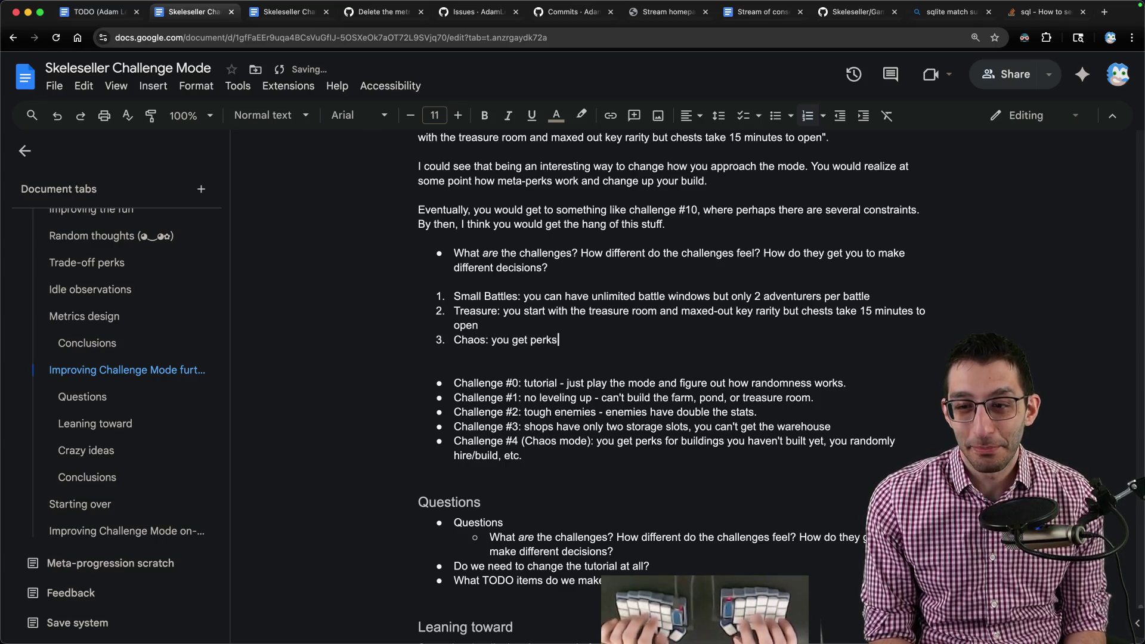
pyautogui.write("buildings you haven't bu")
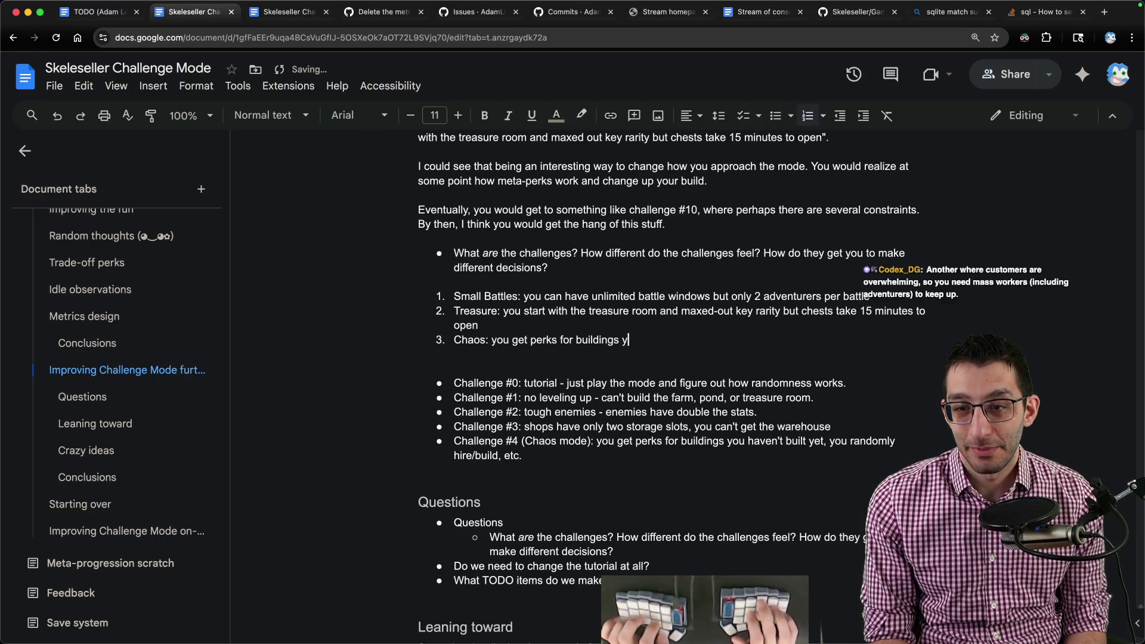
pyautogui.write('lt')
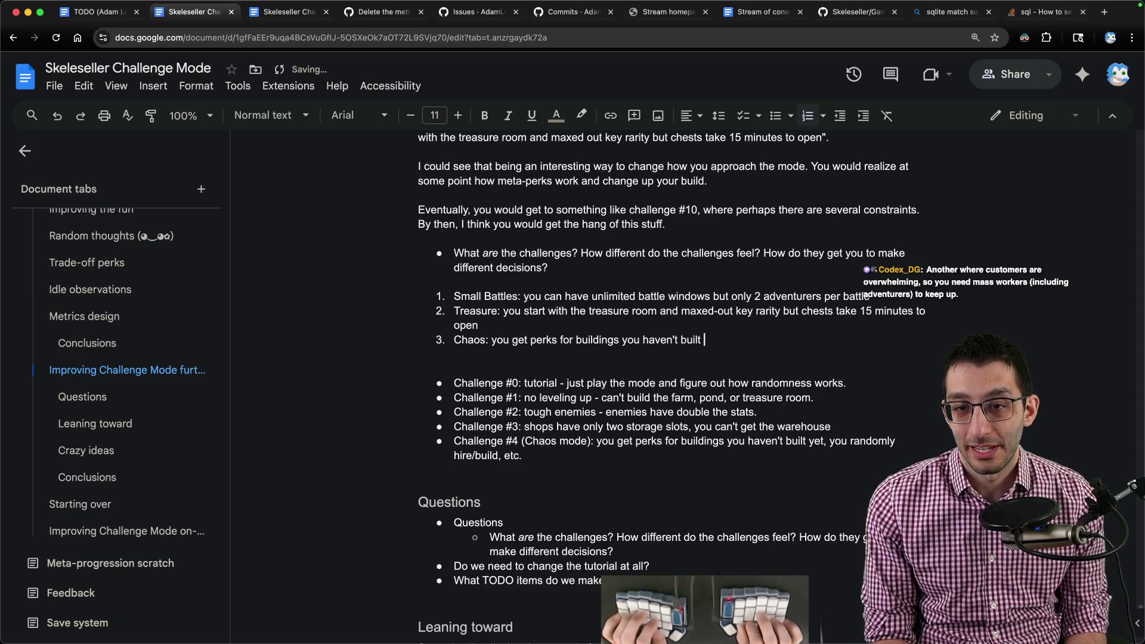
pyautogui.hotkey('alt', 'BackSpace')
pyautogui.hotkey('alt', 'BackSpace')
pyautogui.hotkey('alt', 'BackSpace')
pyautogui.write('every choice is totally rand')
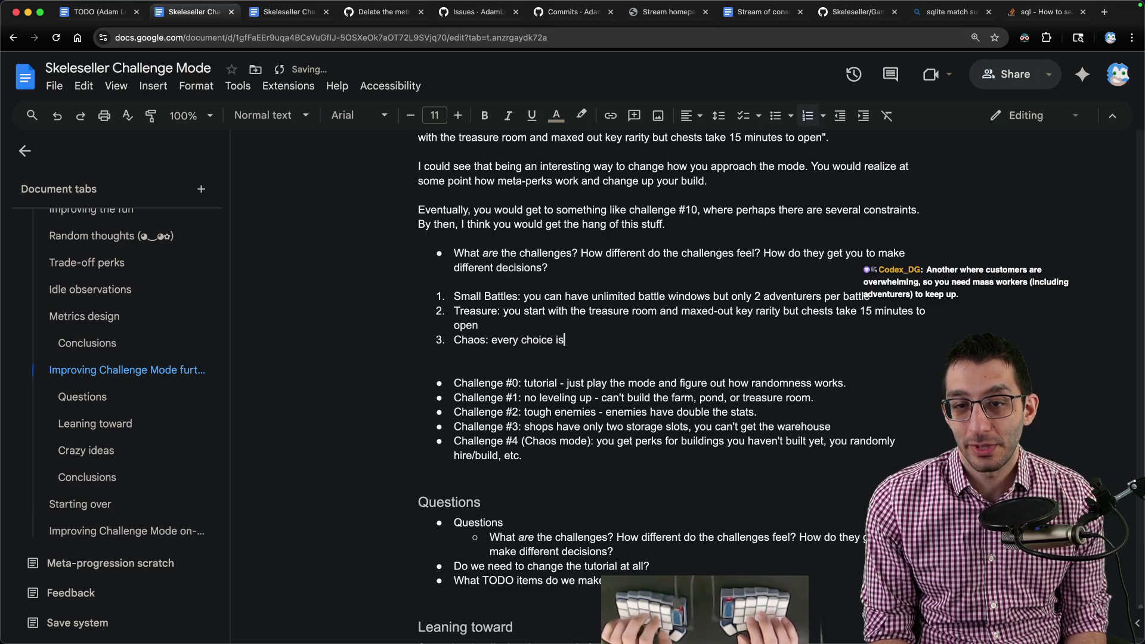
pyautogui.write('om.')
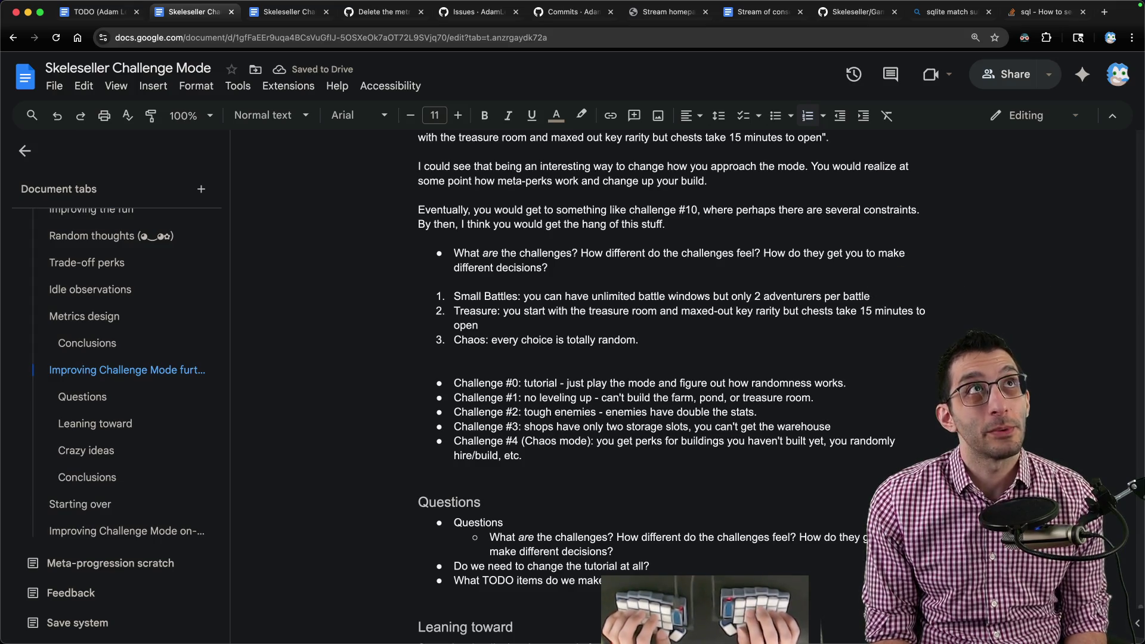
pyautogui.write(': town ')
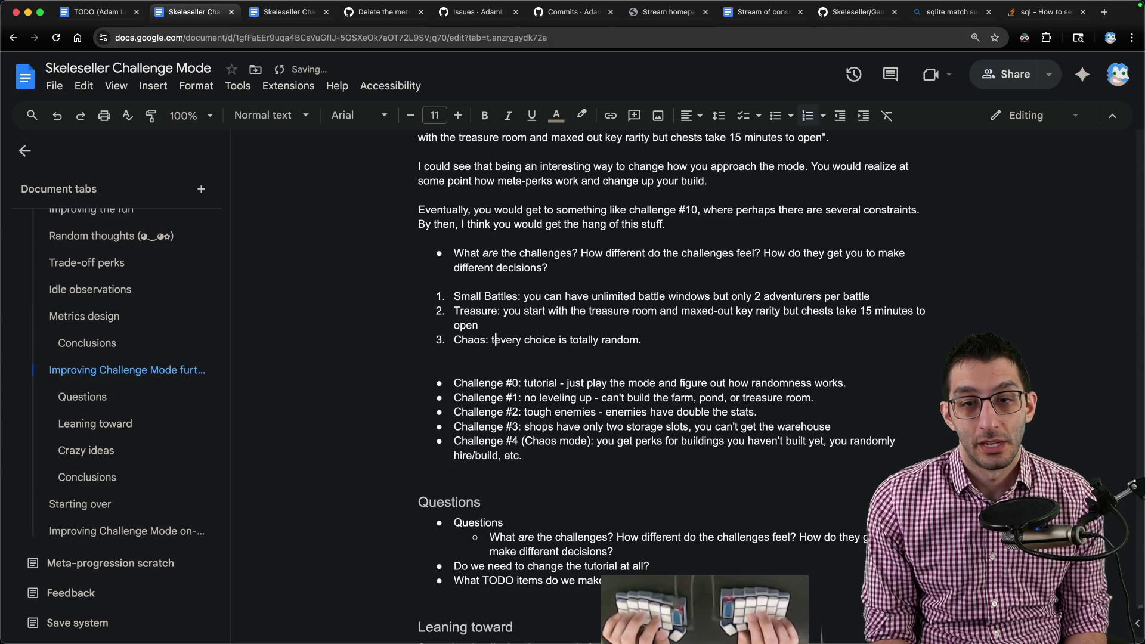
pyautogui.write('perks,')
pyautogui.write(' buildings, and adventur')
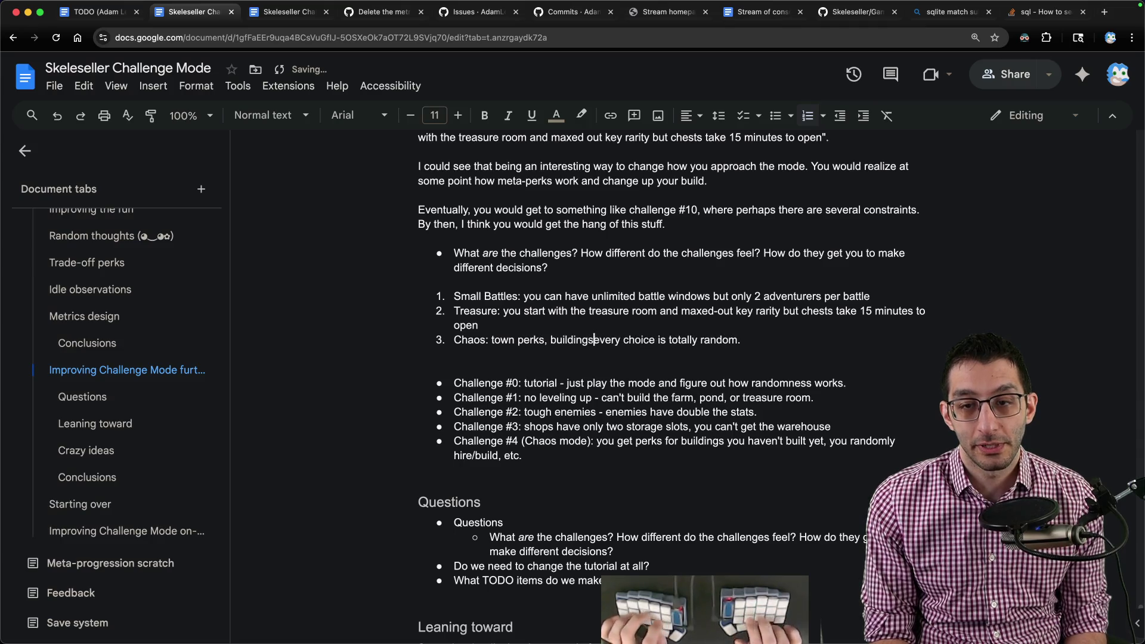
pyautogui.write('ers ')
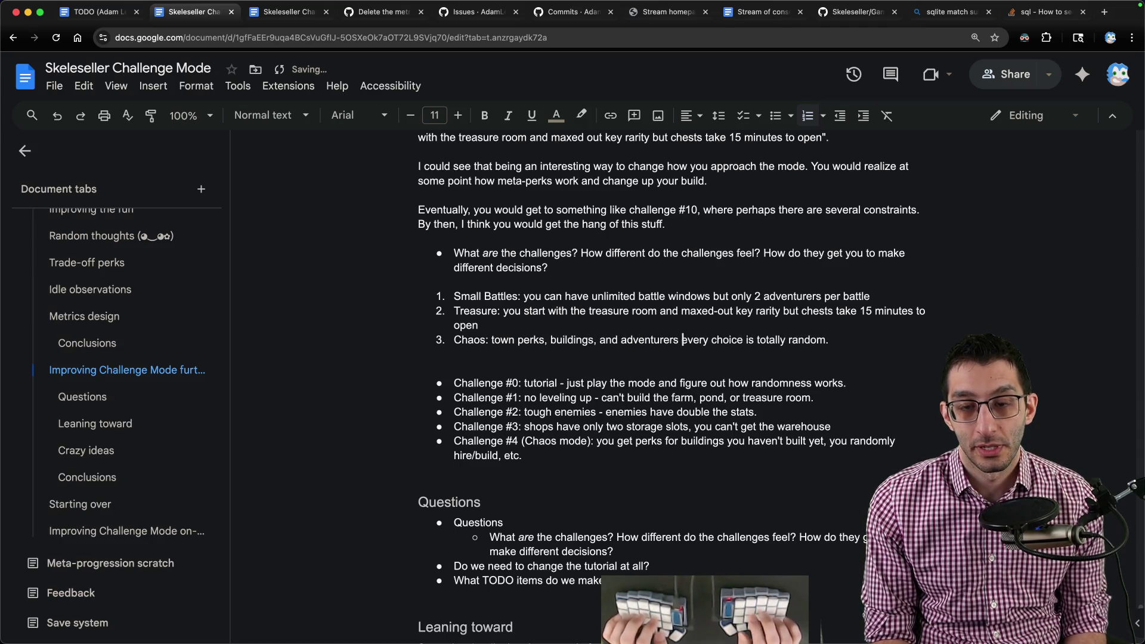
pyautogui.write('are all totally random')
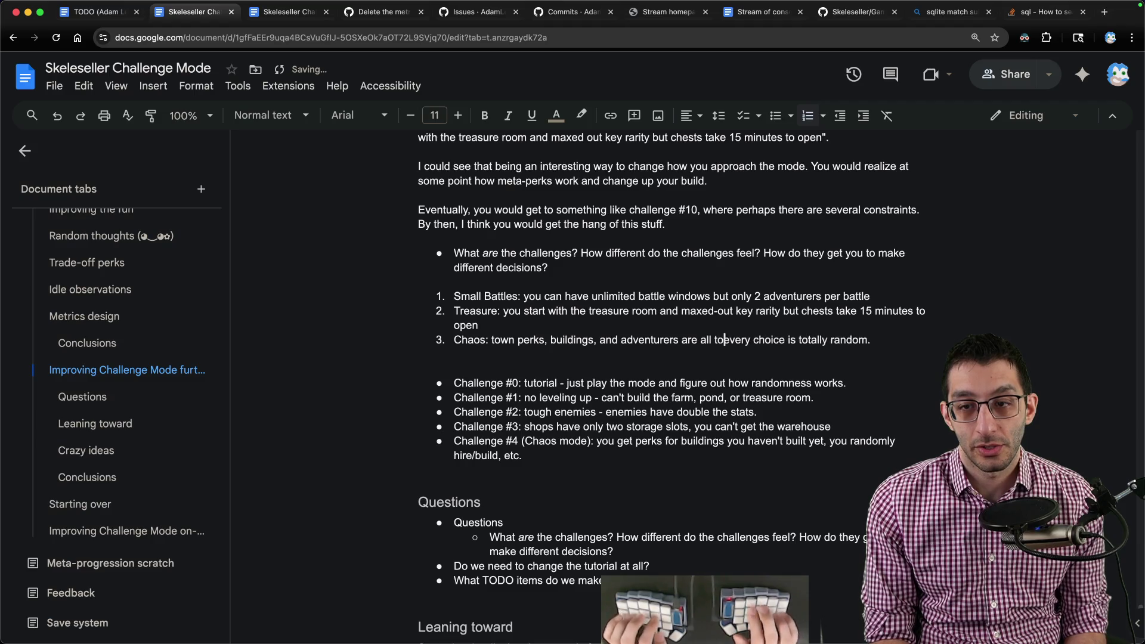
pyautogui.hotkey('alt', 'BackSpace')
pyautogui.hotkey('alt', 'BackSpace')
pyautogui.hotkey('alt', 'BackSpace')
pyautogui.write('chosen for you, but the twists are still manually chosen')
pyautogui.hotkey('alt', 'Delete')
pyautogui.hotkey('alt', 'Delete')
pyautogui.hotkey('alt', 'Delete')
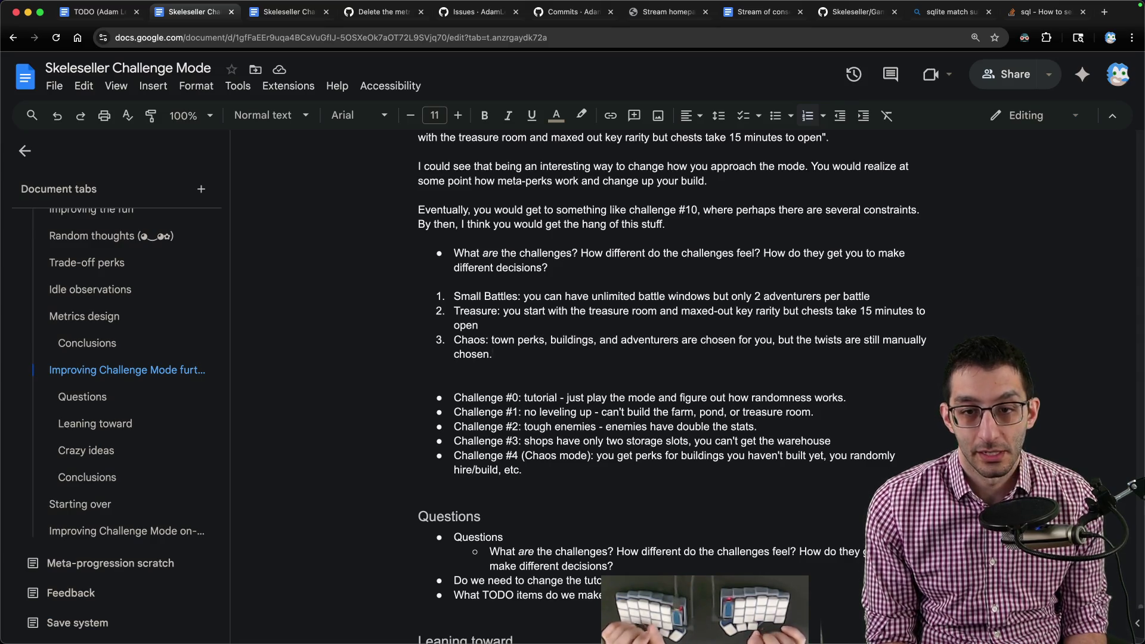
pyautogui.press('Return')
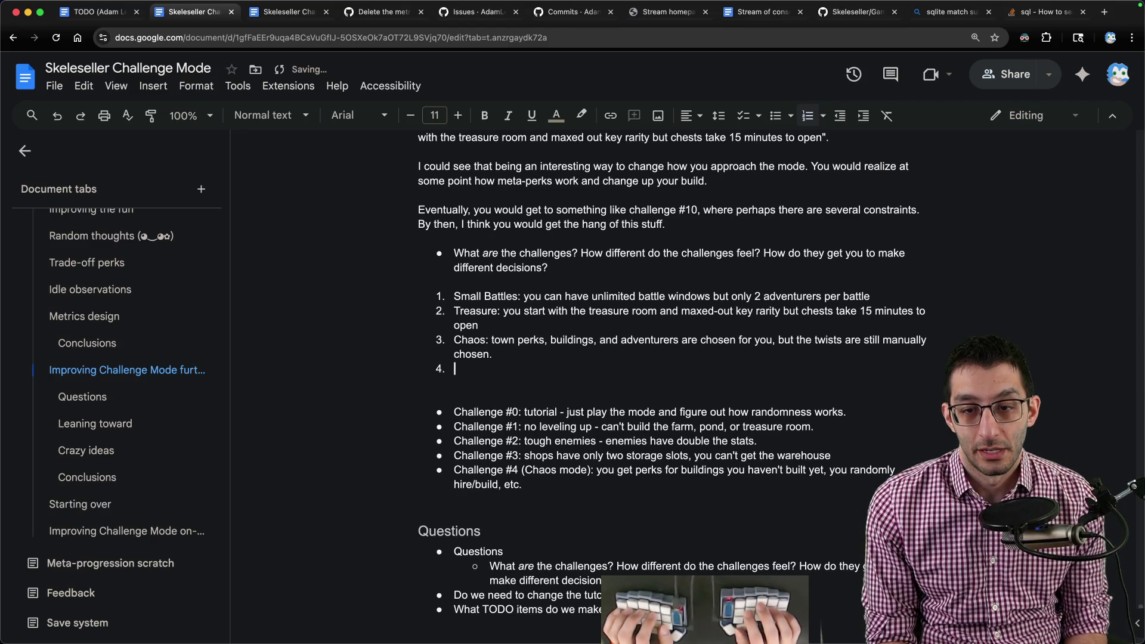
# - Add items 4 and 5: 'Customer Frenzy: start with ~15 customers' and 'Worker Frenzy: start with ~15 workers'
pyautogui.write('Customer ')
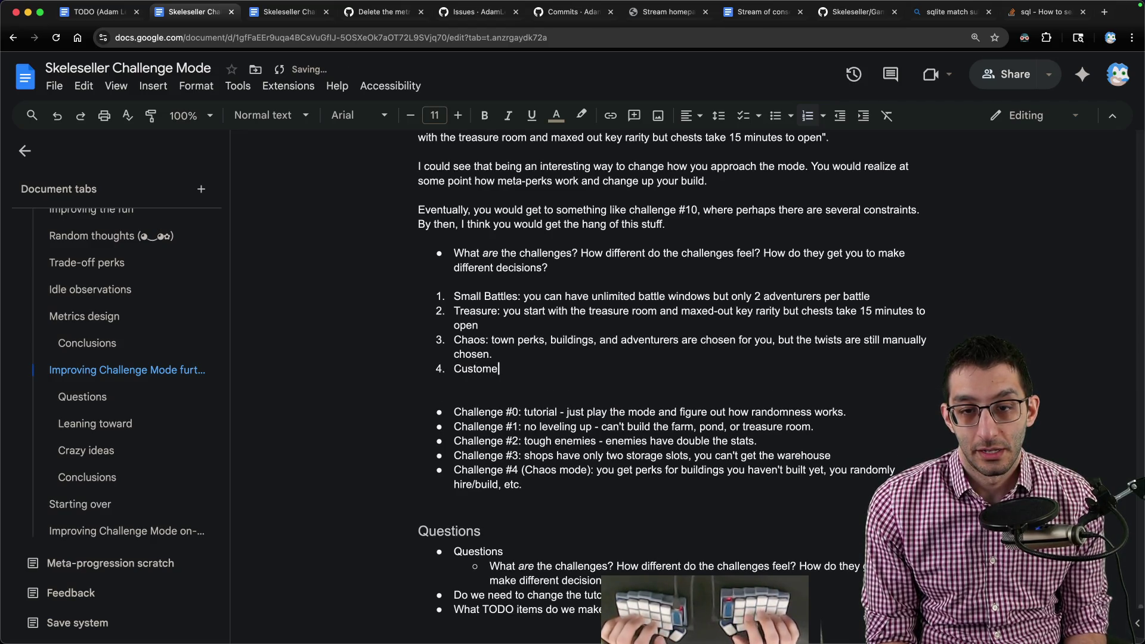
pyautogui.write('Frenzy: you start')
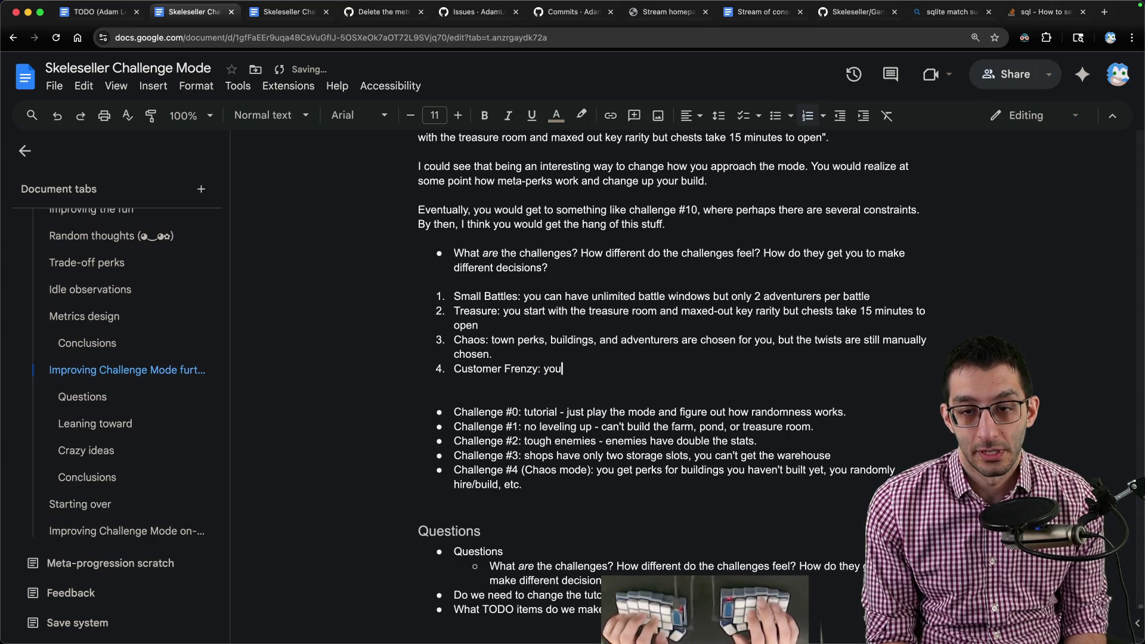
pyautogui.write(' with 15 customers')
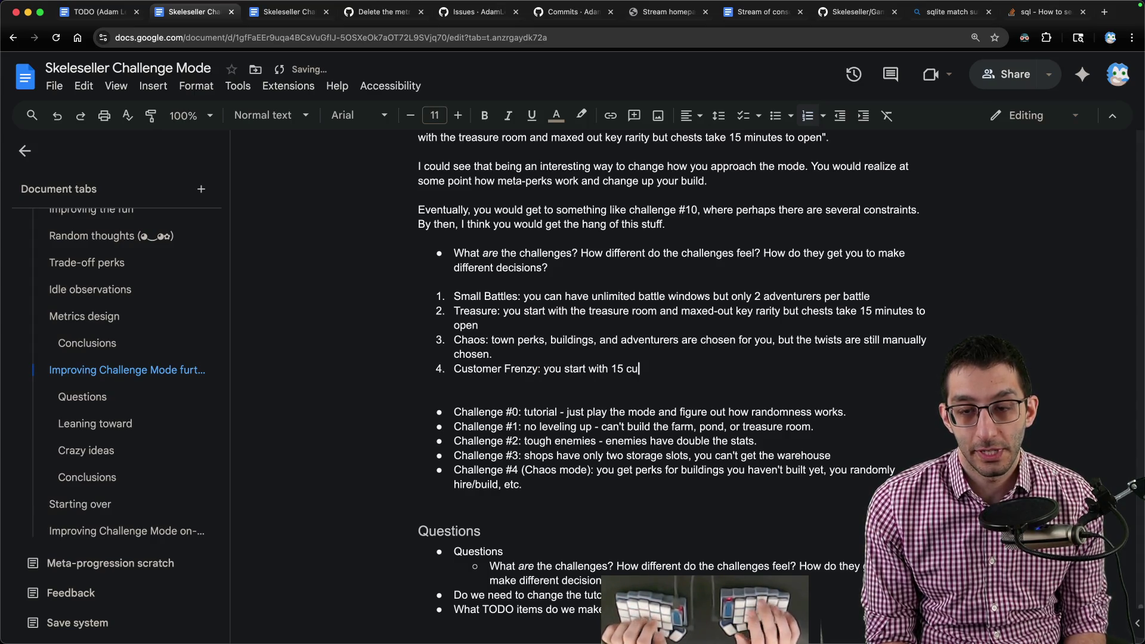
pyautogui.hotkey('alt', 'BackSpace')
pyautogui.hotkey('alt', 'BackSpace')
pyautogui.hotkey('alt', 'BackSpace')
pyautogui.write('with the maxim')
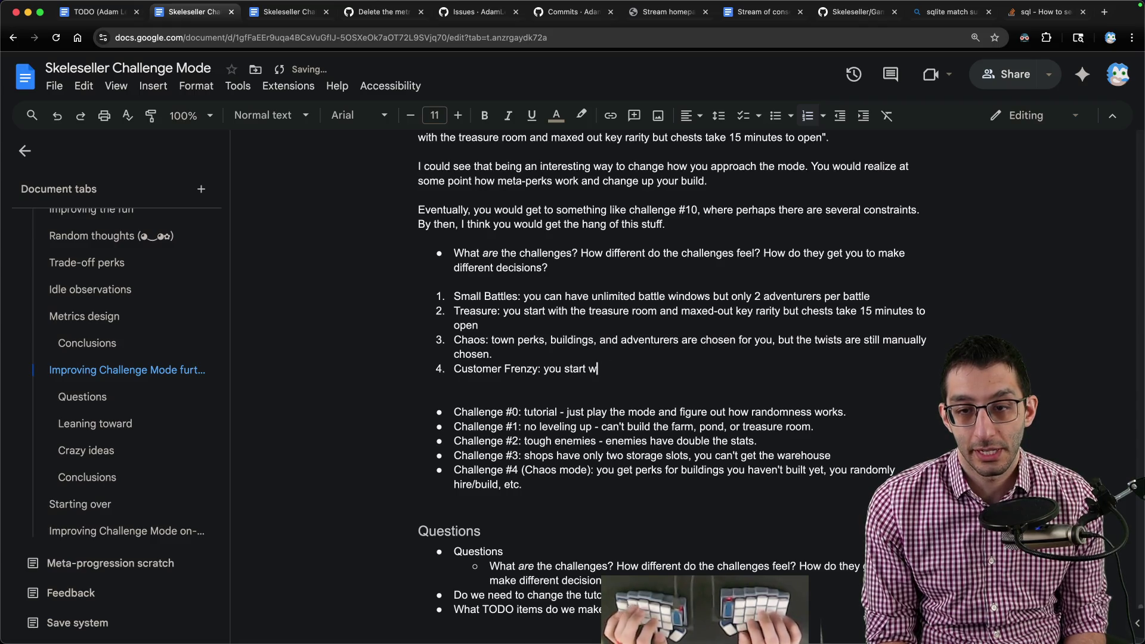
pyautogui.write('um number of customers')
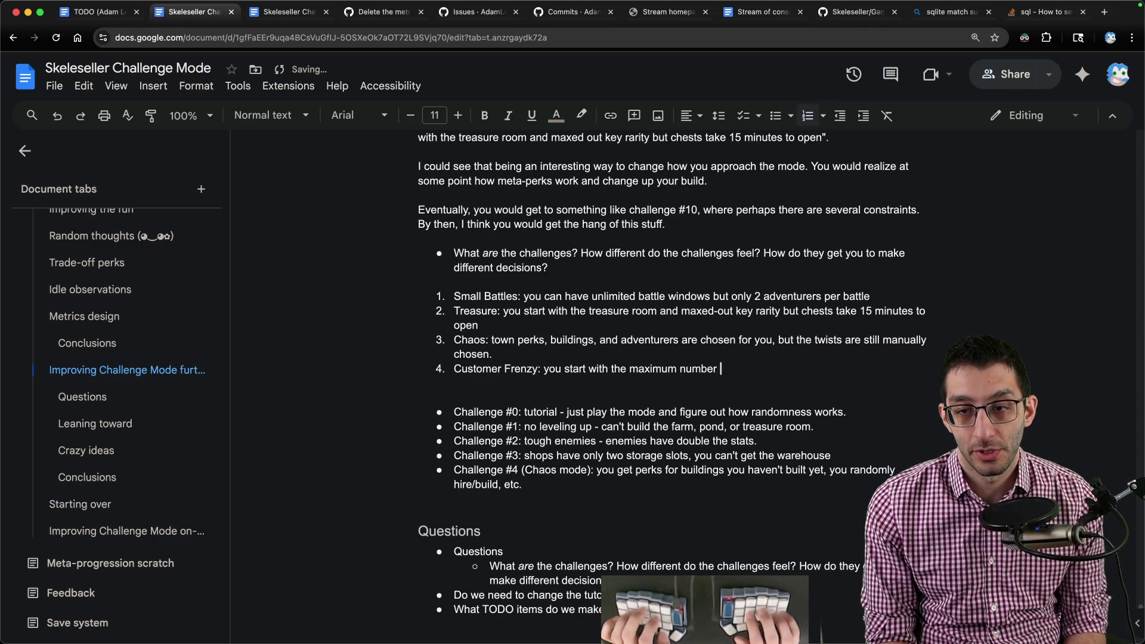
pyautogui.write(' (based on how many uniqu')
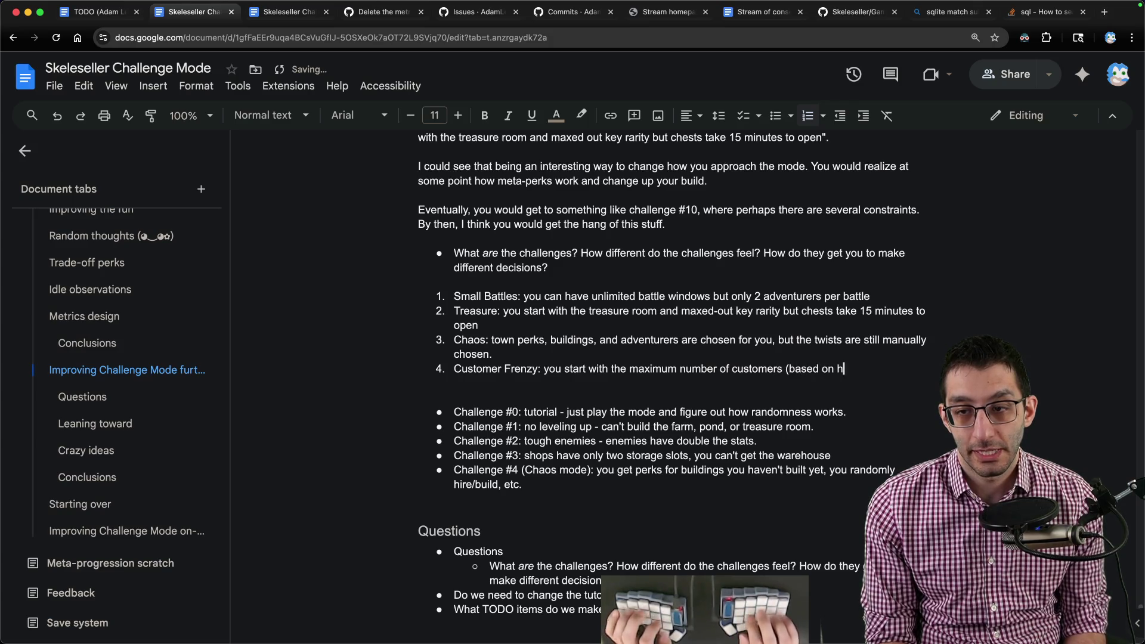
pyautogui.write('e sprites we have')
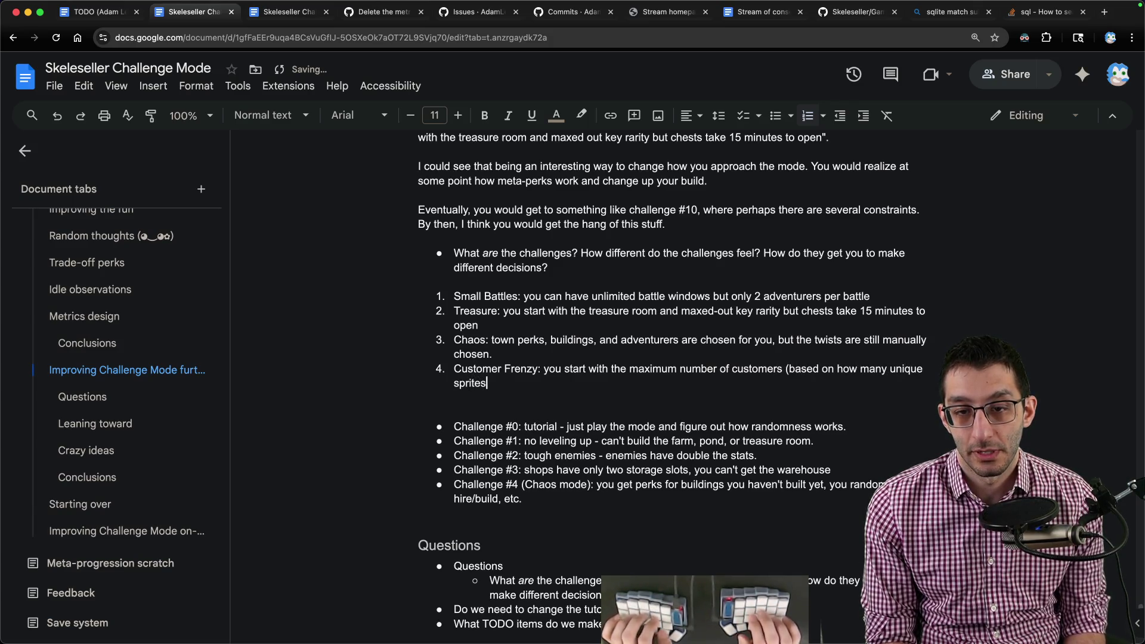
pyautogui.hotkey('shift', 'Up')
pyautogui.hotkey('alt', 'shift', 'Right')
pyautogui.write('t with ~15 customers')
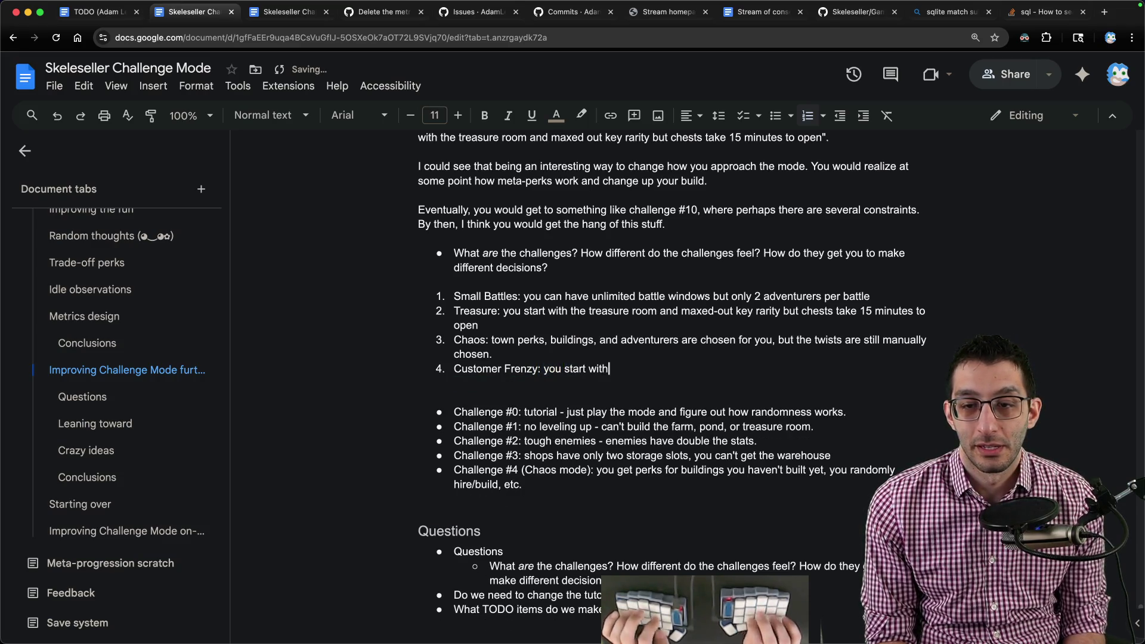
pyautogui.press('Return')
pyautogui.write('Worker Frenzy: ')
pyautogui.write('you start with ~15 customers')
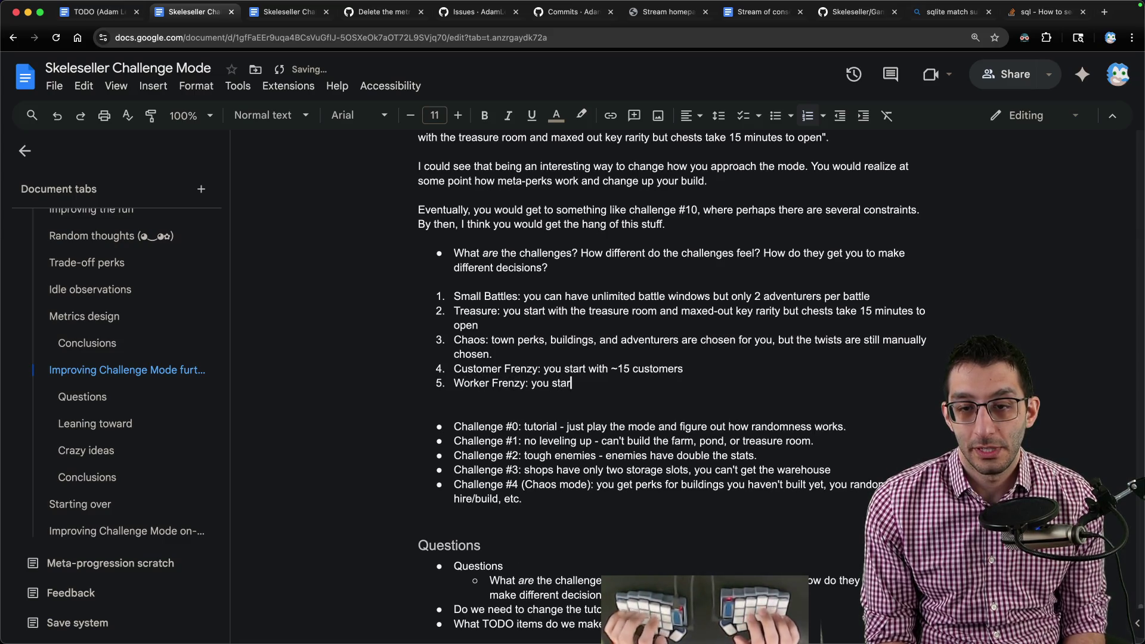
pyautogui.write('workers')
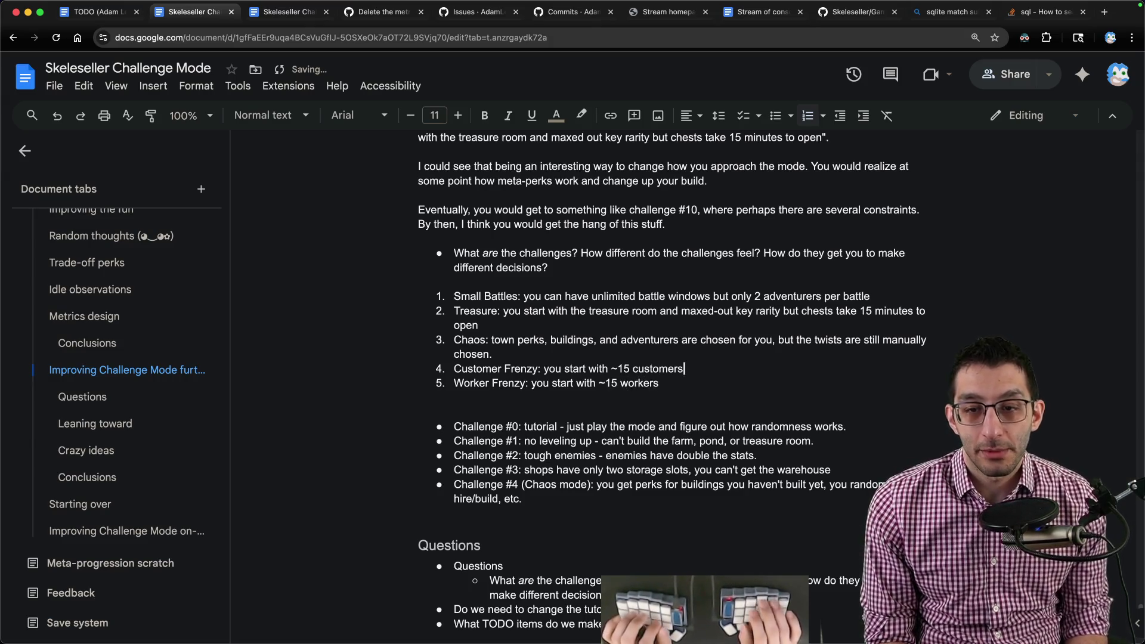
pyautogui.hotkey('shift', 'Home')
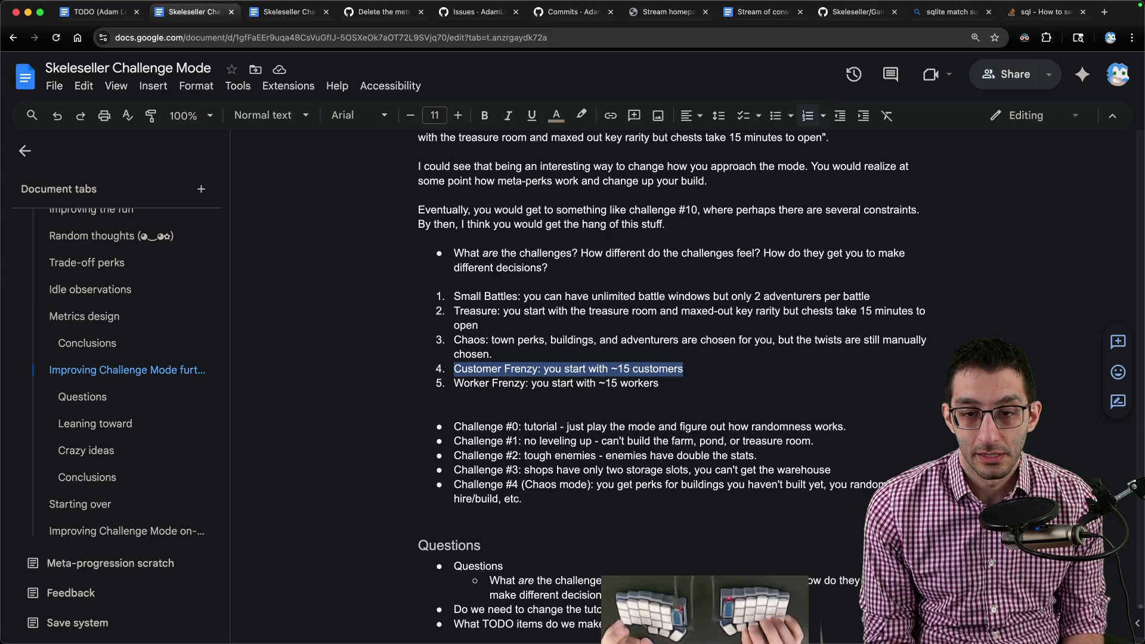
pyautogui.click(418, 397)
pyautogui.hotkey('ctrl', 'shift', '7')
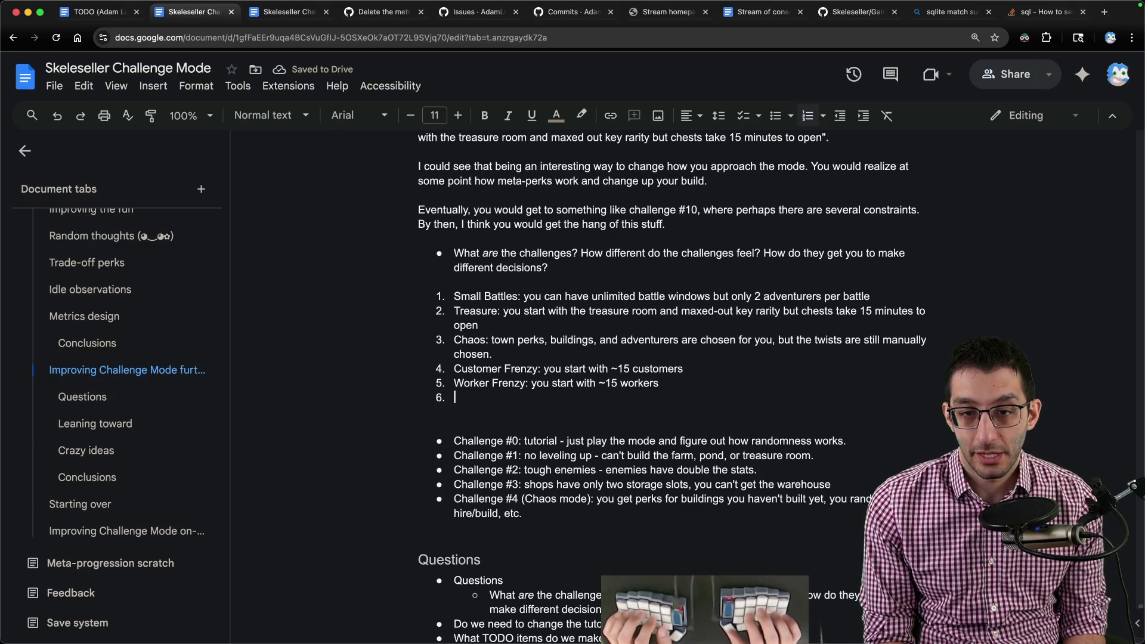
# - Add item 6 'Tough Enemies: enemies have double the stats' and item 7 'No leveling up'
pyautogui.write('Tough Enemies: enemies have double the stats')
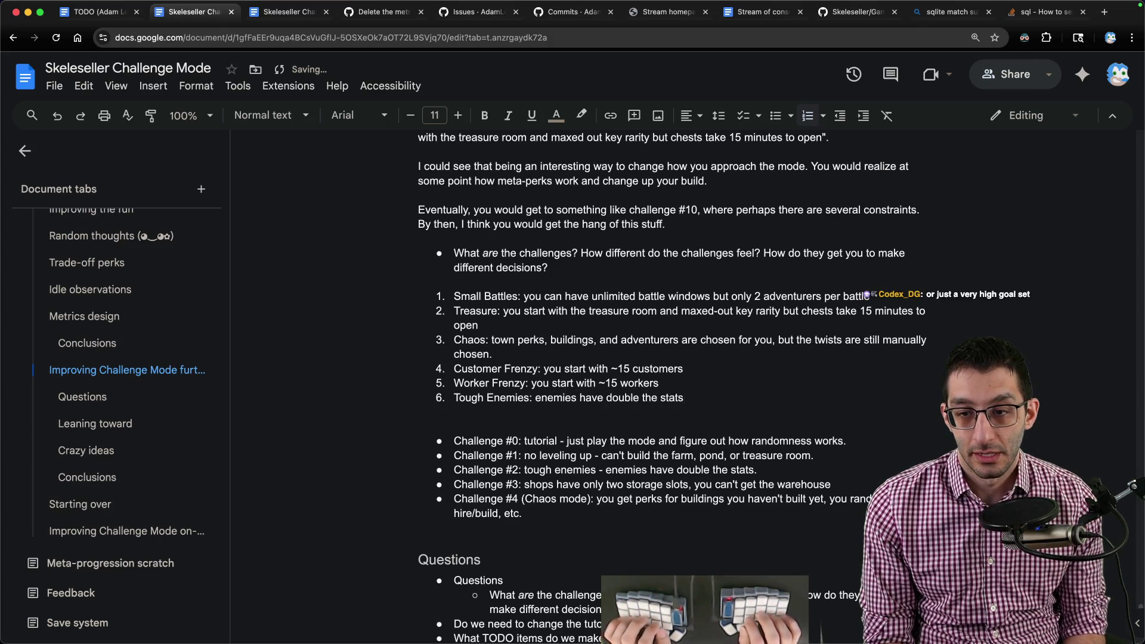
pyautogui.press('Return')
pyautogui.write('No leveling up: you')
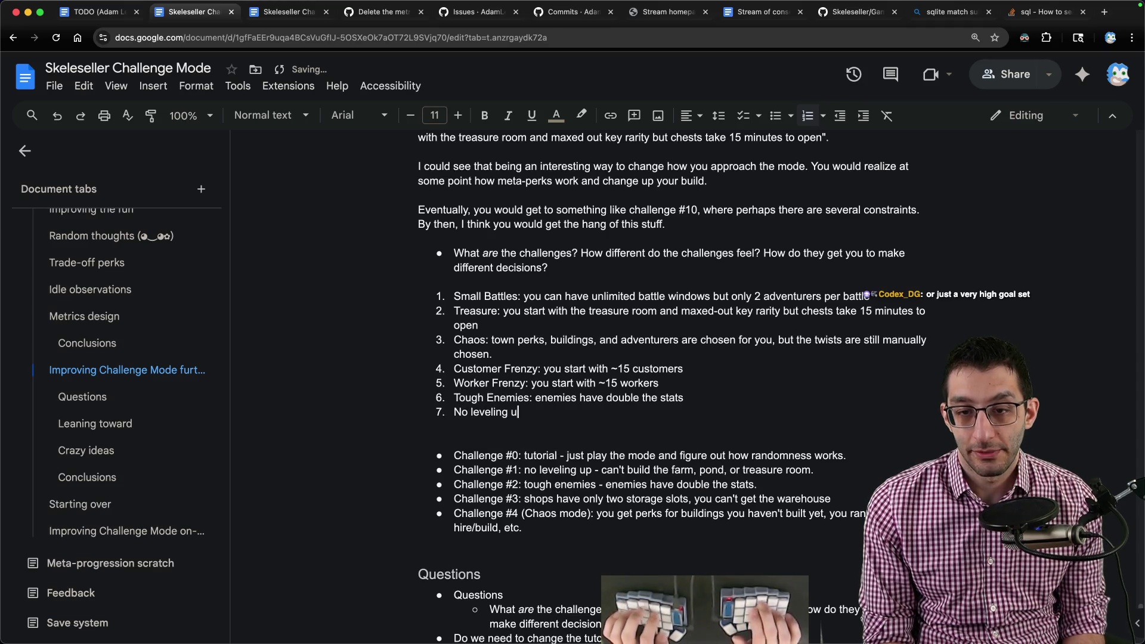
pyautogui.press('BackSpace')
pyautogui.press('BackSpace')
pyautogui.press('BackSpace')
pyautogui.write("can't build the farm, pond")
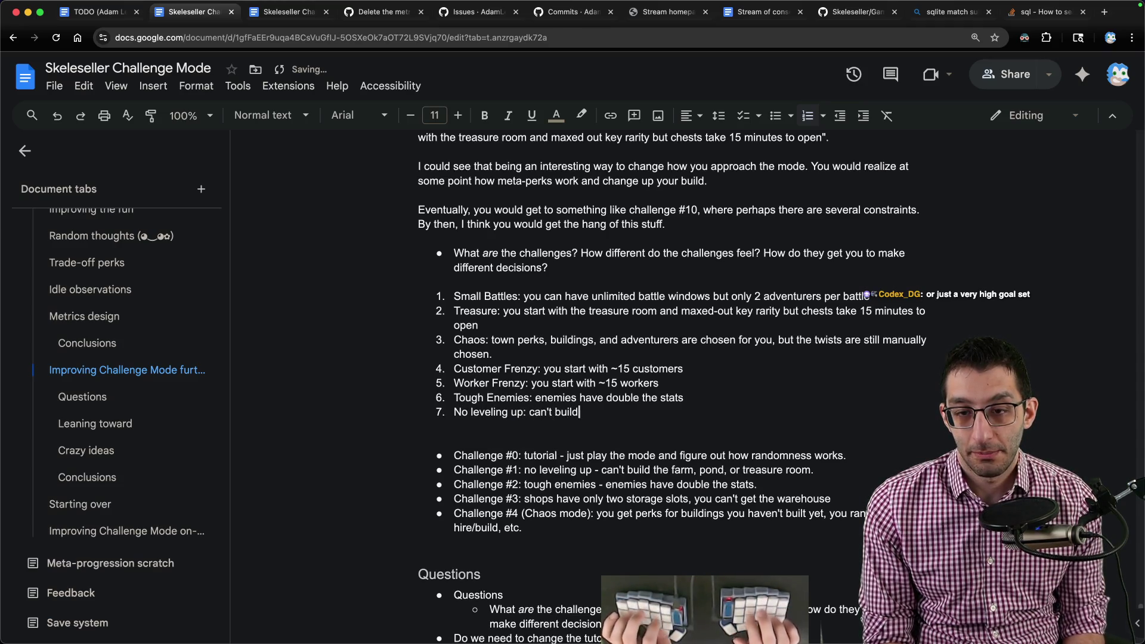
pyautogui.write(', or treasure room')
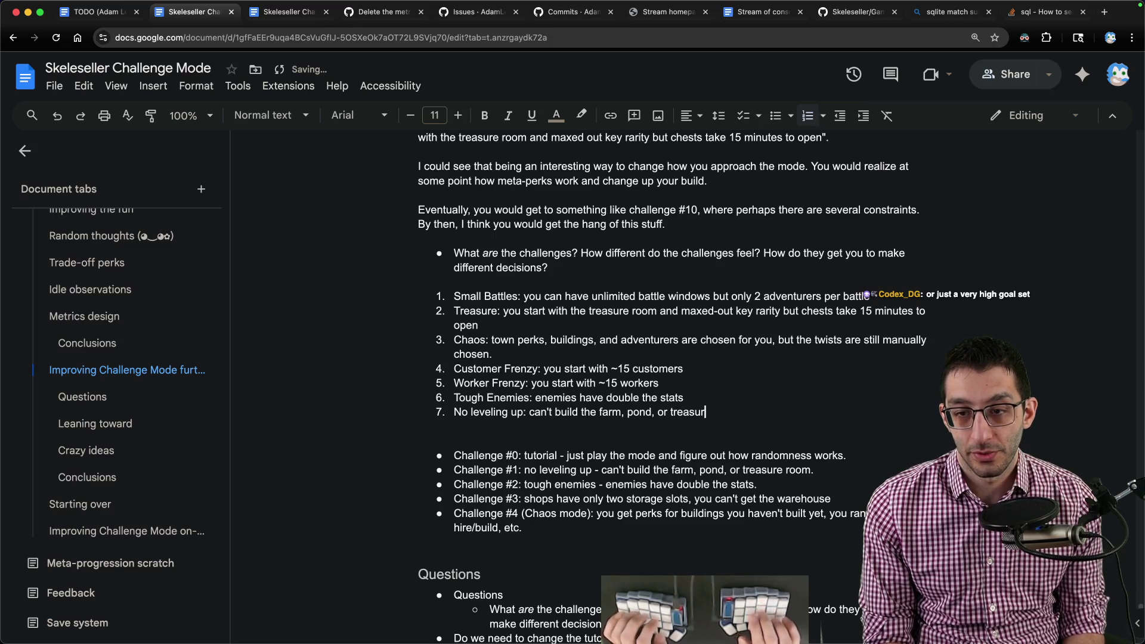
pyautogui.click(419, 426)
pyautogui.click(739, 412)
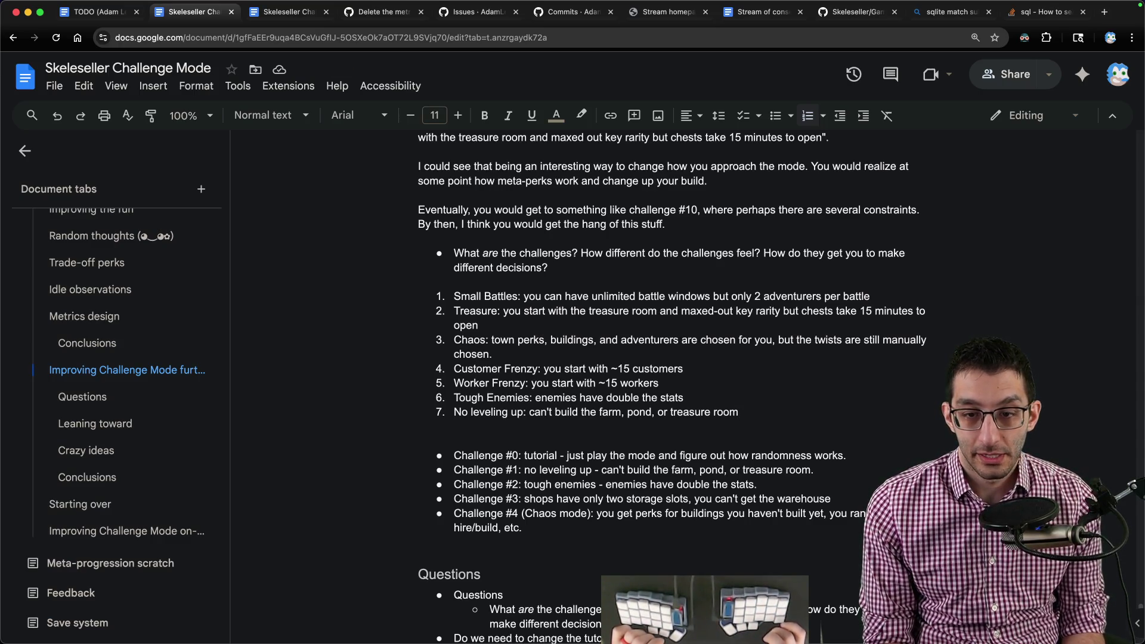
# - Create item 8 'Limited Shops:' and join the old Challenge #3 text onto it
pyautogui.press('Down')
pyautogui.press('Down')
pyautogui.press('Down')
pyautogui.press('super+Left')
pyautogui.press('super+shift+Right')
pyautogui.hotkey('ctrl', 'shift', 'Up')
pyautogui.hotkey('ctrl', 'shift', 'Up')
pyautogui.hotkey('ctrl', 'shift', 'Up')
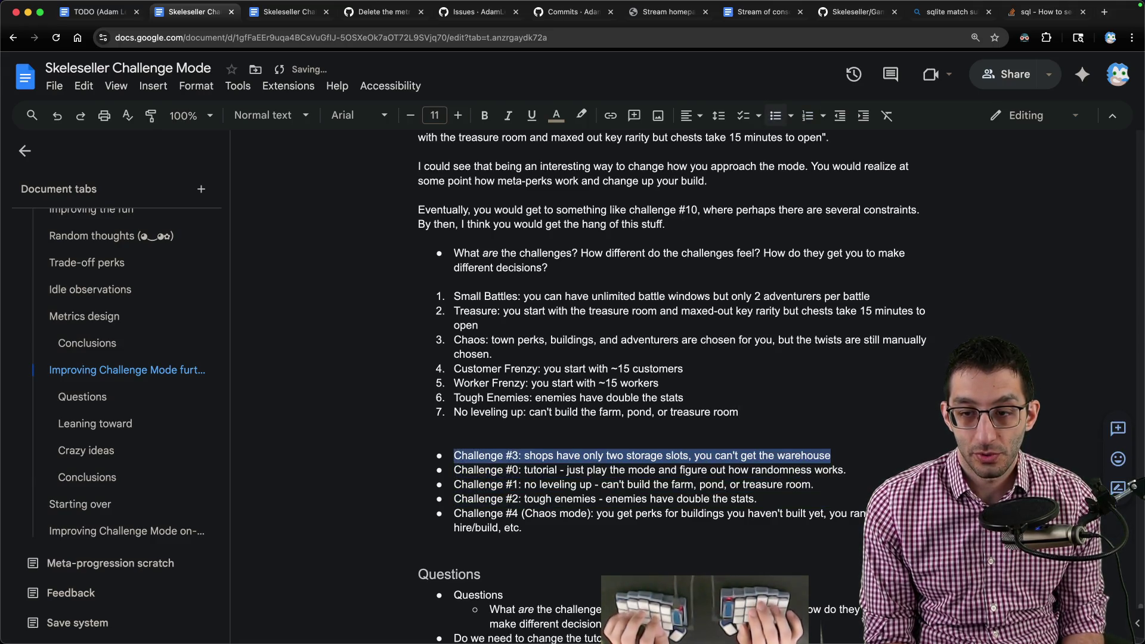
pyautogui.click(740, 412)
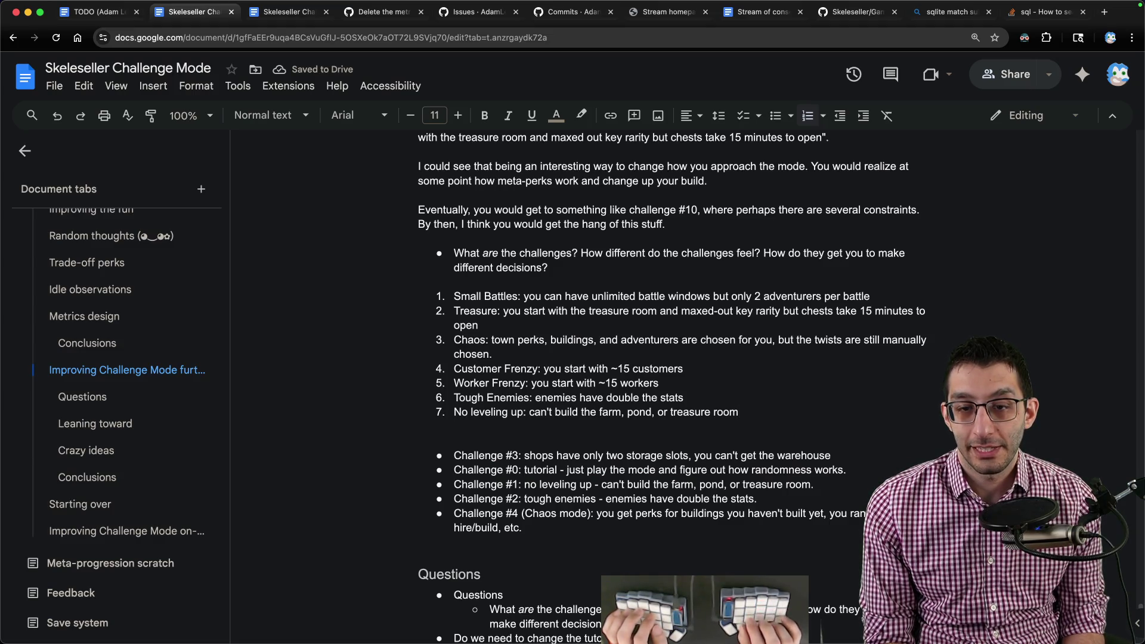
pyautogui.press('Return')
pyautogui.write('Limited Shops:')
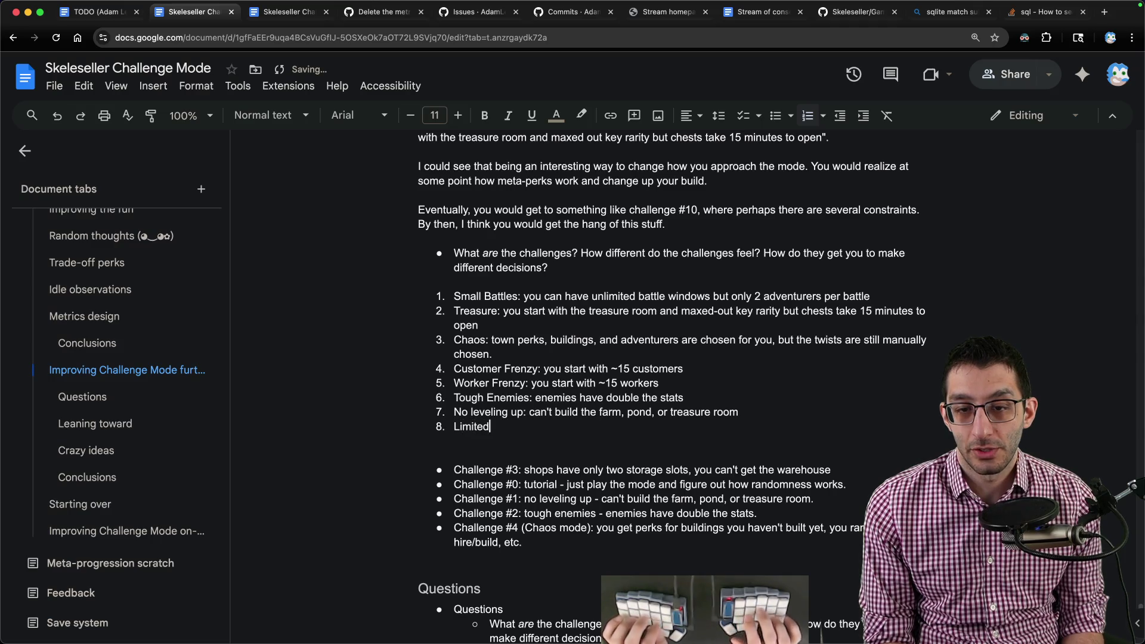
pyautogui.press('Delete')
pyautogui.press('Delete')
pyautogui.press('Delete')
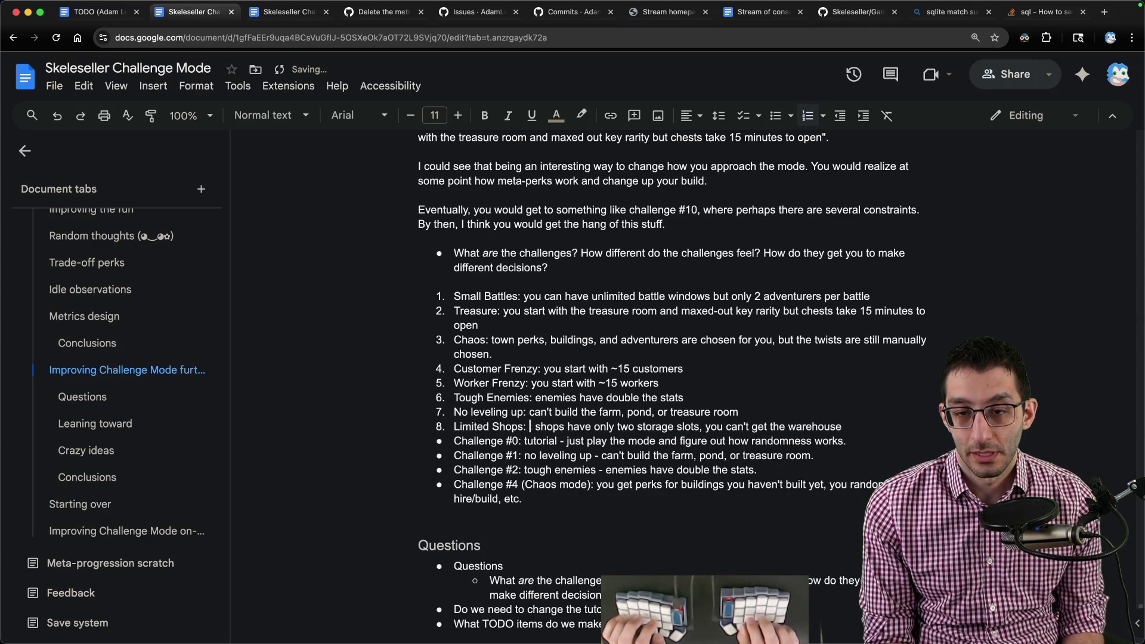
pyautogui.press('Down')
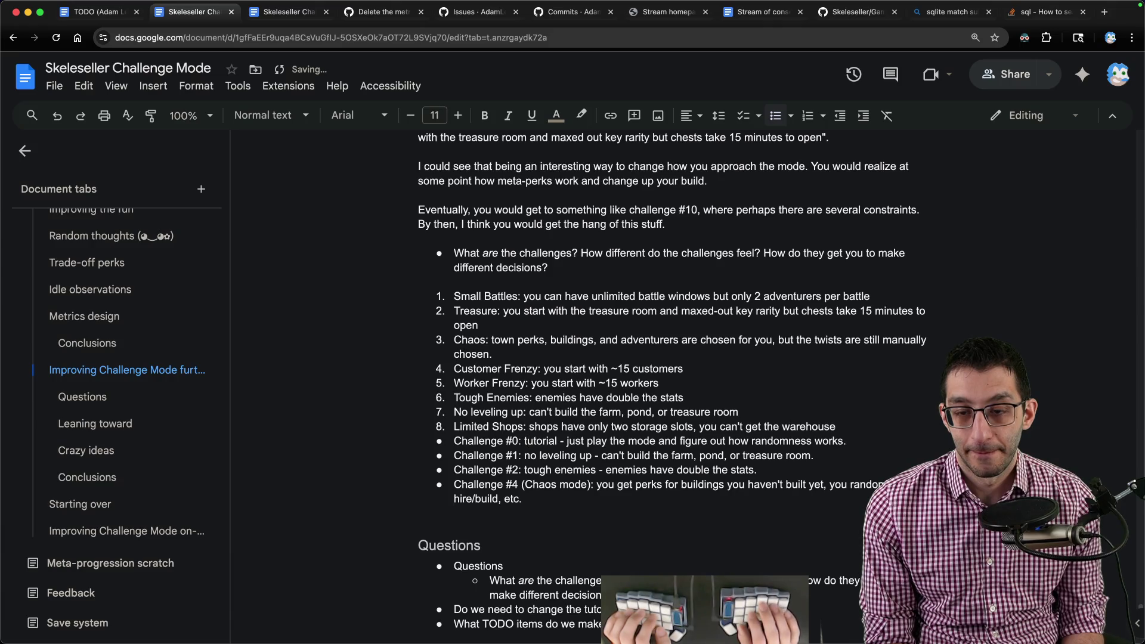
# - Delete the leftover Challenge #0, #1, #2 and #4 bullets below the numbered list
pyautogui.press('Home')
pyautogui.hotkey('shift', 'End')
pyautogui.press('BackSpace')
pyautogui.press('Delete')
pyautogui.hotkey('shift', 'End')
pyautogui.press('BackSpace')
pyautogui.hotkey('shift', 'Down')
pyautogui.hotkey('shift', 'End')
pyautogui.press('BackSpace')
pyautogui.hotkey('shift', 'Down')
pyautogui.hotkey('shift', 'Down')
pyautogui.press('BackSpace')
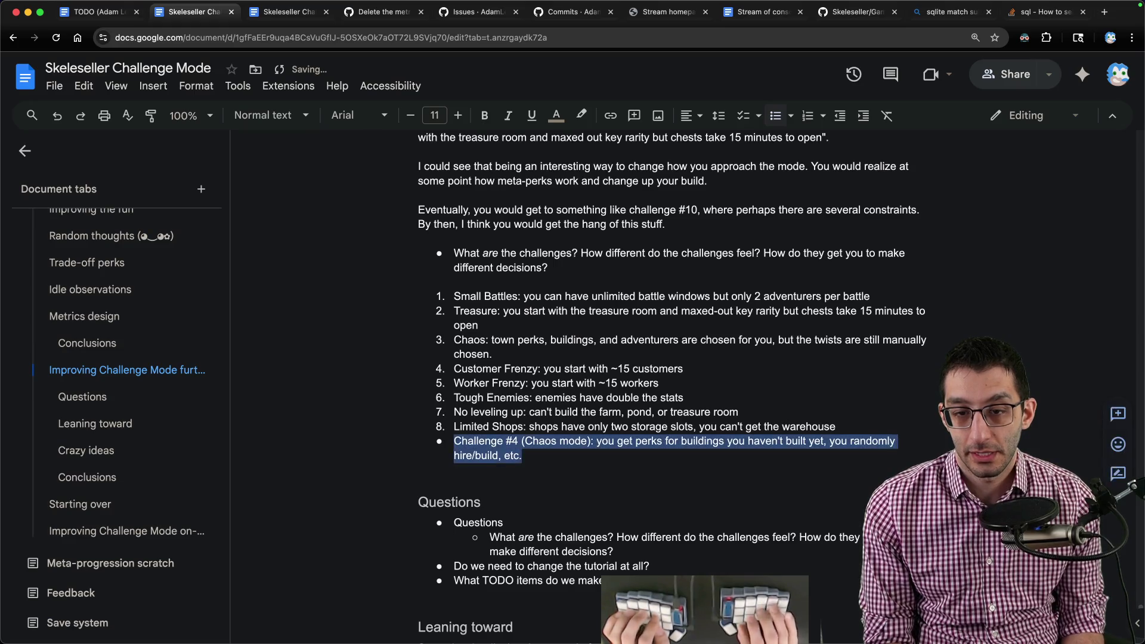
pyautogui.press('BackSpace')
pyautogui.press('BackSpace')
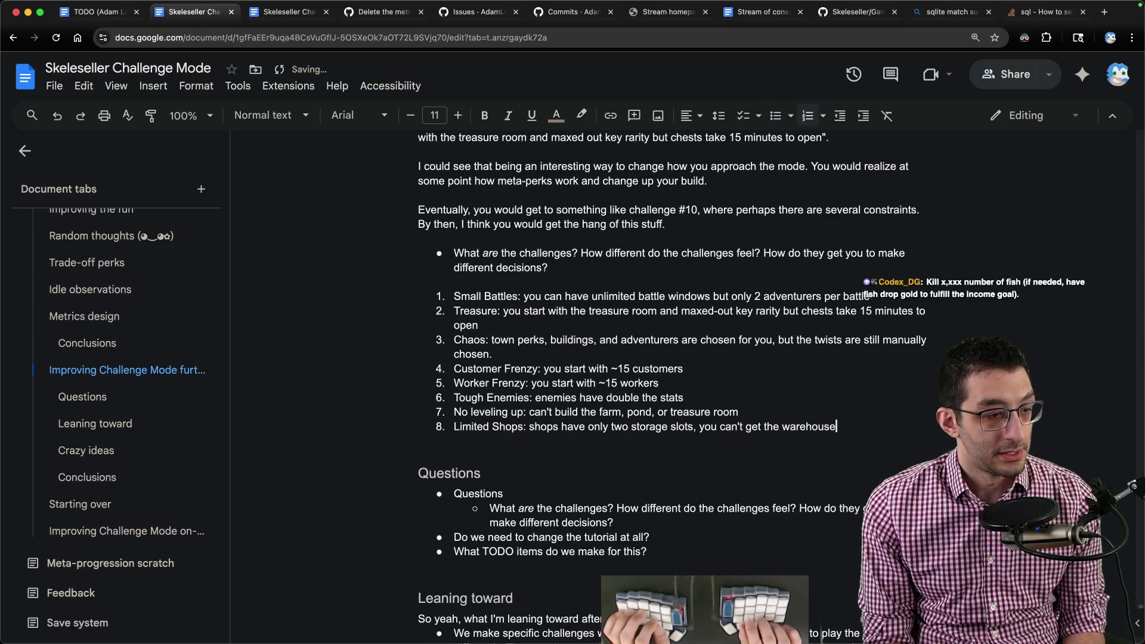